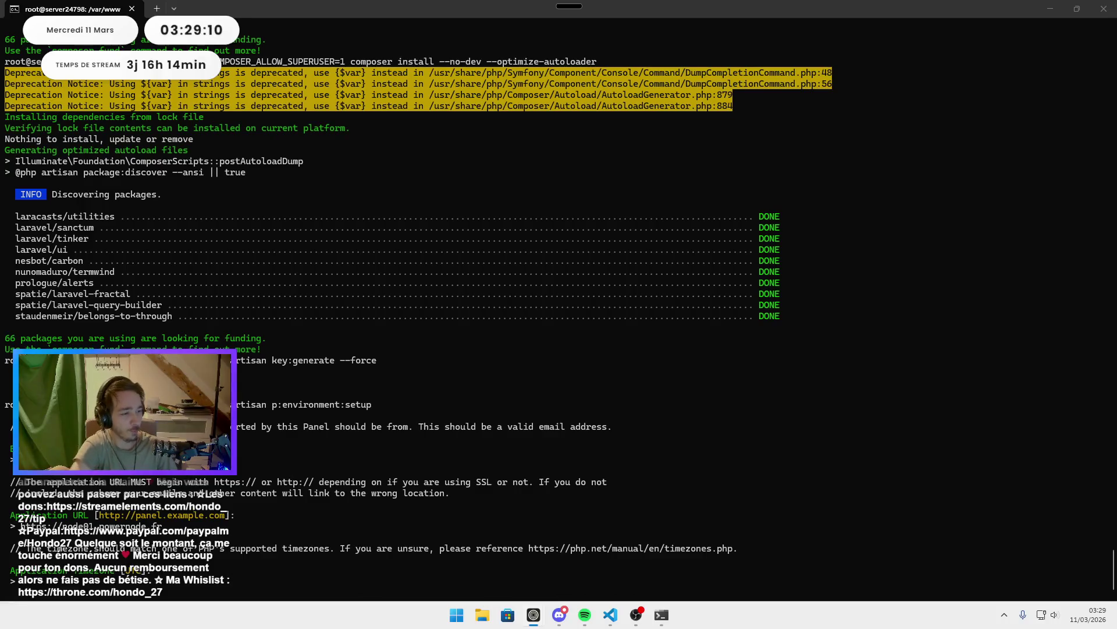
Bring the TikTok video page in the browser to the front, leaving the SSH terminal
{"action": "key", "text": "alt+Tab"}
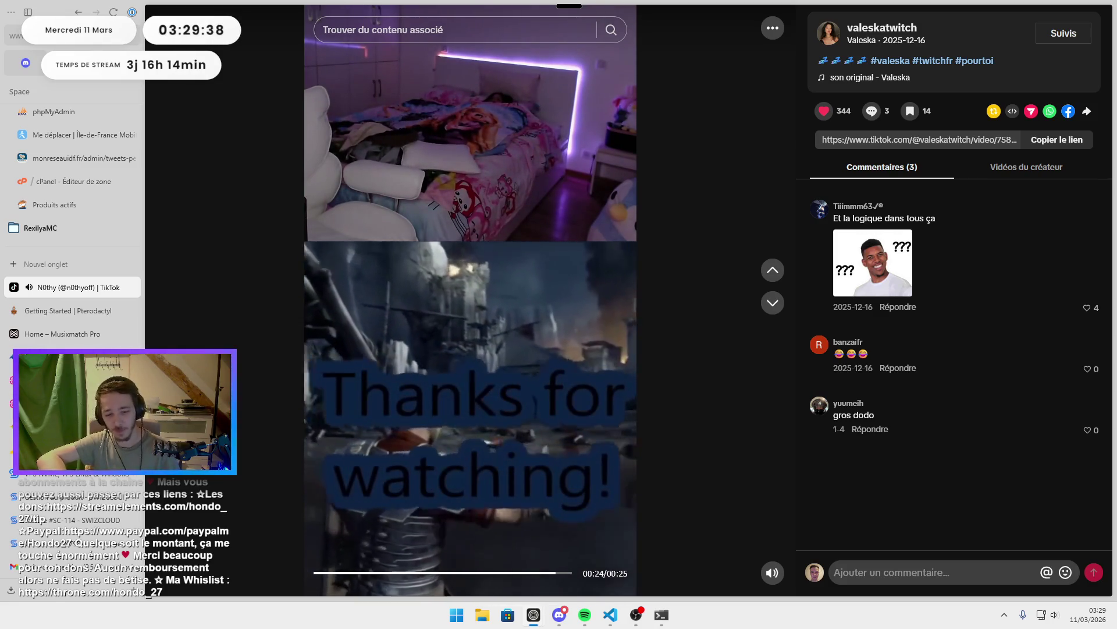
Return from TikTok to the SSH terminal waiting at the p:environment:setup prompts
{"action": "key", "text": "space"}
{"action": "key", "text": "alt+Tab"}
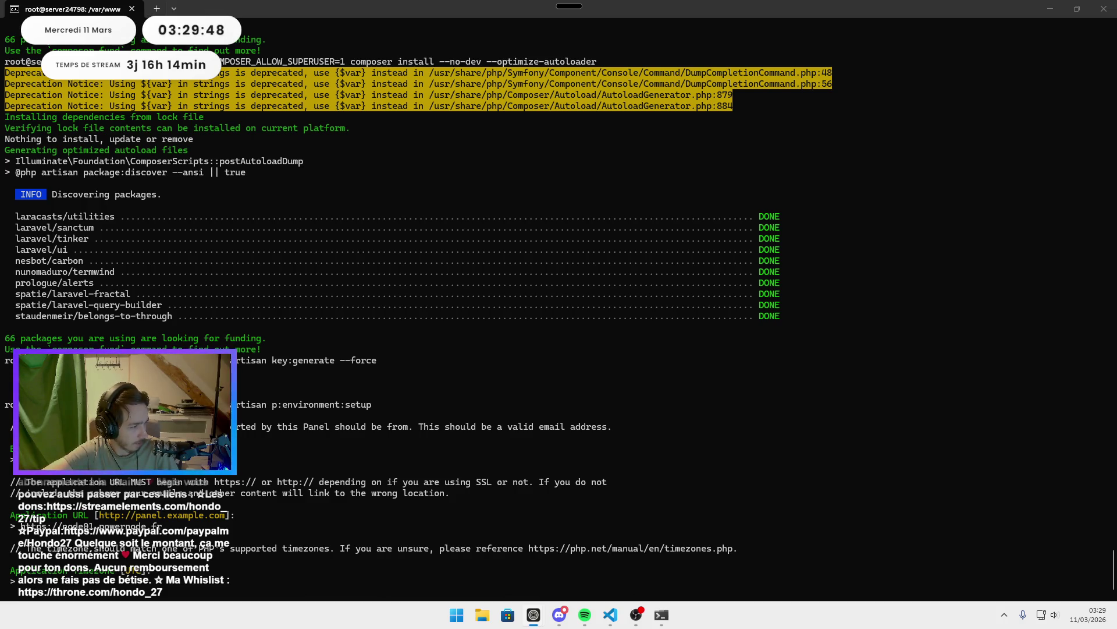
Switch from the terminal to the TikTok 'Brainrot Zoo' video page
{"action": "key", "text": "alt+Tab"}
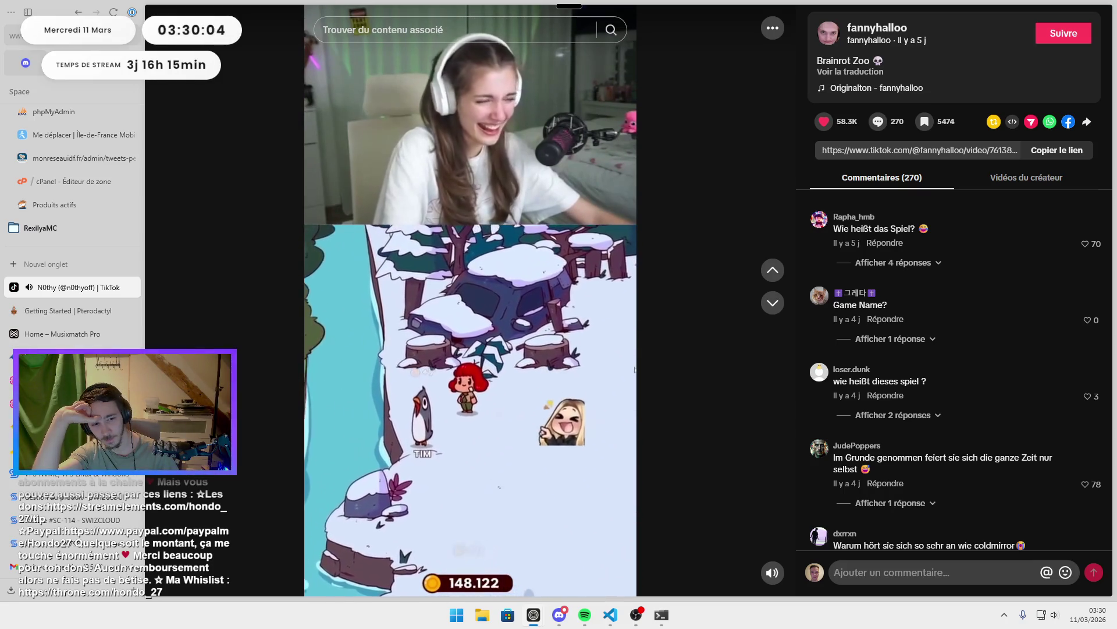
Show the reply under the 'Game Name?' comment, pause the coaching clip, and go back to the terminal
{"action": "left_click", "coordinate": [890, 339]}
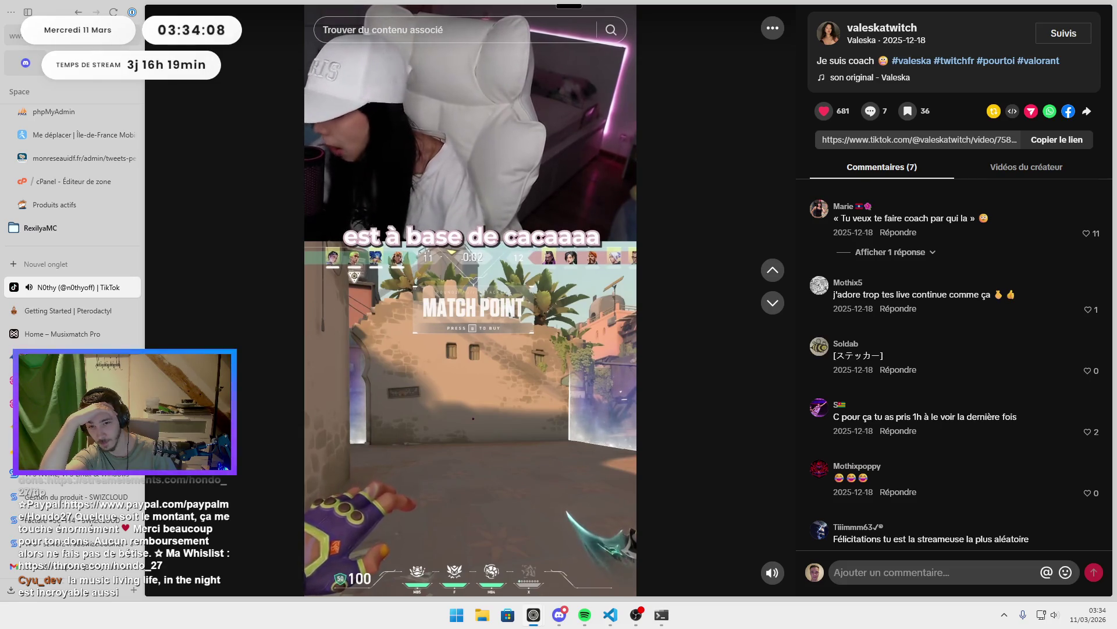
{"action": "left_click", "coordinate": [297, 45]}
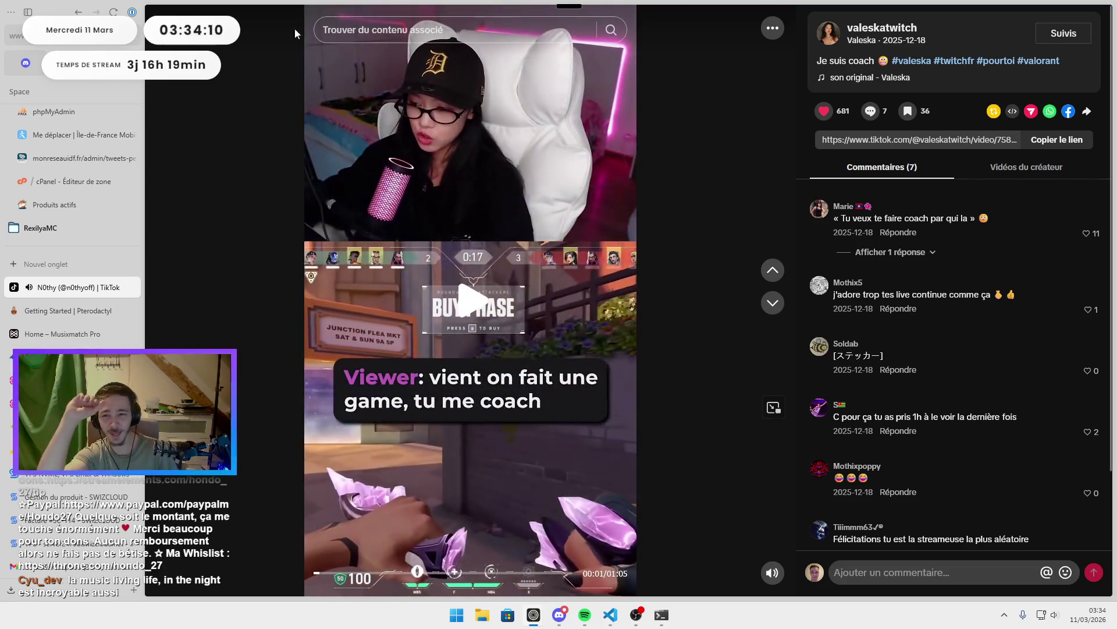
{"action": "key", "text": "alt+Tab"}
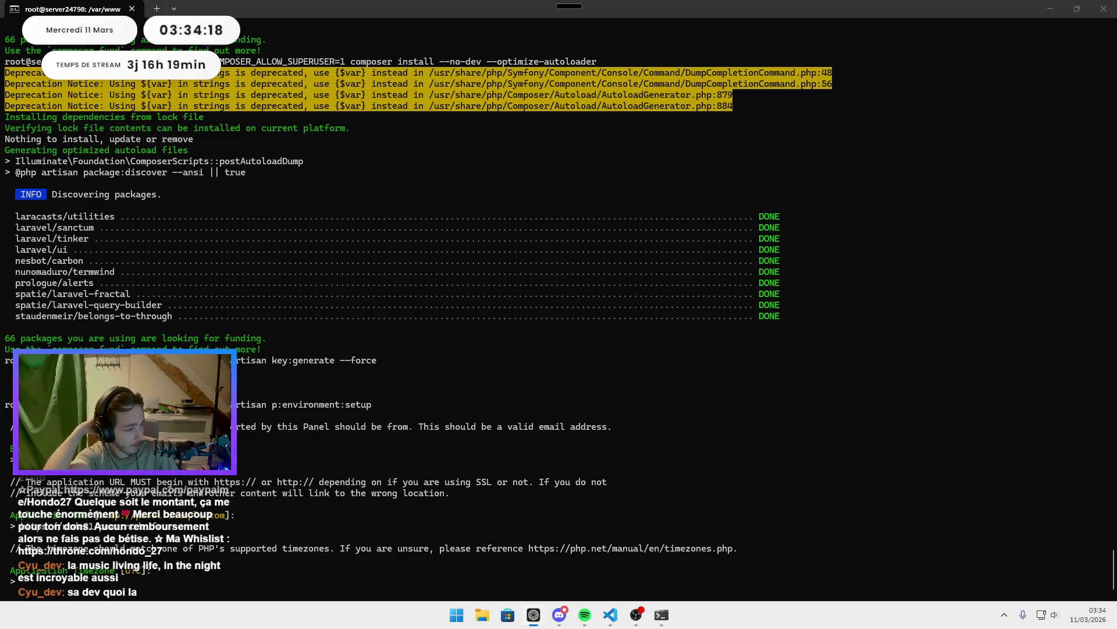
Glance at the TikTok page, then return to the terminal still at the email, URL and timezone prompts
{"action": "key", "text": "alt+Tab"}
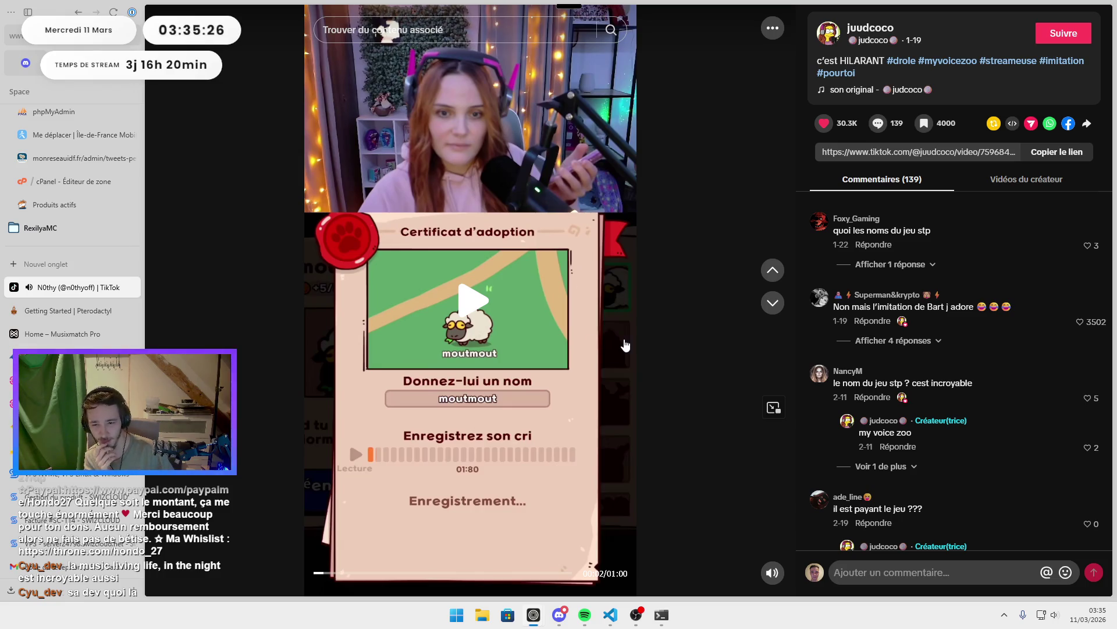
{"action": "key", "text": "alt+Tab"}
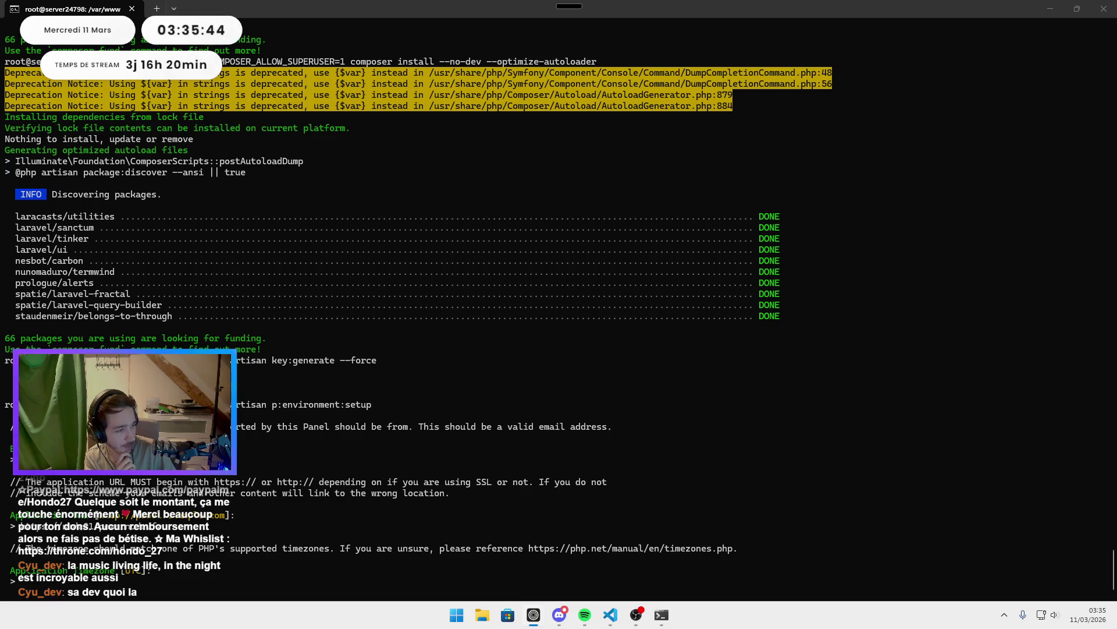
Switch back to TikTok, now playing the streamer's animal-adoption game clip
{"action": "key", "text": "alt+Tab"}
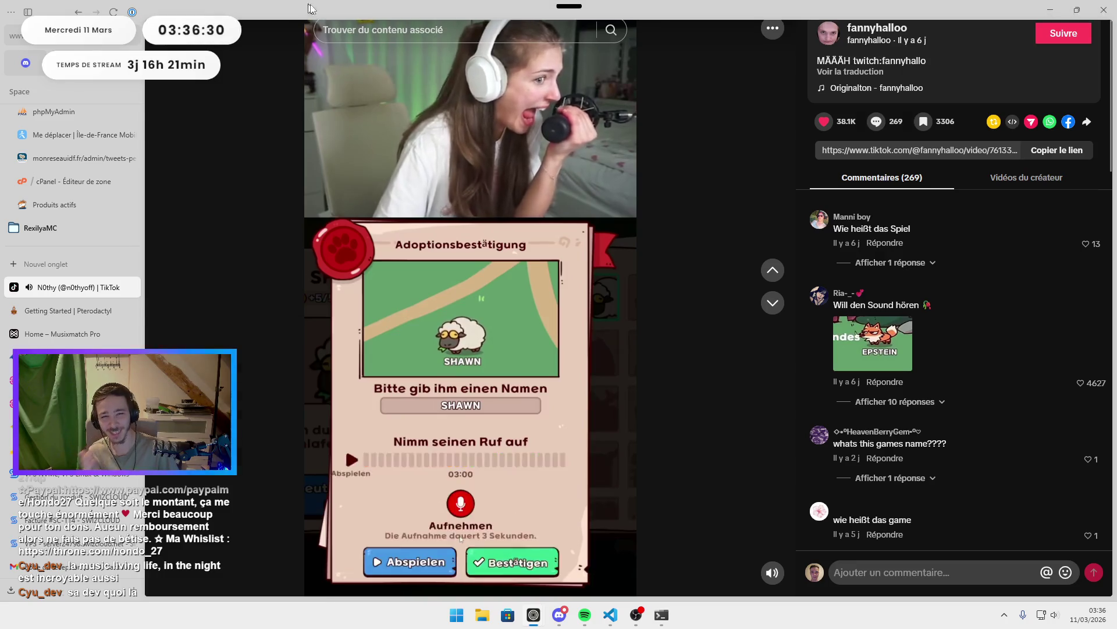
Pause the Brainrot Zoo announcement video after briefly resuming it, then return to the panel setup terminal
{"action": "key", "text": "alt+Tab"}
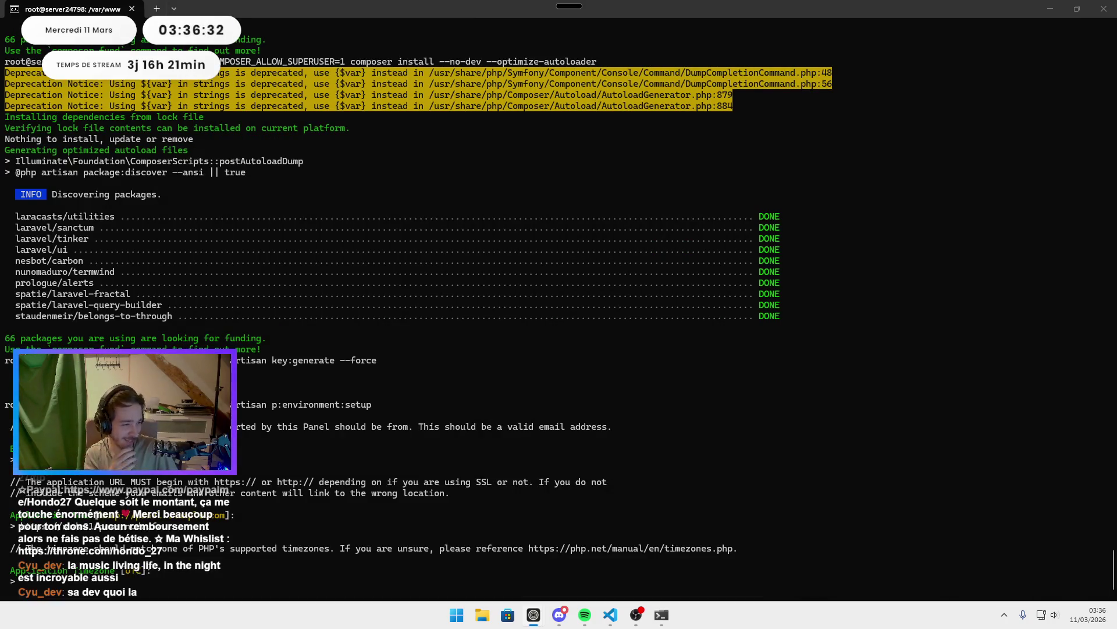
{"action": "key", "text": "alt+Tab"}
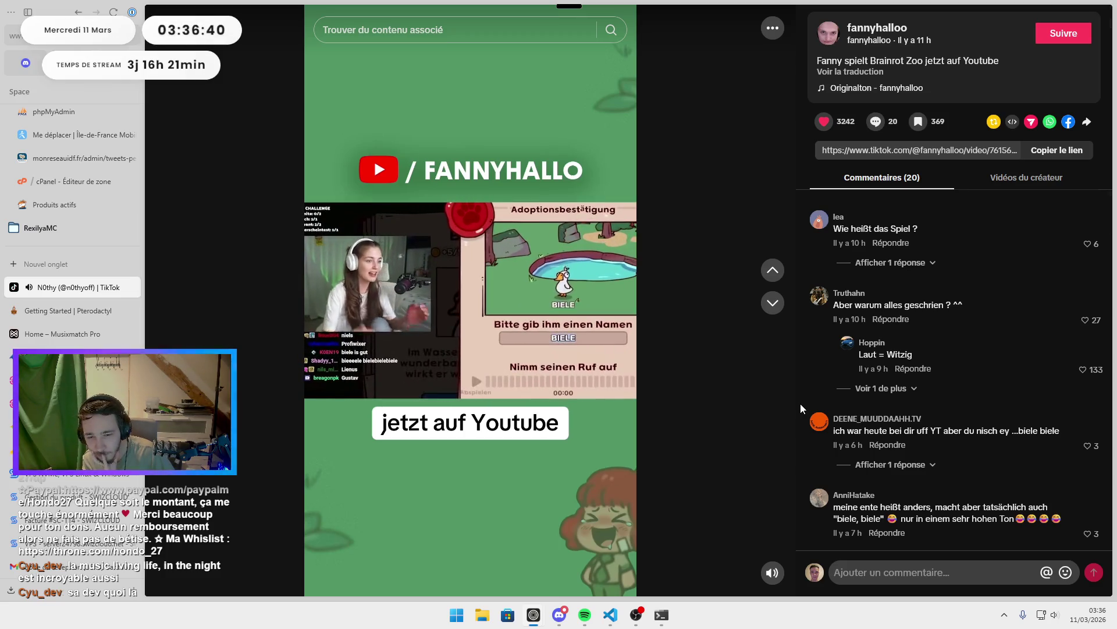
{"action": "left_click", "coordinate": [516, 352]}
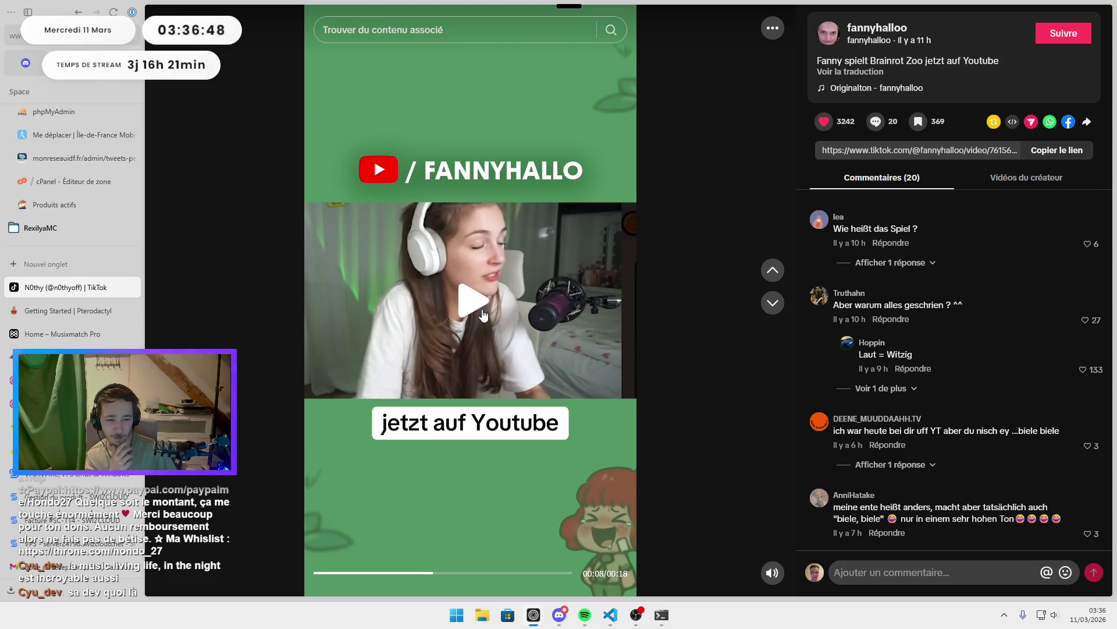
{"action": "key", "text": "space"}
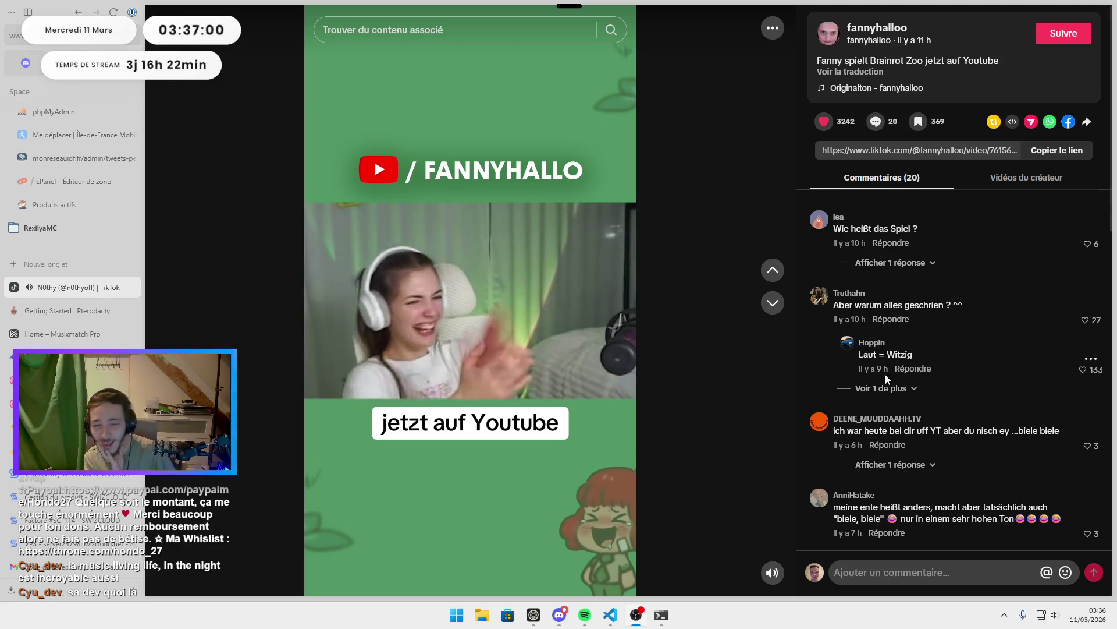
{"action": "left_click", "coordinate": [532, 324]}
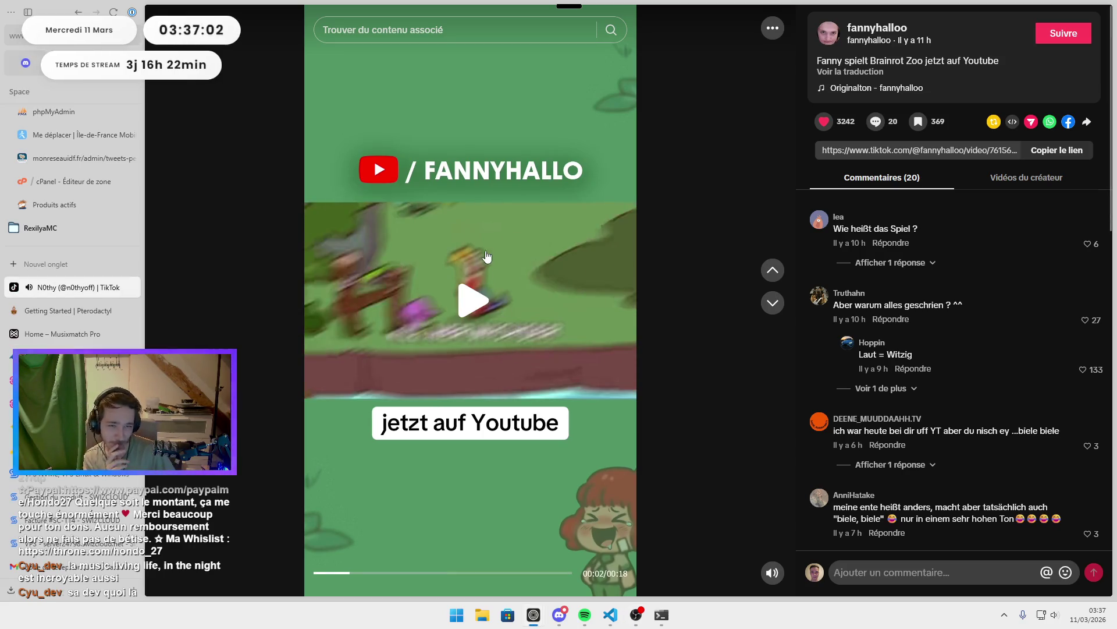
{"action": "key", "text": "alt+Tab"}
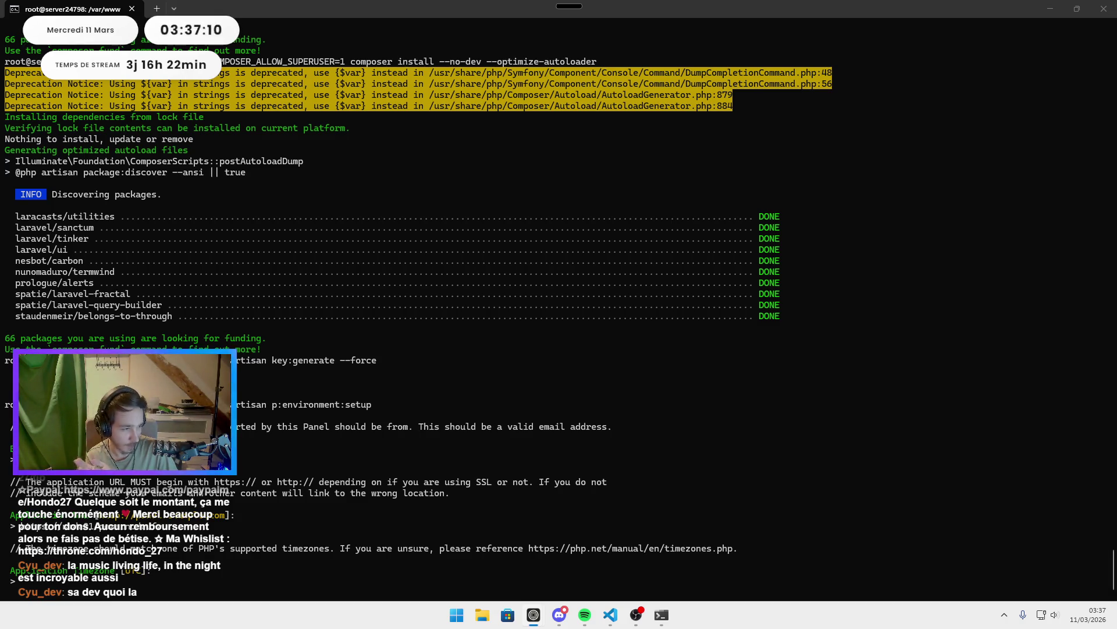
Keep the UTC timezone and set redis as the cache, session and queue driver
{"action": "left_click", "coordinate": [752, 466]}
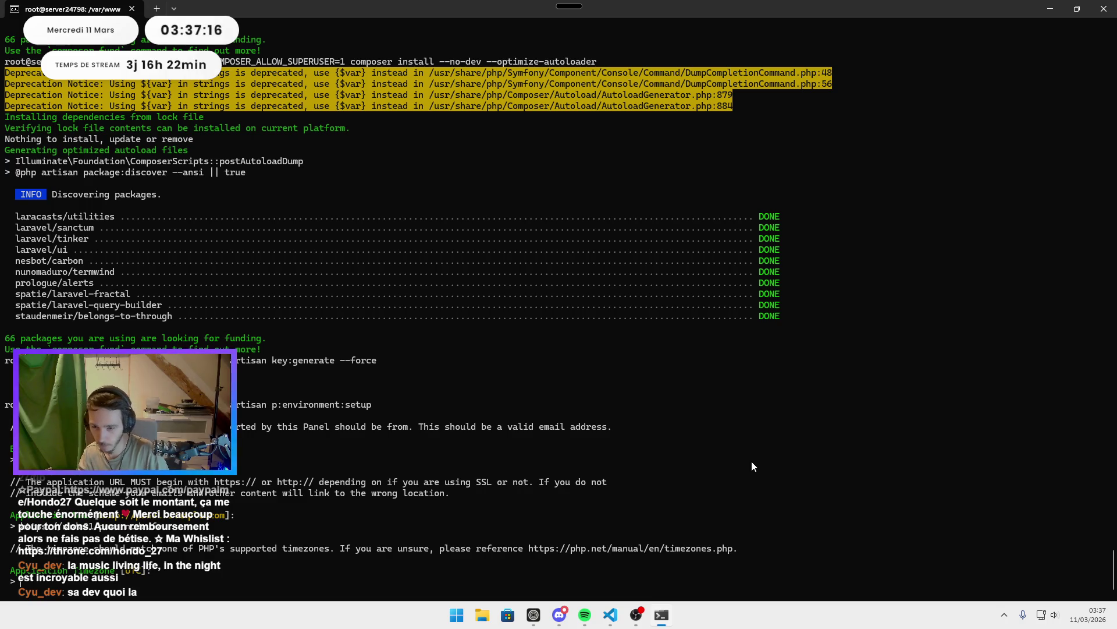
{"action": "key", "text": "Return"}
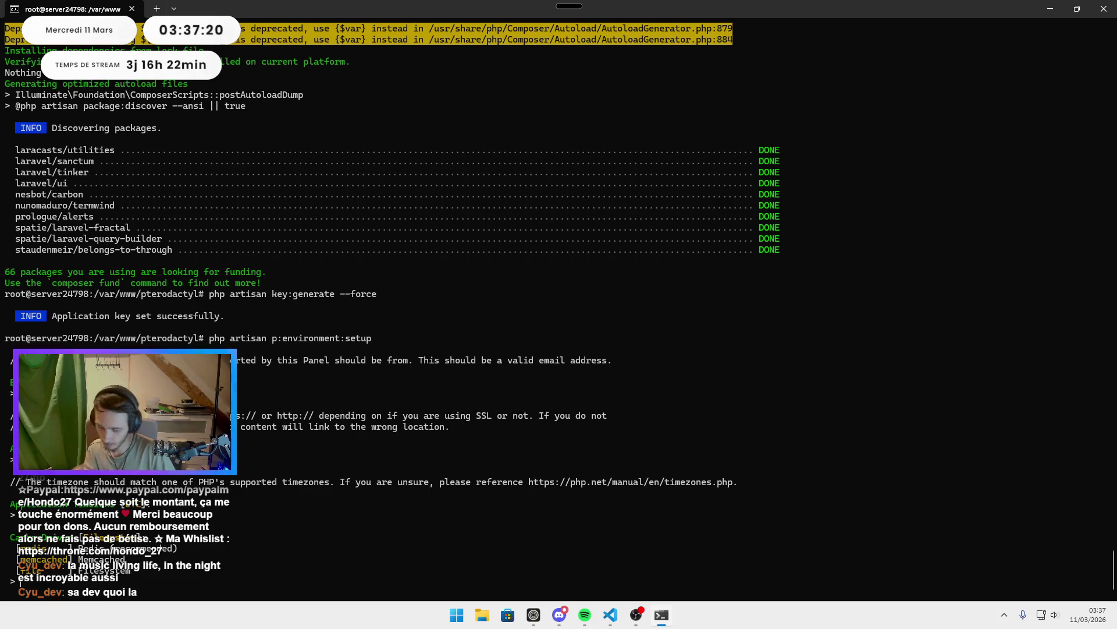
{"action": "type", "text": "redis"}
{"action": "key", "text": "Return"}
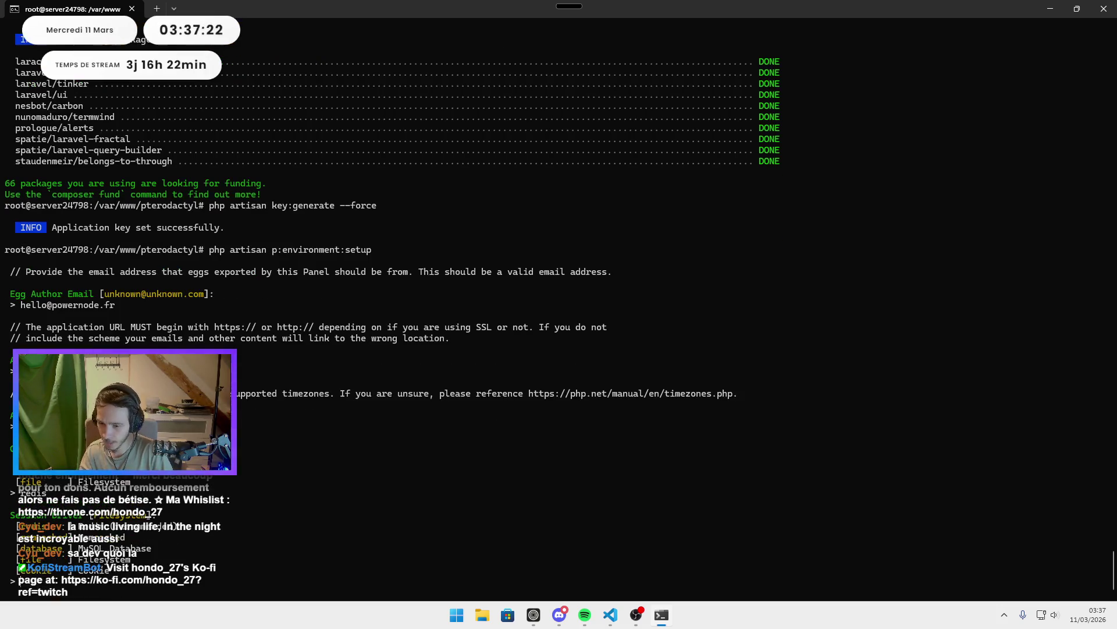
{"action": "type", "text": "dis"}
{"action": "key", "text": "Return"}
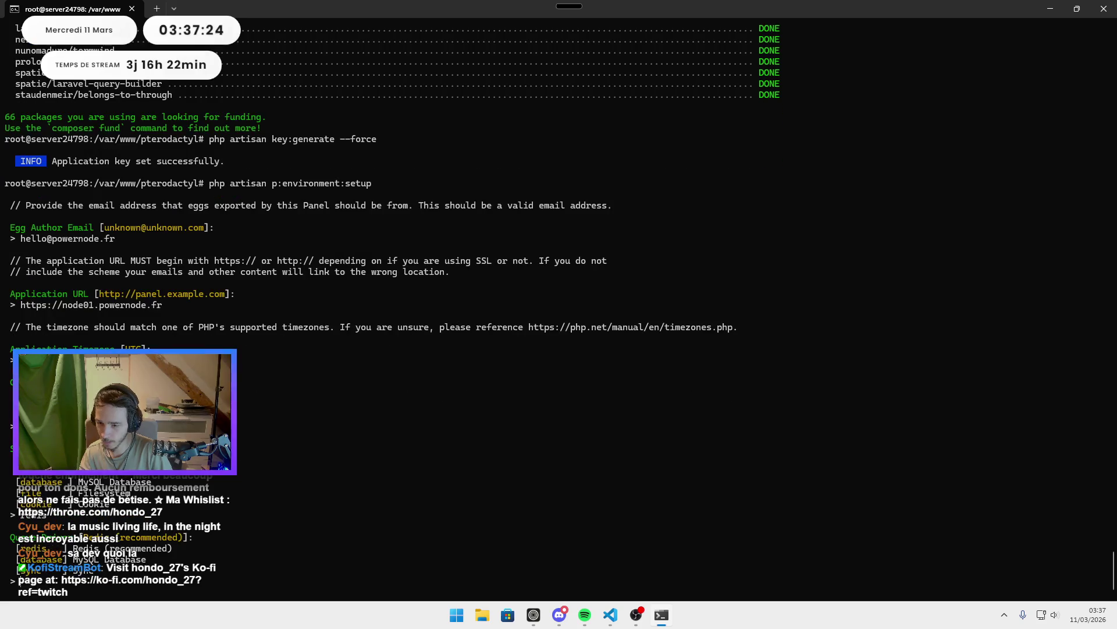
{"action": "type", "text": "redis"}
{"action": "key", "text": "Return"}
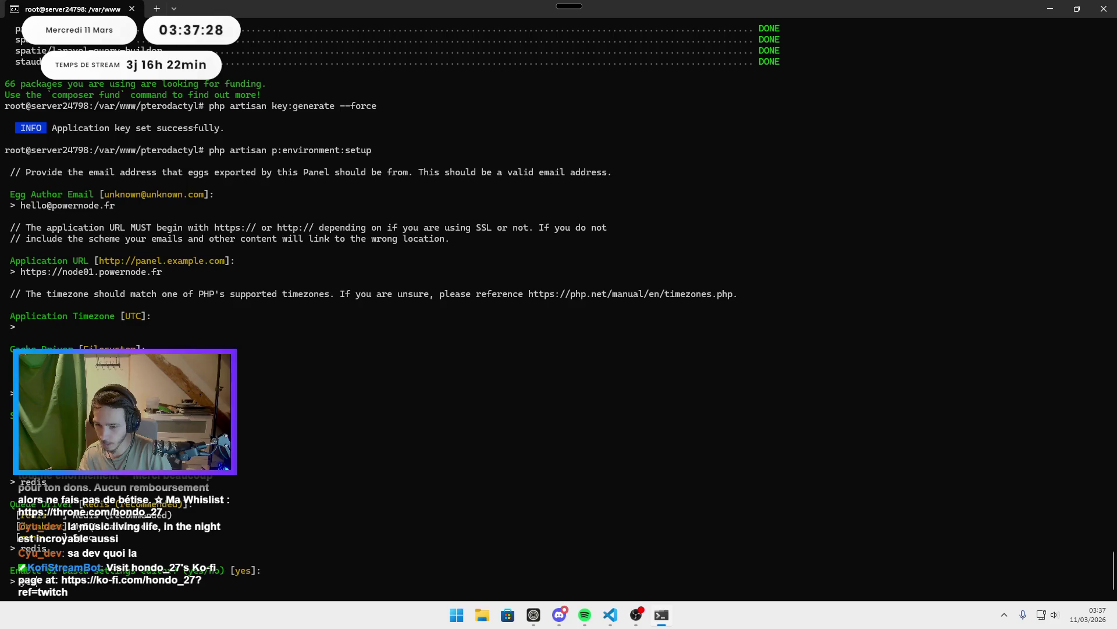
Enable the UI settings editor, answer telemetry, and keep Redis 127.0.0.1, no password, port 6379
{"action": "key", "text": "Return"}
{"action": "type", "text": "y"}
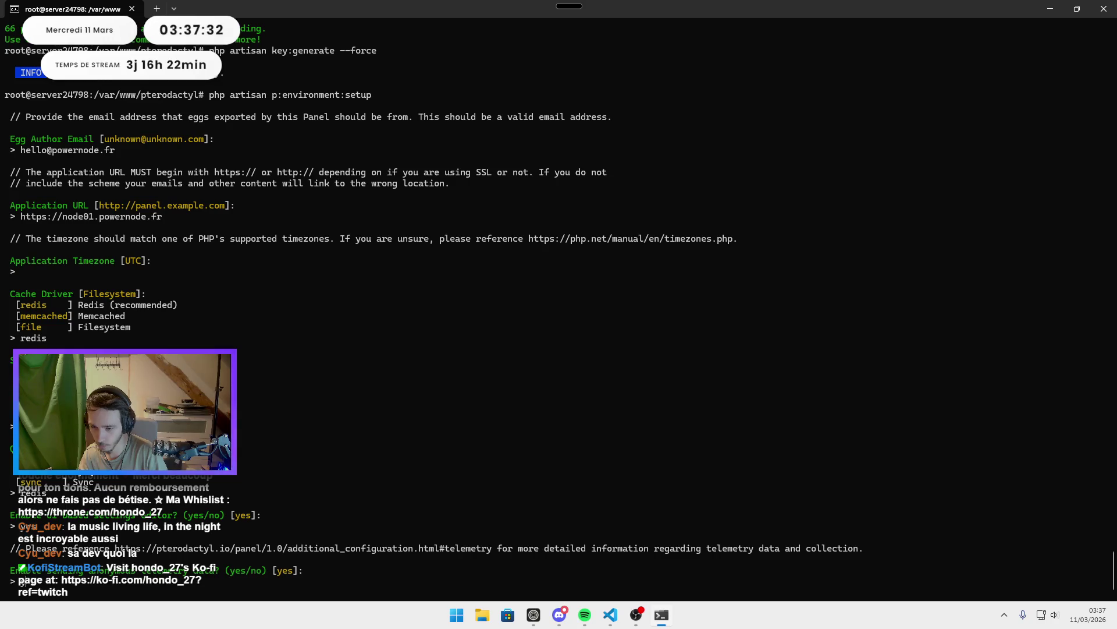
{"action": "key", "text": "Return"}
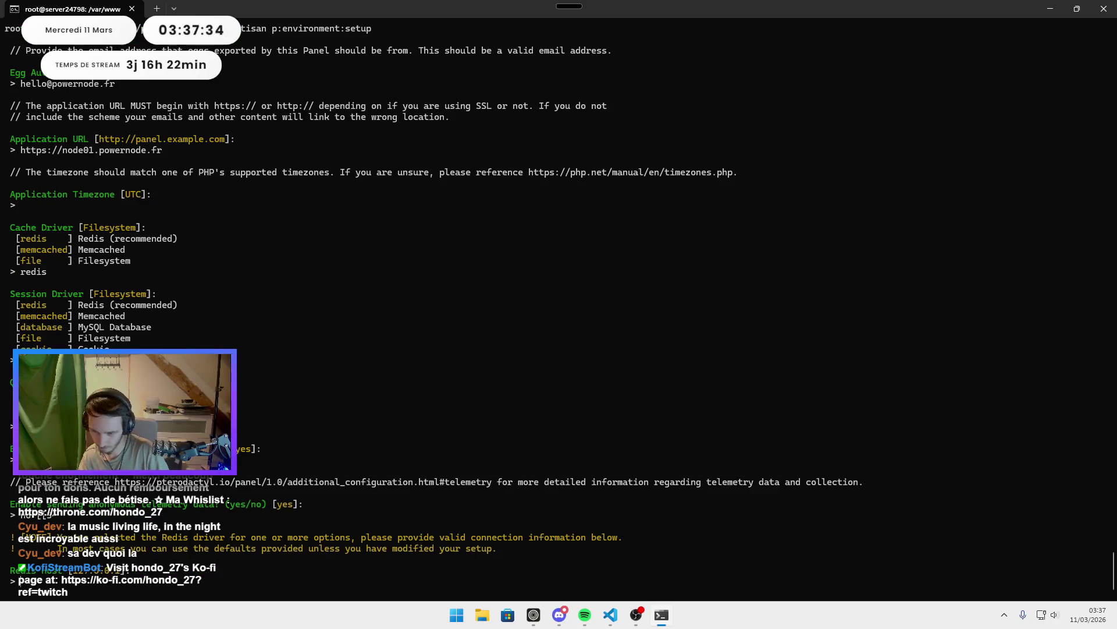
{"action": "key", "text": "Return"}
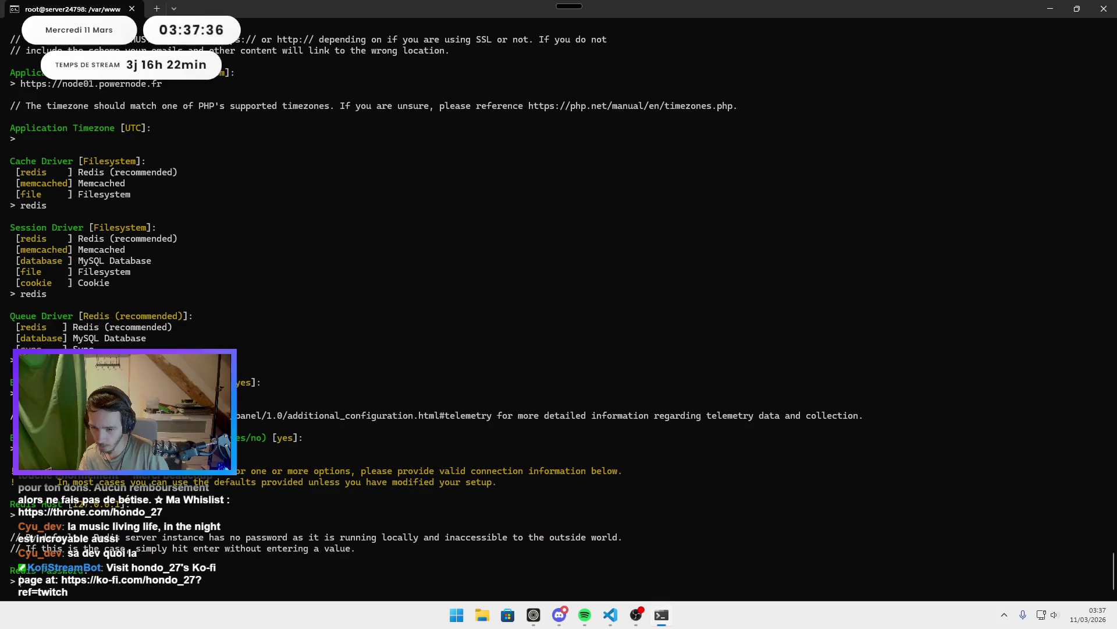
{"action": "key", "text": "Return"}
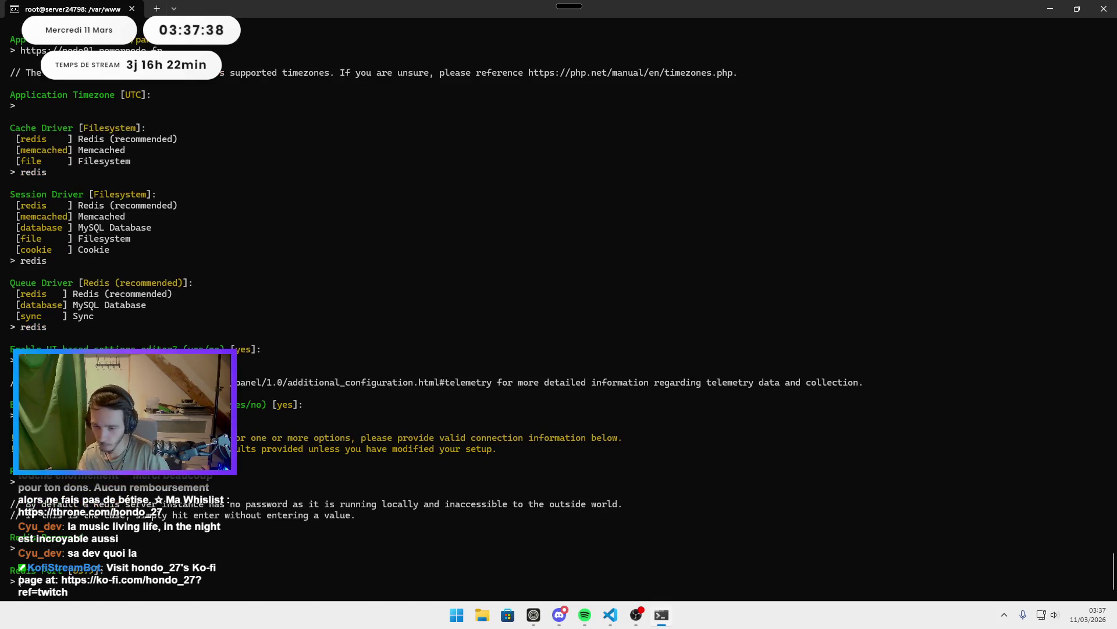
{"action": "key", "text": "Return"}
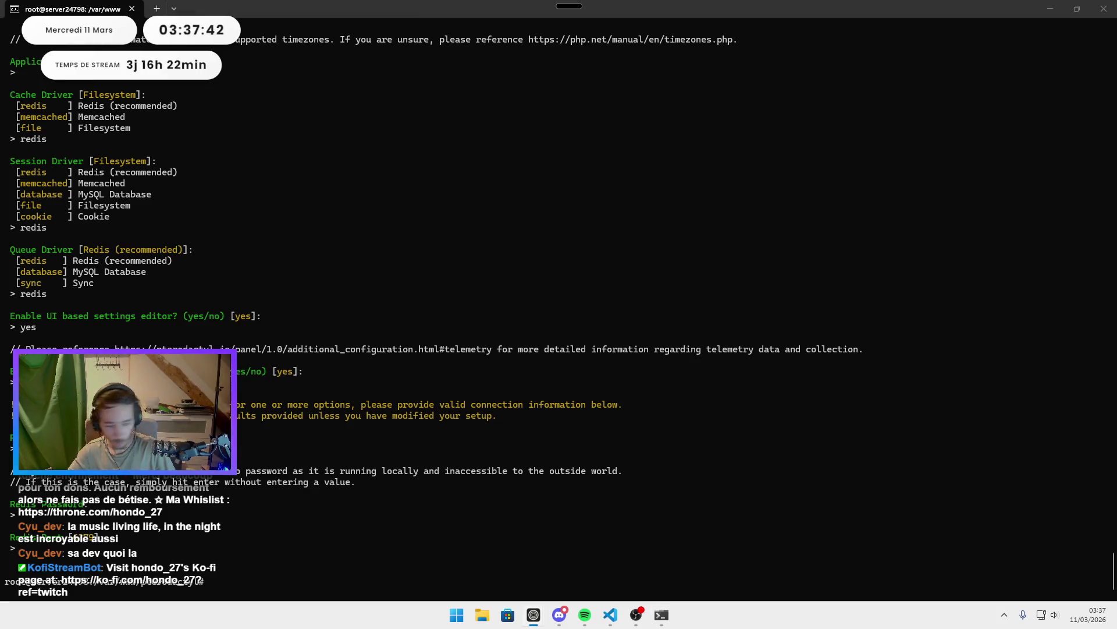
Run php artisan p:environment:database with default host and port 3306, then show the desktop
{"action": "type", "text": "php artisan p:environment:database"}
{"action": "key", "text": "Return"}
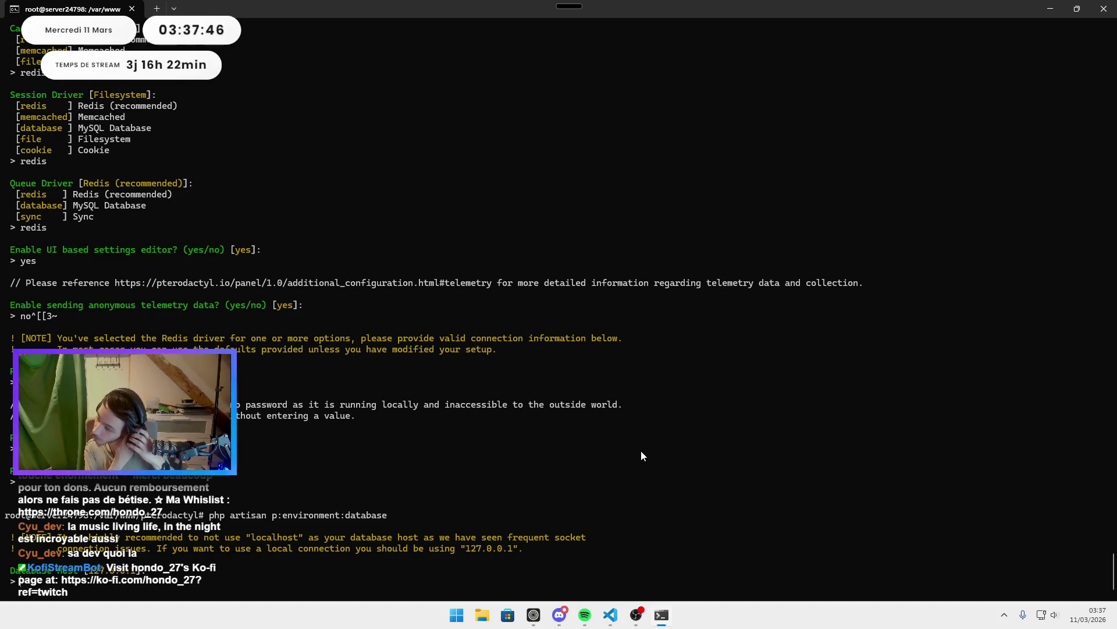
{"action": "key", "text": "Return"}
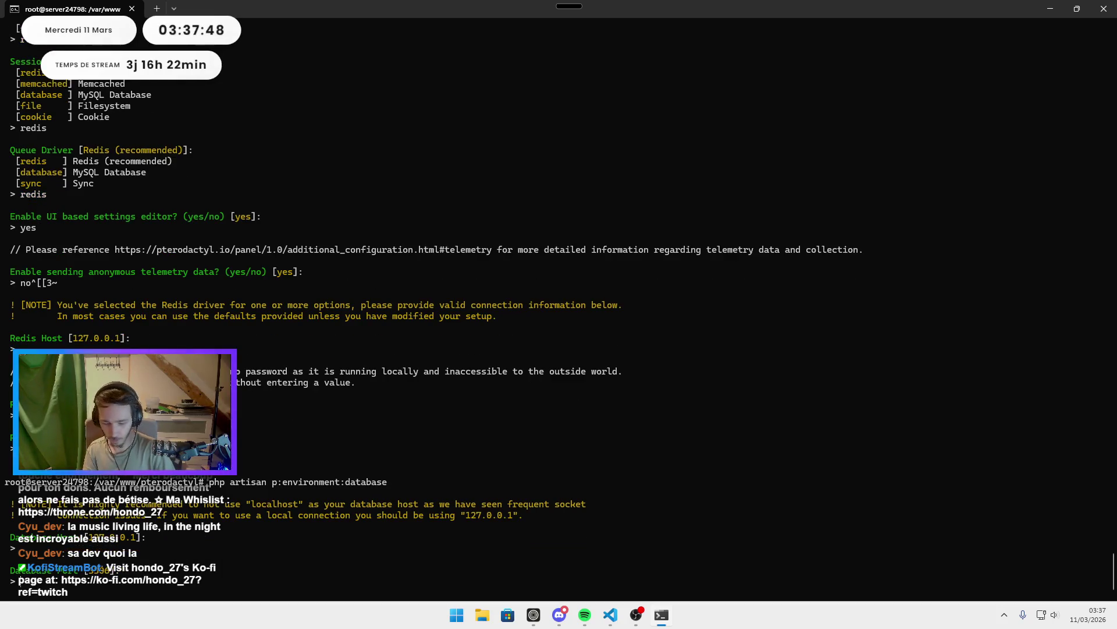
{"action": "key", "text": "Return"}
{"action": "key", "text": "Return"}
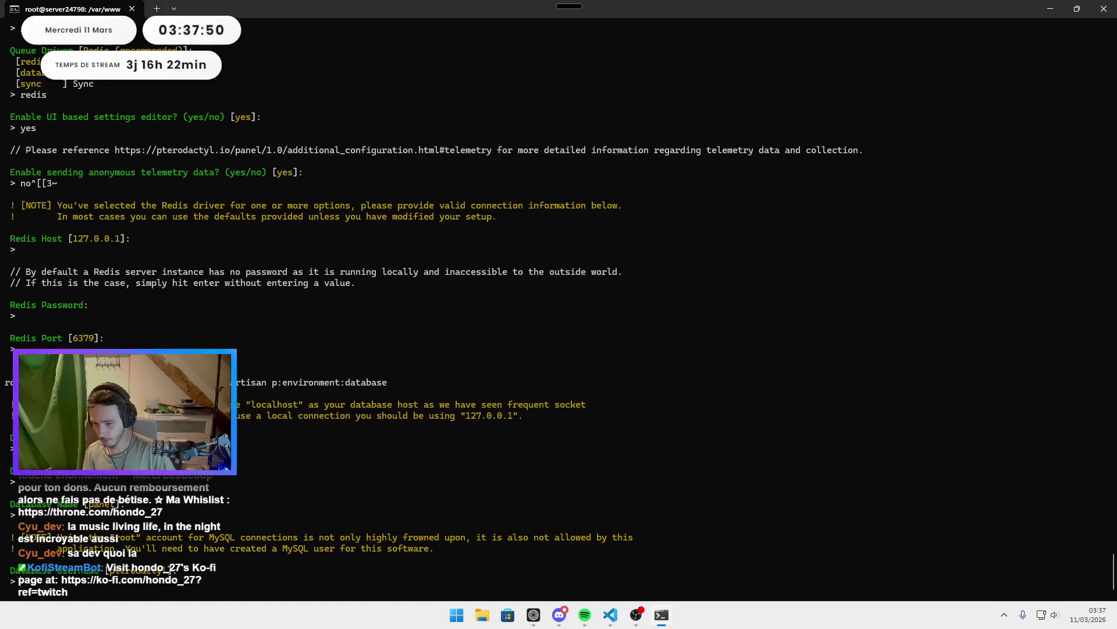
{"action": "key", "text": "super+d"}
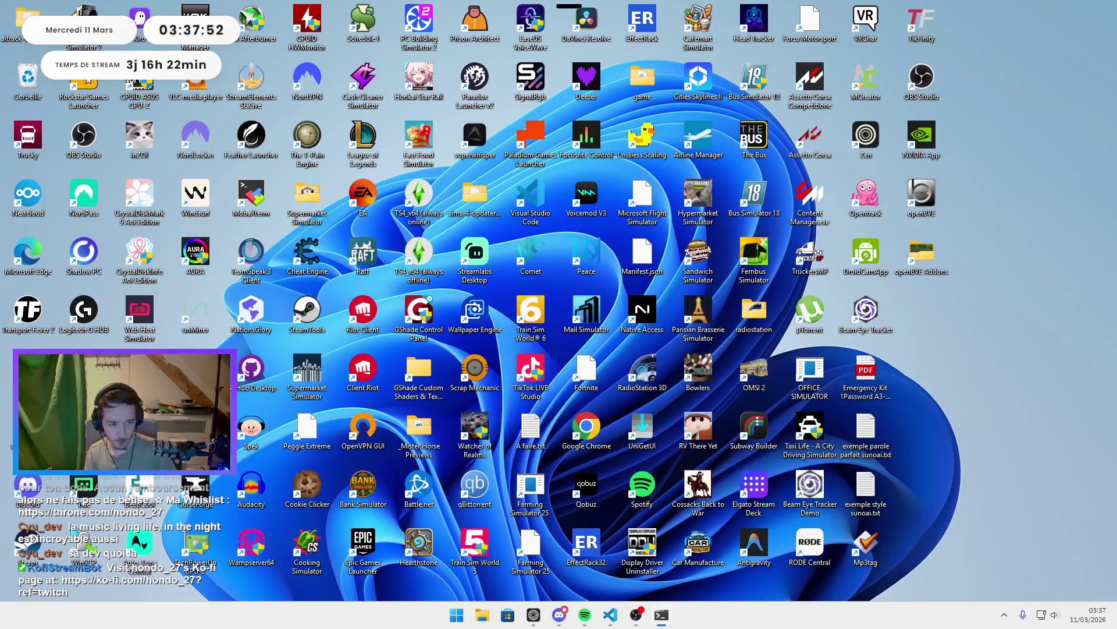
Browse the Windows clipboard history twice, then return to the terminal's database username prompt
{"action": "key", "text": "super+v"}
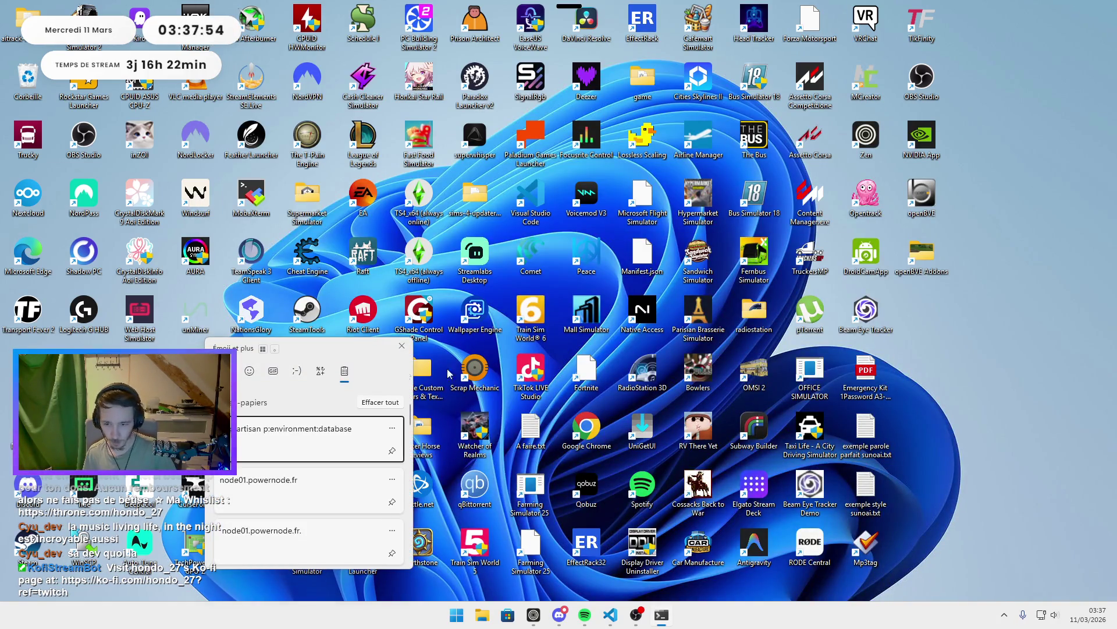
{"action": "key", "text": "Escape"}
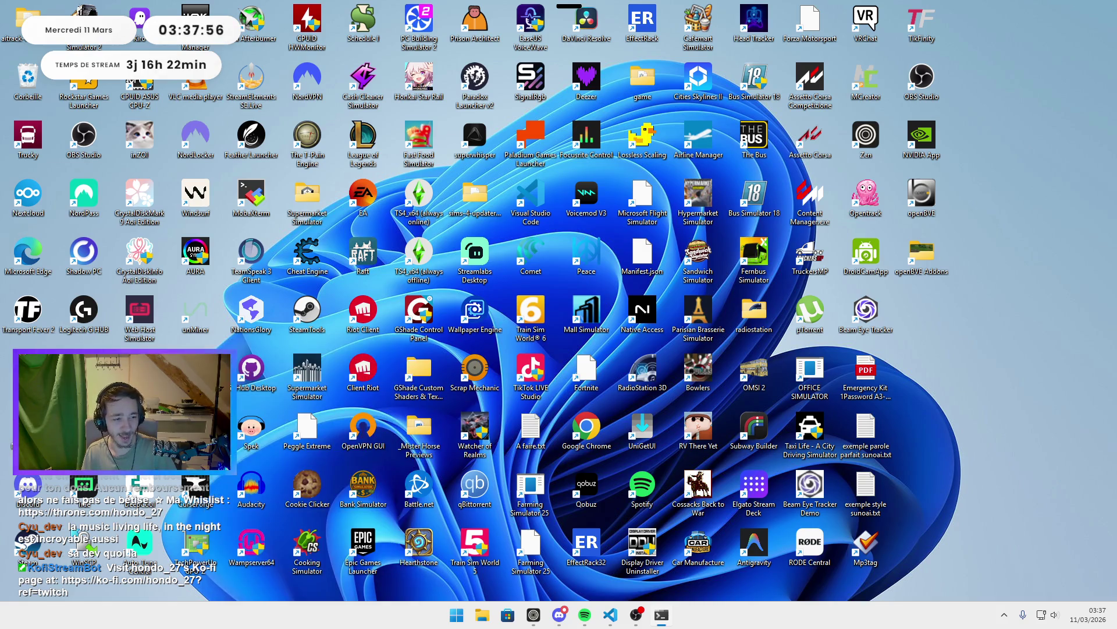
{"action": "key", "text": "super+v"}
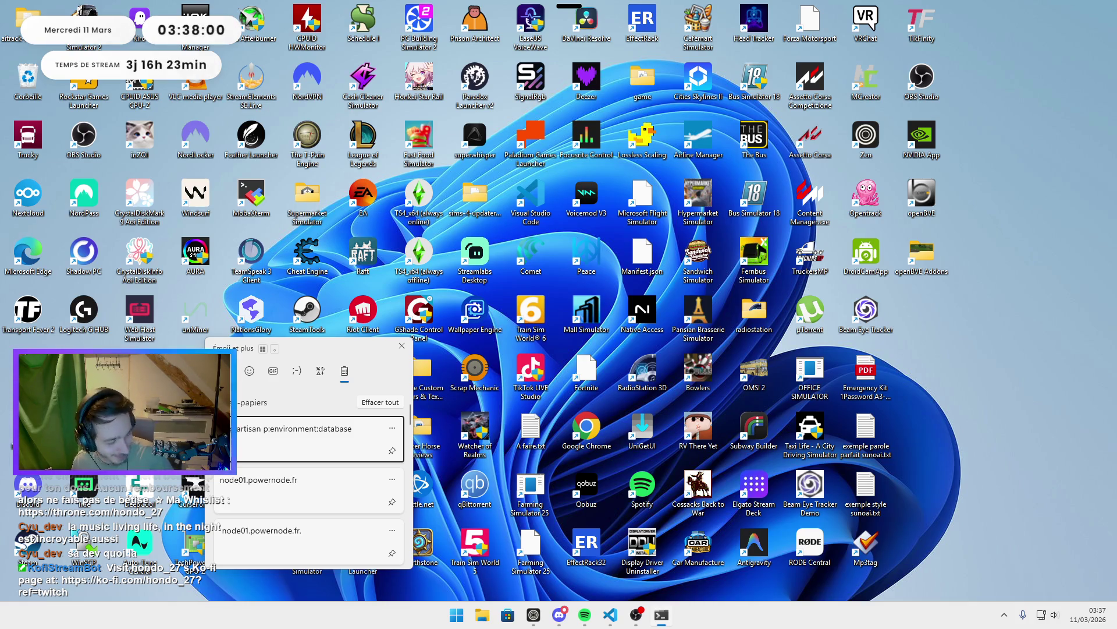
{"action": "key", "text": "Escape"}
{"action": "key", "text": "alt+Tab"}
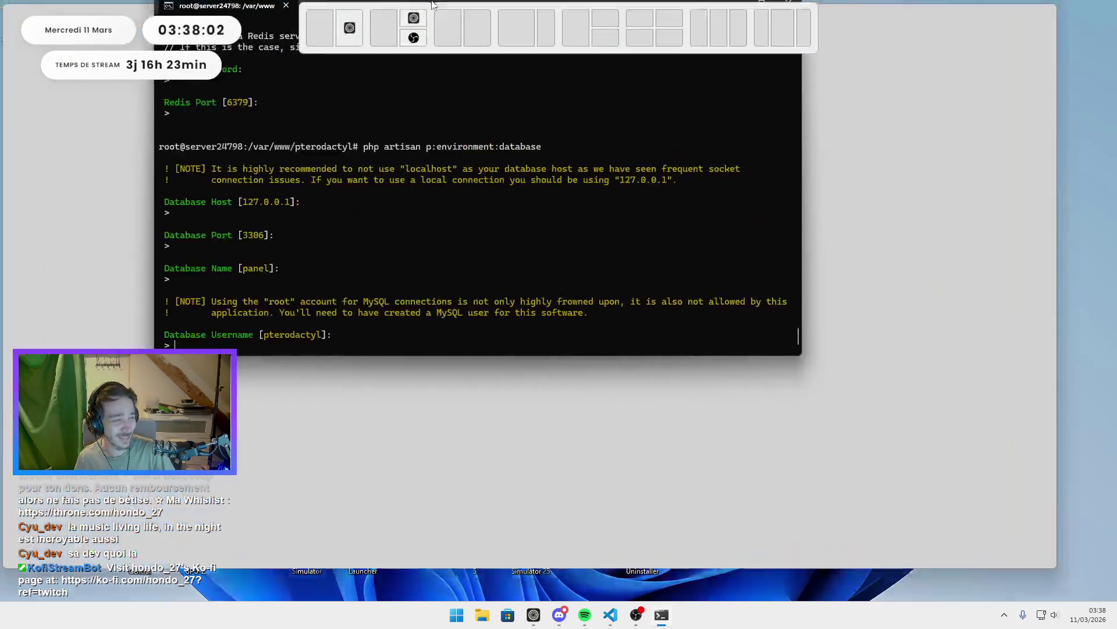
Paste the php artisan p:environment:mail command at the cleared /var/www prompt
{"action": "key", "text": "alt+Tab"}
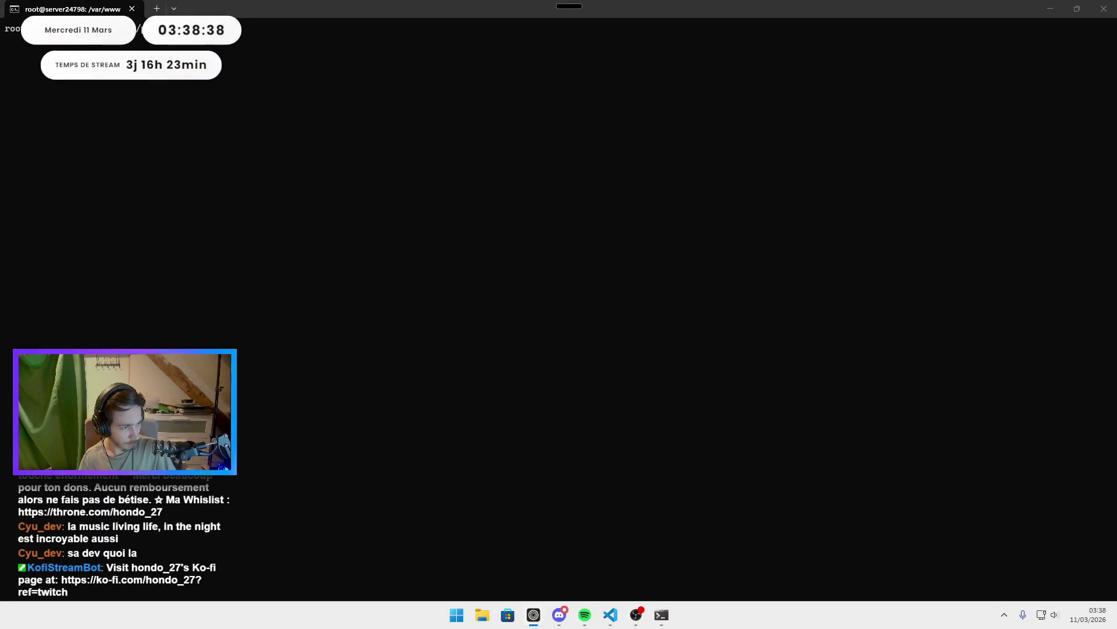
{"action": "key", "text": "ctrl+v"}
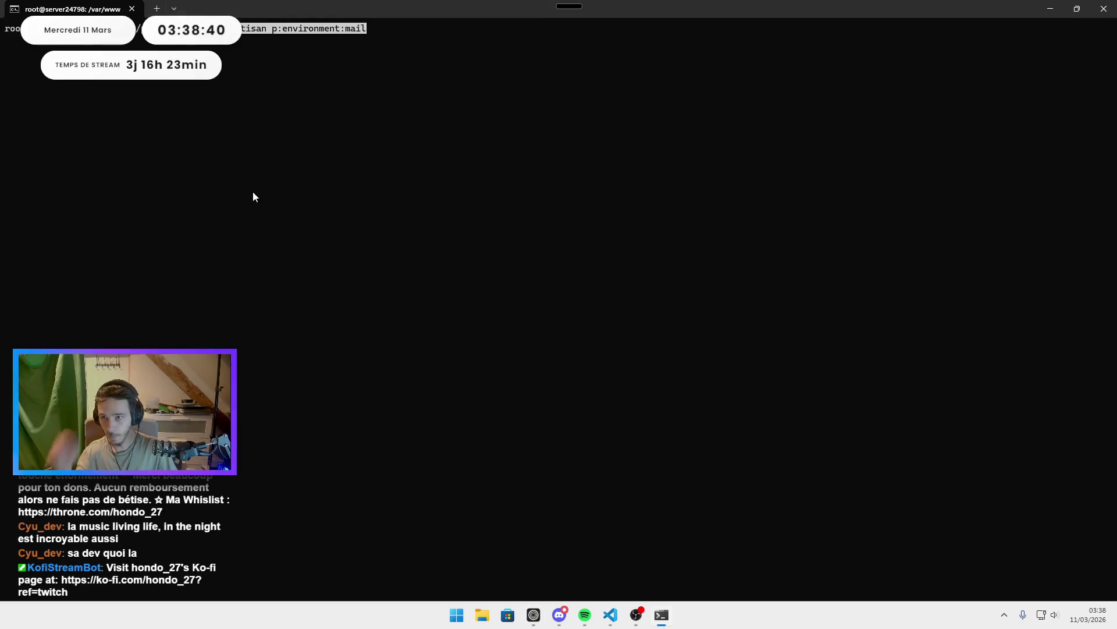
Run the p:environment:mail setup and pick smtp as the mail driver
{"action": "key", "text": "Return"}
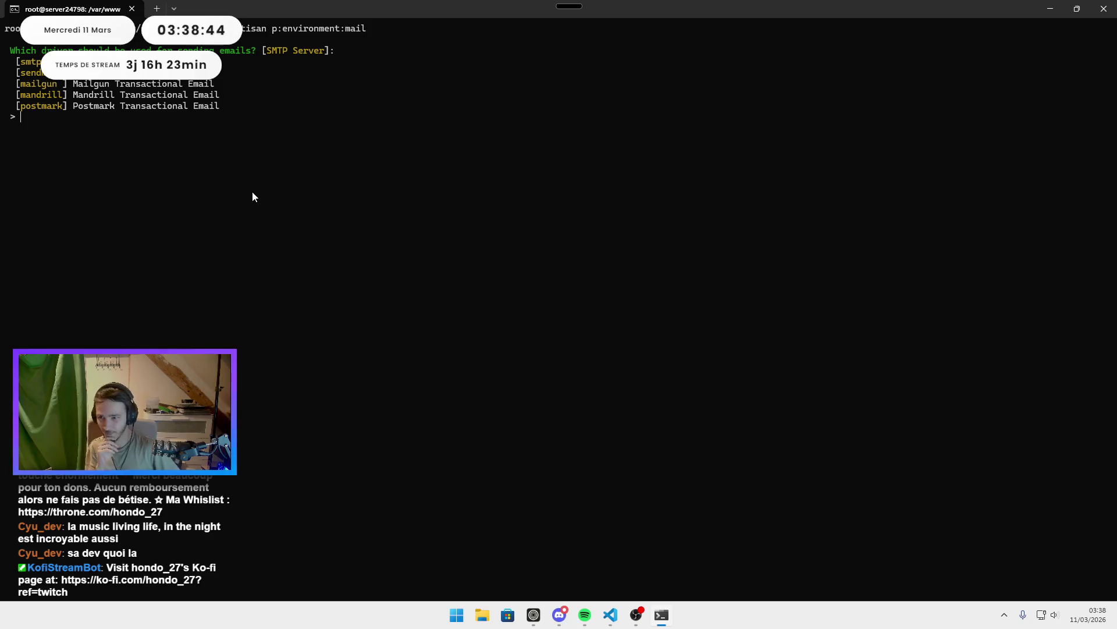
{"action": "type", "text": "sm"}
{"action": "key", "text": "Return"}
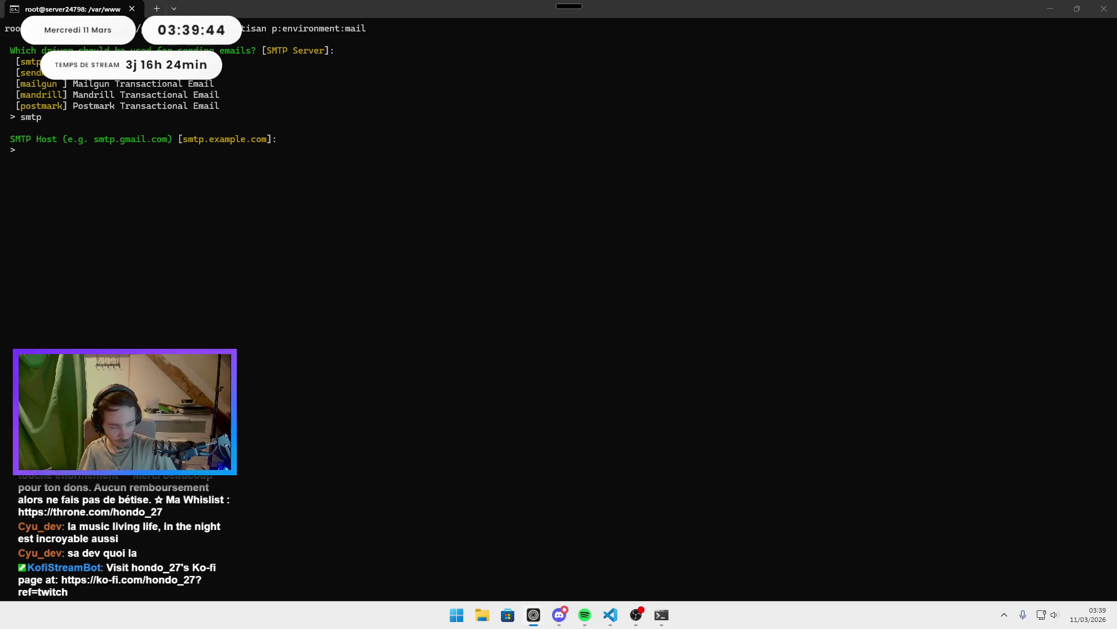
Enter SMTP host mira.o2switch.net, port 465, the account's e-mail username and its password
{"action": "type", "text": "mira.o2switch.net"}
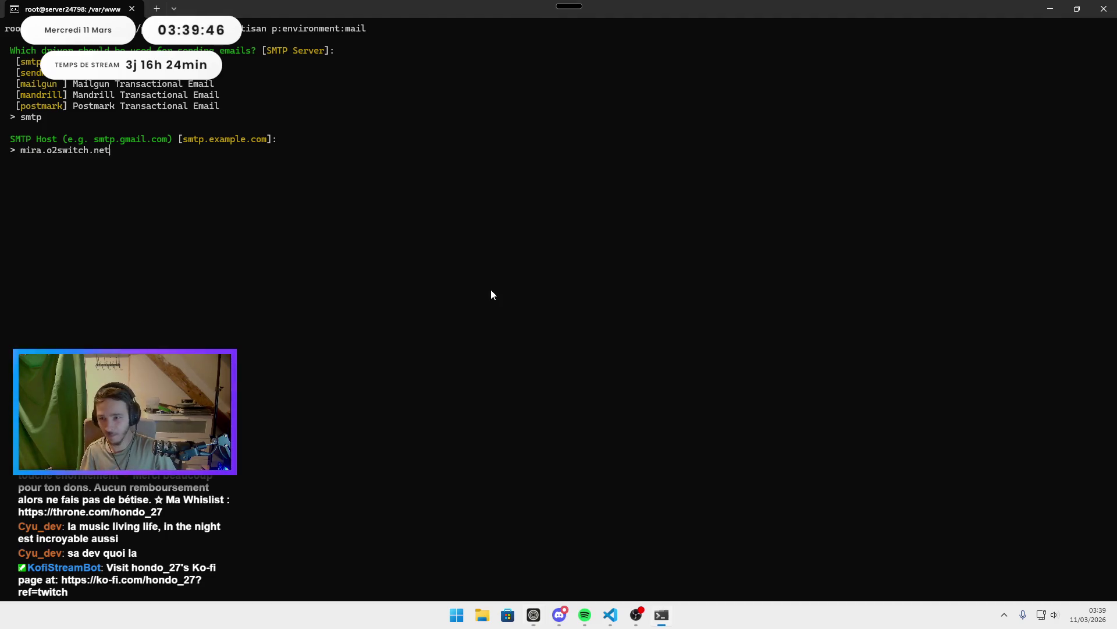
{"action": "key", "text": "Return"}
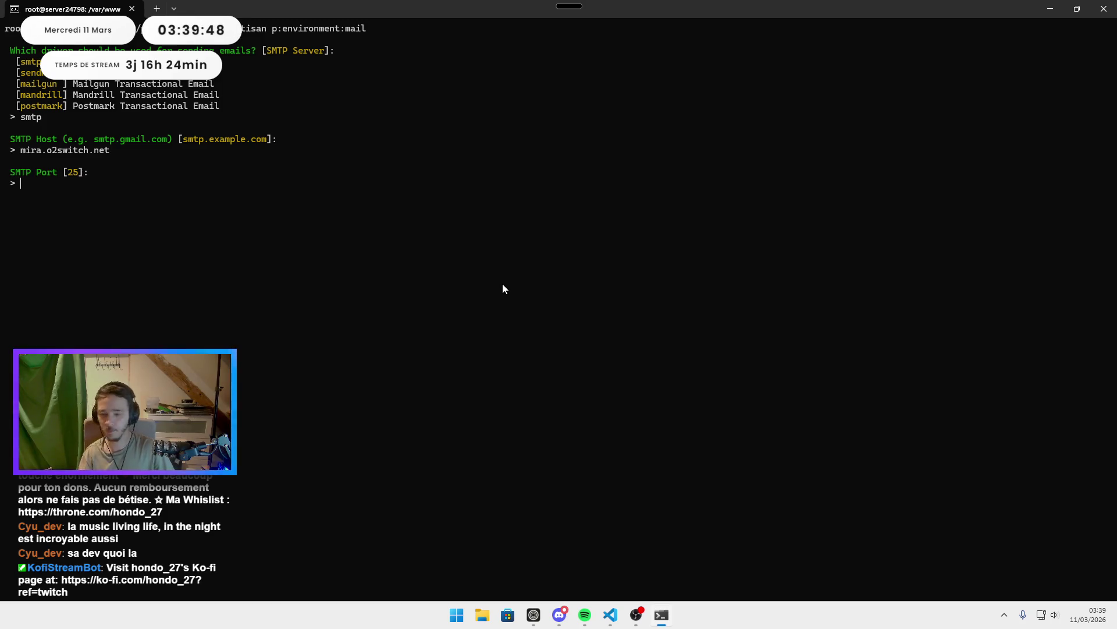
{"action": "type", "text": "465"}
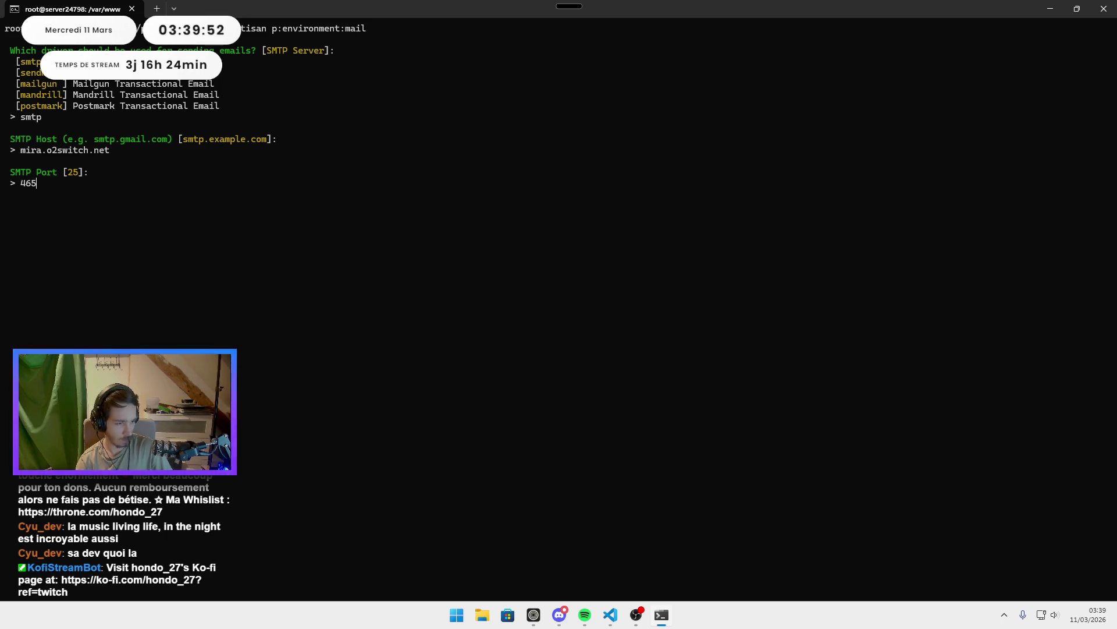
{"action": "key", "text": "Return"}
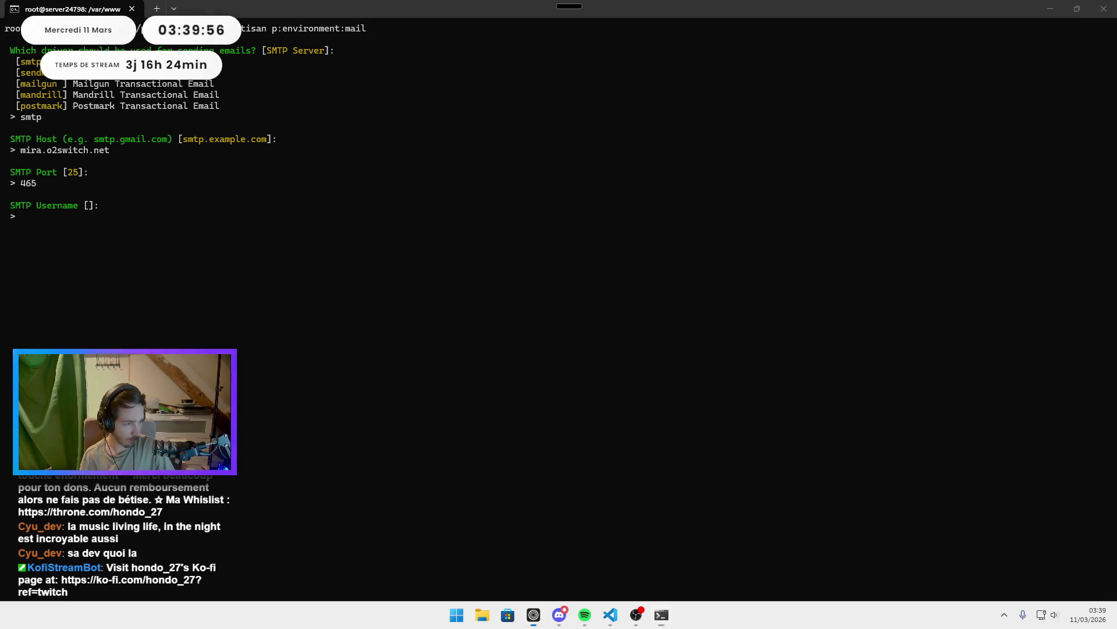
{"action": "key", "text": "Return"}
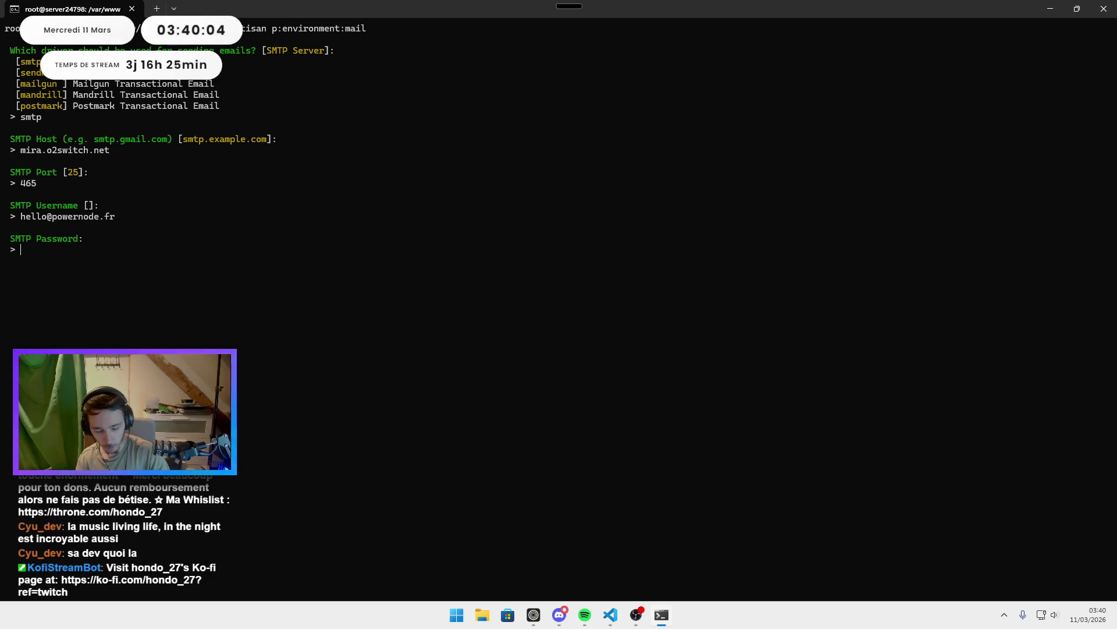
{"action": "key", "text": "Return"}
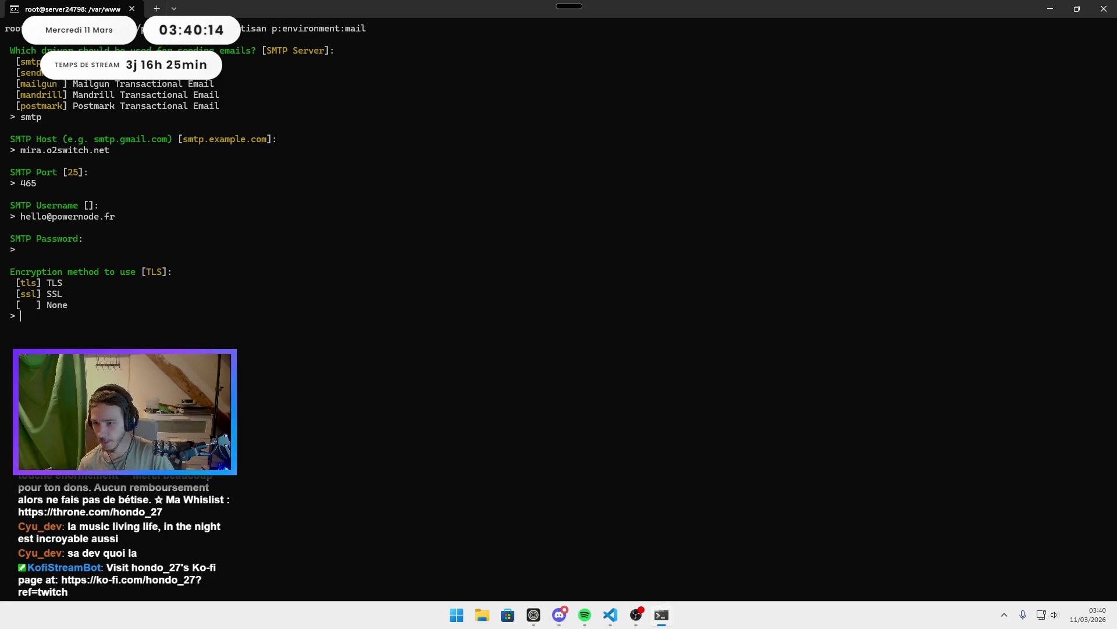
Choose ssl encryption, give the sender e-mail address and keep the default sender name
{"action": "type", "text": "ssl"}
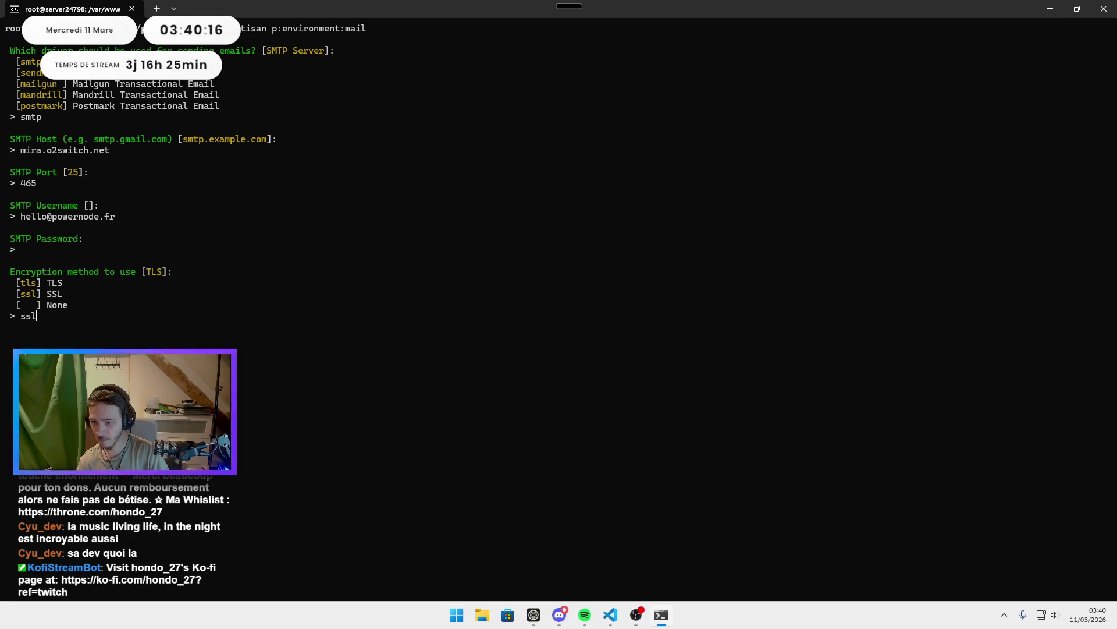
{"action": "key", "text": "Return"}
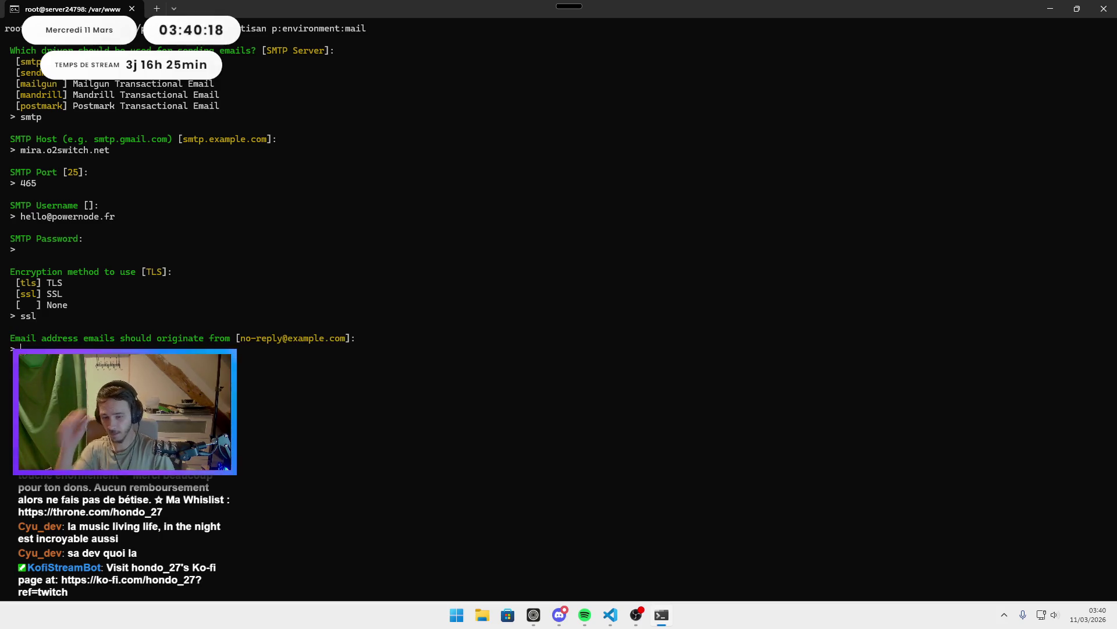
{"action": "key", "text": "Return"}
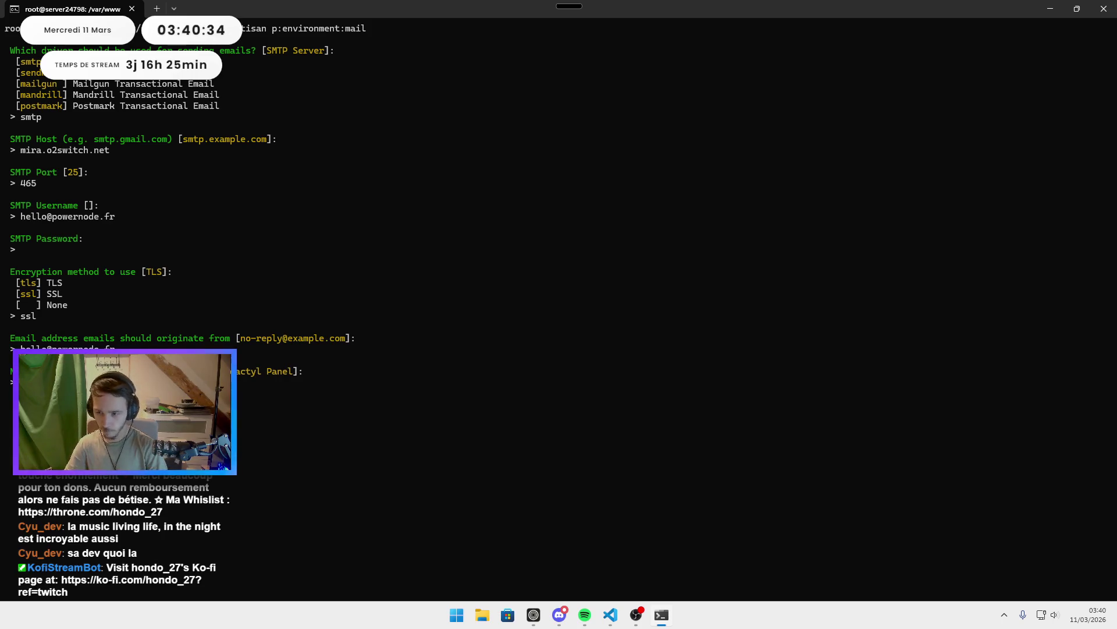
{"action": "key", "text": "Return"}
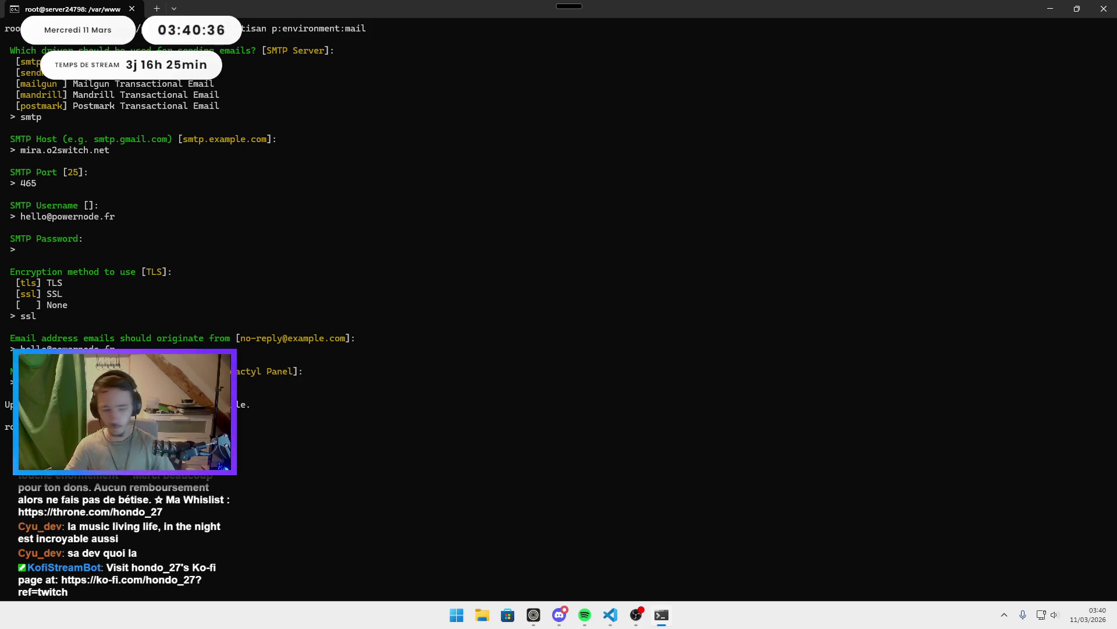
{"action": "key", "text": "alt+Tab"}
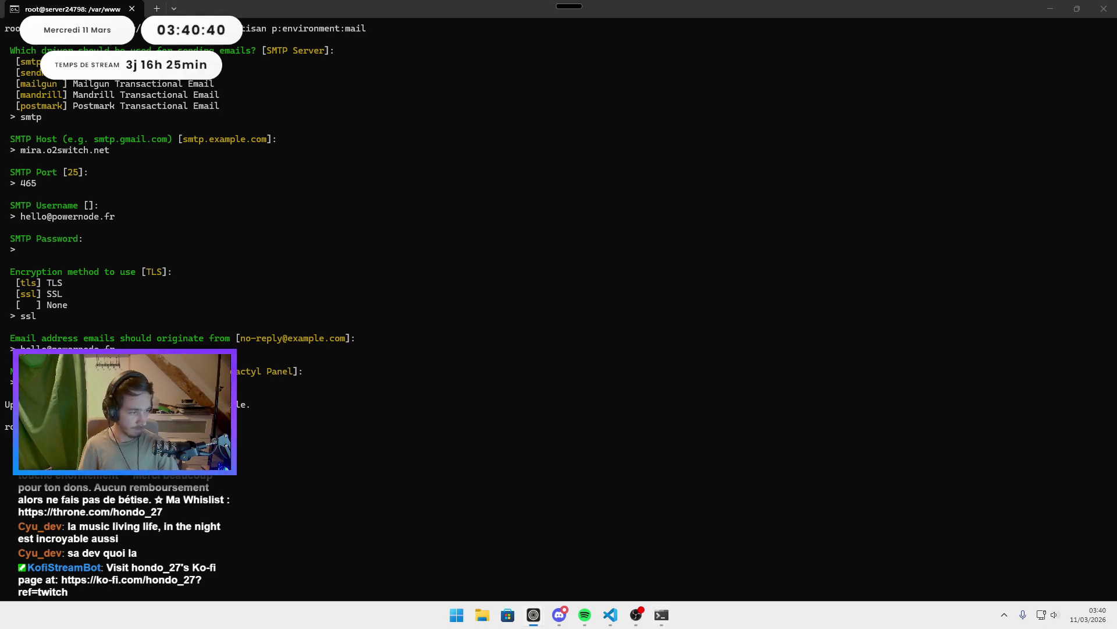
Run php artisan migrate --seed --force to build and seed the panel database
{"action": "right_click", "coordinate": [696, 266]}
{"action": "key", "text": "Return"}
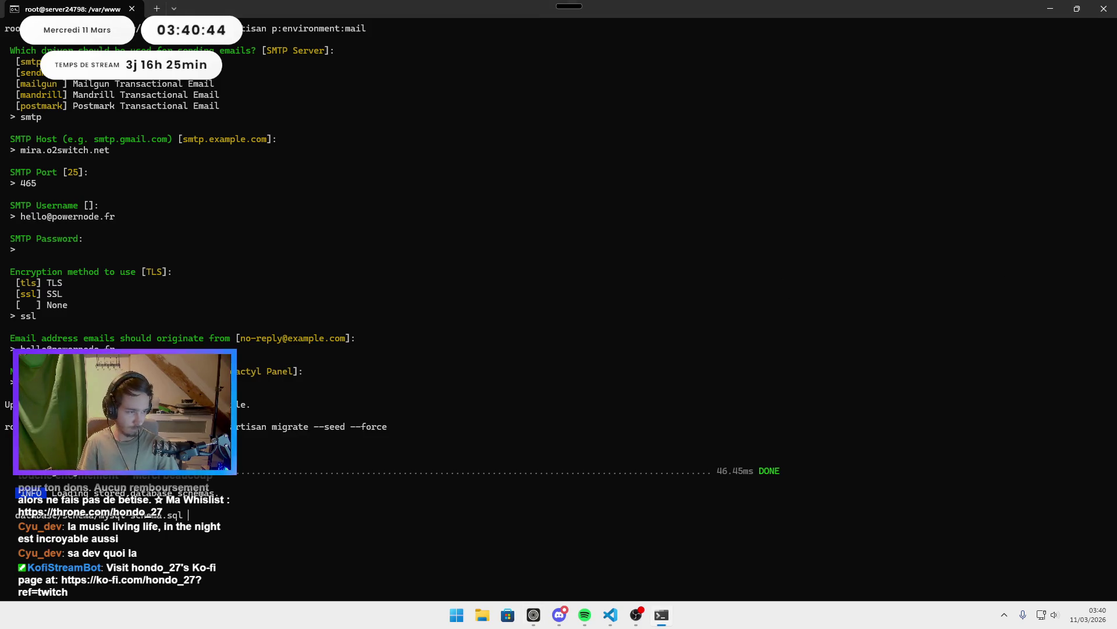
{"action": "key", "text": "alt+Tab"}
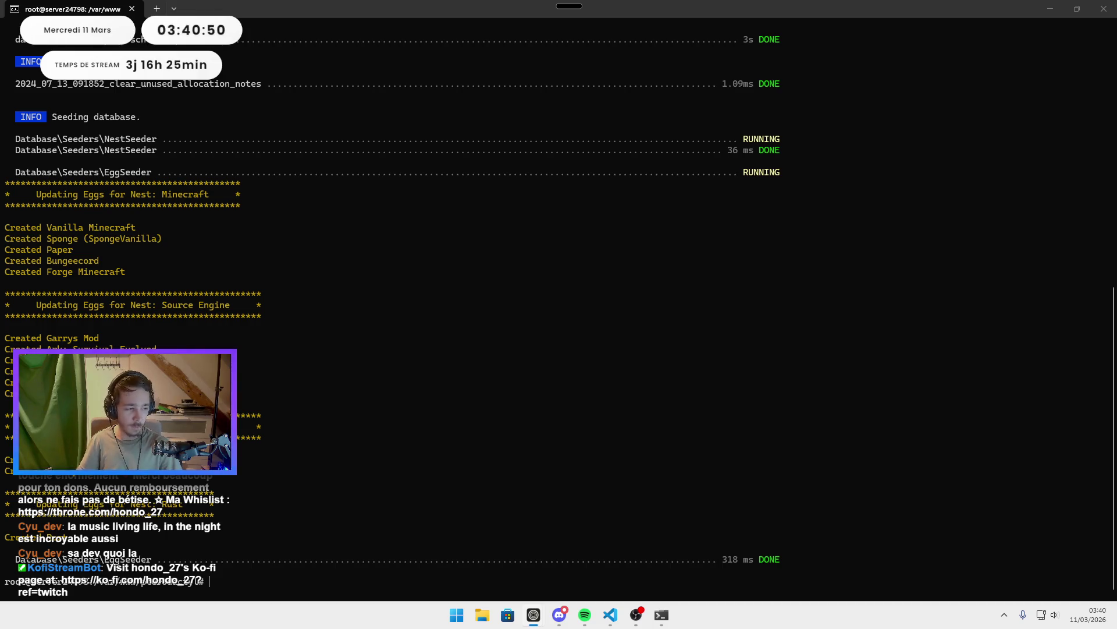
Start php artisan p:user:make as an administrator and enter the new user's e-mail
{"action": "type", "text": "php artisan p:user:make"}
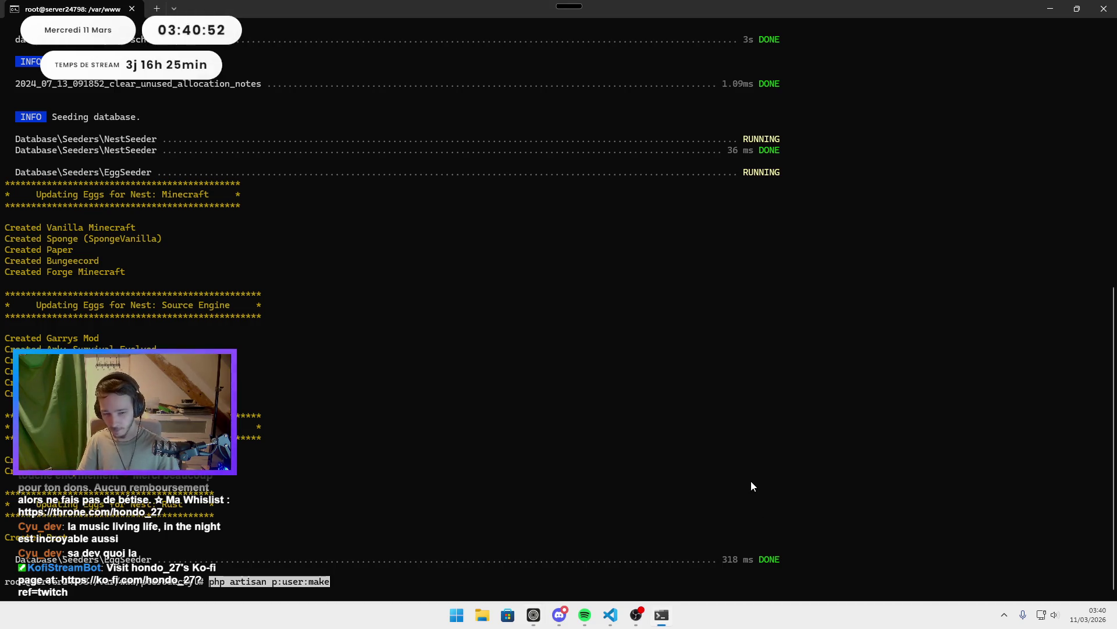
{"action": "key", "text": "Return"}
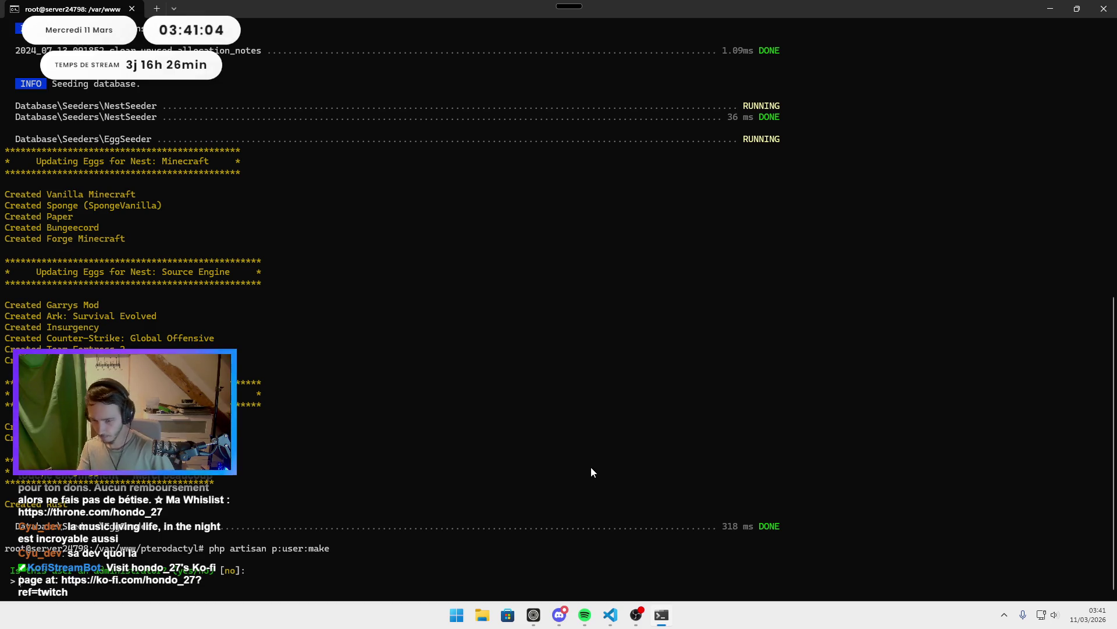
{"action": "type", "text": "yes"}
{"action": "key", "text": "Return"}
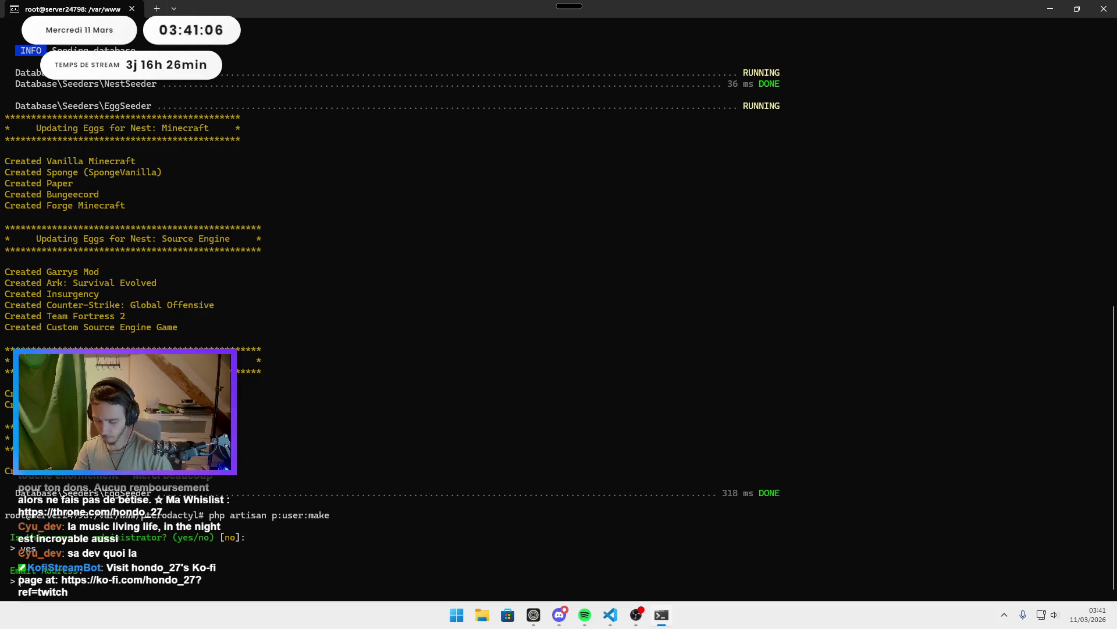
{"action": "type", "text": "admin@admin.com"}
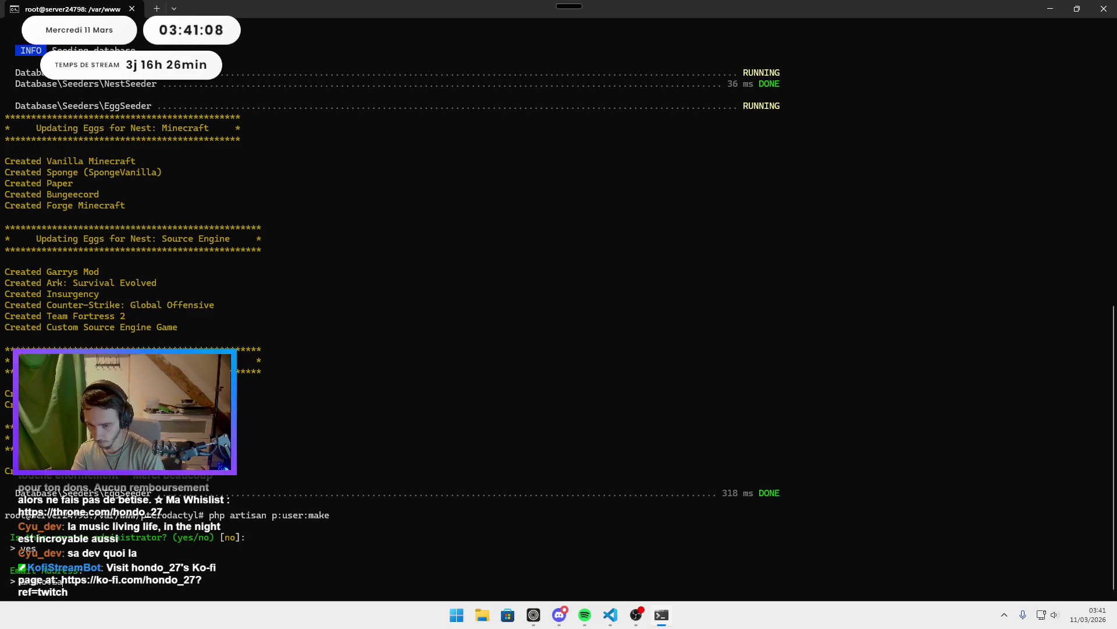
{"action": "type", "text": "@gmail.com"}
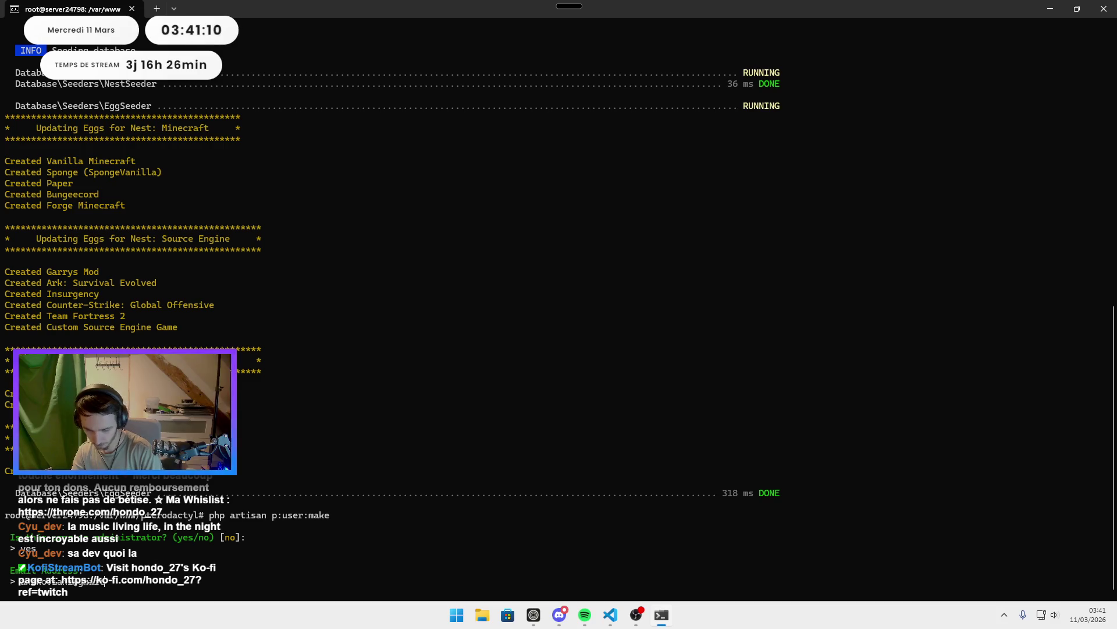
{"action": "type", "text": "om"}
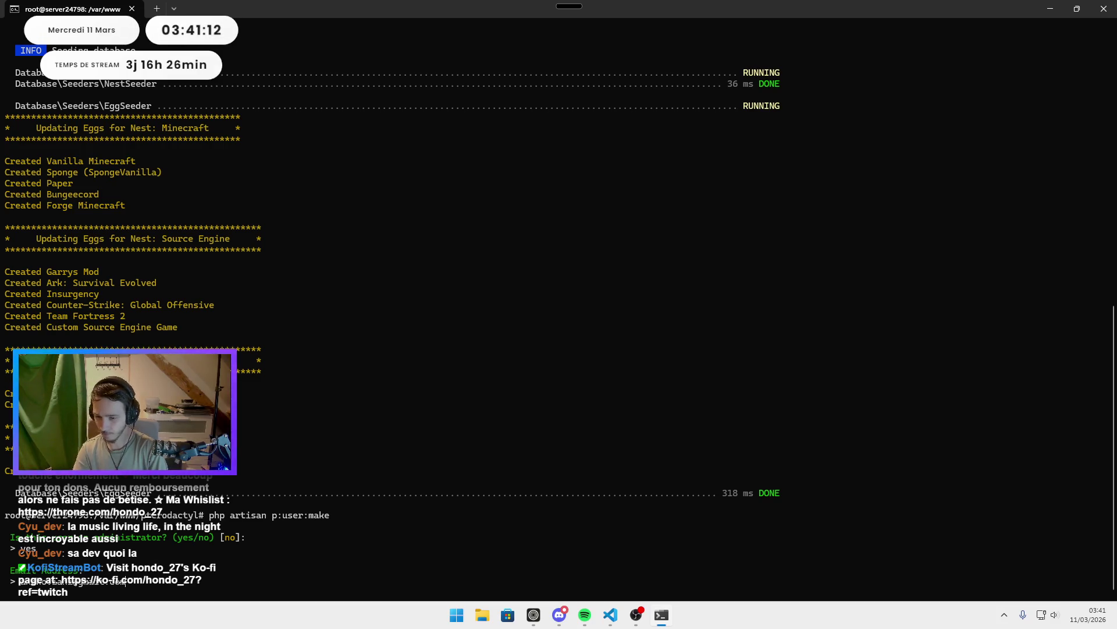
{"action": "key", "text": "Return"}
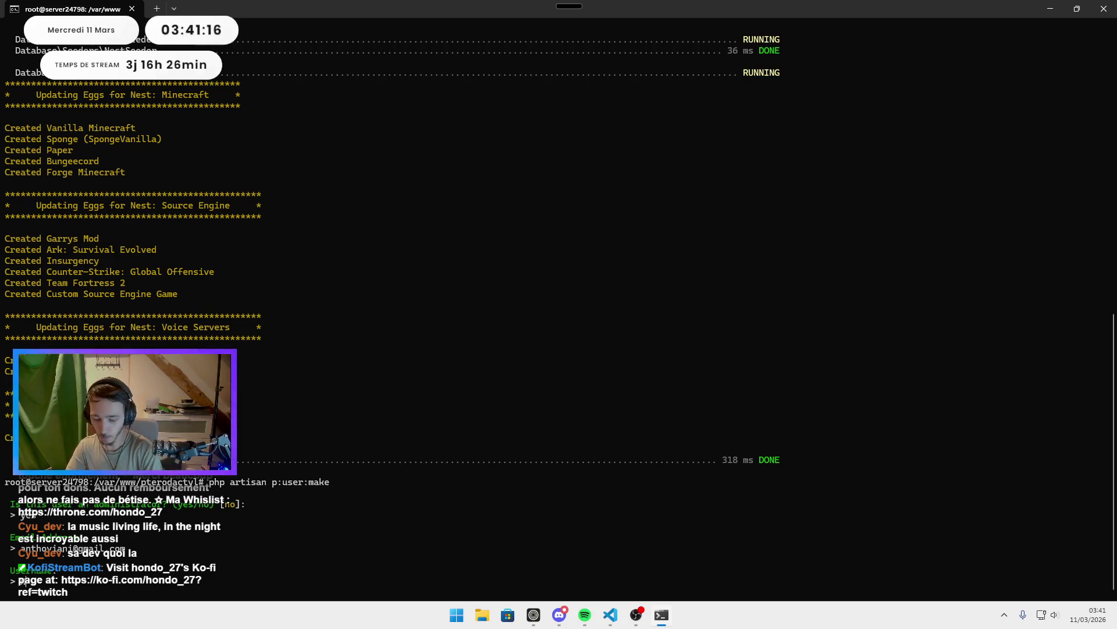
Enter the admin's username, first name, last name and account password
{"action": "type", "text": "N0thyTV"}
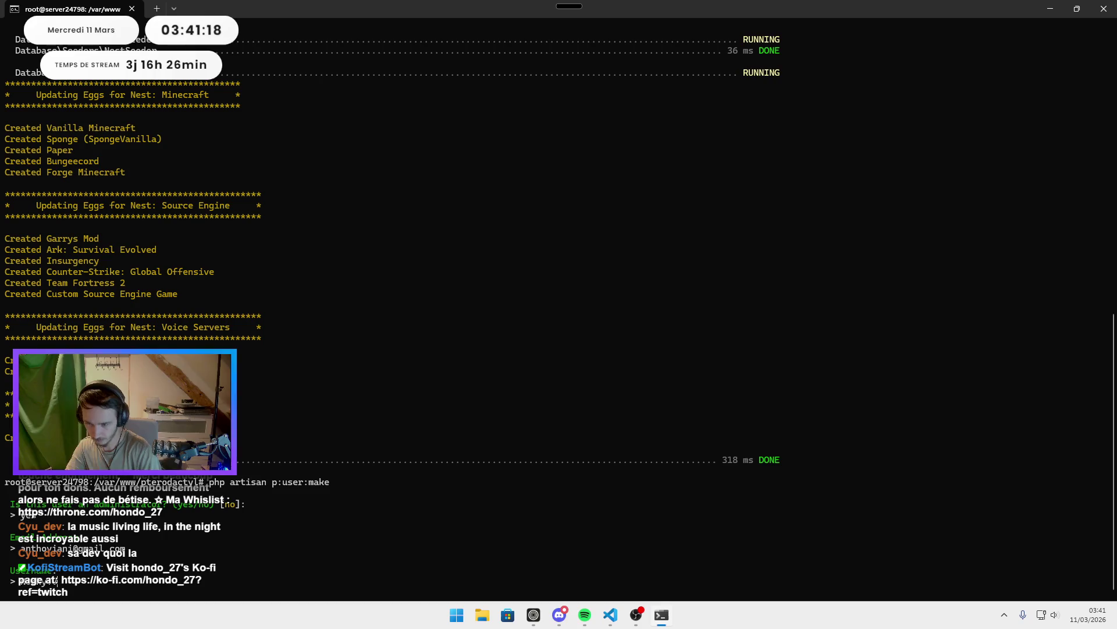
{"action": "key", "text": "Return"}
{"action": "type", "text": "NothyTV"}
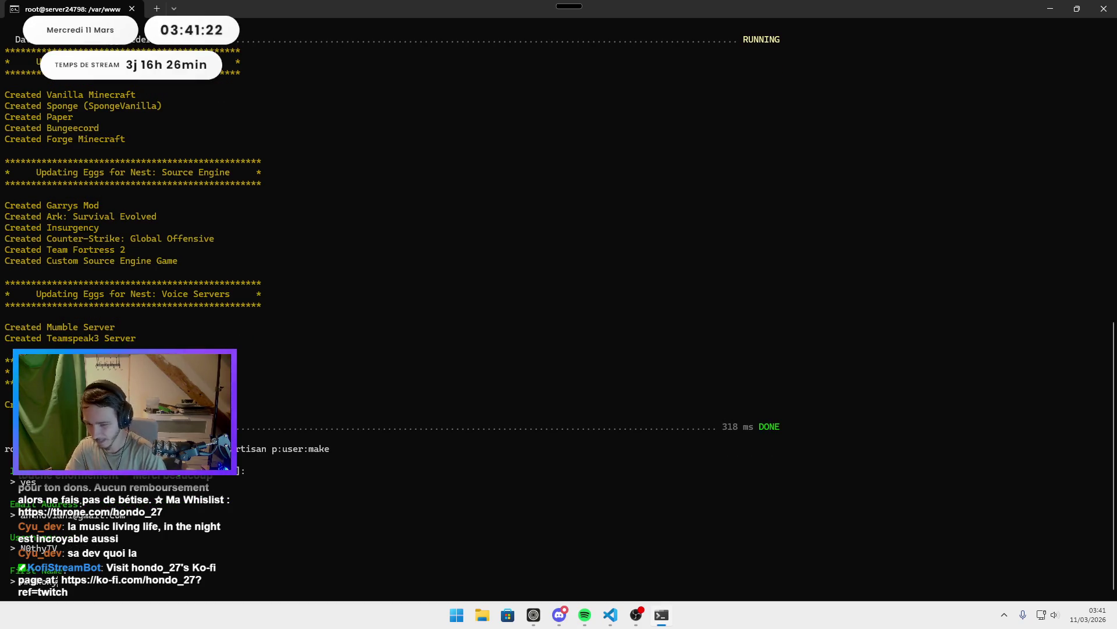
{"action": "key", "text": "Return"}
{"action": "type", "text": "Viani"}
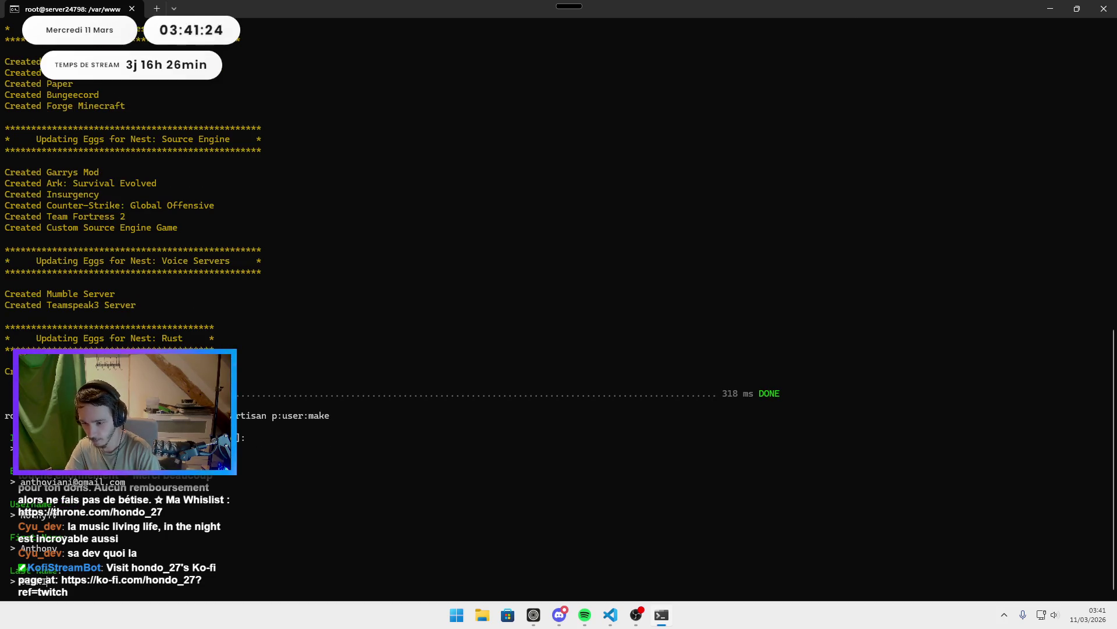
{"action": "key", "text": "Return"}
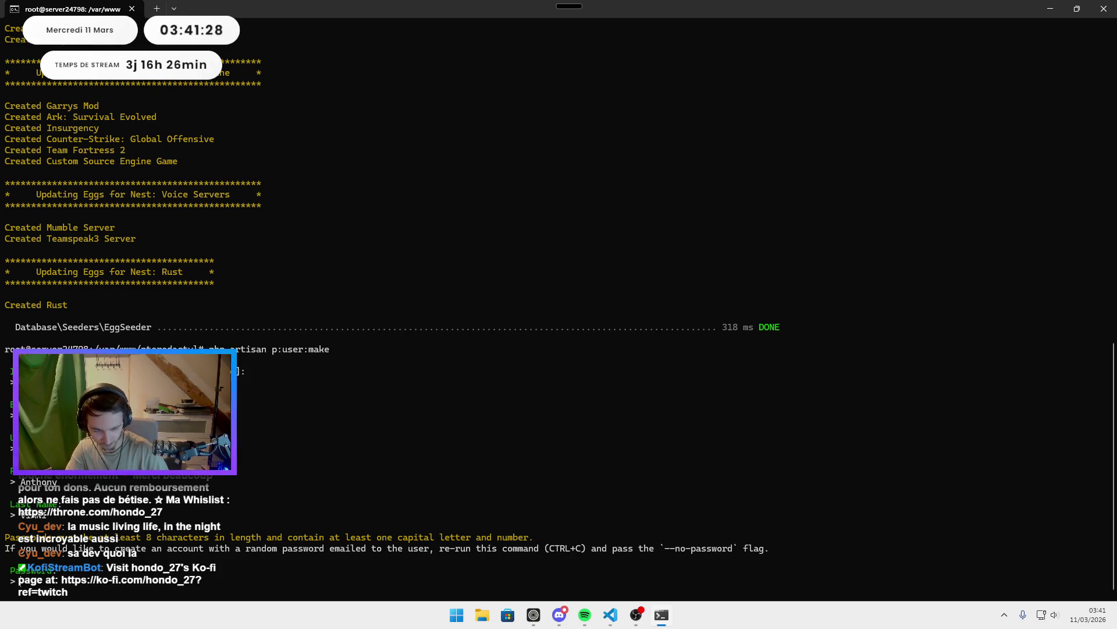
{"action": "key", "text": "Return"}
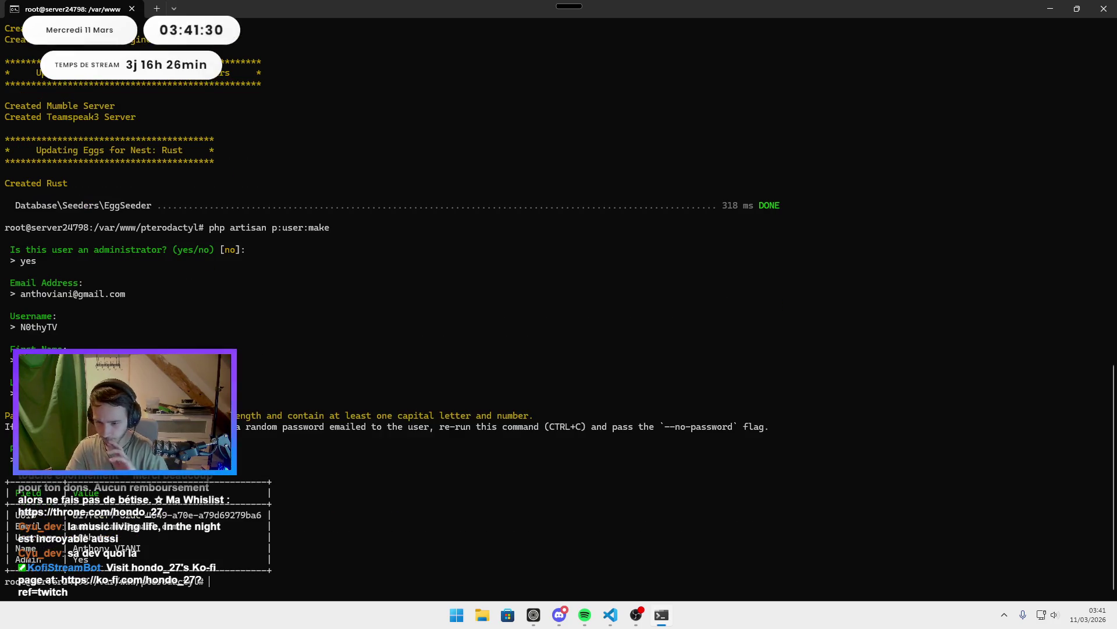
Run chown -R www-data:www-data /var/www/pterodactyl/* on the panel files
{"action": "key", "text": "alt+Tab"}
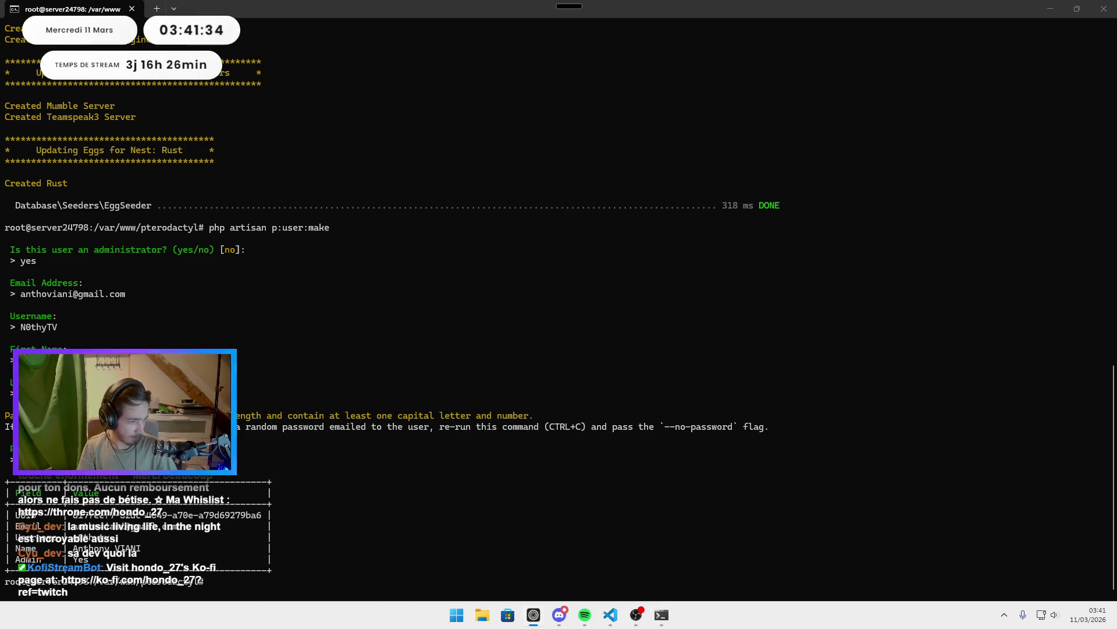
{"action": "right_click", "coordinate": [693, 323]}
{"action": "key", "text": "Return"}
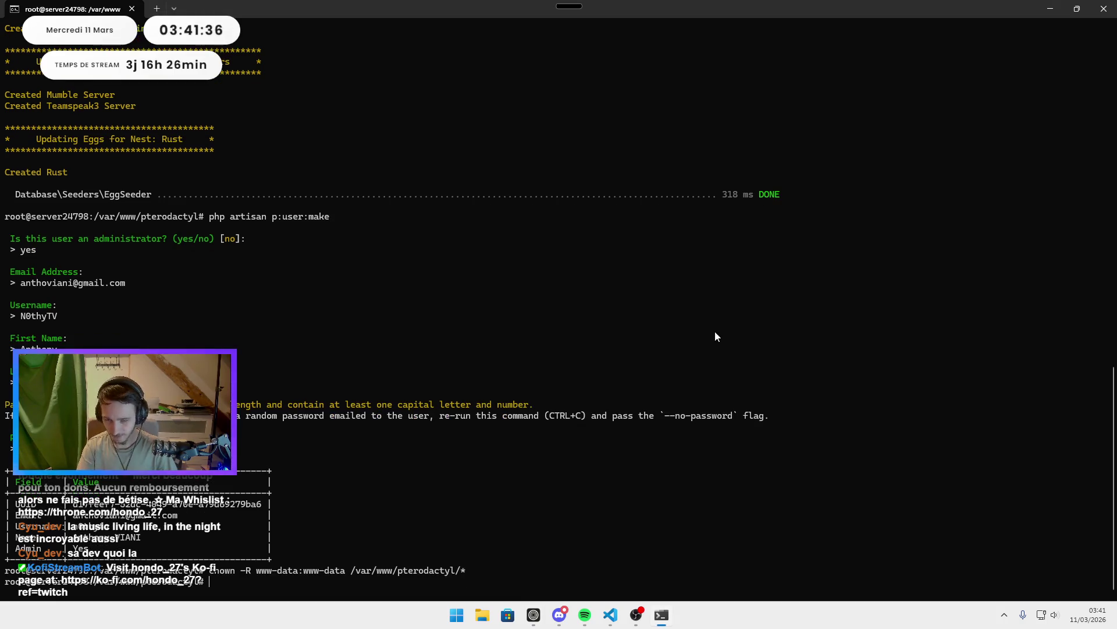
Try the nginx:nginx and apache:apache ownership commands on the panel files
{"action": "key", "text": "alt+Tab"}
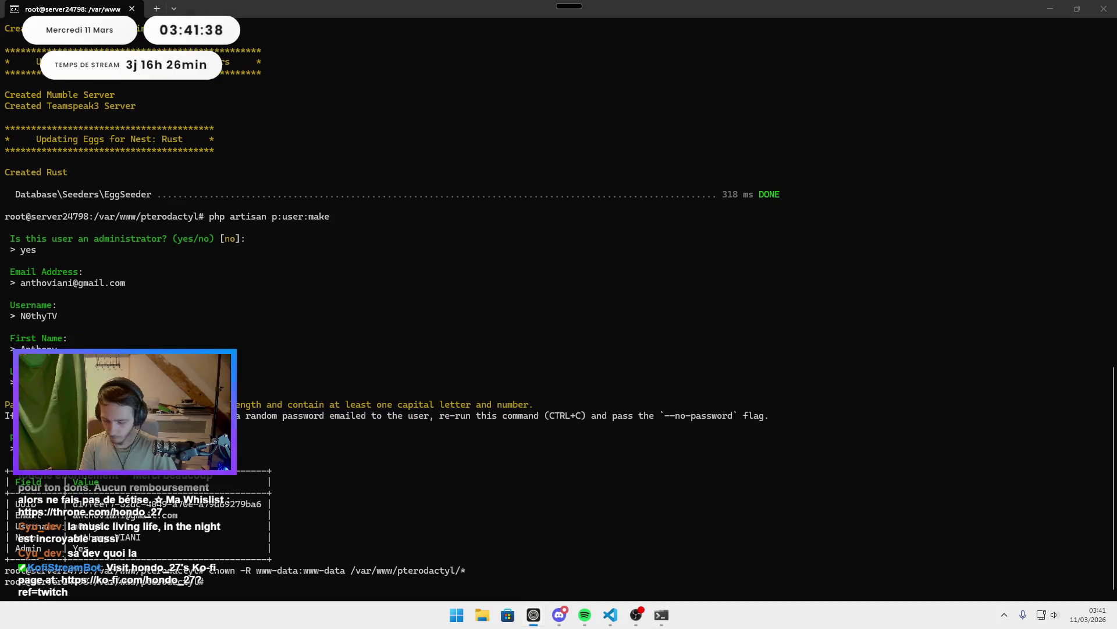
{"action": "right_click", "coordinate": [610, 362]}
{"action": "key", "text": "Return"}
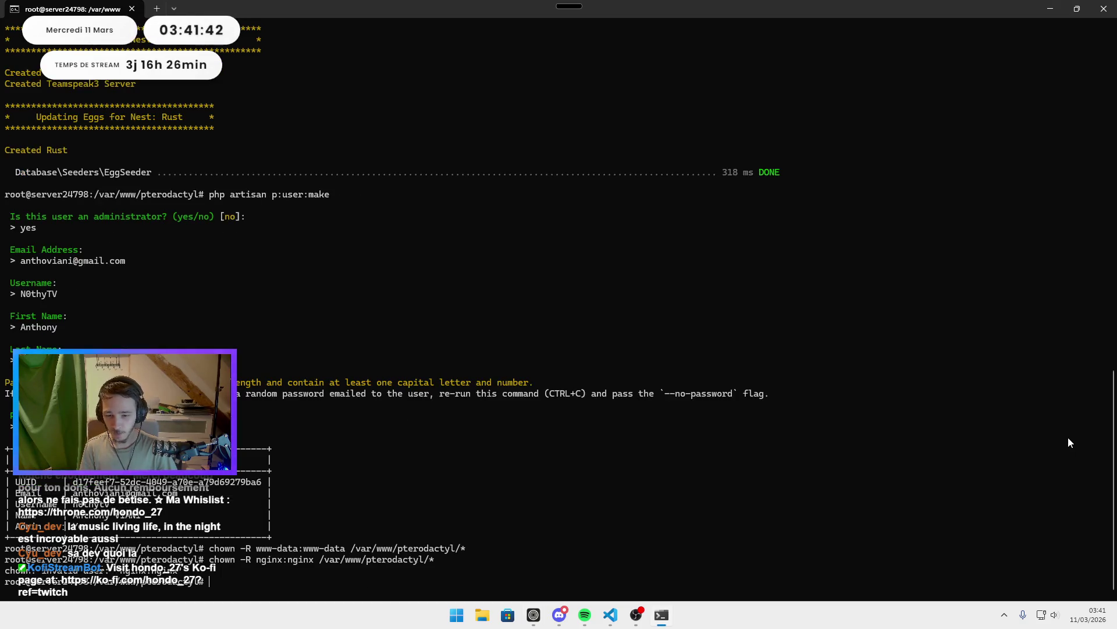
{"action": "key", "text": "alt+Tab"}
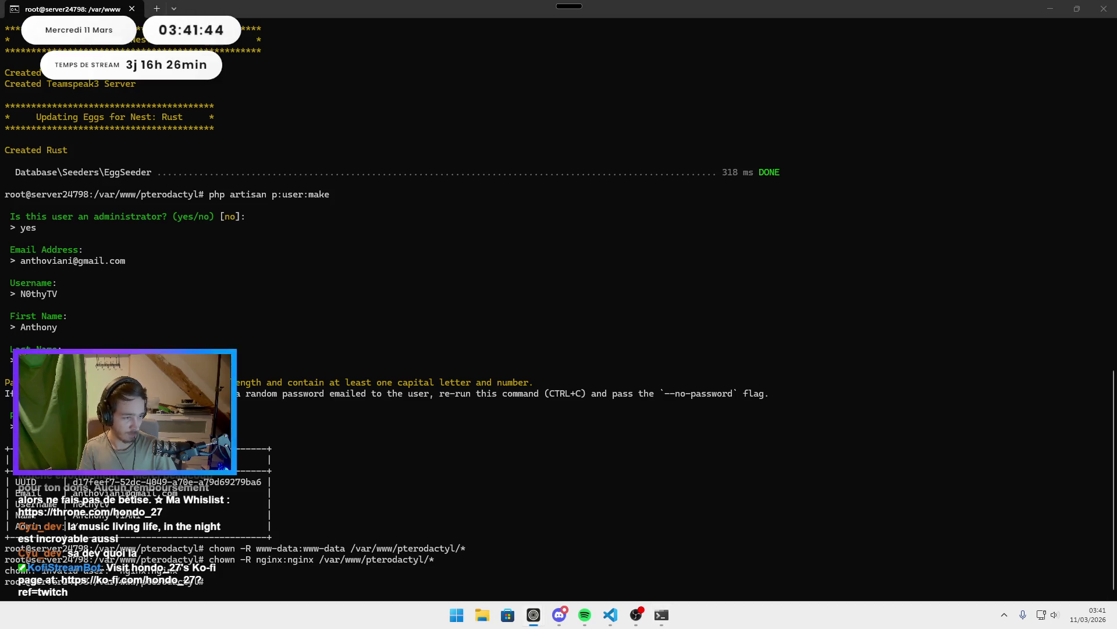
{"action": "right_click", "coordinate": [792, 371]}
{"action": "key", "text": "Return"}
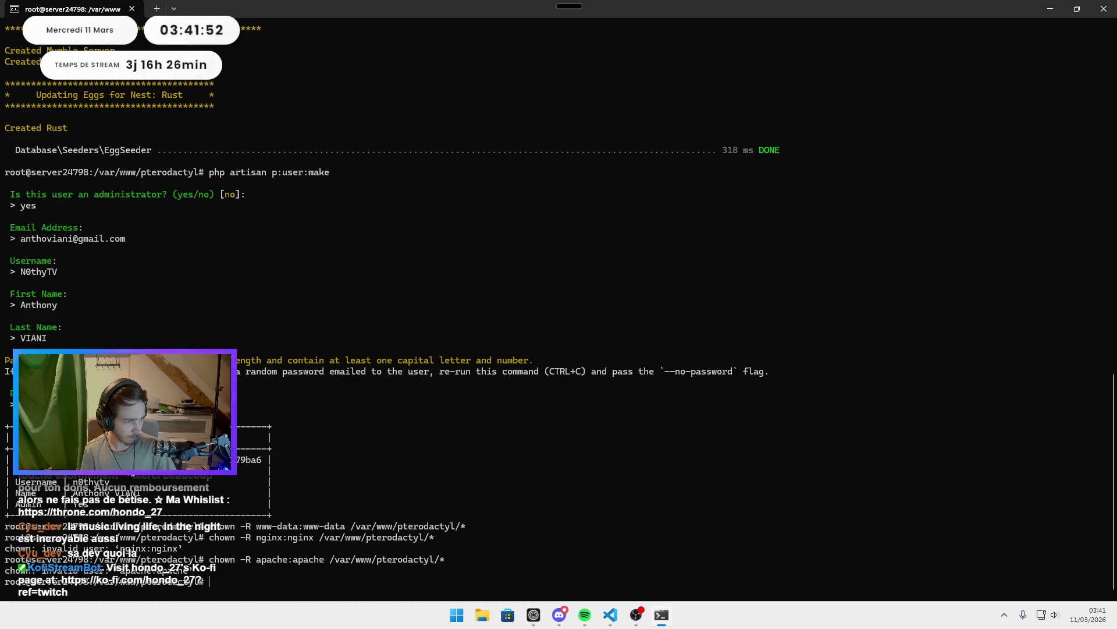
Open a new /etc/systemd/system/pteroq.service file with sudo nano
{"action": "key", "text": "alt+Tab"}
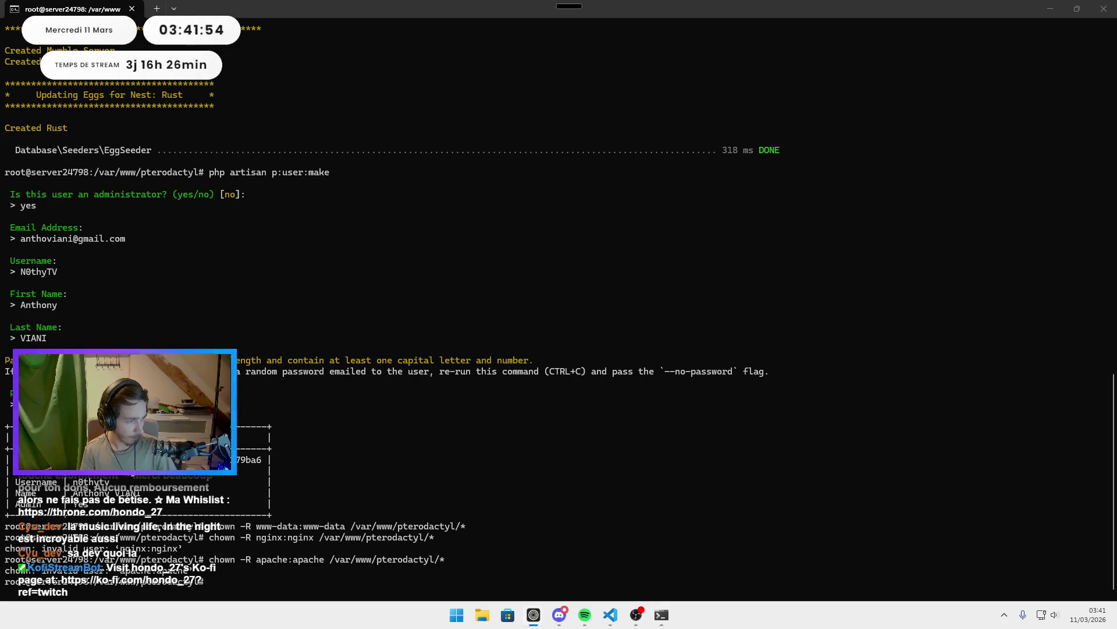
{"action": "left_click", "coordinate": [780, 334]}
{"action": "type", "text": "sudo nano"}
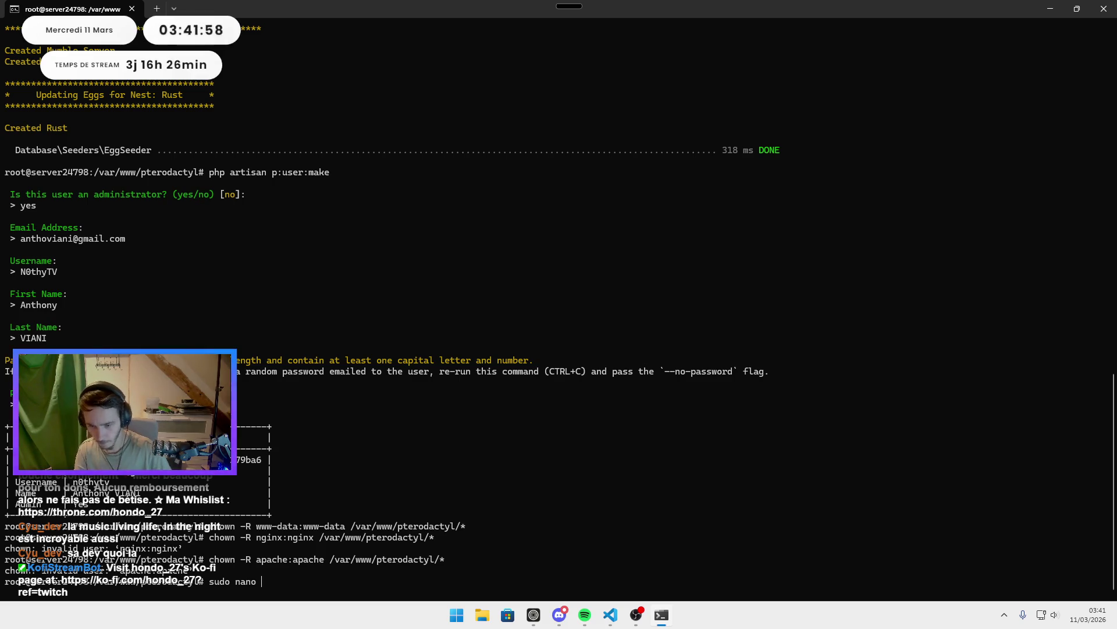
{"action": "type", "text": "/etc/systemd/system"}
{"action": "type", "text": "/"}
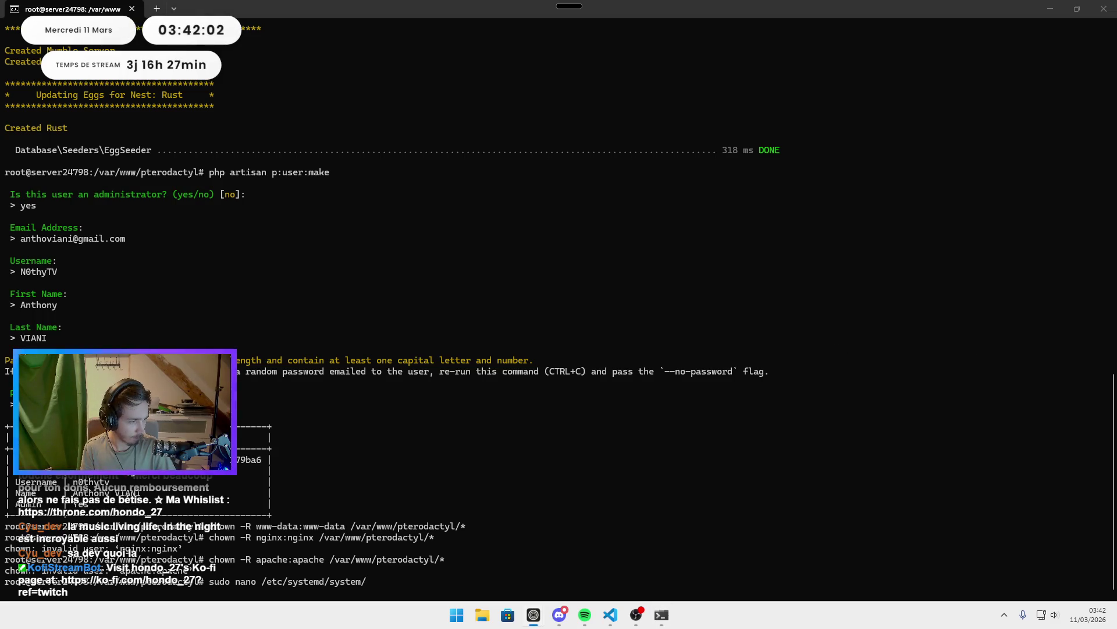
{"action": "left_click", "coordinate": [855, 374]}
{"action": "type", "text": "pteroq.service"}
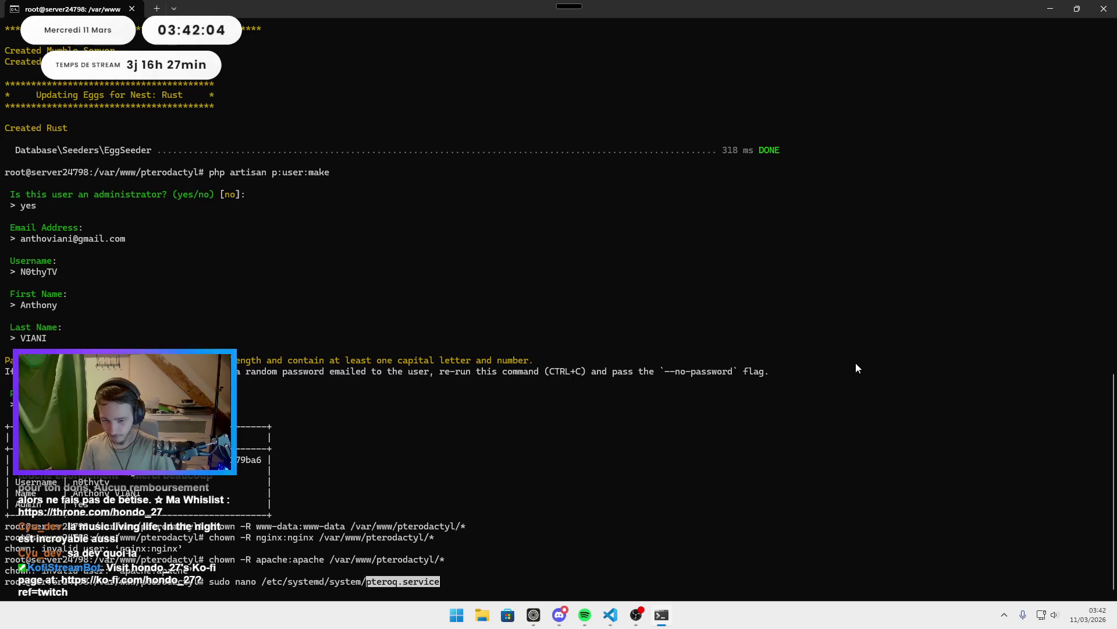
{"action": "key", "text": "Return"}
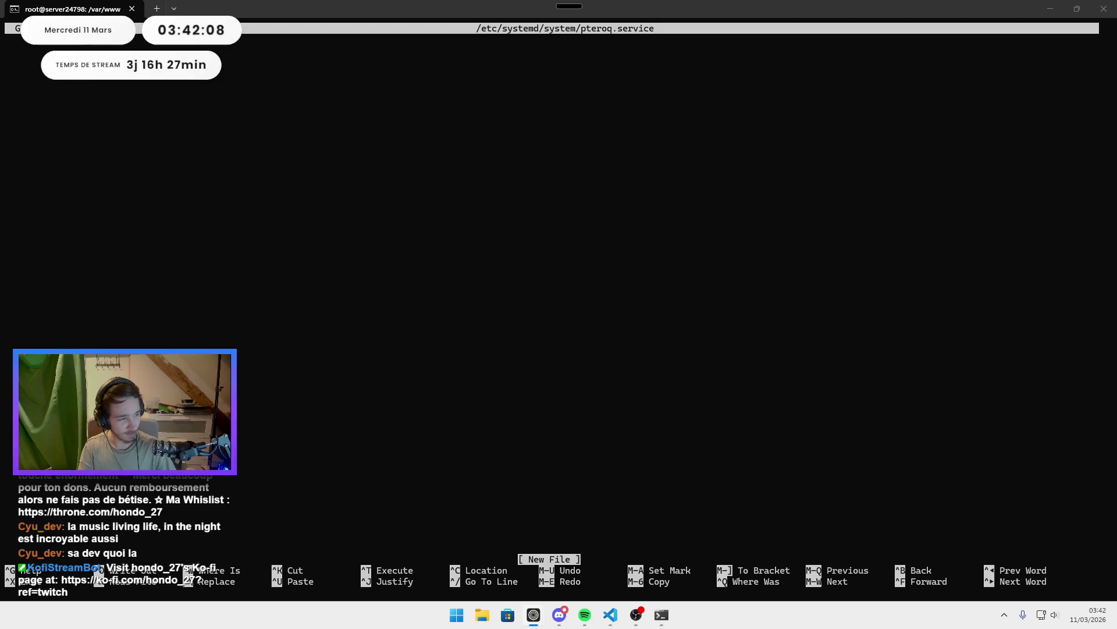
Paste the queue worker unit into pteroq.service and save it, exiting nano
{"action": "left_click", "coordinate": [665, 203]}
{"action": "key", "text": "ctrl+v"}
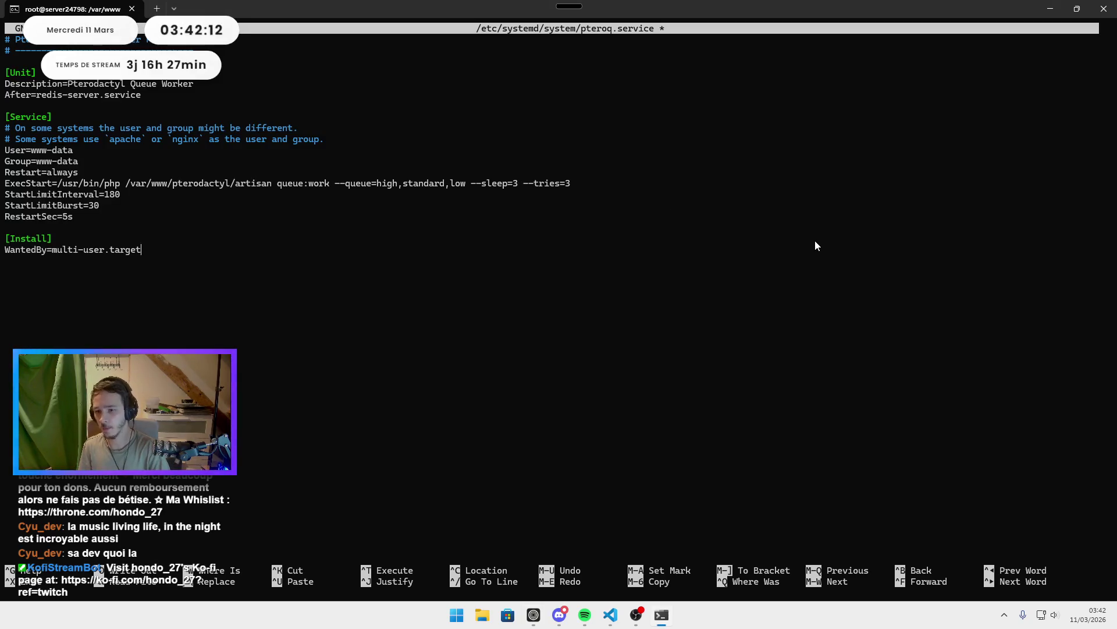
{"action": "key", "text": "ctrl+x"}
{"action": "key", "text": "y"}
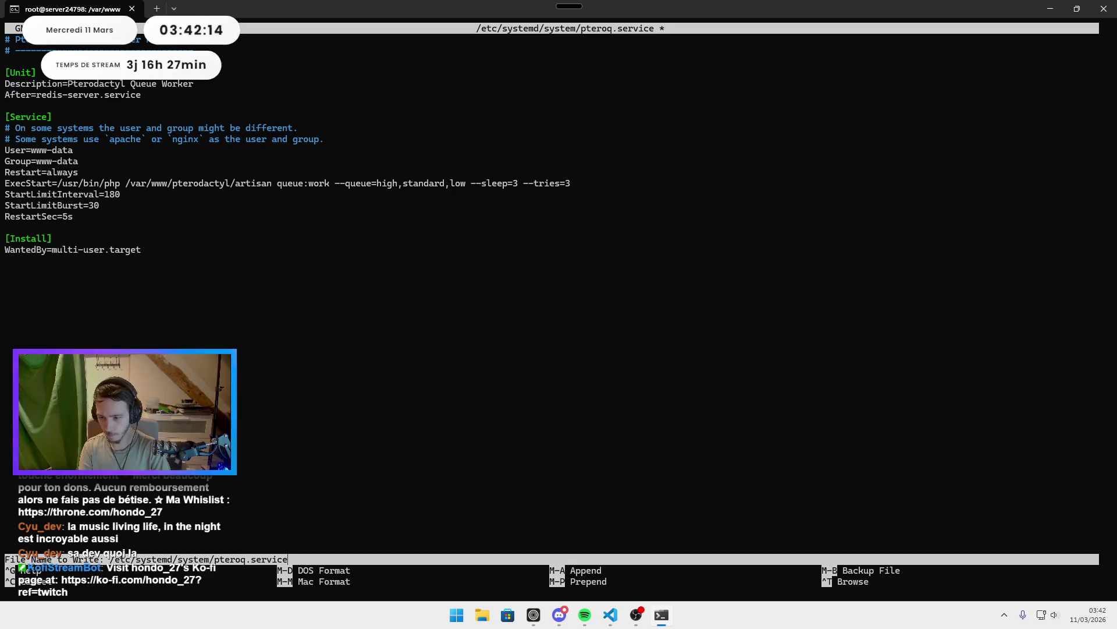
{"action": "key", "text": "Return"}
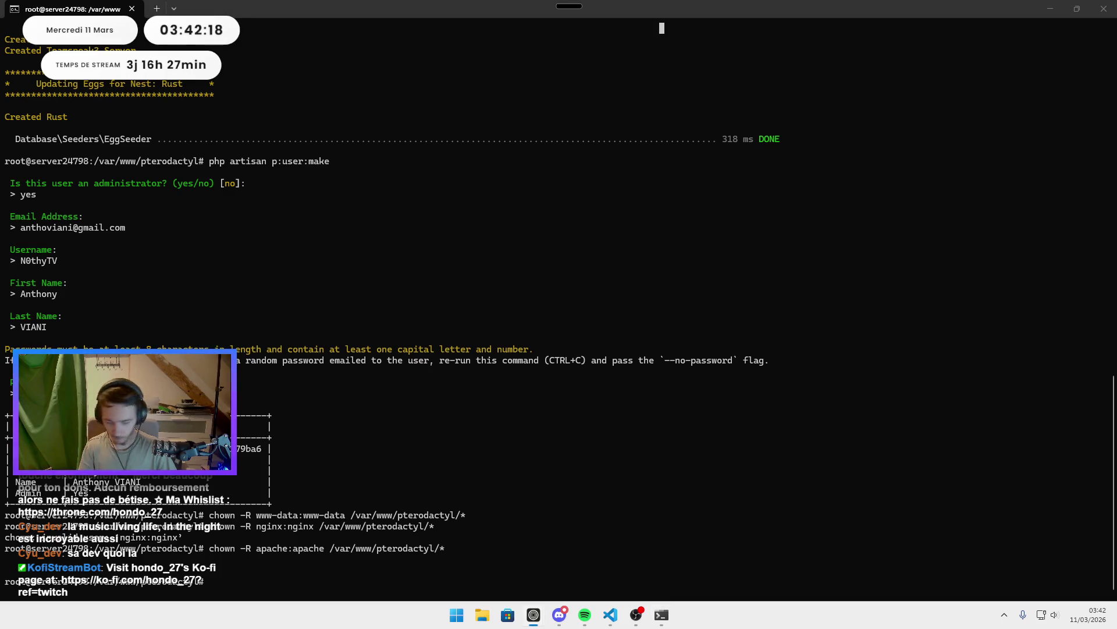
Enable redis-server and pteroq, and remove /etc/nginx/sites-enabled/default
{"action": "right_click", "coordinate": [716, 331]}
{"action": "key", "text": "Return"}
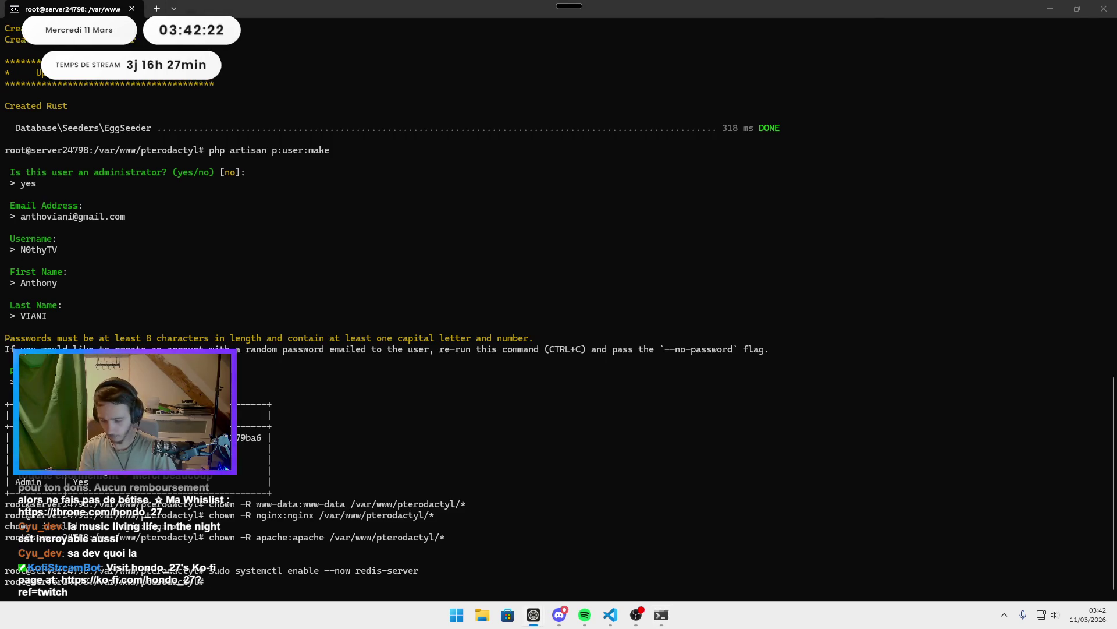
{"action": "right_click", "coordinate": [592, 334]}
{"action": "key", "text": "Return"}
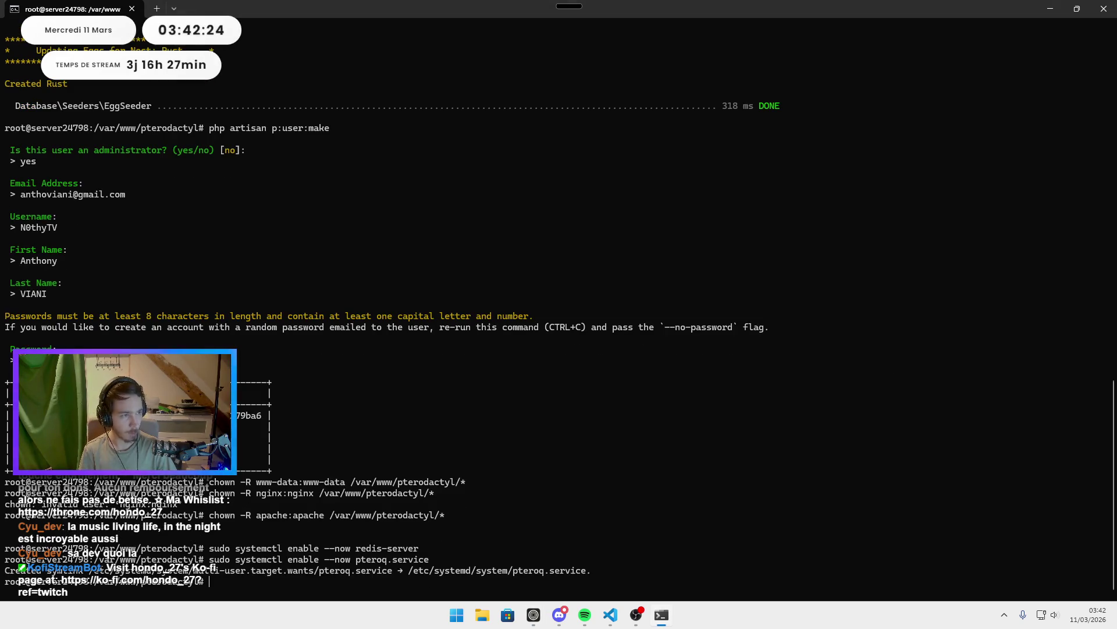
{"action": "key", "text": "alt+Tab"}
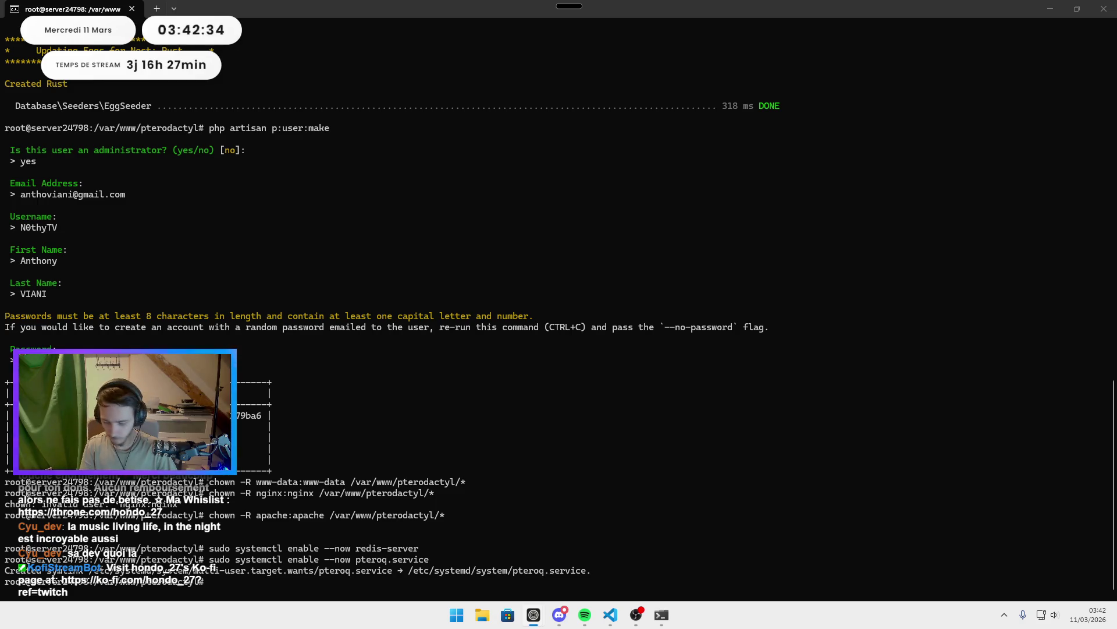
{"action": "type", "text": "rm /etc/nginx/sites-enabled/default"}
{"action": "key", "text": "Return"}
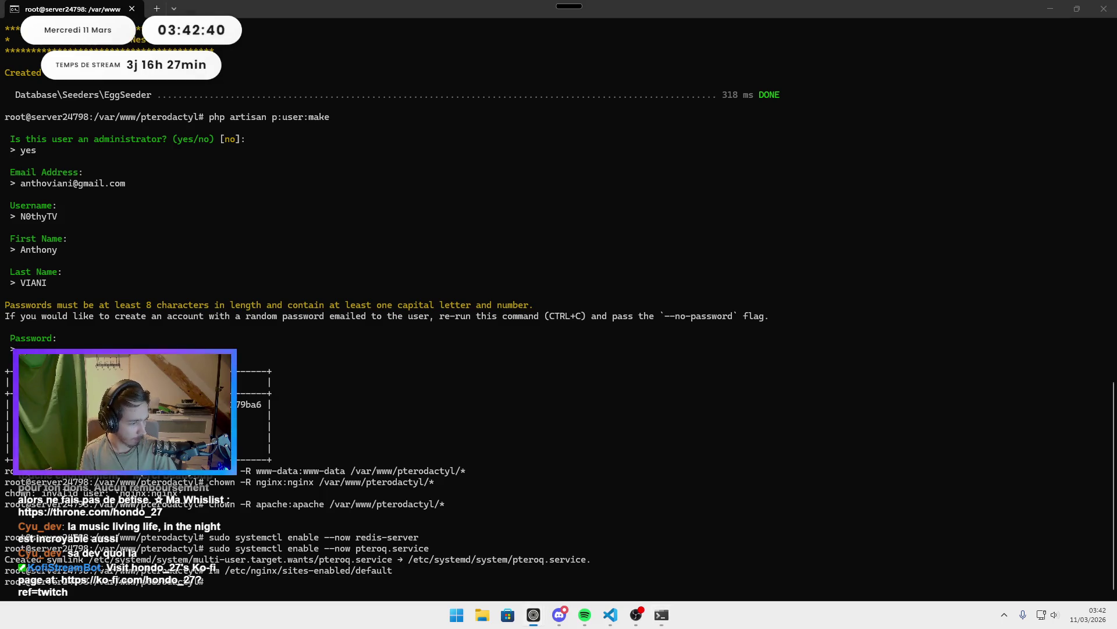
Open a new pterodactyl.conf in nginx sites-available with sudo nano
{"action": "key", "text": "alt+Tab"}
{"action": "left_click", "coordinate": [830, 367]}
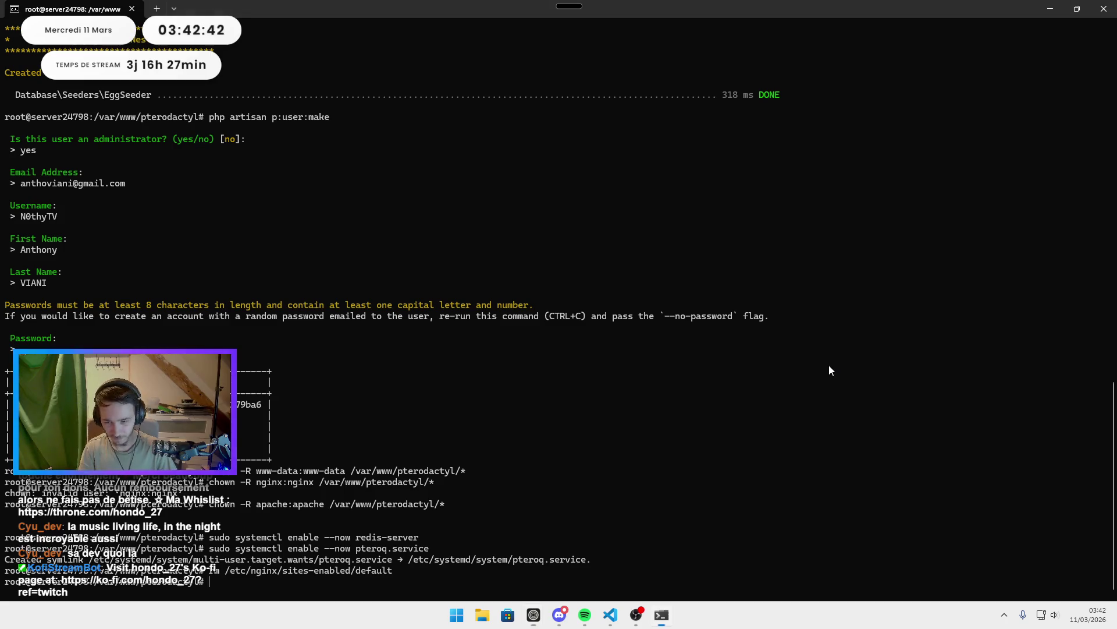
{"action": "type", "text": "sudo nan"}
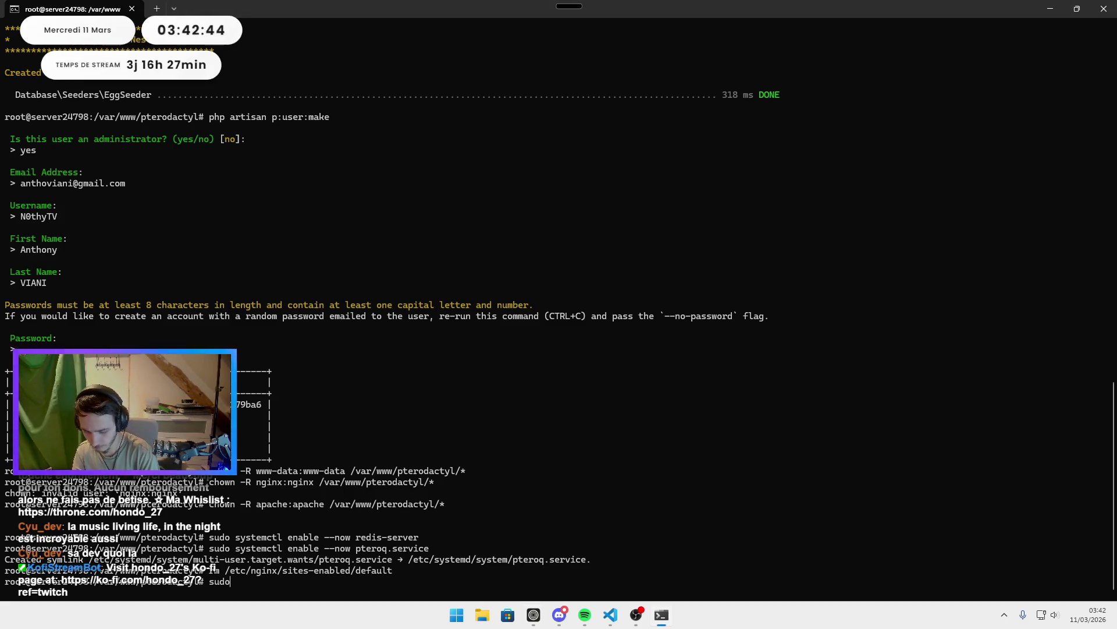
{"action": "type", "text": "o"}
{"action": "key", "text": "ctrl+v"}
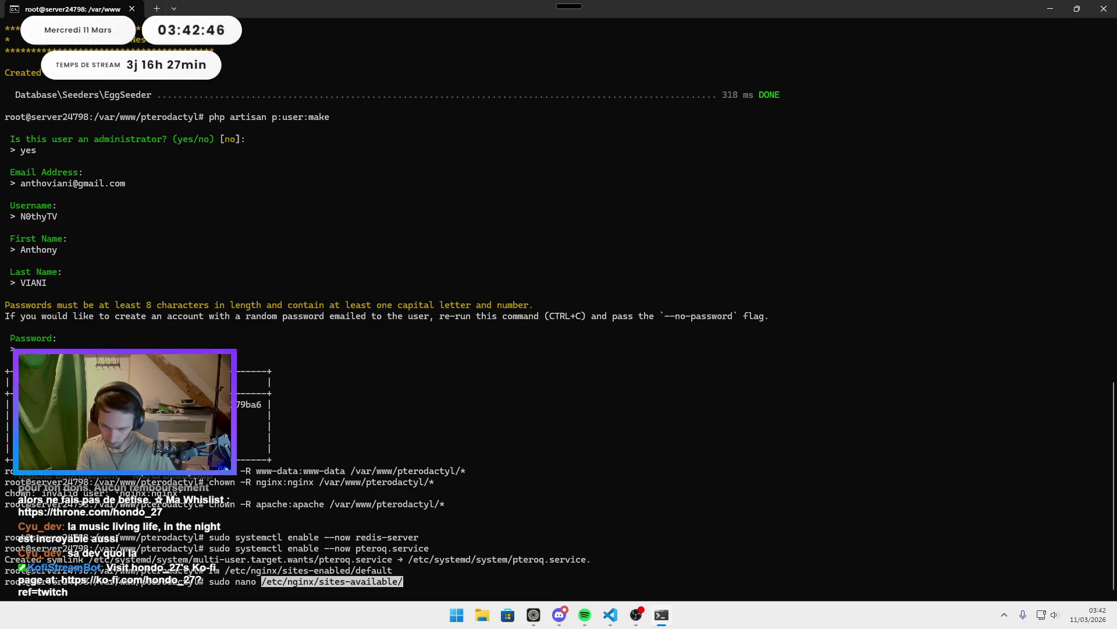
{"action": "key", "text": "Tab"}
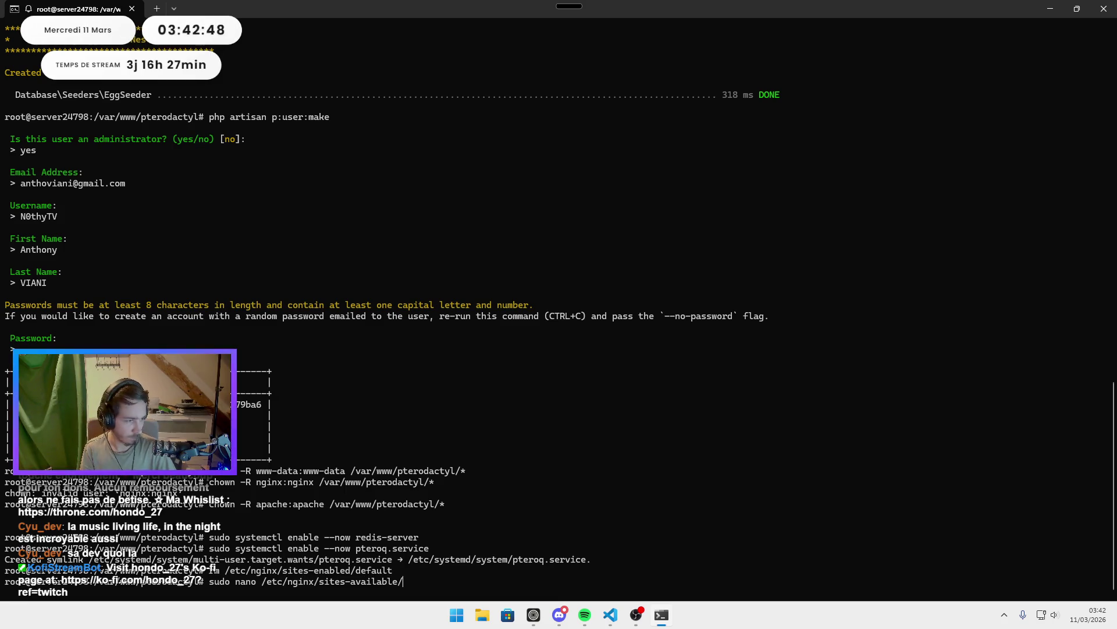
{"action": "key", "text": "alt+Tab"}
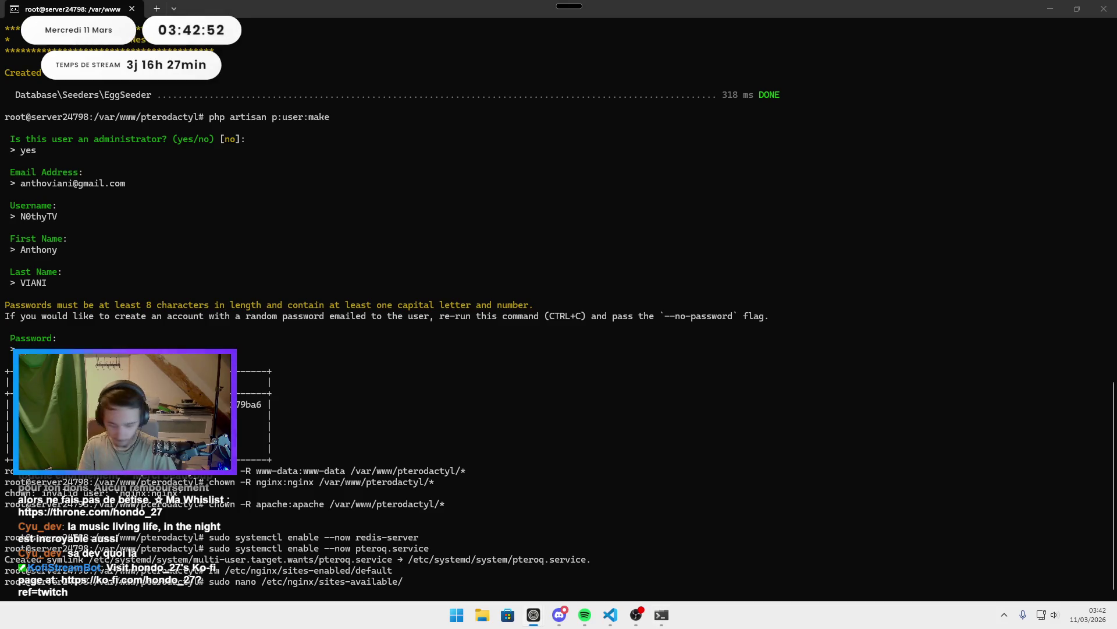
{"action": "right_click", "coordinate": [1029, 483]}
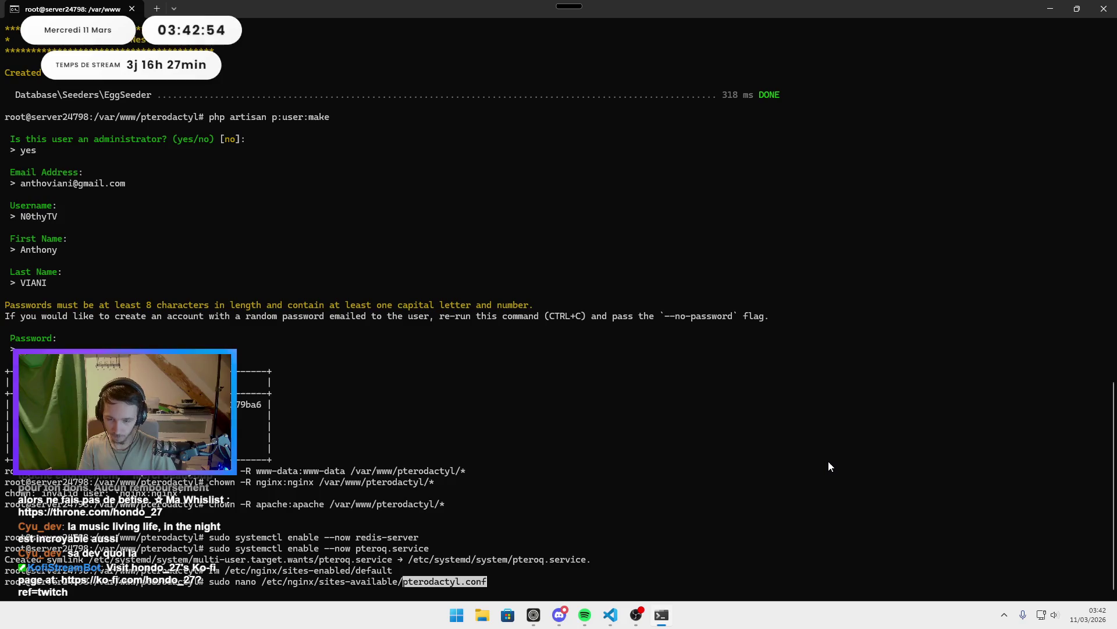
{"action": "key", "text": "Return"}
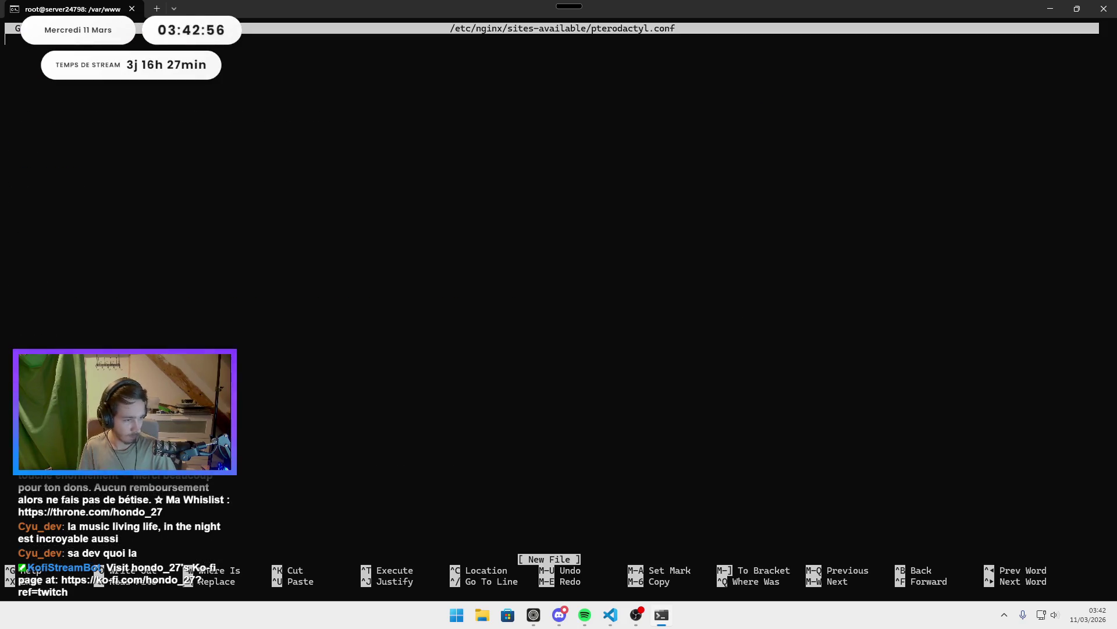
Paste the Pterodactyl nginx site configuration into pterodactyl.conf
{"action": "key", "text": "alt+Tab"}
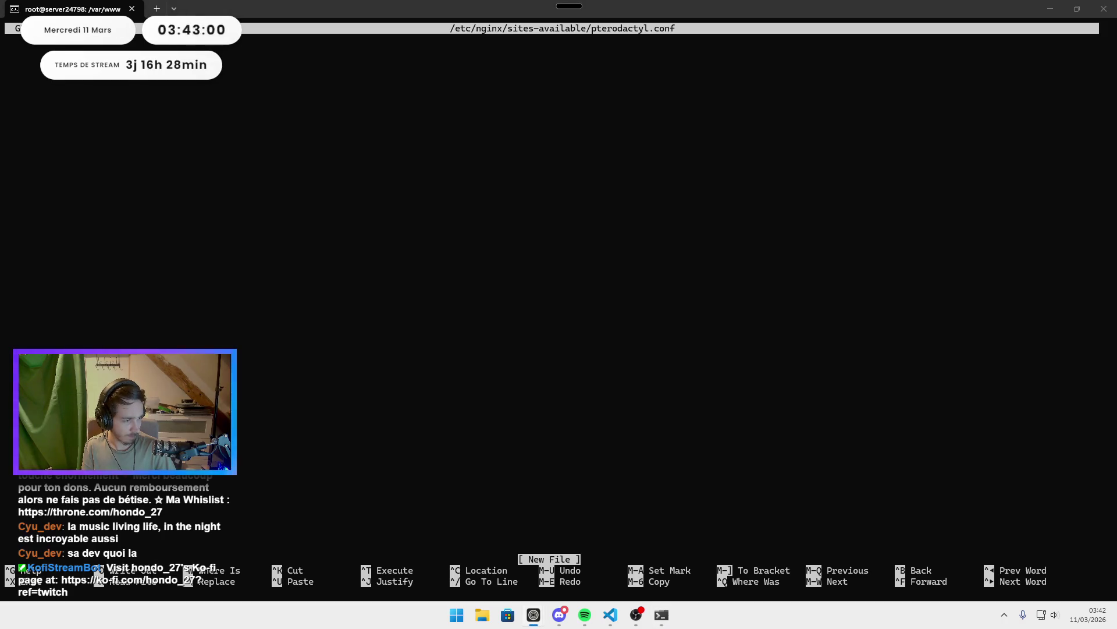
{"action": "left_click", "coordinate": [519, 248]}
{"action": "key", "text": "ctrl+v"}
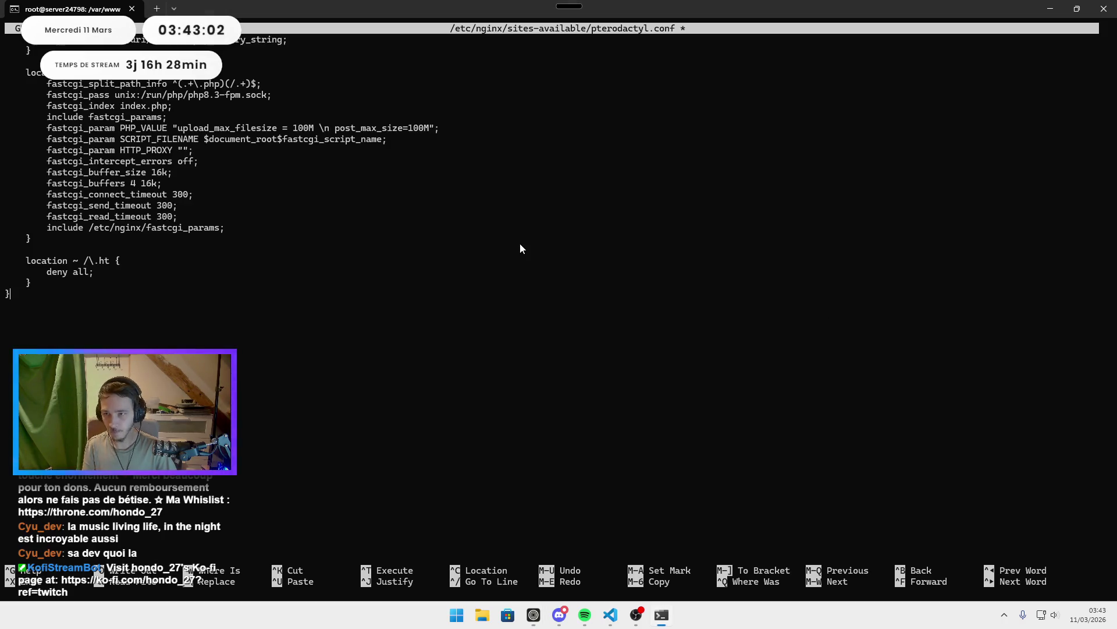
{"action": "key", "text": "Up"}
{"action": "key", "text": "Up"}
{"action": "key", "text": "Up"}
{"action": "key", "text": "Up"}
{"action": "key", "text": "Up"}
{"action": "key", "text": "Up"}
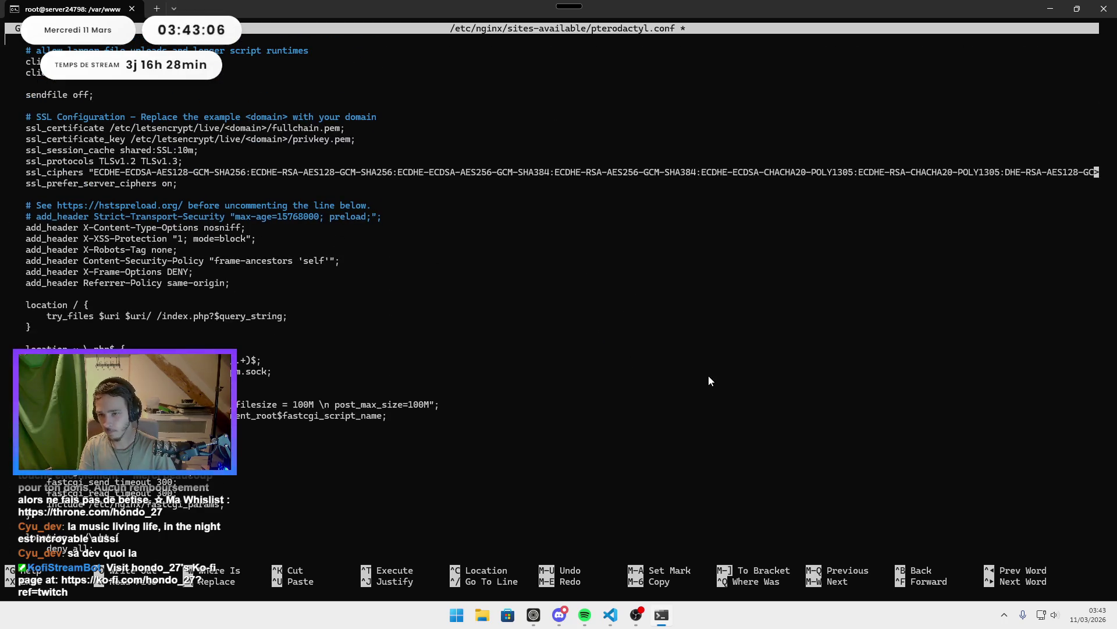
{"action": "key", "text": "Up"}
{"action": "key", "text": "Up"}
{"action": "key", "text": "Up"}
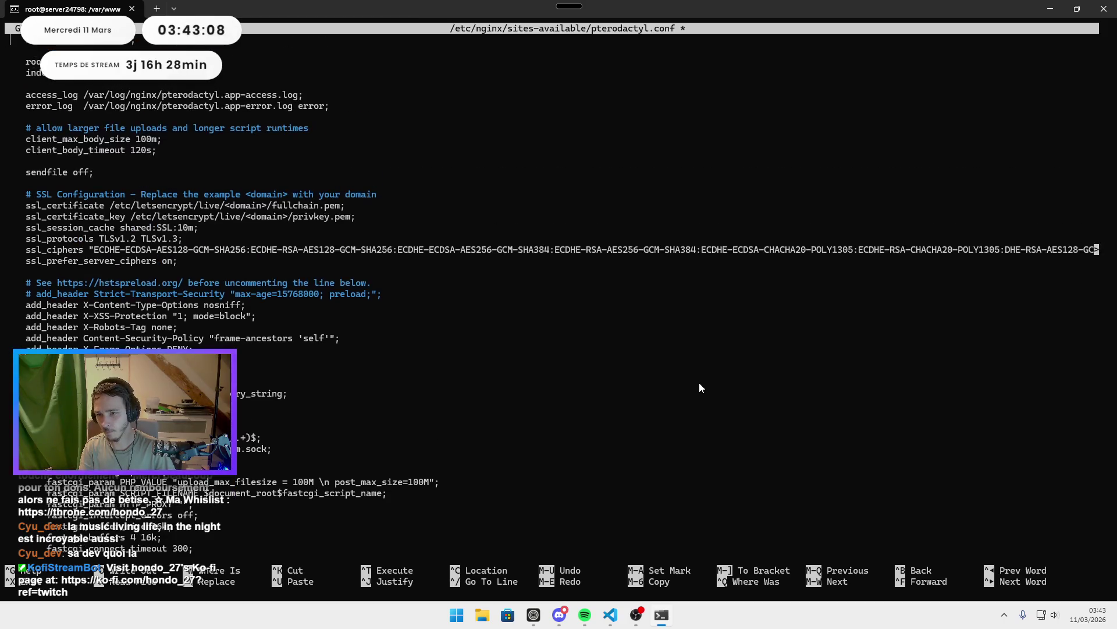
{"action": "key", "text": "Up"}
{"action": "key", "text": "Up"}
{"action": "key", "text": "Up"}
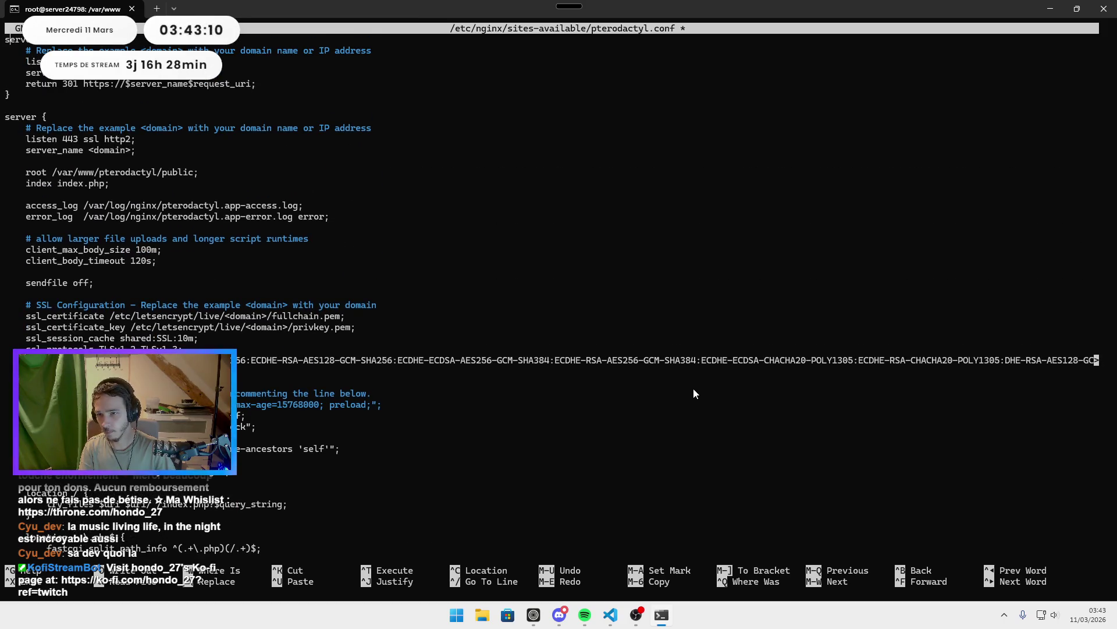
{"action": "key", "text": "Down"}
{"action": "key", "text": "Down"}
{"action": "key", "text": "Down"}
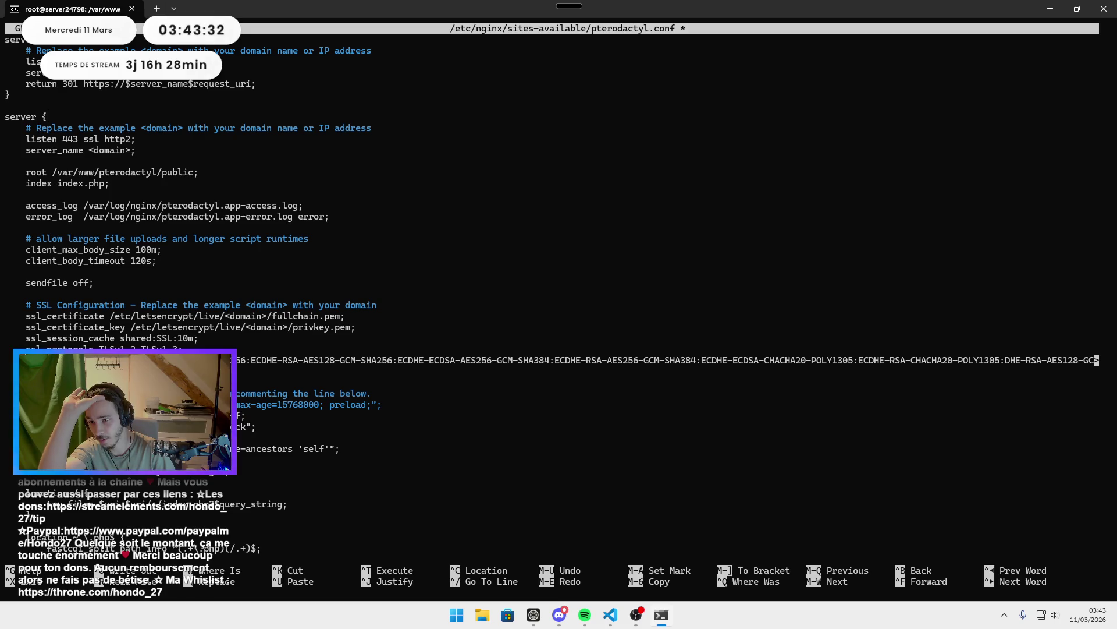
Replace the <domain> placeholder on server_name with node01.powernode.fr
{"action": "key", "text": "Down"}
{"action": "key", "text": "Left"}
{"action": "key", "text": "BackSpace"}
{"action": "key", "text": "BackSpace"}
{"action": "key", "text": "BackSpace"}
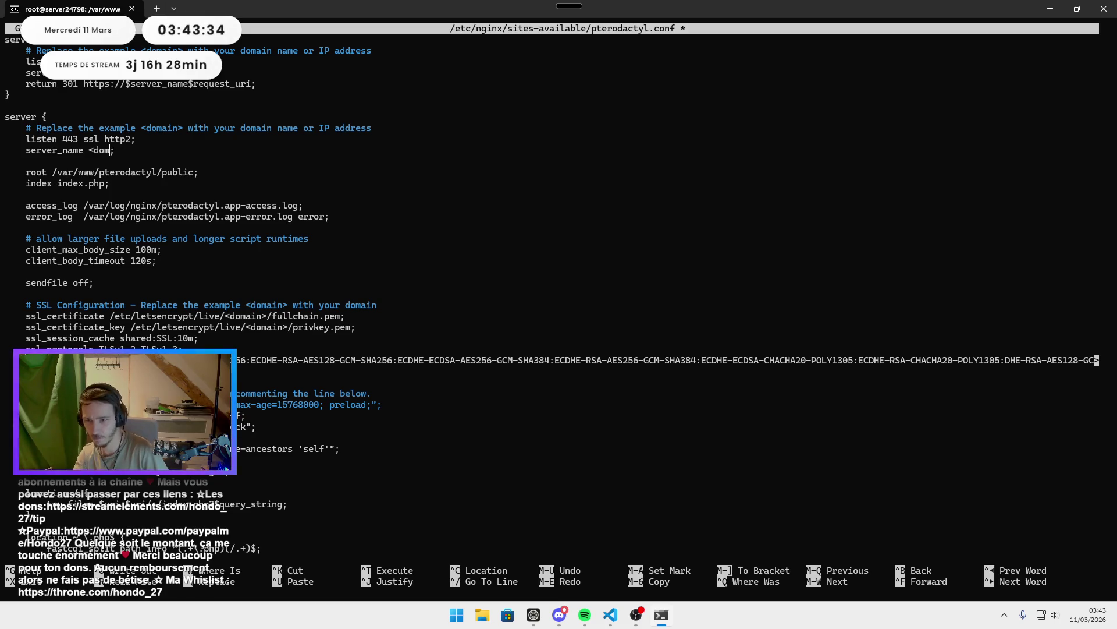
{"action": "key", "text": "BackSpace"}
{"action": "type", "text": "node0"}
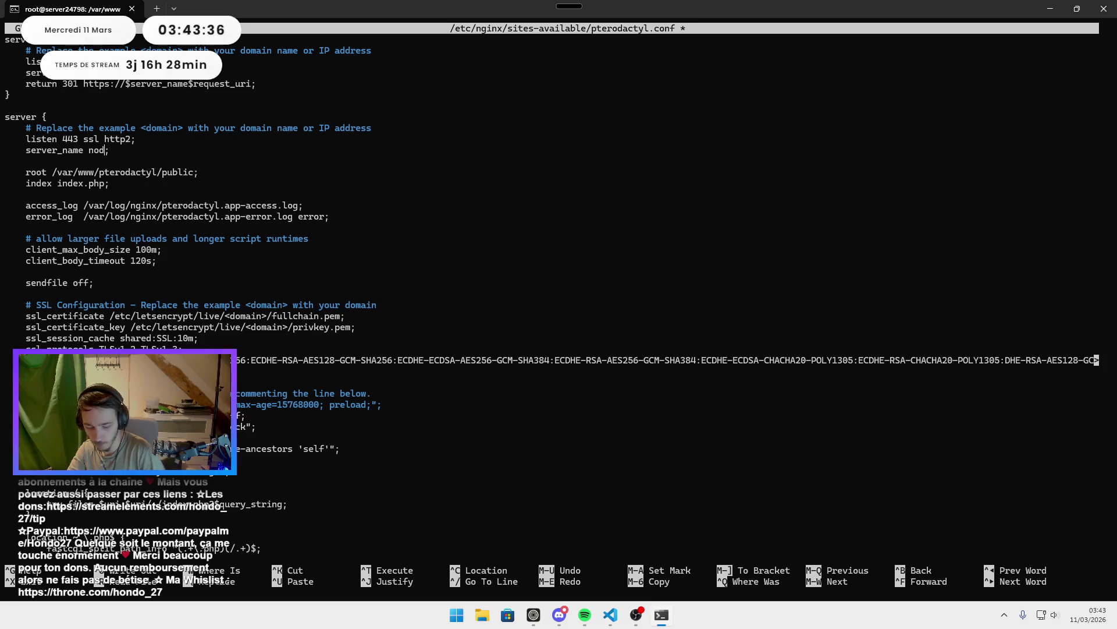
{"action": "type", "text": "1.p"}
{"action": "type", "text": "owernode."}
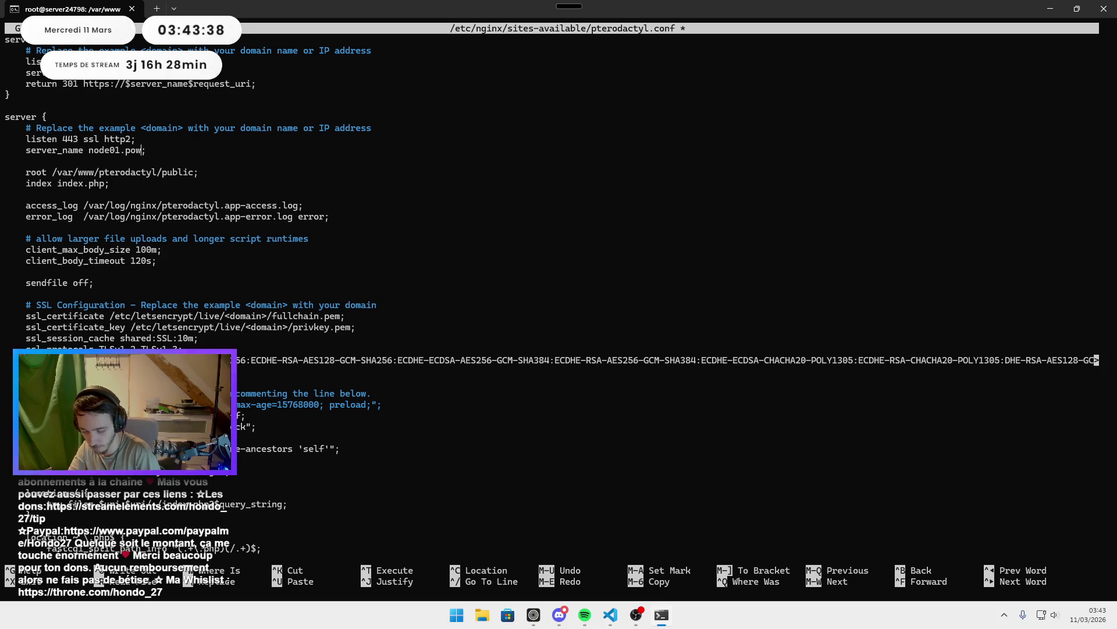
{"action": "type", "text": "fr"}
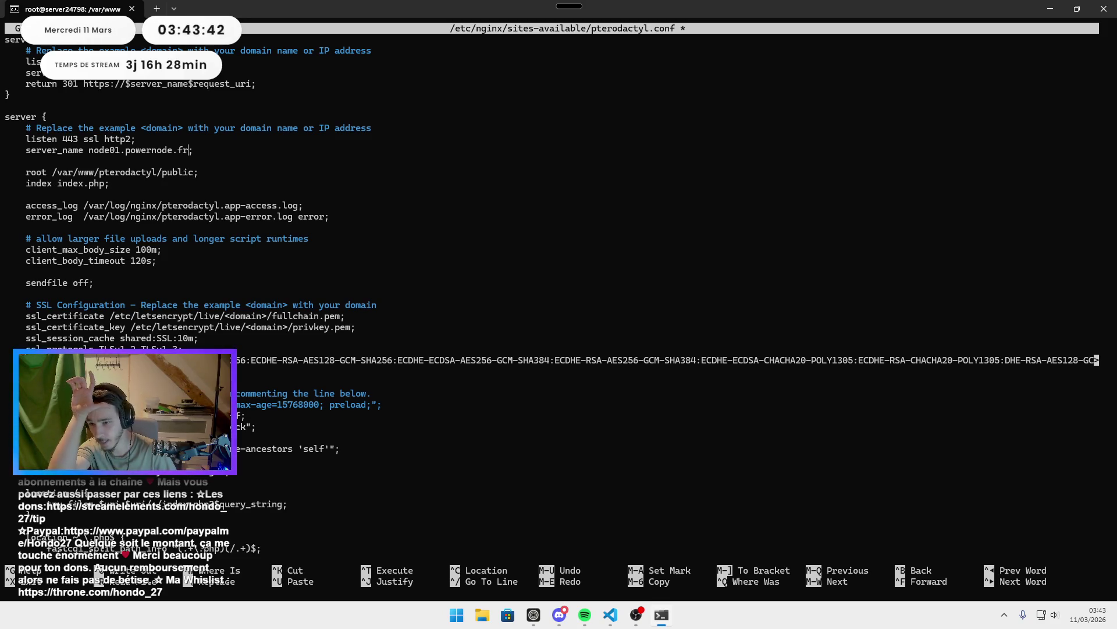
{"action": "left_click", "coordinate": [5, 194]}
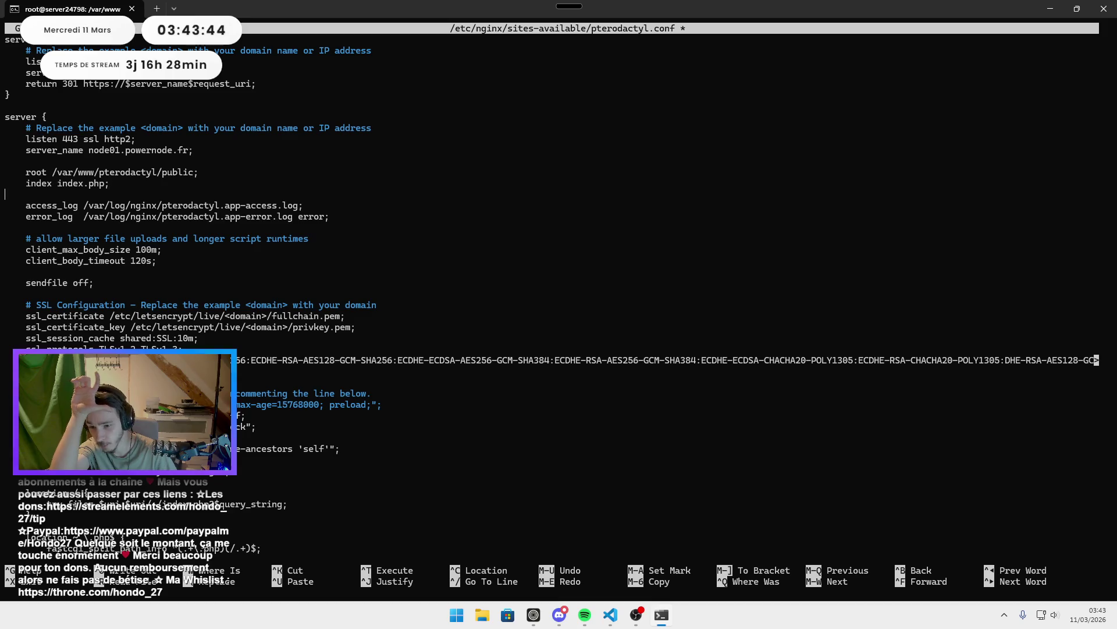
{"action": "key", "text": "ctrl+x"}
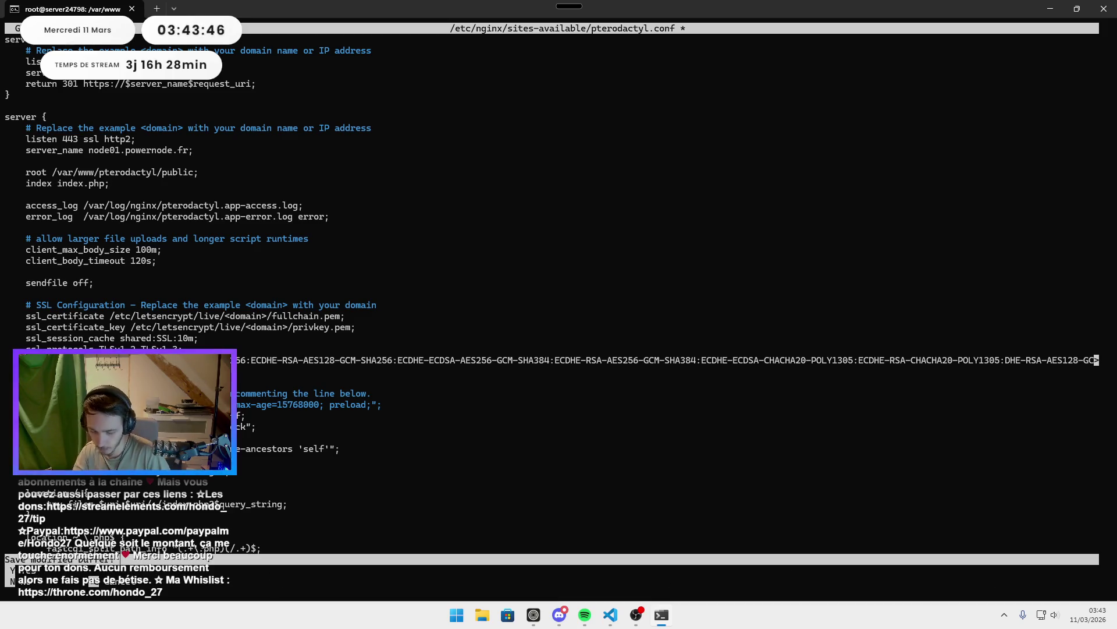
Save pterodactyl.conf and symlink it into nginx sites-enabled
{"action": "key", "text": "y"}
{"action": "key", "text": "Return"}
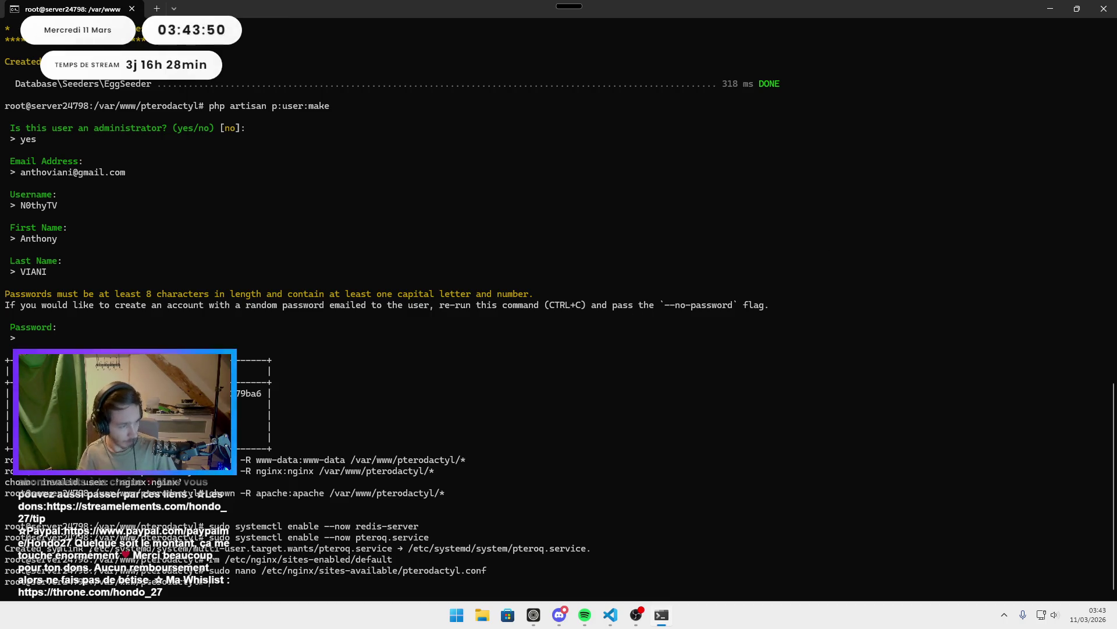
{"action": "right_click", "coordinate": [896, 368]}
{"action": "key", "text": "Return"}
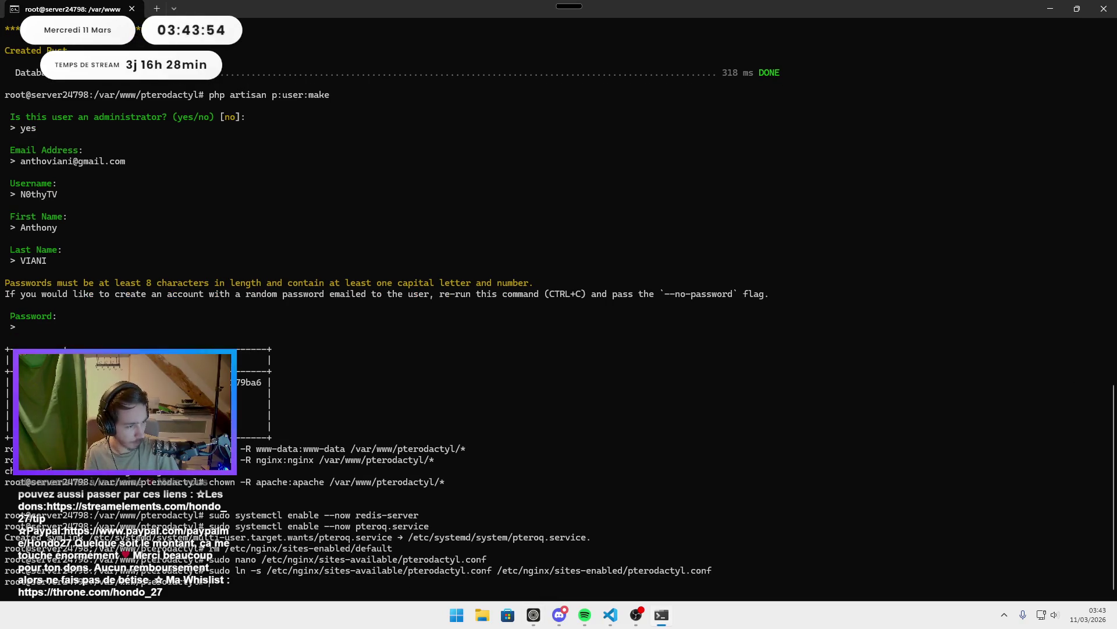
Restart nginx with systemctl, which fails, and minimize the terminal
{"action": "key", "text": "alt+Tab"}
{"action": "key", "text": "ctrl+v"}
{"action": "key", "text": "Return"}
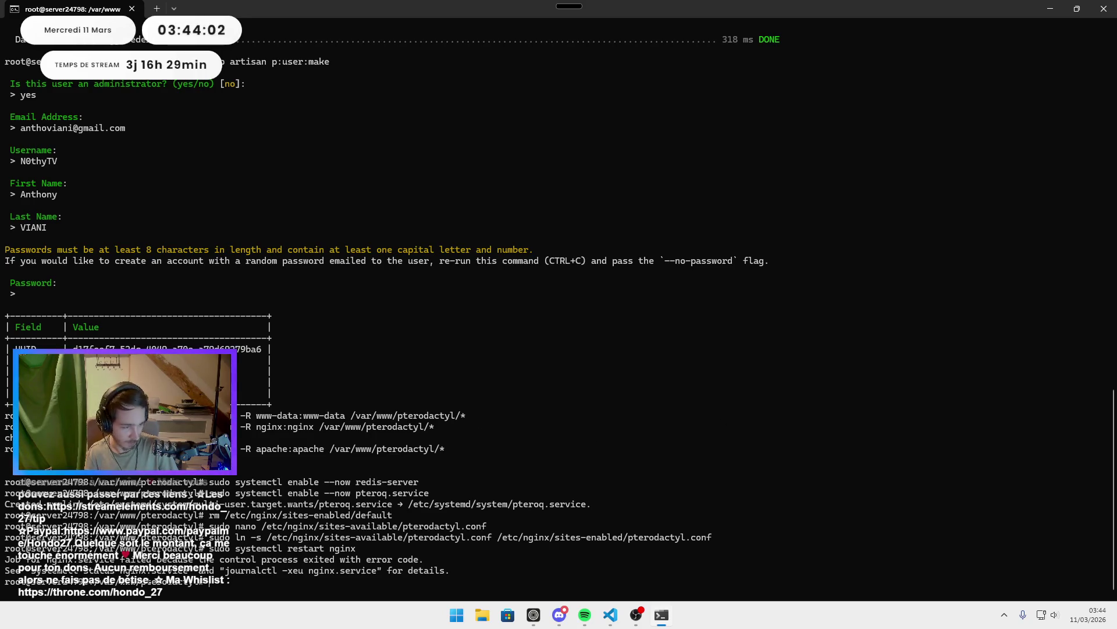
{"action": "left_click", "coordinate": [1051, 5]}
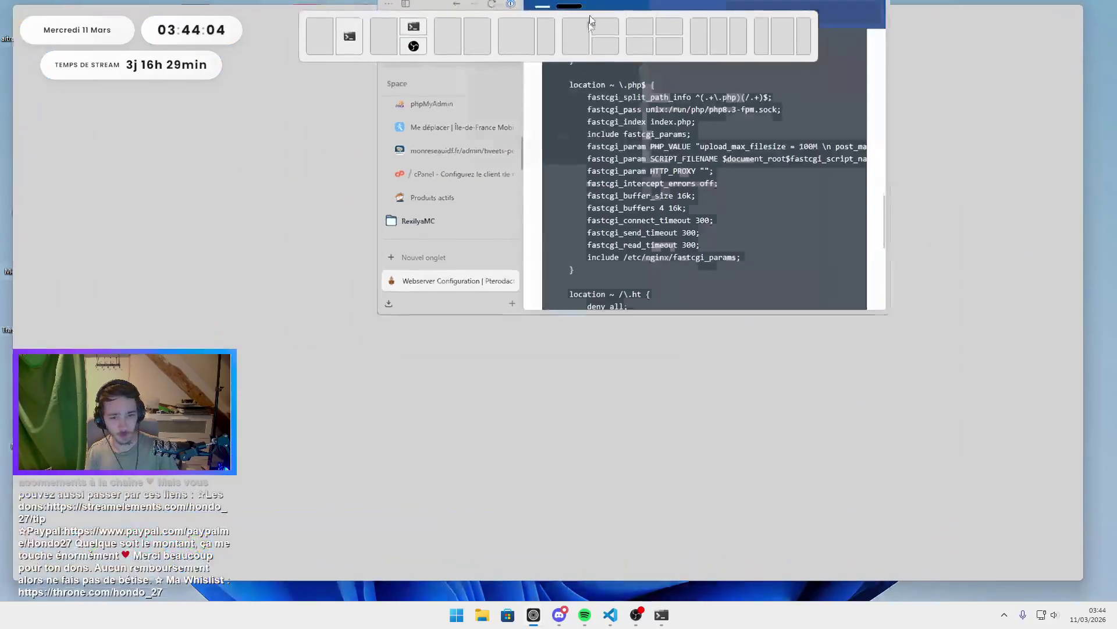
Maximize the browser on the webserver configuration docs and search for node01
{"action": "left_click_drag", "start_coordinate": [589, 21], "coordinate": [589, 20]}
{"action": "key", "text": "ctrl+t"}
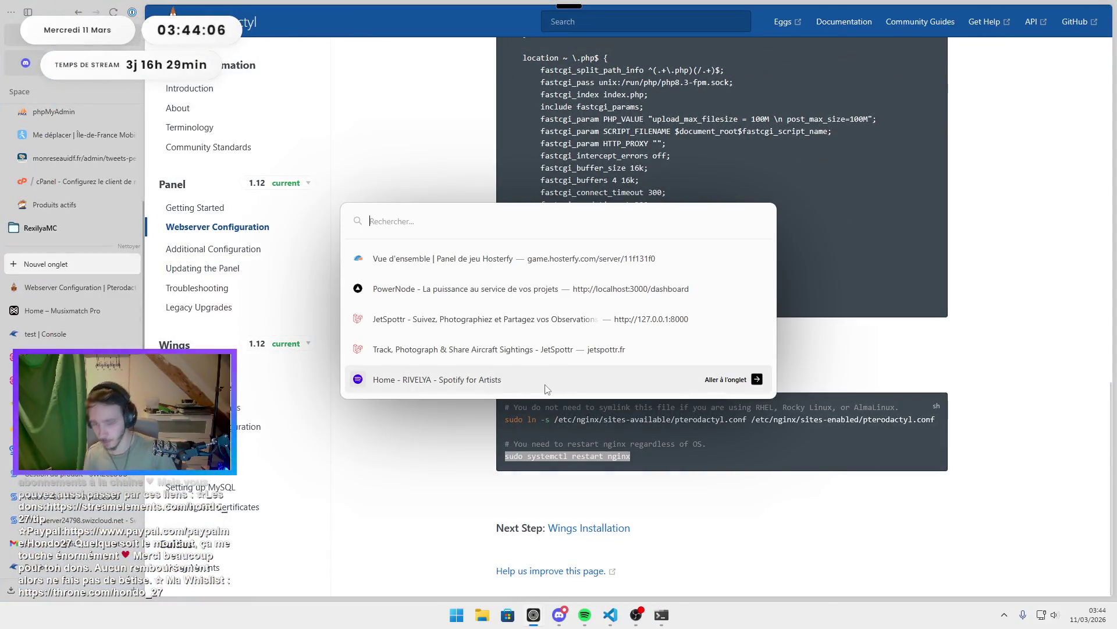
{"action": "type", "text": "node01"}
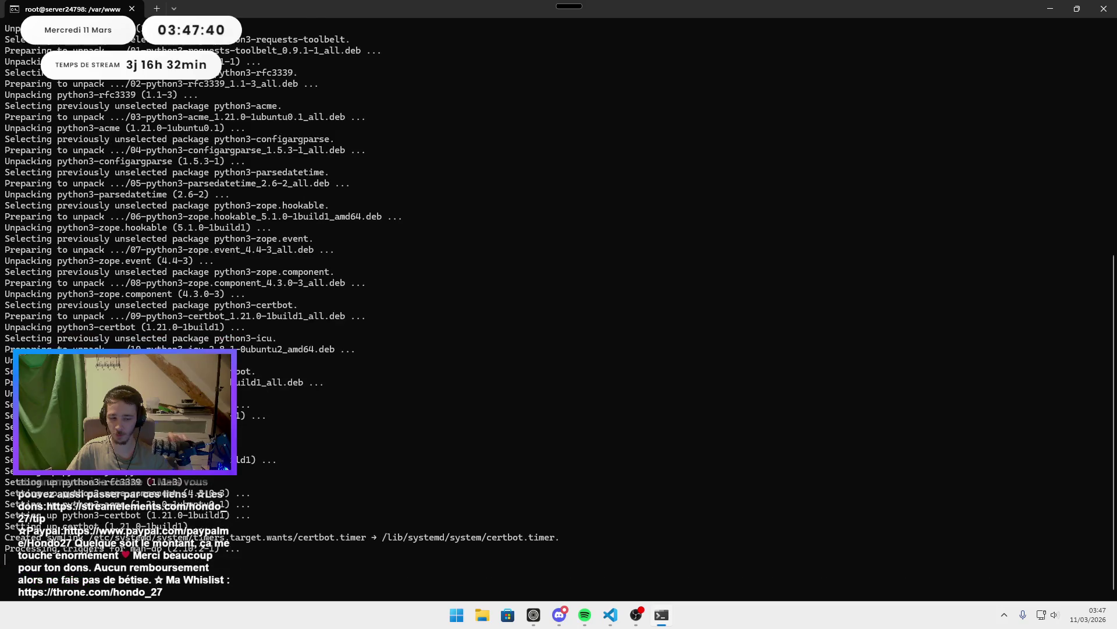
Dismiss the kernel notice and run certbot certonly --standalone for node01.powernode.fr
{"action": "key", "text": "Return"}
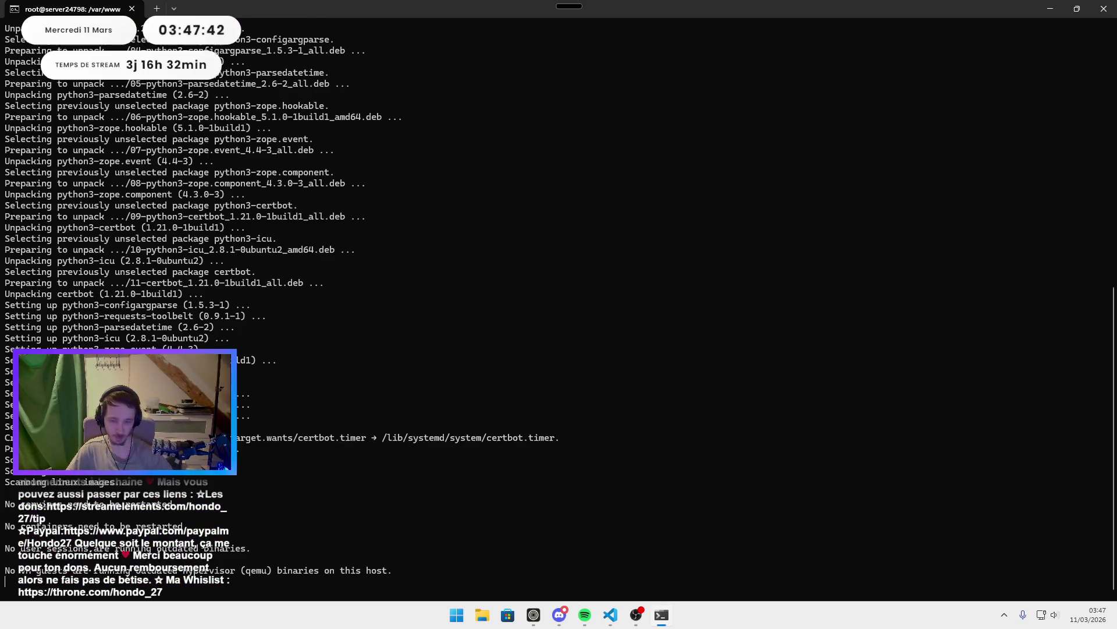
{"action": "key", "text": "alt+Tab"}
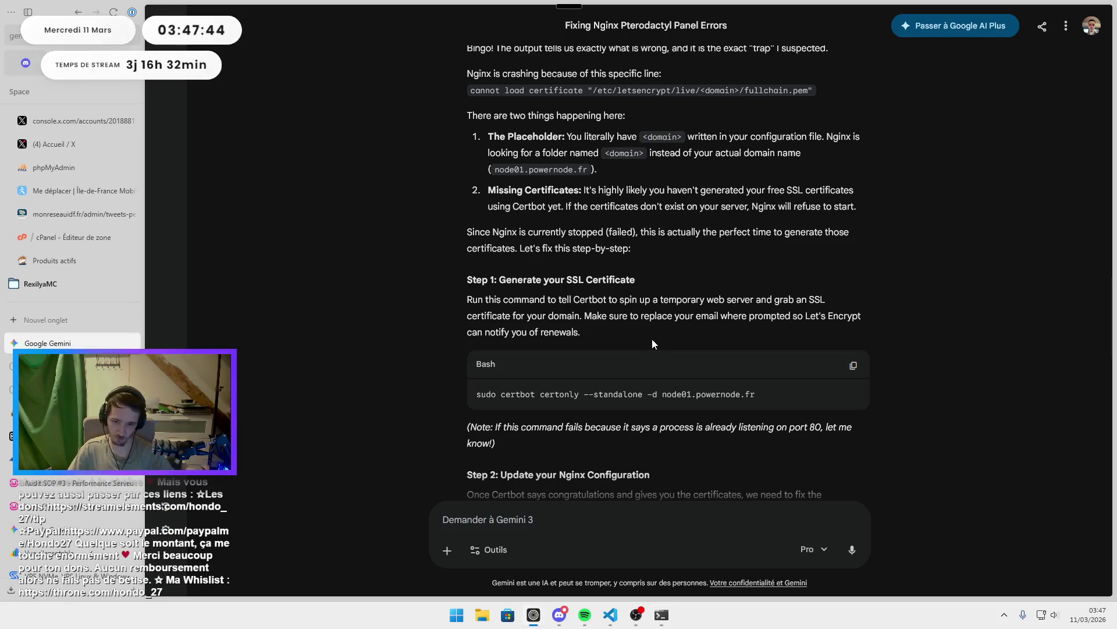
{"action": "key", "text": "alt+Tab"}
{"action": "type", "text": "sudo certbot certonly --standalone -d node01.powernode.fr"}
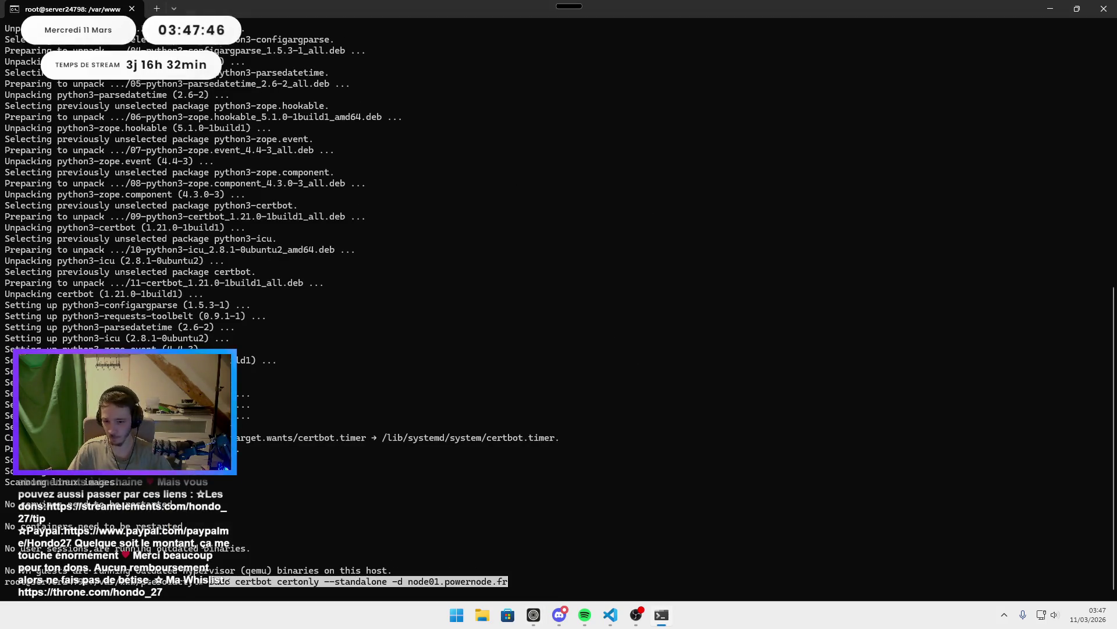
{"action": "key", "text": "Return"}
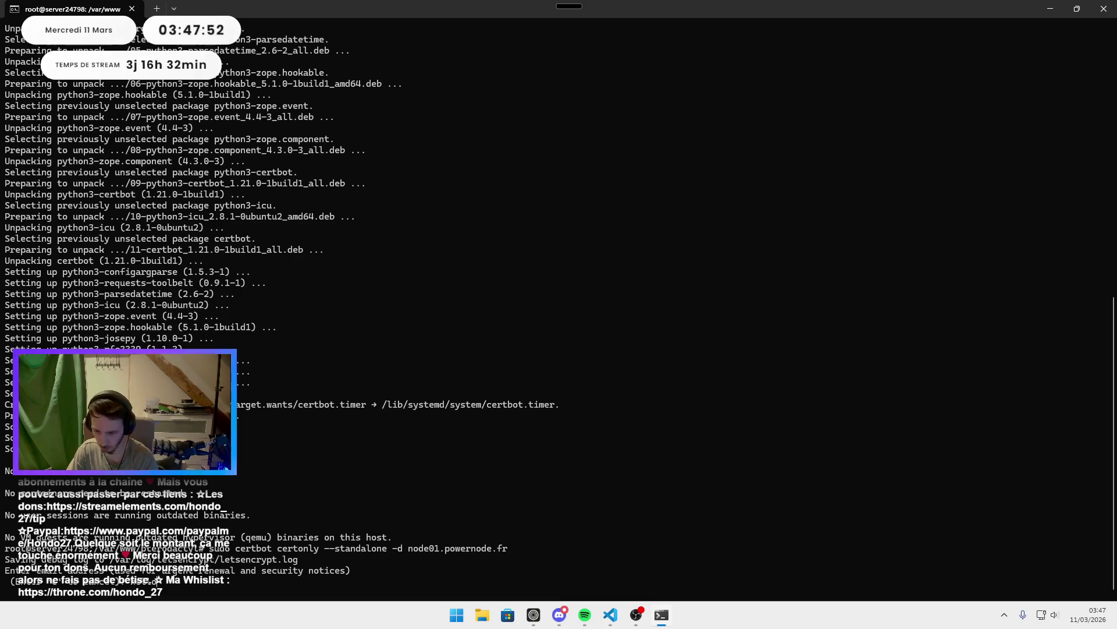
Give certbot the contact e-mail and answer y to the terms and EFF prompts
{"action": "type", "text": "powernode"}
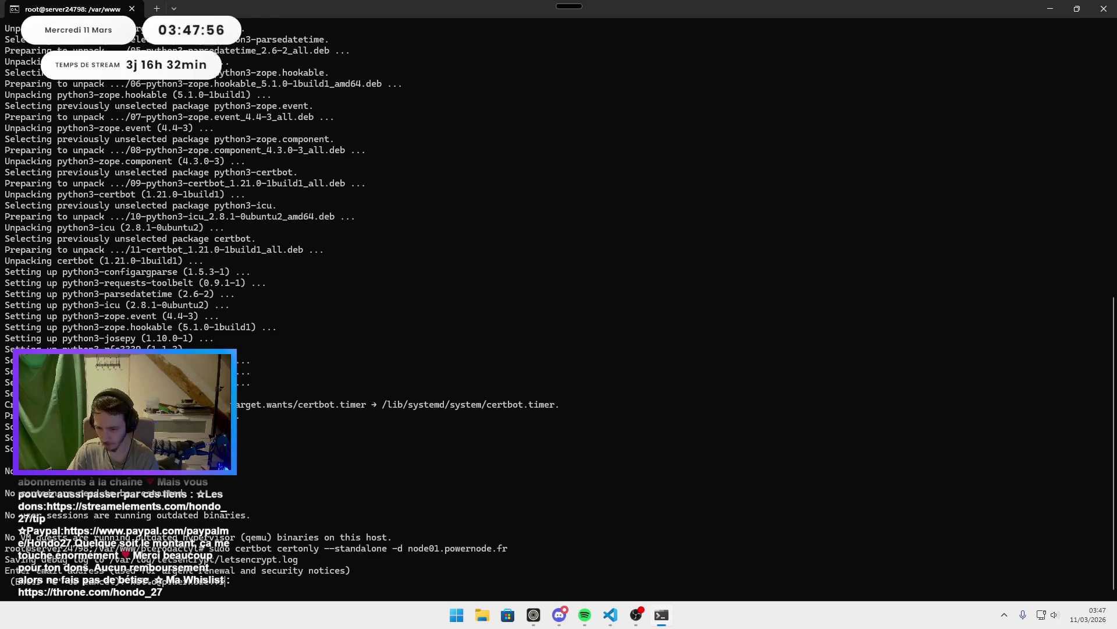
{"action": "key", "text": "Return"}
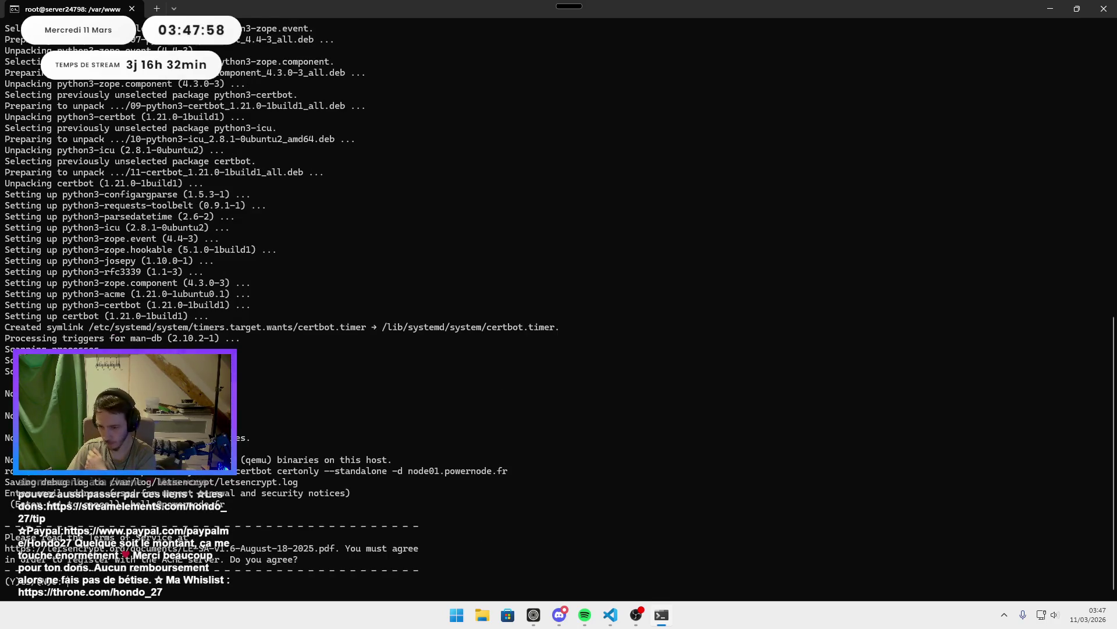
{"action": "type", "text": "y"}
{"action": "key", "text": "Return"}
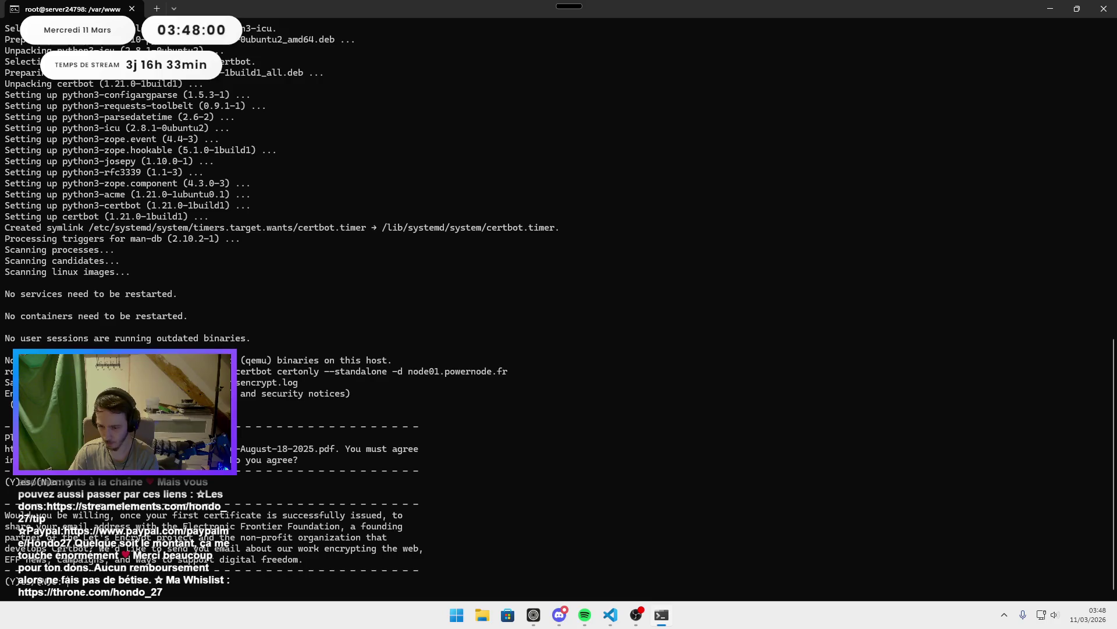
{"action": "type", "text": "y"}
{"action": "key", "text": "Return"}
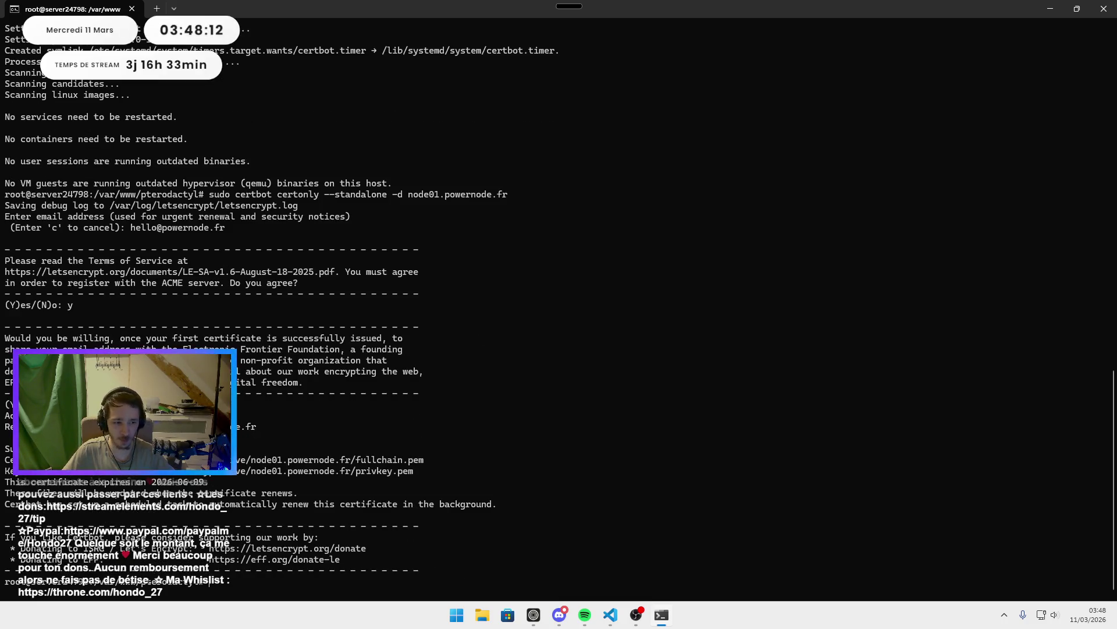
{"action": "key", "text": "alt+Tab"}
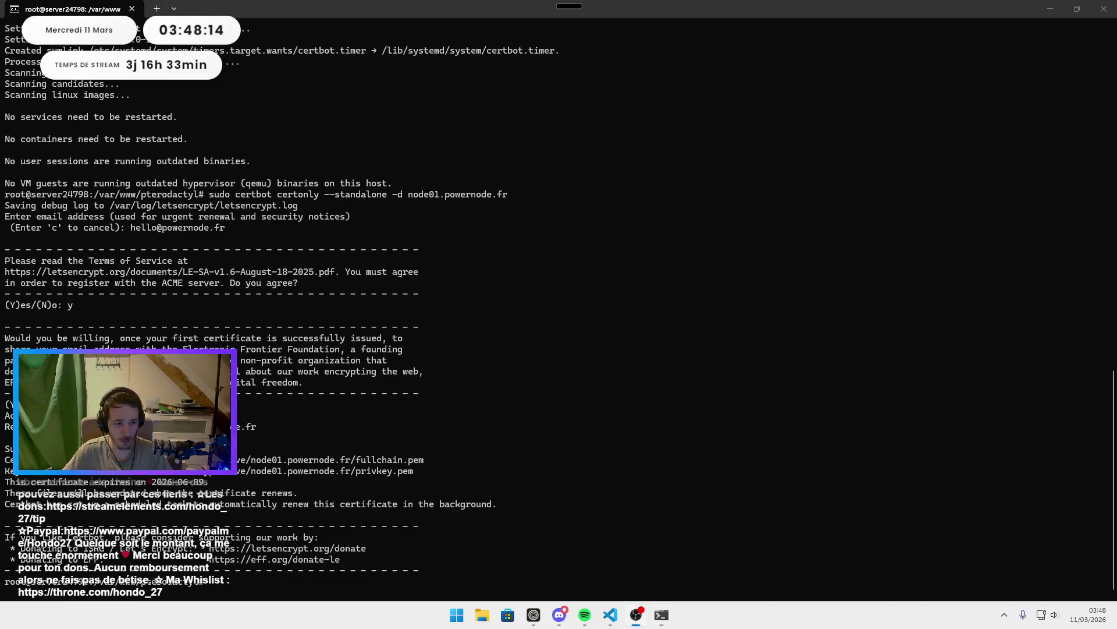
Copy the command from Gemini and reopen pterodactyl.conf in the terminal editor
{"action": "left_click", "coordinate": [670, 617]}
{"action": "left_click", "coordinate": [670, 617]}
{"action": "scroll", "coordinate": [849, 376], "scroll_direction": "down", "scroll_amount": 7}
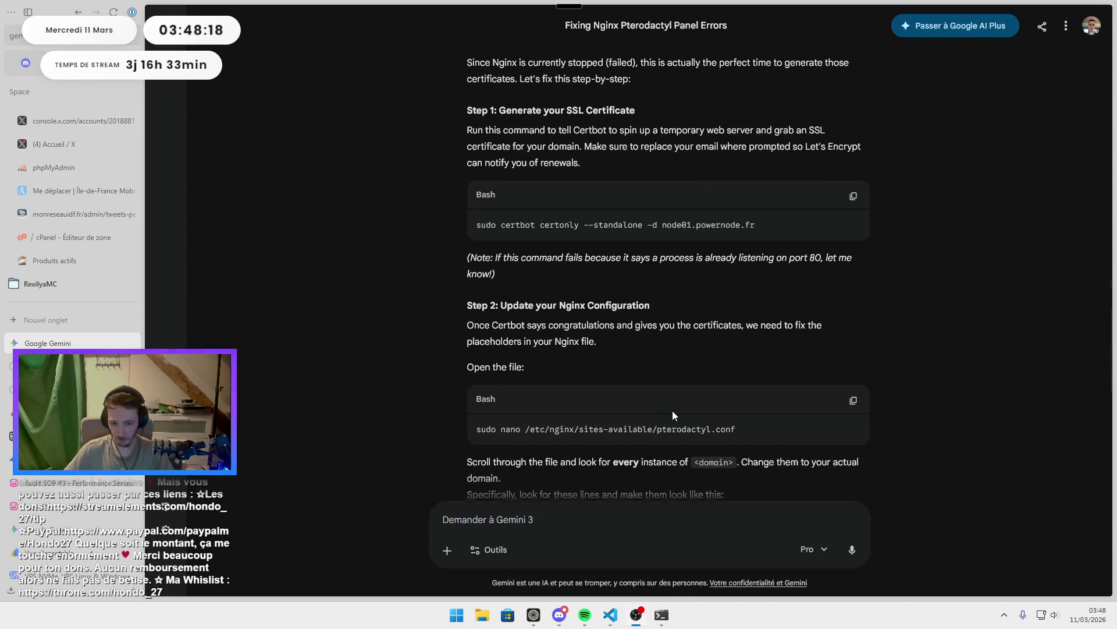
{"action": "left_click", "coordinate": [853, 391]}
{"action": "key", "text": "alt+Tab"}
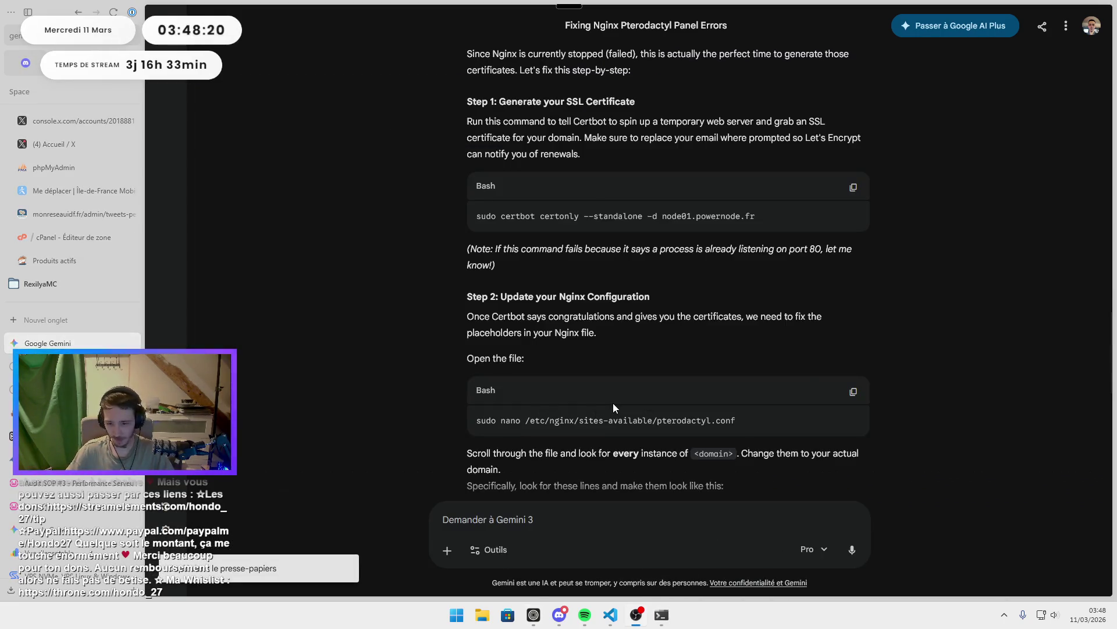
{"action": "key", "text": "ctrl+v"}
{"action": "key", "text": "Return"}
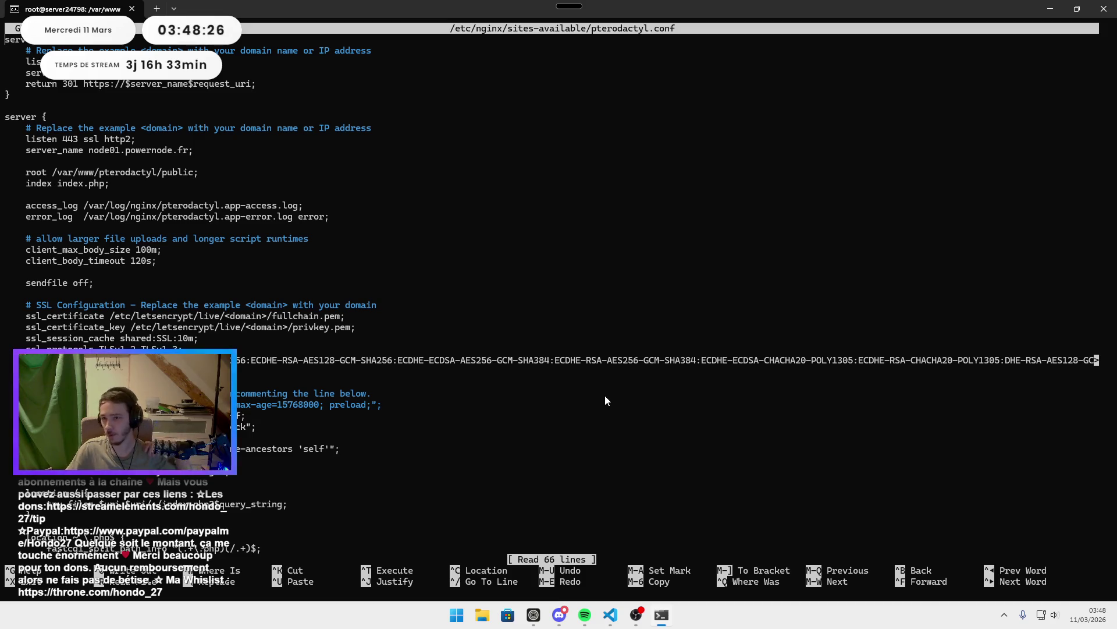
Exit nano without changes and copy the two node01.powernode.fr ssl_certificate lines from Gemini
{"action": "key", "text": "alt+Tab"}
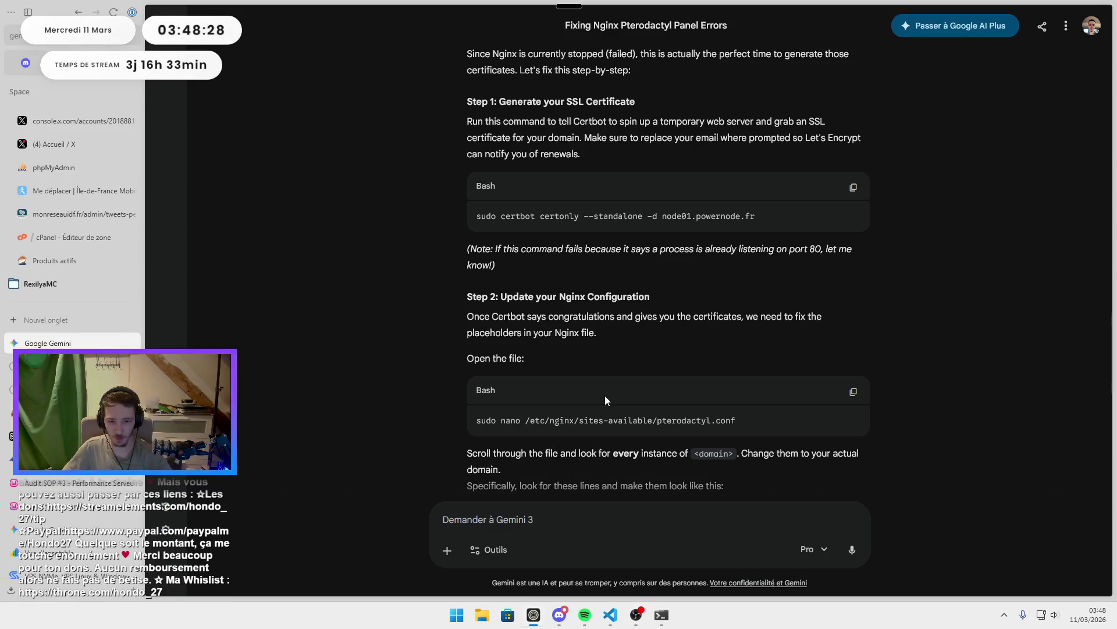
{"action": "scroll", "coordinate": [674, 411], "scroll_direction": "down", "scroll_amount": 3}
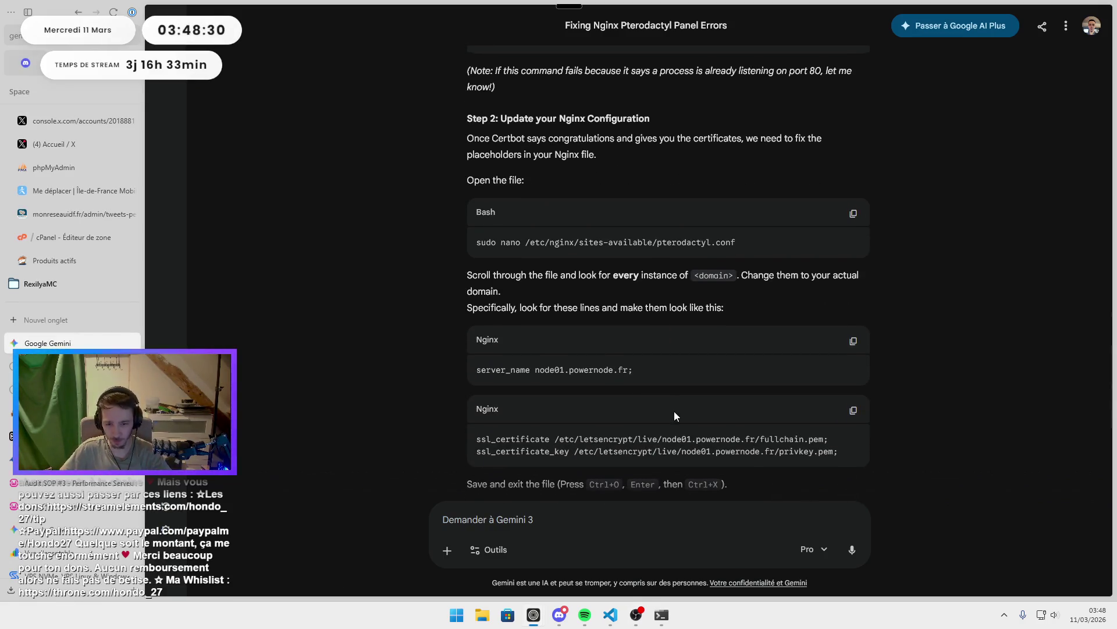
{"action": "scroll", "coordinate": [674, 411], "scroll_direction": "down", "scroll_amount": 1}
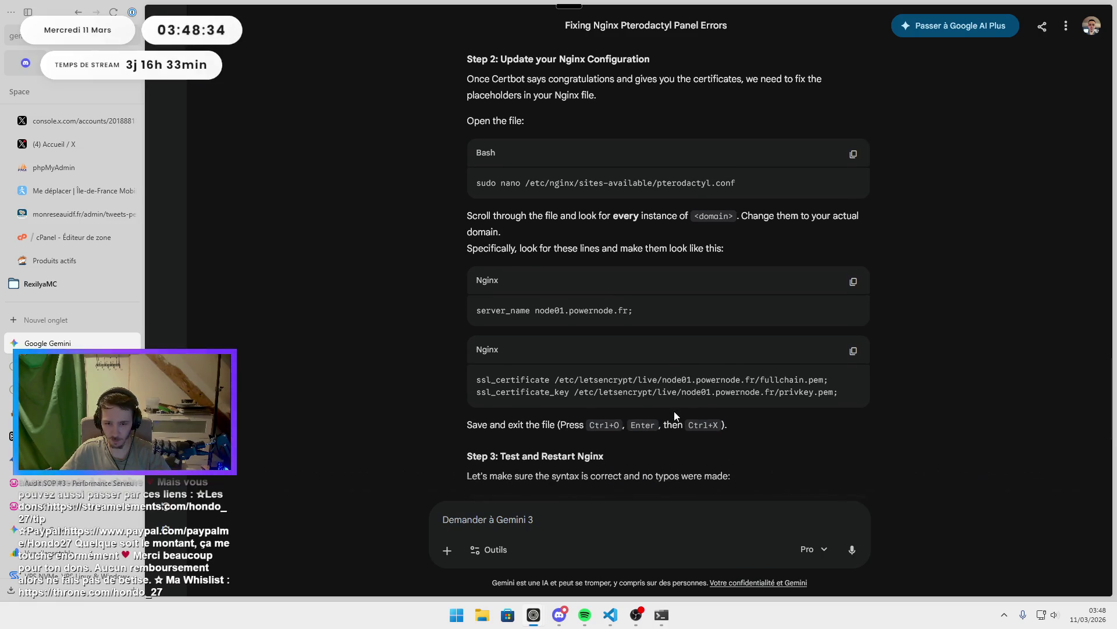
{"action": "key", "text": "alt+Tab"}
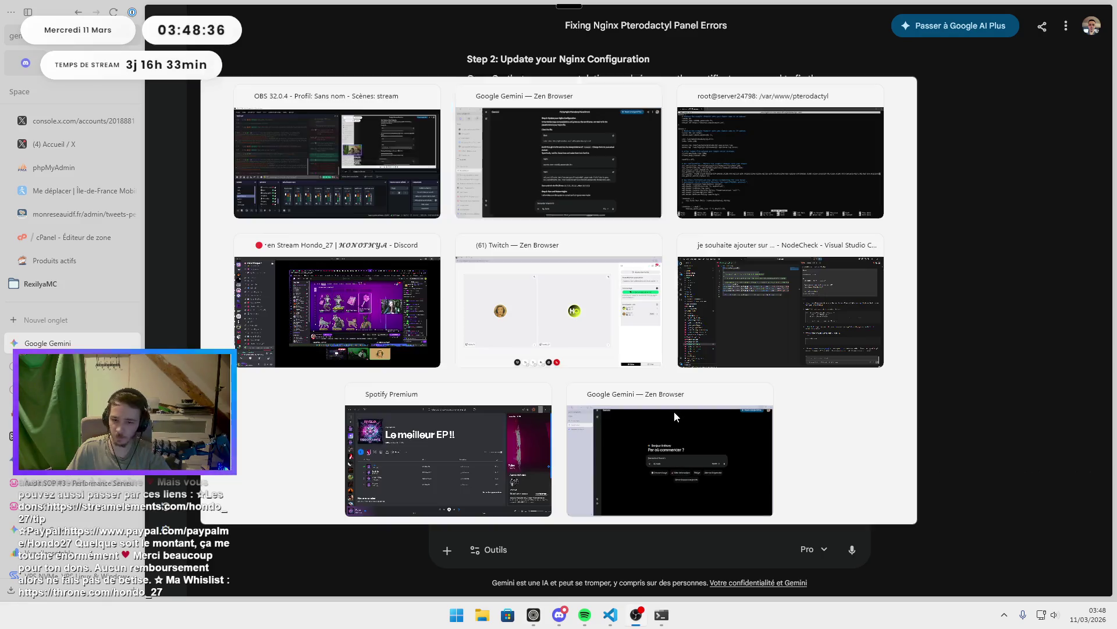
{"action": "key", "text": "ctrl+x"}
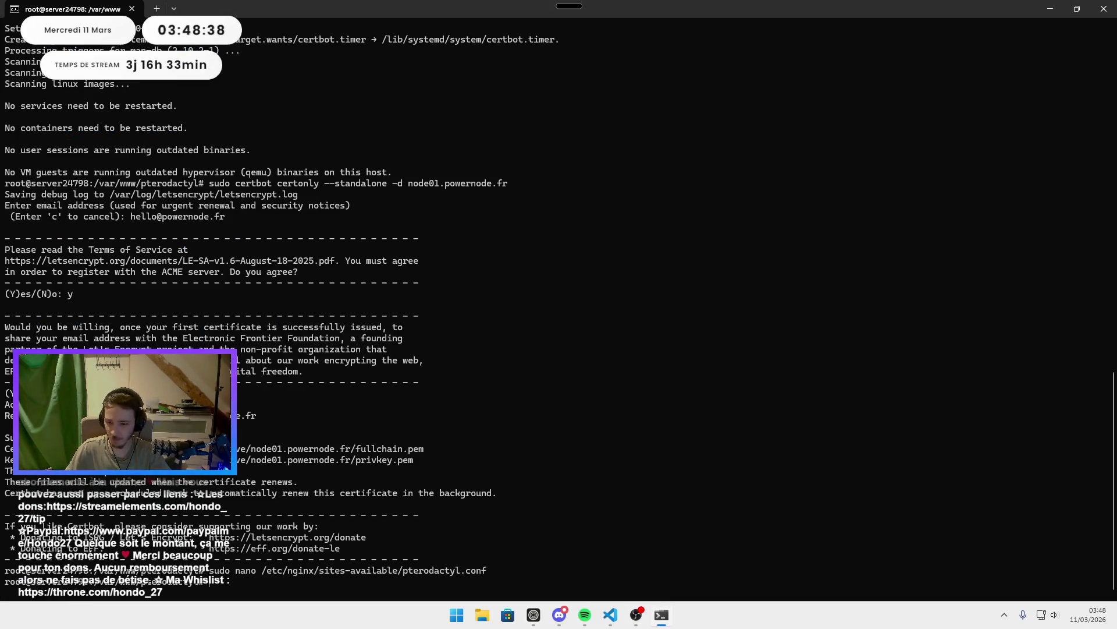
{"action": "key", "text": "alt+Tab"}
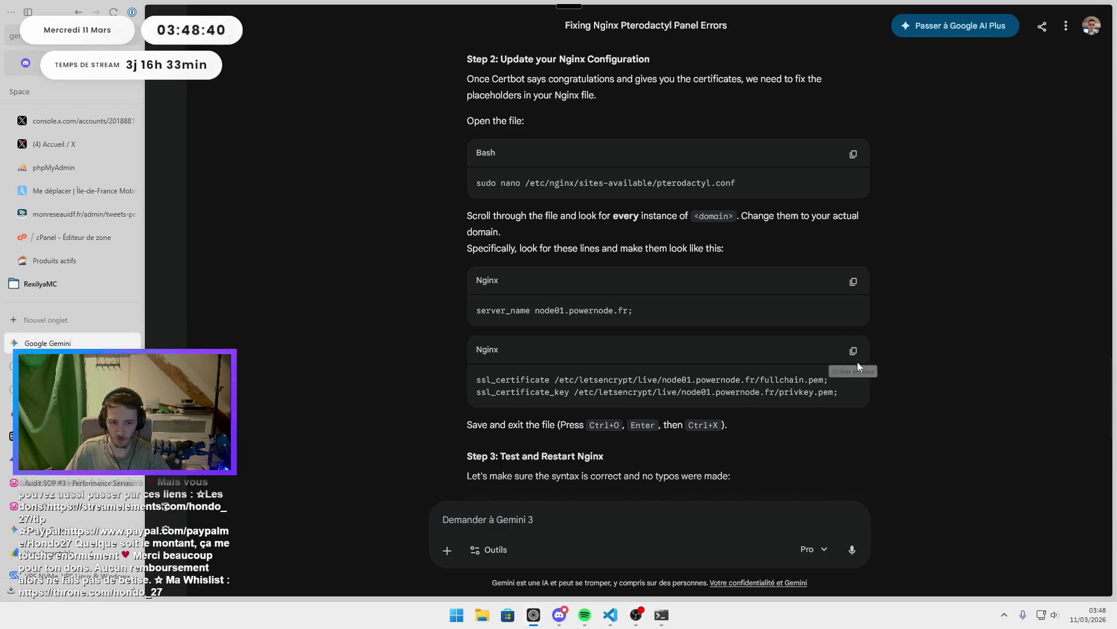
{"action": "left_click", "coordinate": [854, 352]}
{"action": "key", "text": "alt+Tab"}
Paste the certificate lines at the prompt, then run 'sudo nginx -t', which fails
{"action": "key", "text": "ctrl+v"}
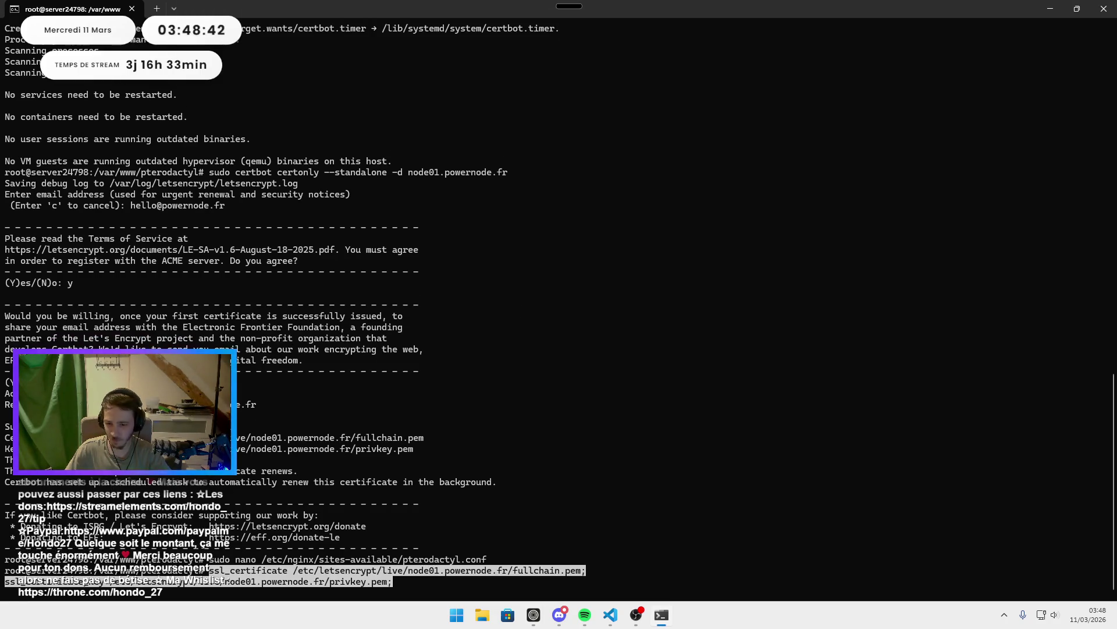
{"action": "key", "text": "alt+Tab"}
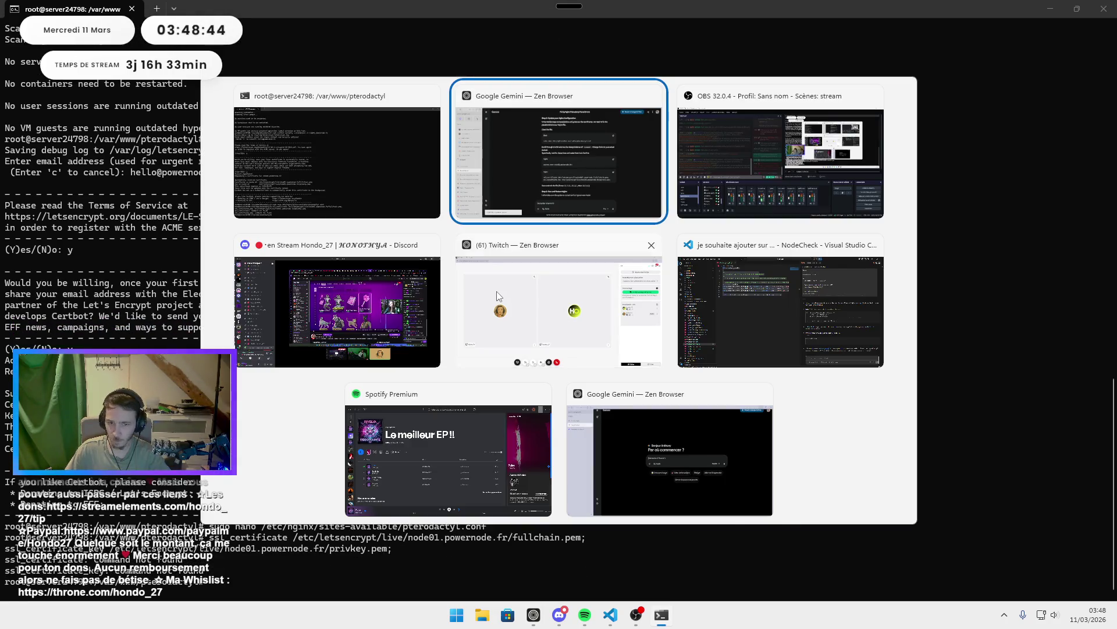
{"action": "scroll", "coordinate": [785, 327], "scroll_direction": "down", "scroll_amount": 1}
{"action": "scroll", "coordinate": [785, 329], "scroll_direction": "down", "scroll_amount": 2}
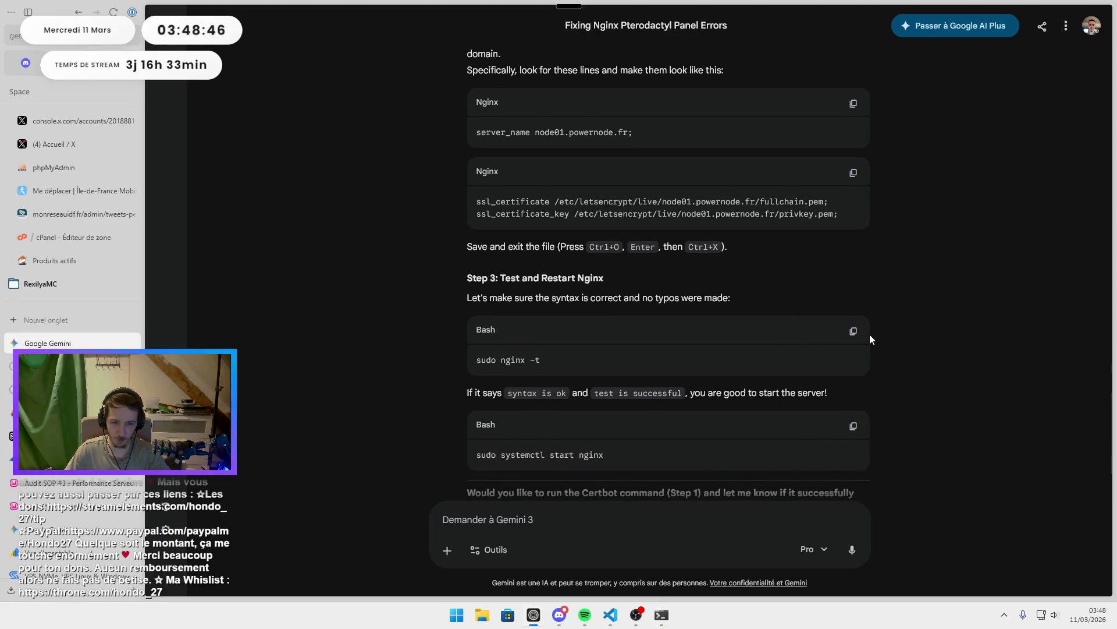
{"action": "left_click", "coordinate": [854, 331]}
{"action": "key", "text": "alt+Tab"}
{"action": "key", "text": "ctrl+v"}
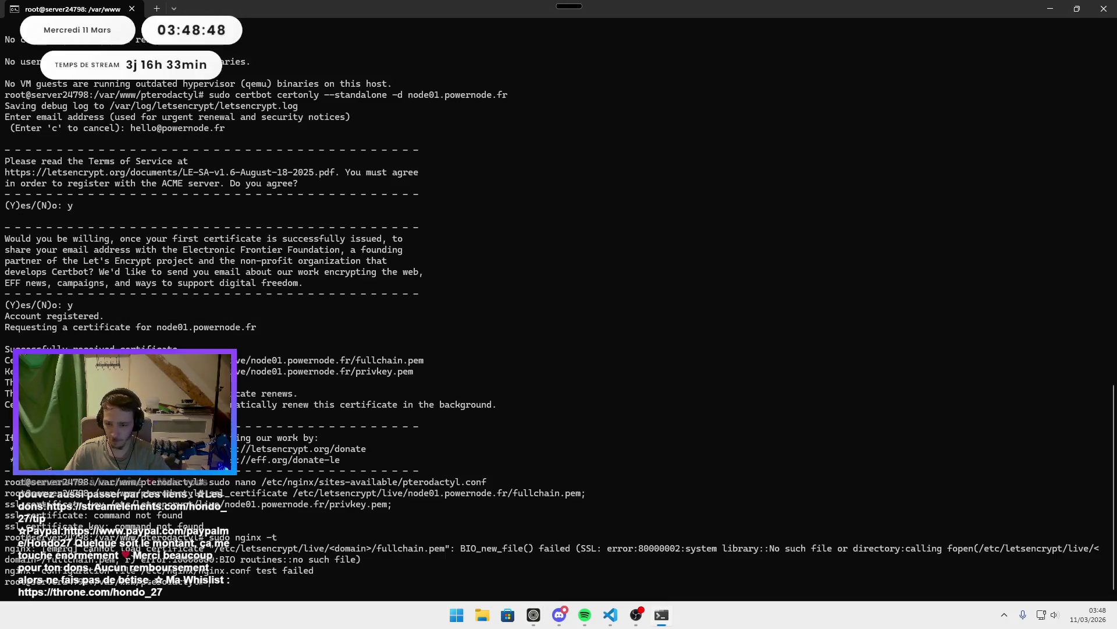
Run 'sudo systemctl start nginx' copied from Gemini; nginx fails to start
{"action": "key", "text": "alt+Tab"}
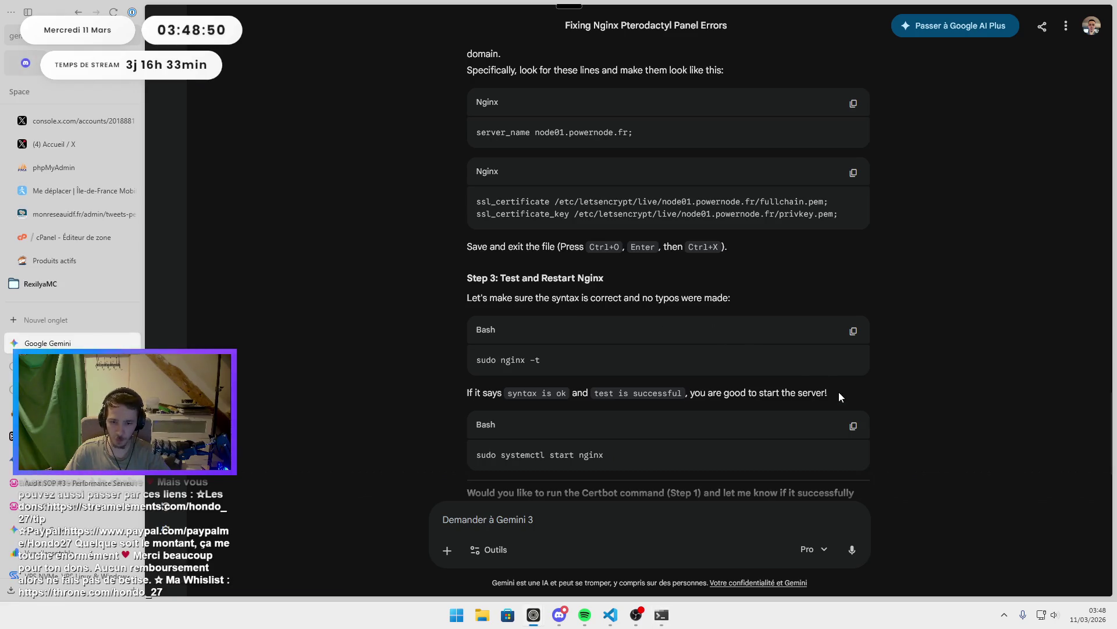
{"action": "left_click", "coordinate": [854, 425]}
{"action": "key", "text": "alt+Tab"}
{"action": "key", "text": "ctrl+v"}
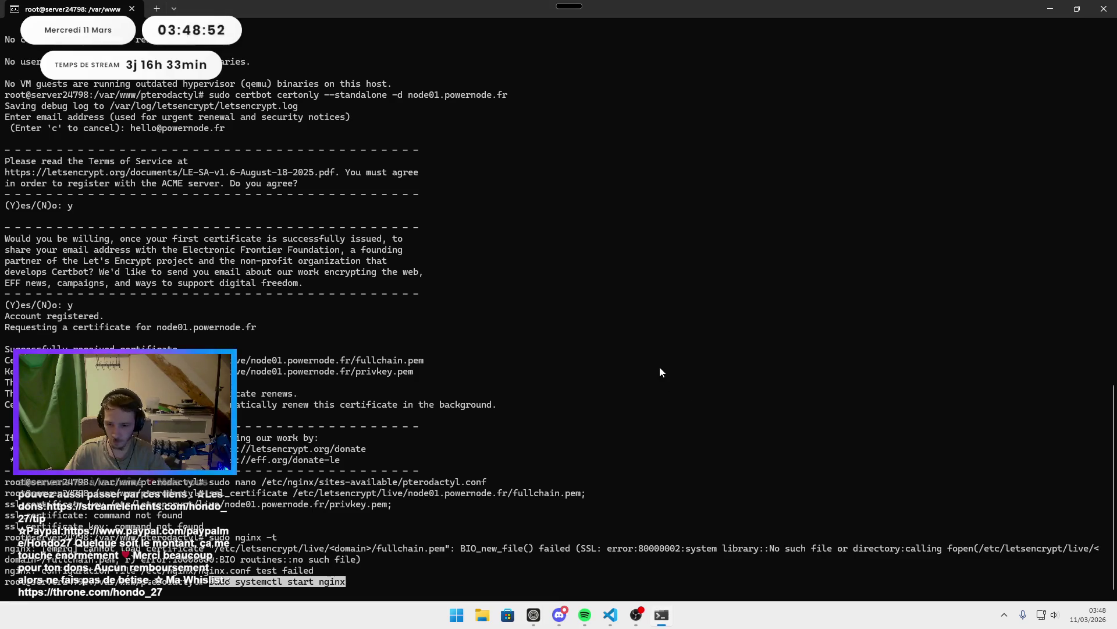
{"action": "key", "text": "Return"}
{"action": "key", "text": "alt+Tab"}
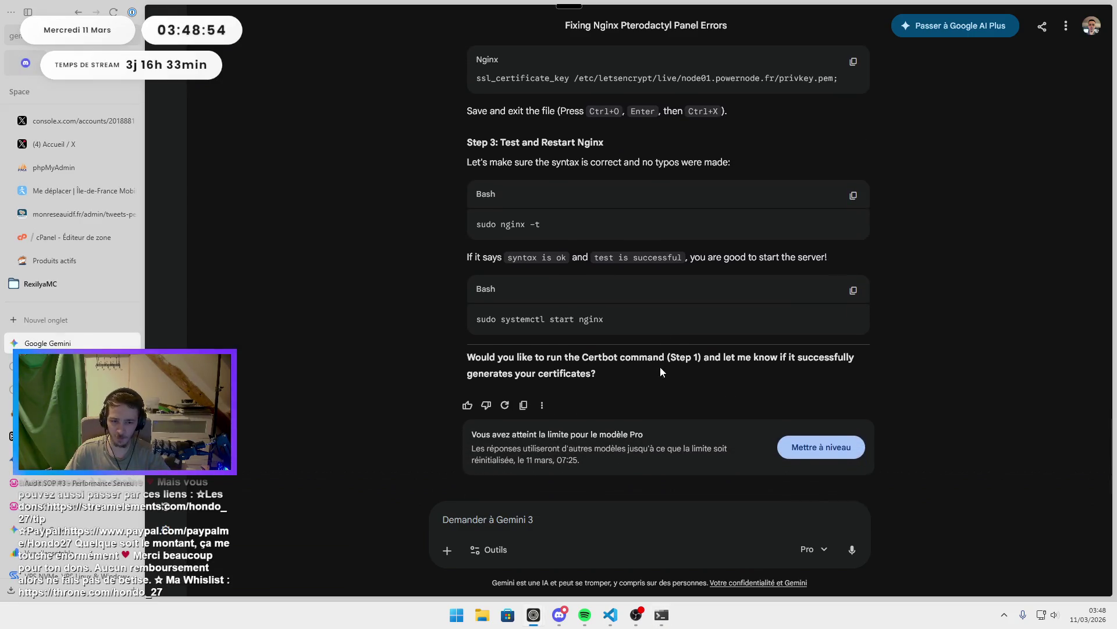
{"action": "key", "text": "alt+Tab"}
Copy the nginx error output and minimize the terminal to reveal Gemini
{"action": "mouse_move", "coordinate": [445, 571]}
{"action": "left_mouse_down"}
{"action": "mouse_move", "coordinate": [349, 530]}
{"action": "mouse_move", "coordinate": [245, 454]}
{"action": "mouse_move", "coordinate": [146, 428]}
{"action": "mouse_move", "coordinate": [86, 344]}
{"action": "mouse_move", "coordinate": [62, 247]}
{"action": "mouse_move", "coordinate": [52, 23]}
{"action": "left_mouse_up"}
{"action": "key", "text": "ctrl+c"}
{"action": "scroll", "coordinate": [864, 348], "scroll_direction": "down", "scroll_amount": 3}
{"action": "scroll", "coordinate": [864, 348], "scroll_direction": "down", "scroll_amount": 20}
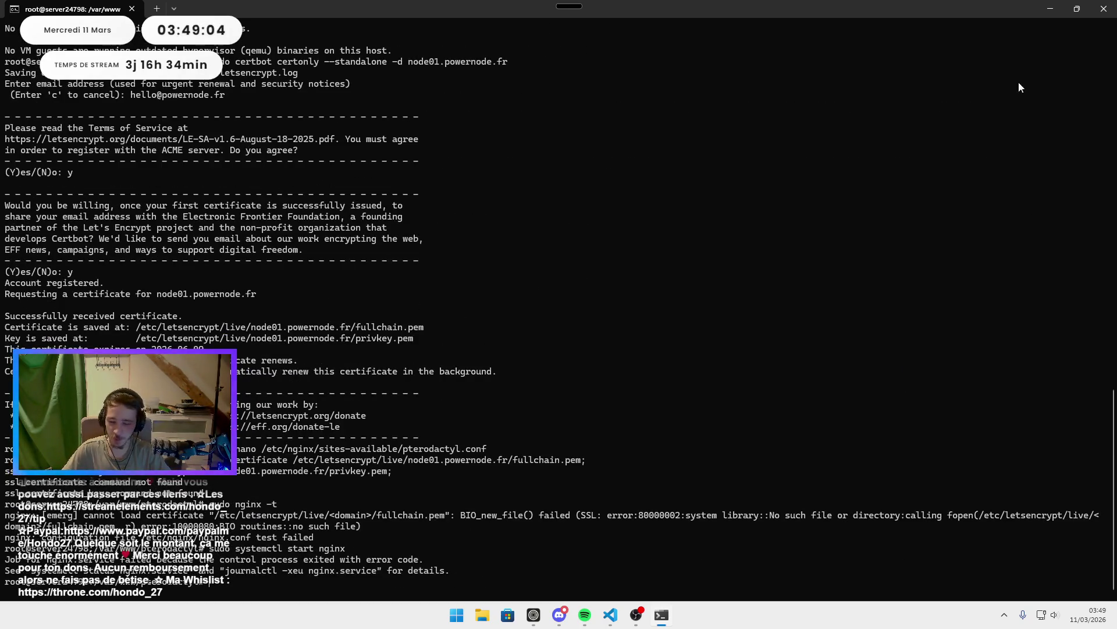
{"action": "left_click", "coordinate": [1039, 9]}
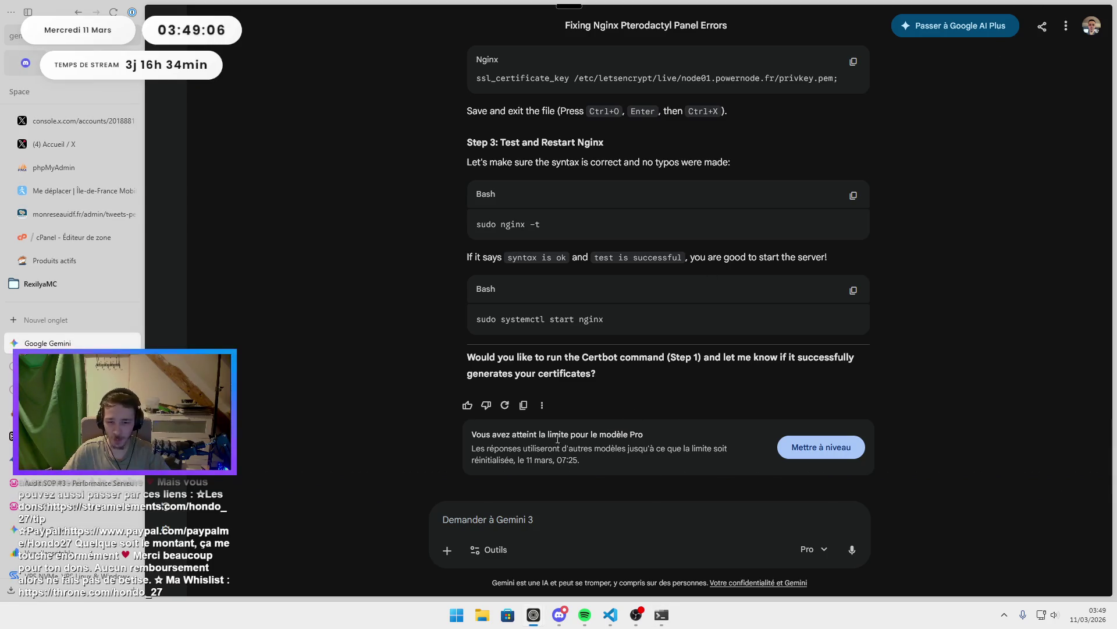
Send the pasted nginx errors to Gemini using the Raisonnement model
{"action": "left_click", "coordinate": [513, 517]}
{"action": "key", "text": "ctrl+v"}
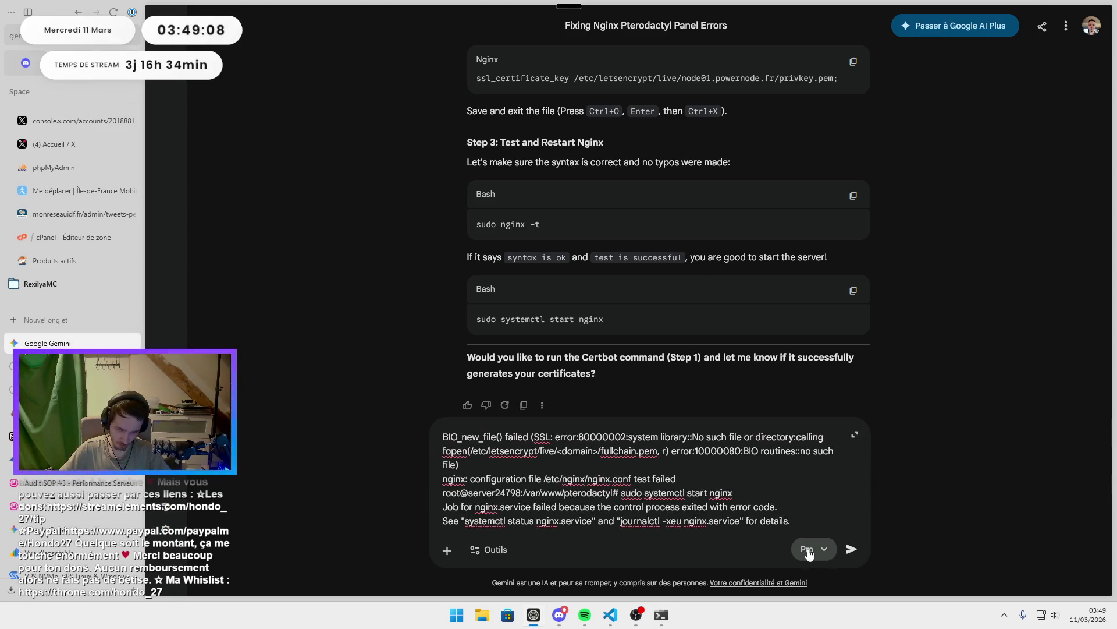
{"action": "left_click", "coordinate": [814, 548]}
{"action": "left_click", "coordinate": [851, 452]}
{"action": "left_click", "coordinate": [852, 549]}
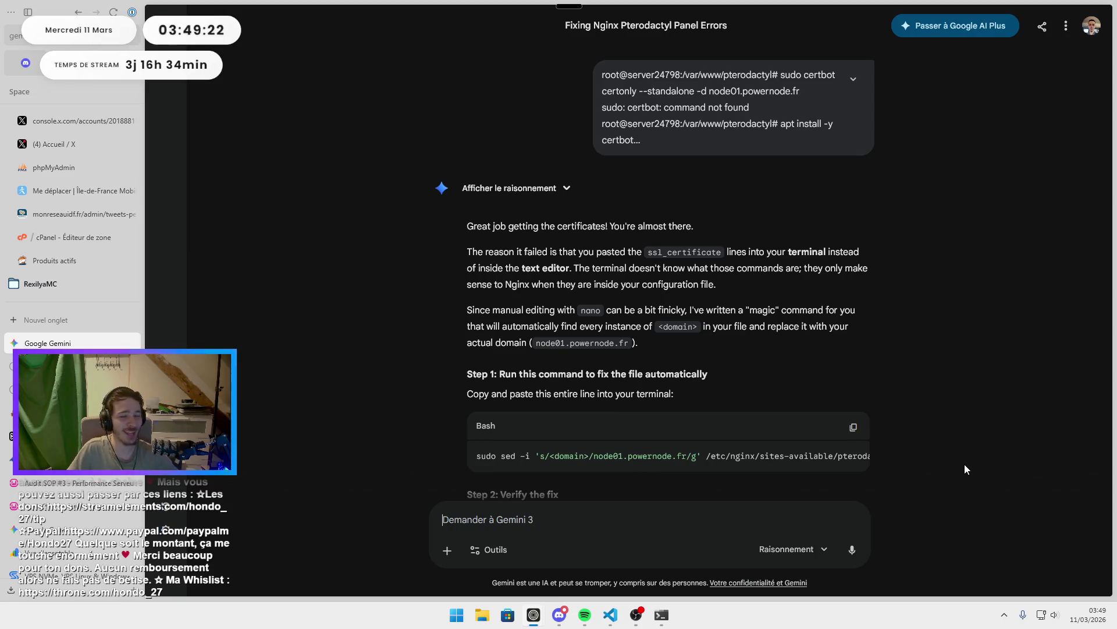
Paste Gemini's sed command replacing <domain> with node01.powernode.fr at the SSH prompt
{"action": "scroll", "coordinate": [541, 220], "scroll_direction": "down", "scroll_amount": 2}
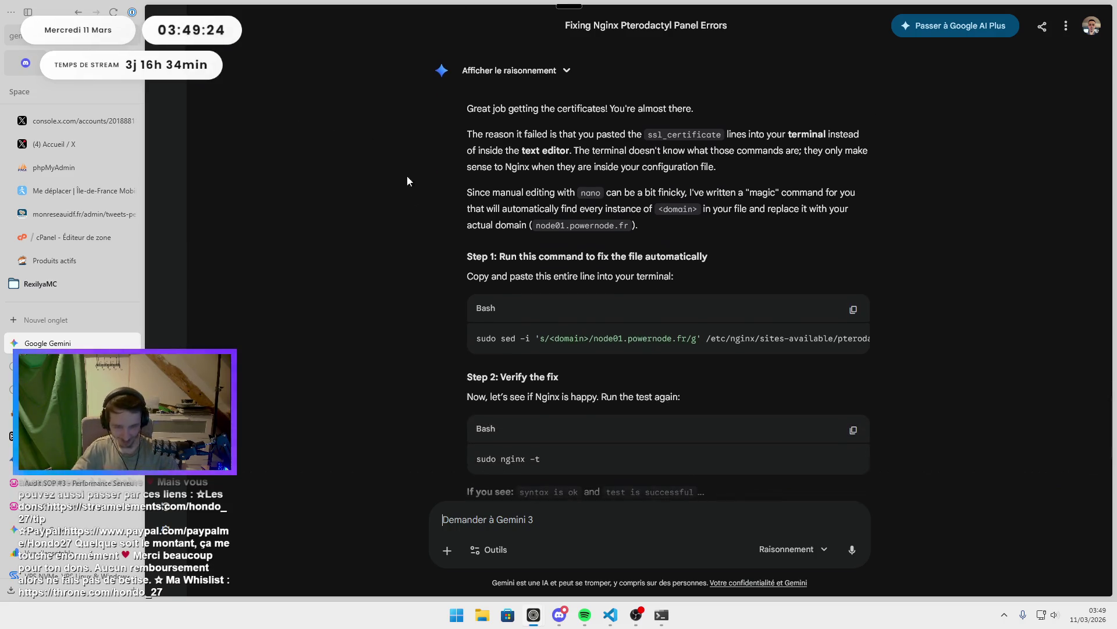
{"action": "left_click", "coordinate": [853, 308]}
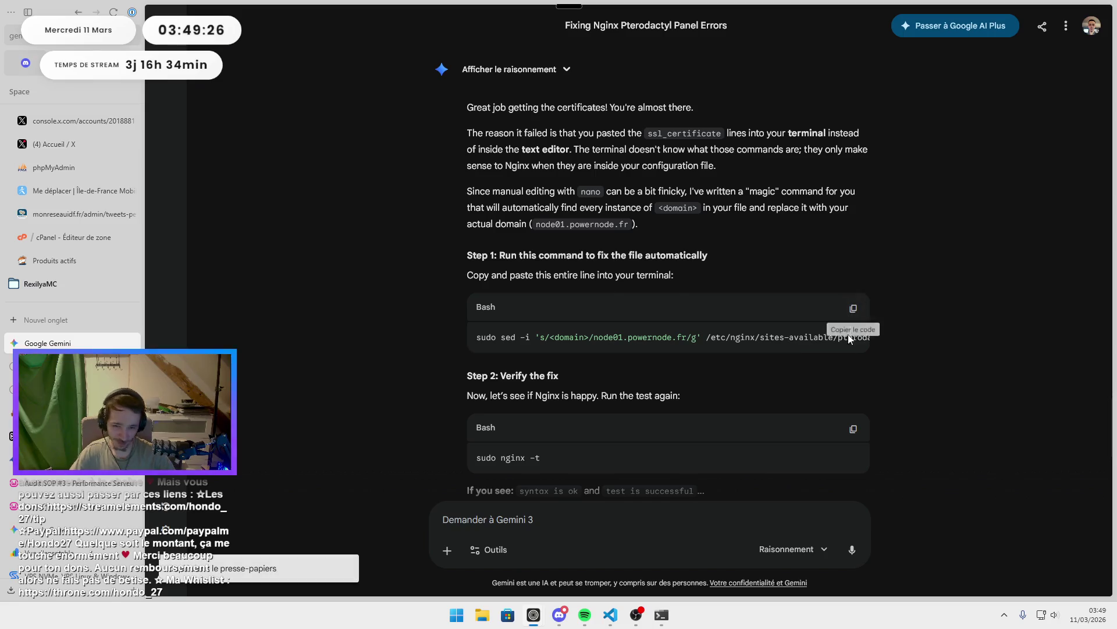
{"action": "key", "text": "alt+Tab"}
{"action": "key", "text": "ctrl+v"}
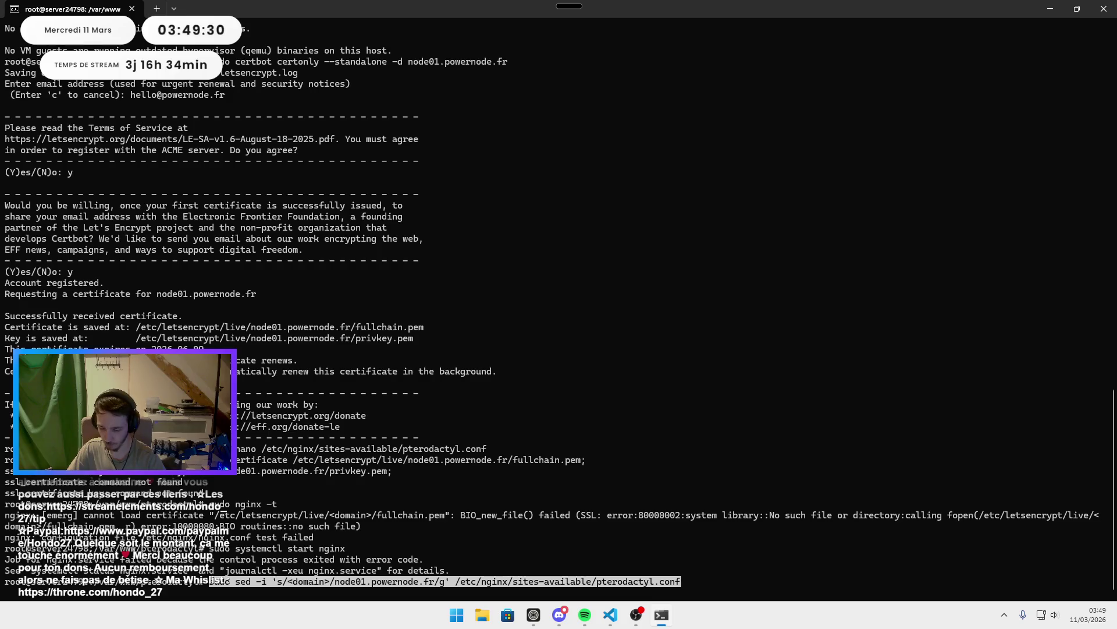
Clear the screen and run the sed command replacing <domain> in pterodactyl.conf
{"action": "key", "text": "BackSpace"}
{"action": "key", "text": "BackSpace"}
{"action": "key", "text": "BackSpace"}
{"action": "key", "text": "BackSpace"}
{"action": "key", "text": "BackSpace"}
{"action": "key", "text": "BackSpace"}
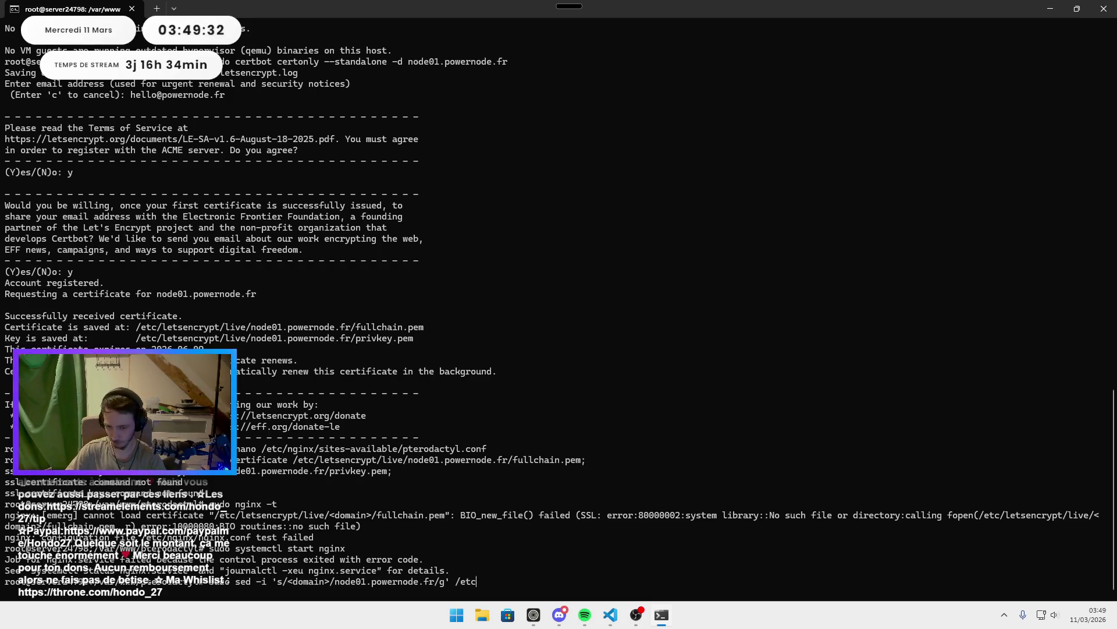
{"action": "key", "text": "BackSpace"}
{"action": "key", "text": "BackSpace"}
{"action": "key", "text": "BackSpace"}
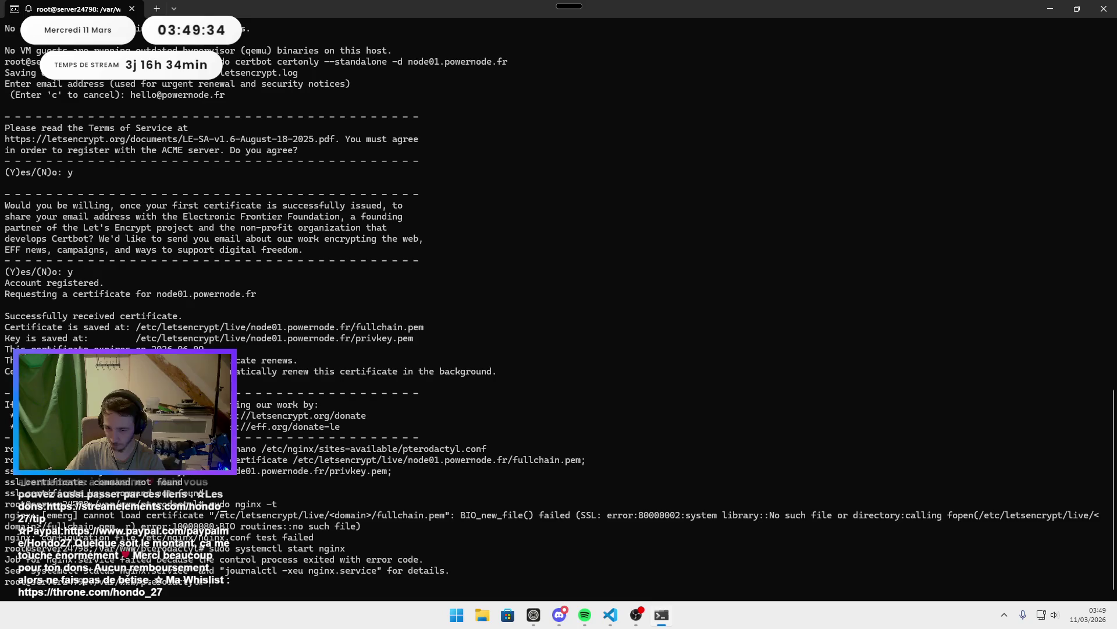
{"action": "type", "text": "r"}
{"action": "key", "text": "Return"}
{"action": "key", "text": "ctrl+v"}
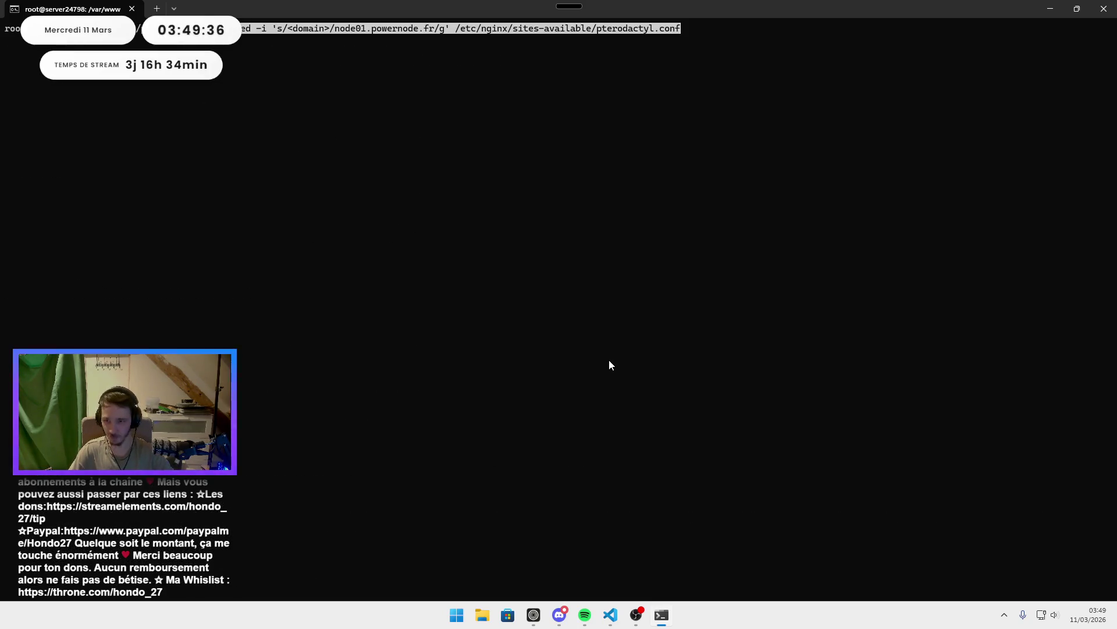
Run 'sudo nginx -t' again; the configuration test now passes
{"action": "key", "text": "alt+Tab"}
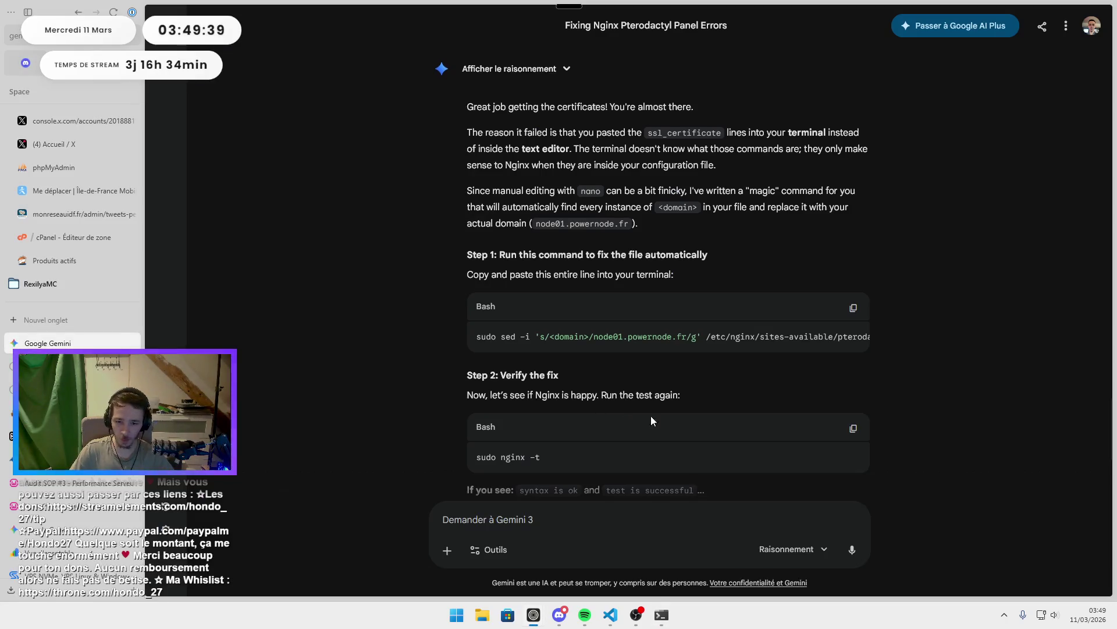
{"action": "scroll", "coordinate": [651, 416], "scroll_direction": "down", "scroll_amount": 1}
{"action": "left_click", "coordinate": [850, 373]}
{"action": "key", "text": "alt+Tab"}
{"action": "key", "text": "ctrl+v"}
{"action": "key", "text": "Return"}
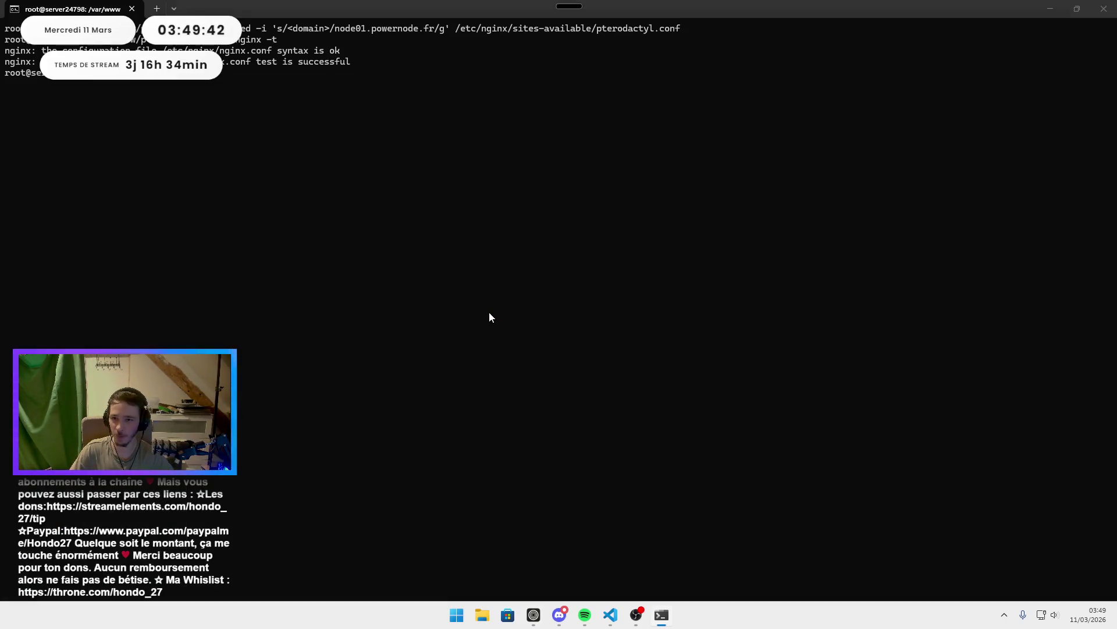
Restart nginx with 'sudo systemctl restart nginx' and go to the panel's browser tab
{"action": "key", "text": "alt+Tab"}
{"action": "scroll", "coordinate": [854, 414], "scroll_direction": "down", "scroll_amount": 1}
{"action": "left_click", "coordinate": [853, 417]}
{"action": "key", "text": "alt+Tab"}
{"action": "key", "text": "ctrl+v"}
{"action": "key", "text": "Return"}
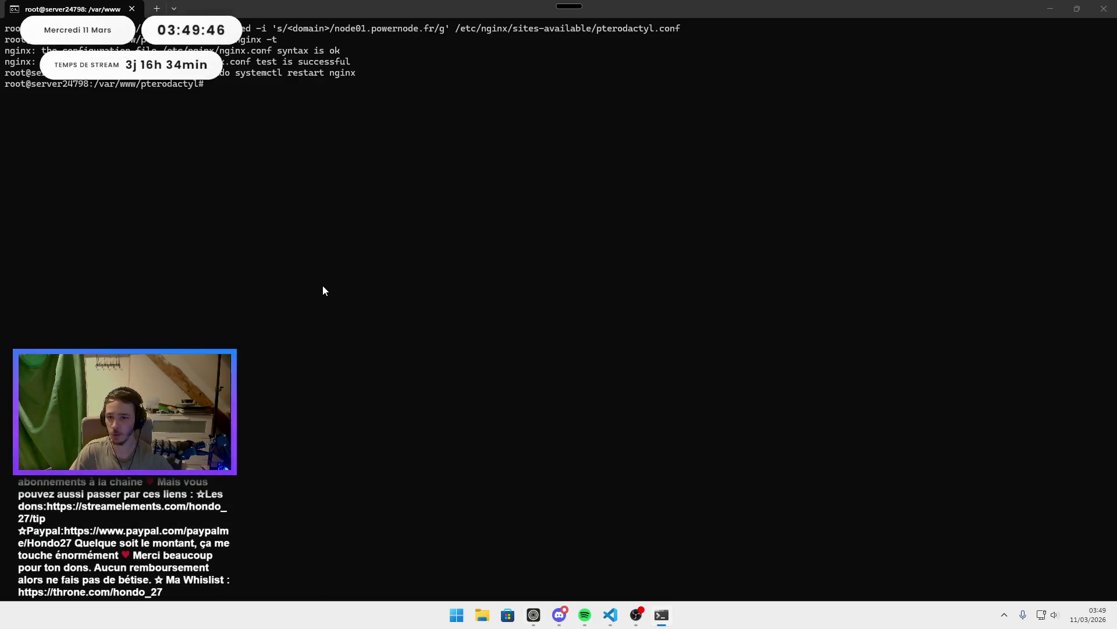
{"action": "key", "text": "alt+Tab"}
{"action": "scroll", "coordinate": [798, 433], "scroll_direction": "down", "scroll_amount": 2}
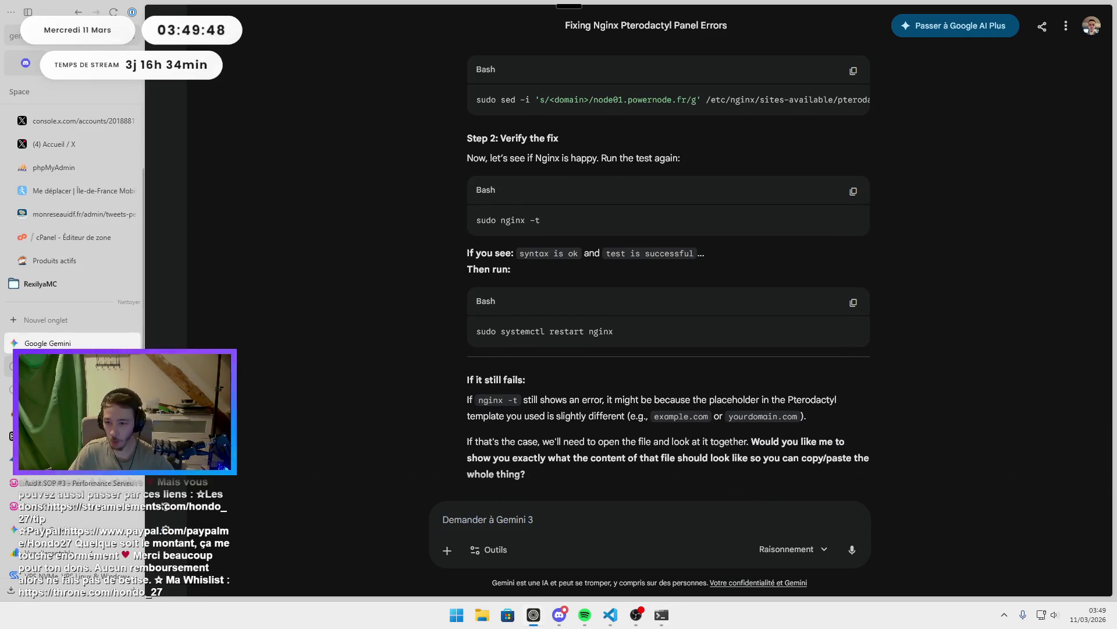
{"action": "left_click", "coordinate": [46, 366]}
Reload the panel and proceed past the certificate security warning to the login page
{"action": "key", "text": "F5"}
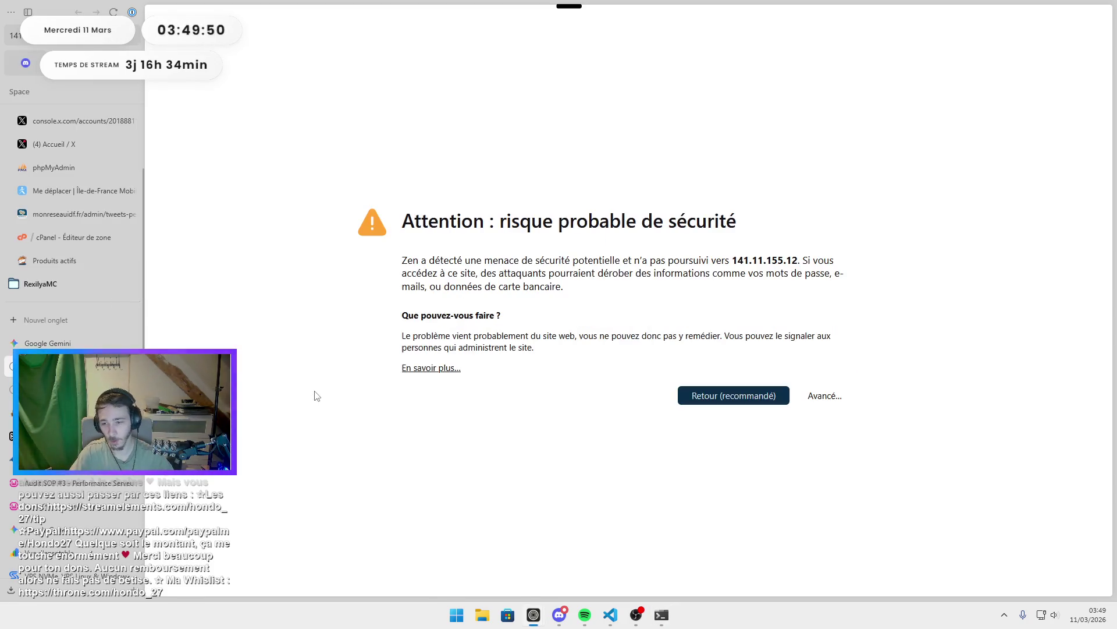
{"action": "left_click", "coordinate": [825, 395]}
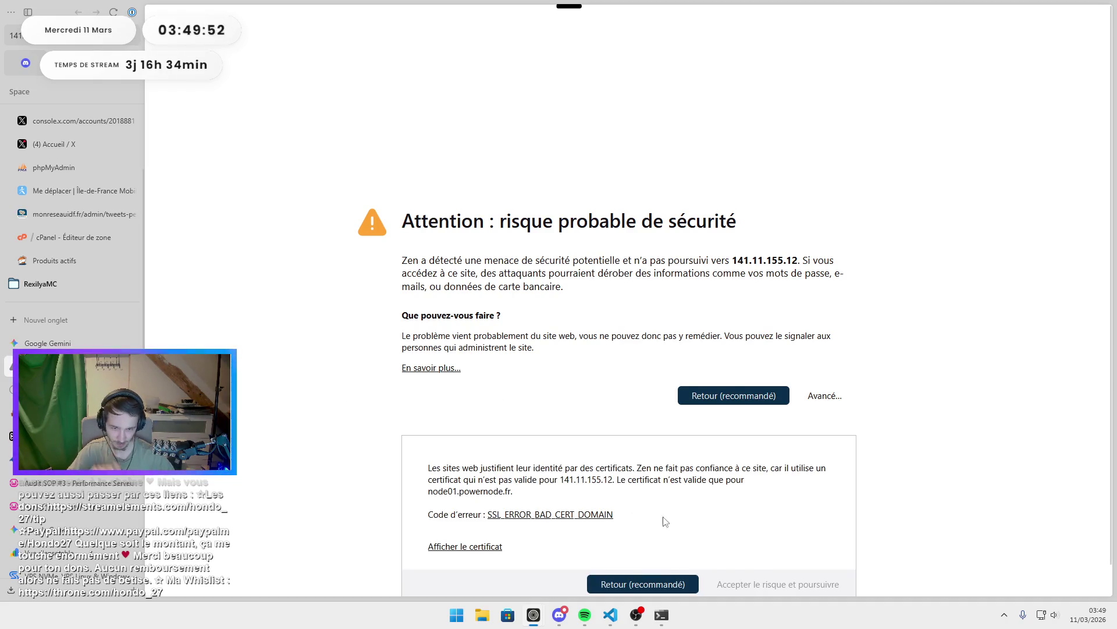
{"action": "left_click", "coordinate": [755, 558]}
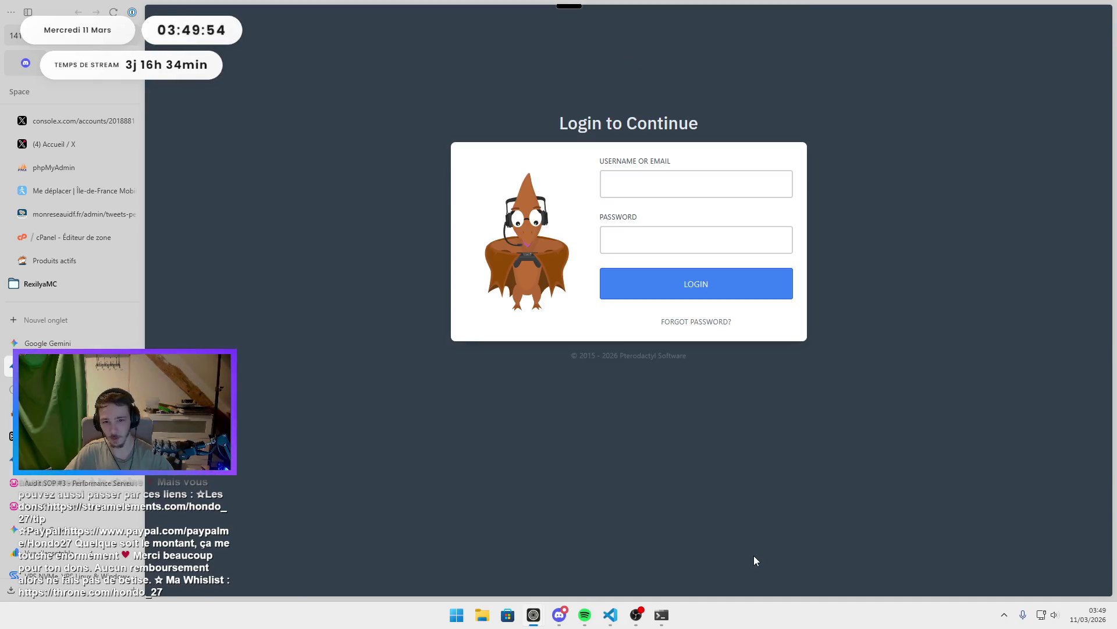
{"action": "key", "text": "F5"}
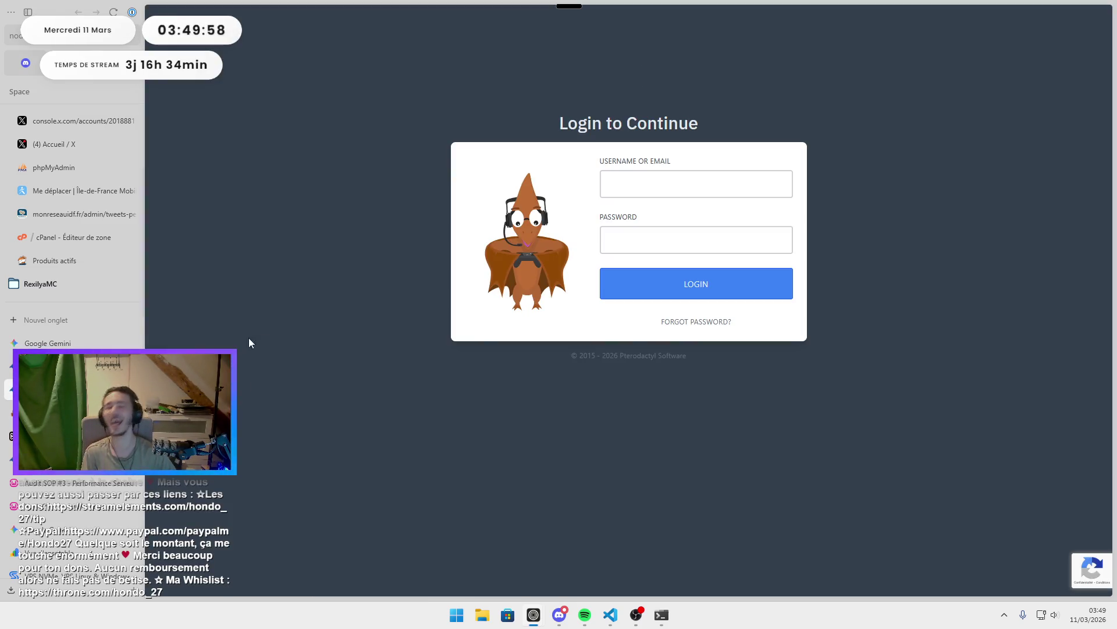
{"action": "scroll", "coordinate": [69, 465], "scroll_direction": "down", "scroll_amount": 1}
{"action": "key", "text": "ctrl+l"}
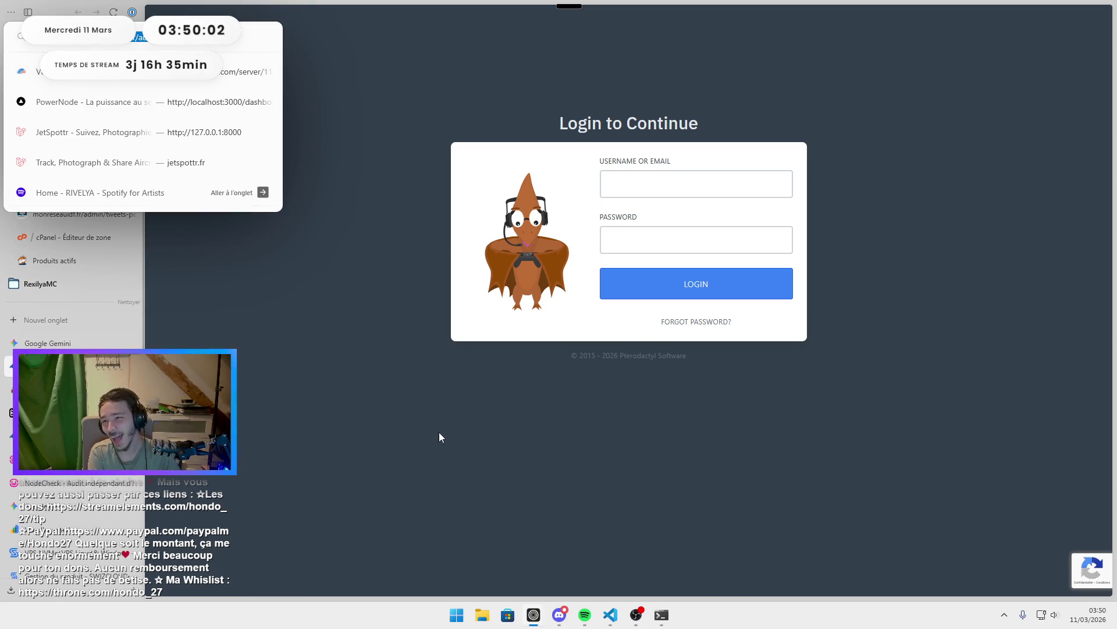
{"action": "key", "text": "Escape"}
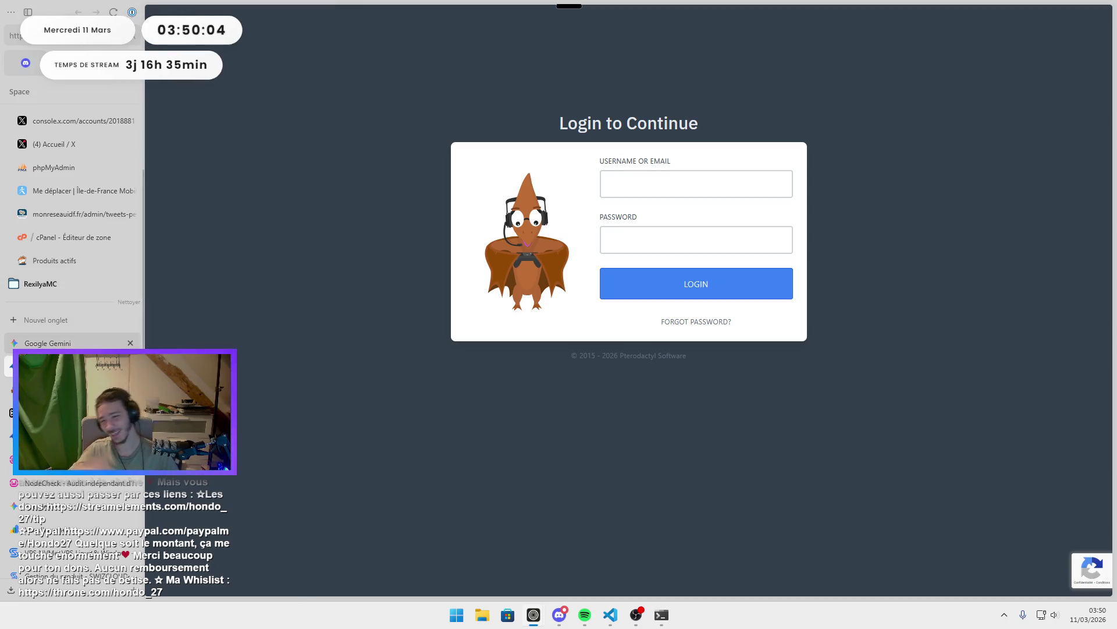
Enter the admin account's username and password and submit the login form
{"action": "left_click", "coordinate": [726, 180]}
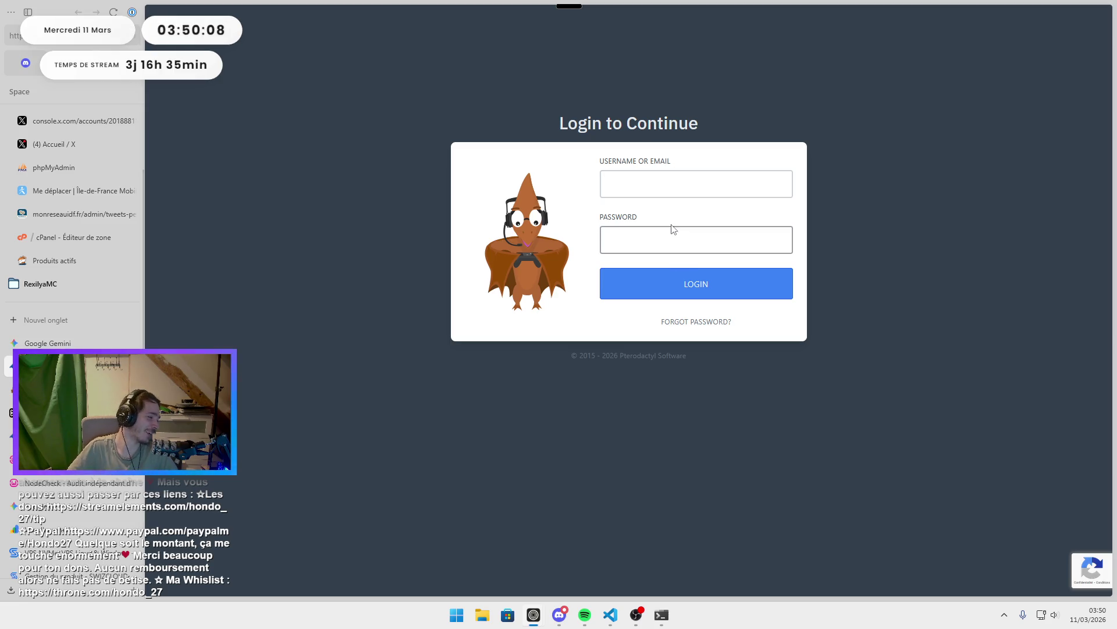
{"action": "left_click", "coordinate": [640, 182]}
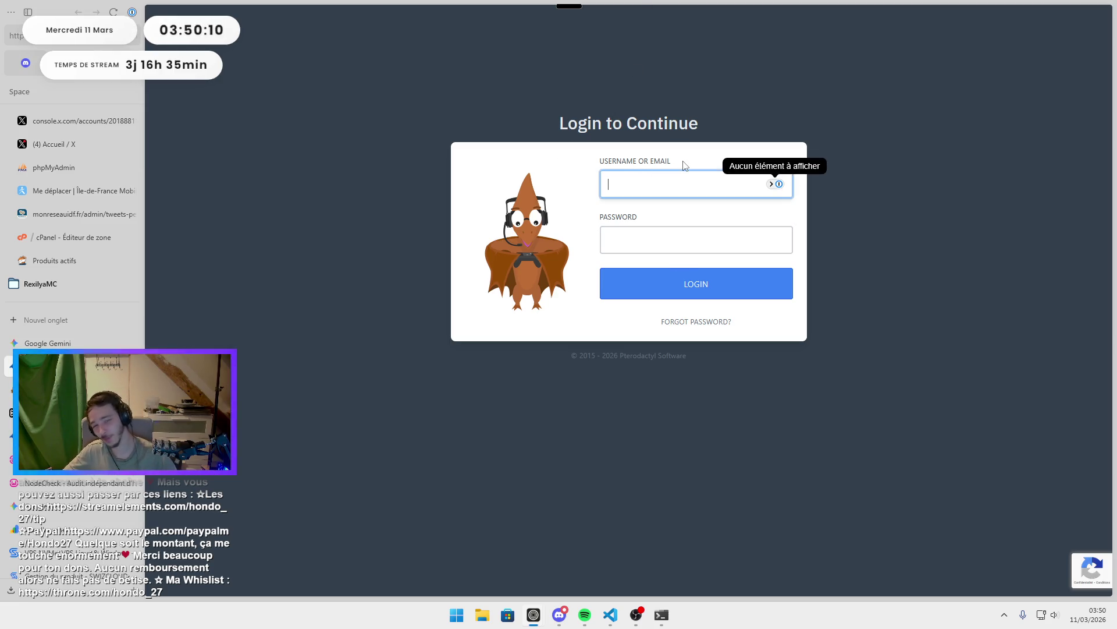
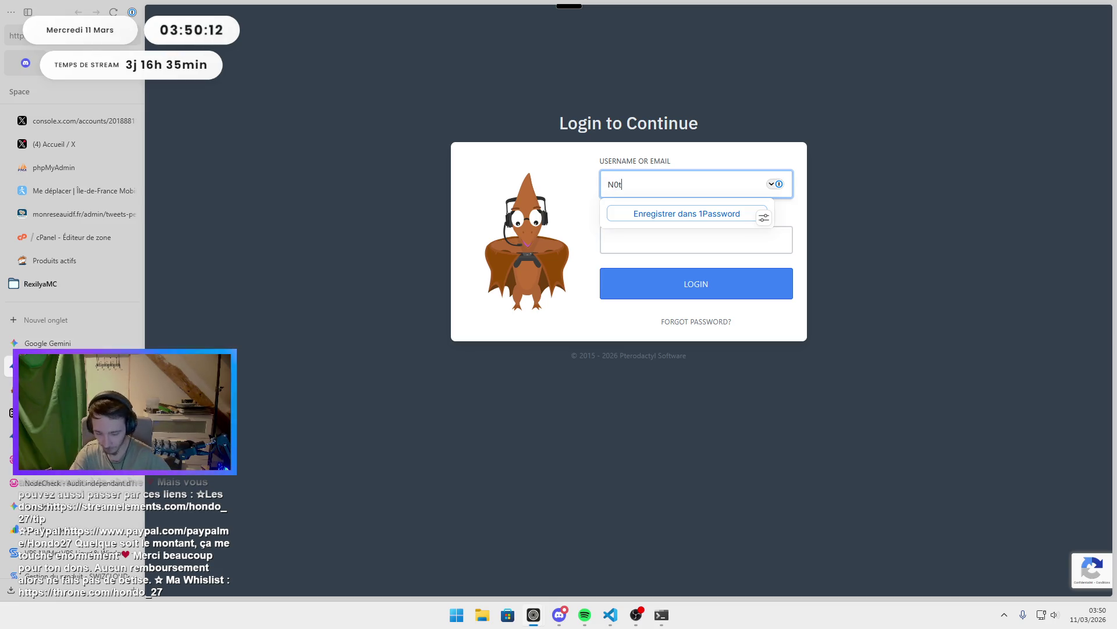
{"action": "key", "text": "Tab"}
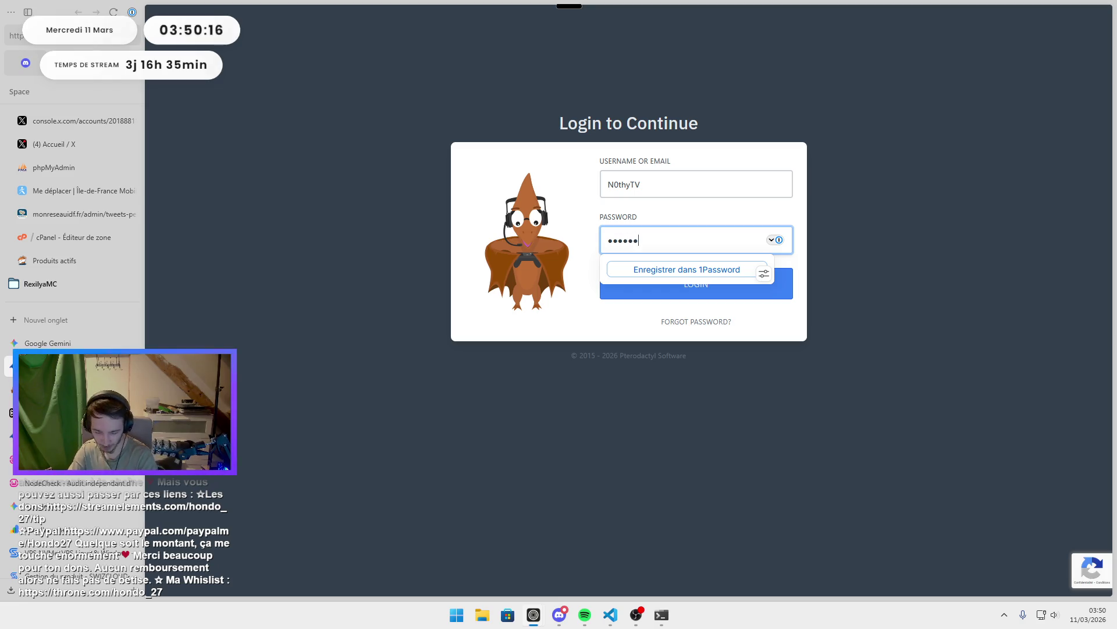
{"action": "key", "text": "Return"}
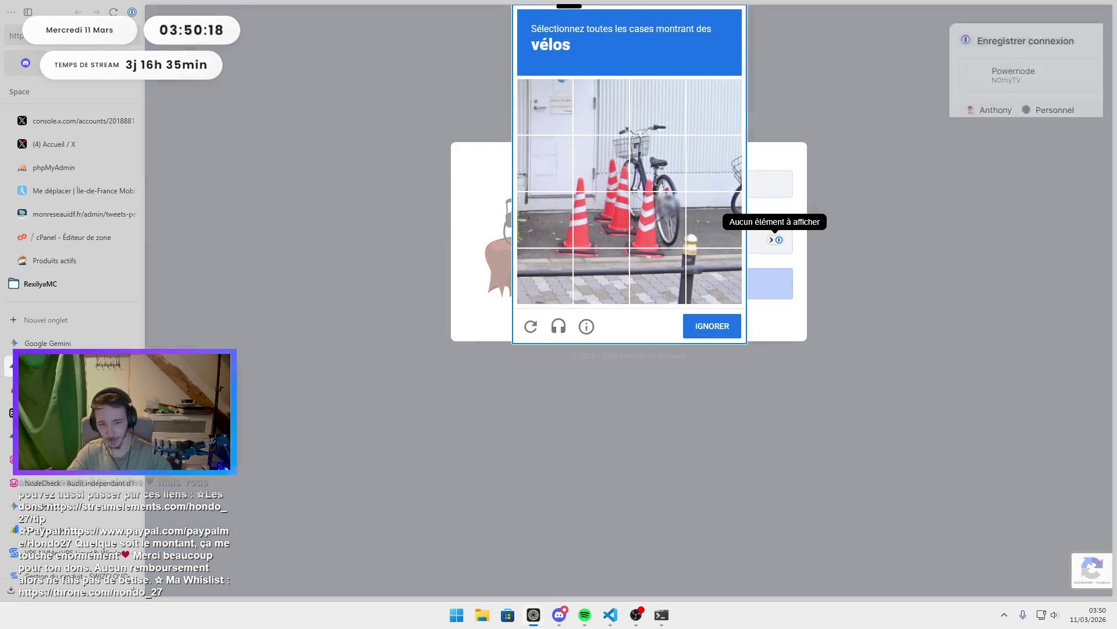
Select the five bicycle tiles in reCAPTCHA and confirm with VALIDER
{"action": "left_click", "coordinate": [601, 106]}
{"action": "left_click", "coordinate": [658, 107]}
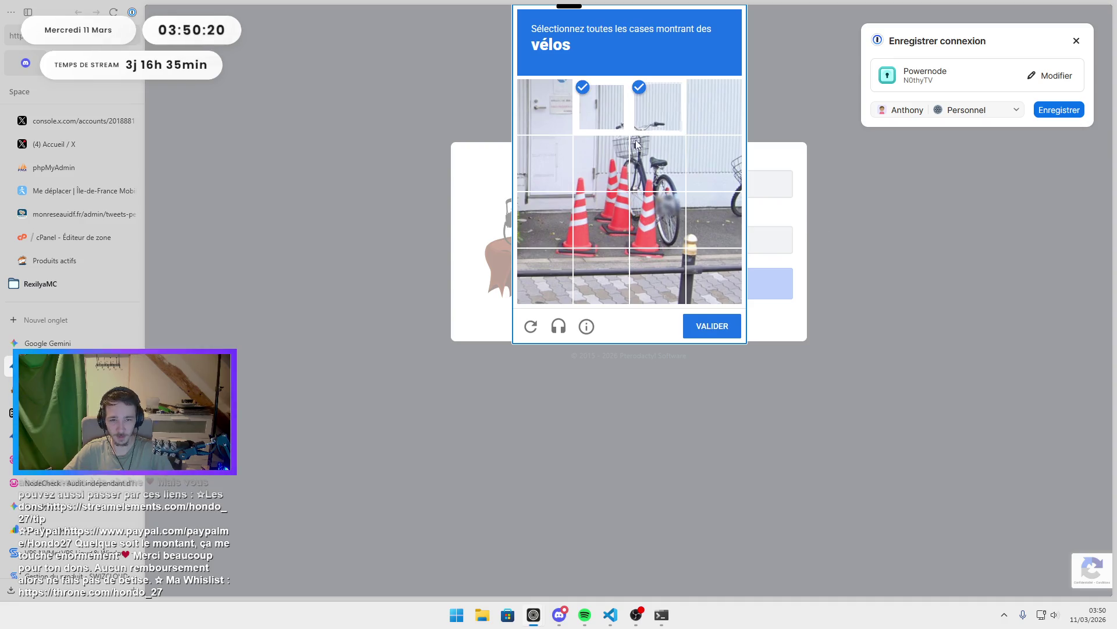
{"action": "left_click", "coordinate": [601, 163]}
{"action": "left_click", "coordinate": [658, 163]}
{"action": "left_click", "coordinate": [658, 220]}
{"action": "left_click", "coordinate": [703, 330]}
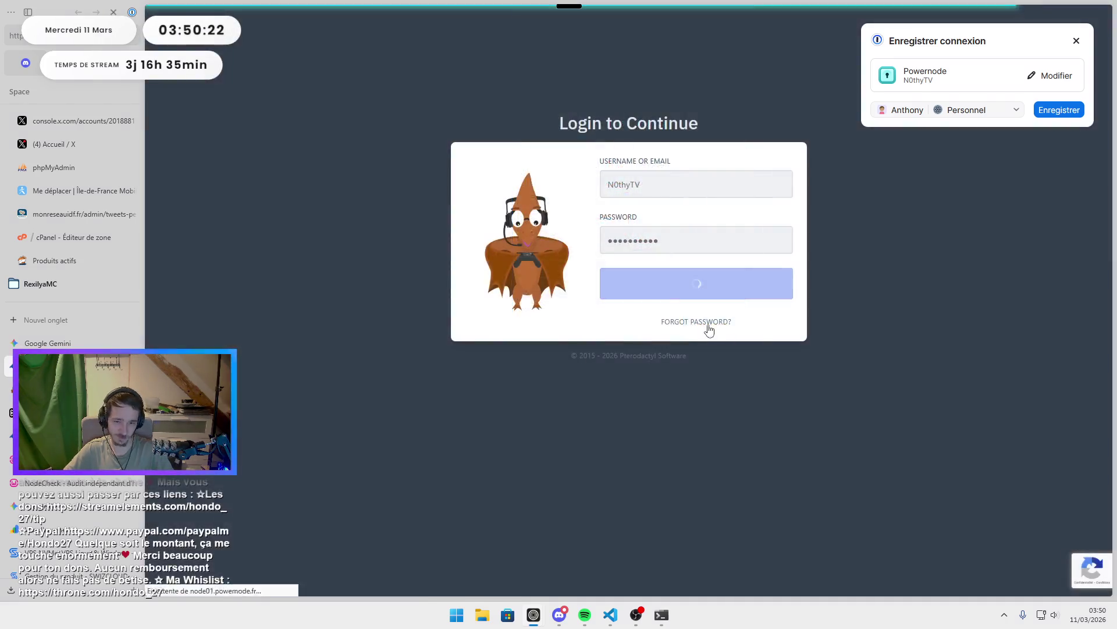
Start background music, lower the volume, and save the panel login to the password manager
{"action": "mouse_move", "coordinate": [586, 617]}
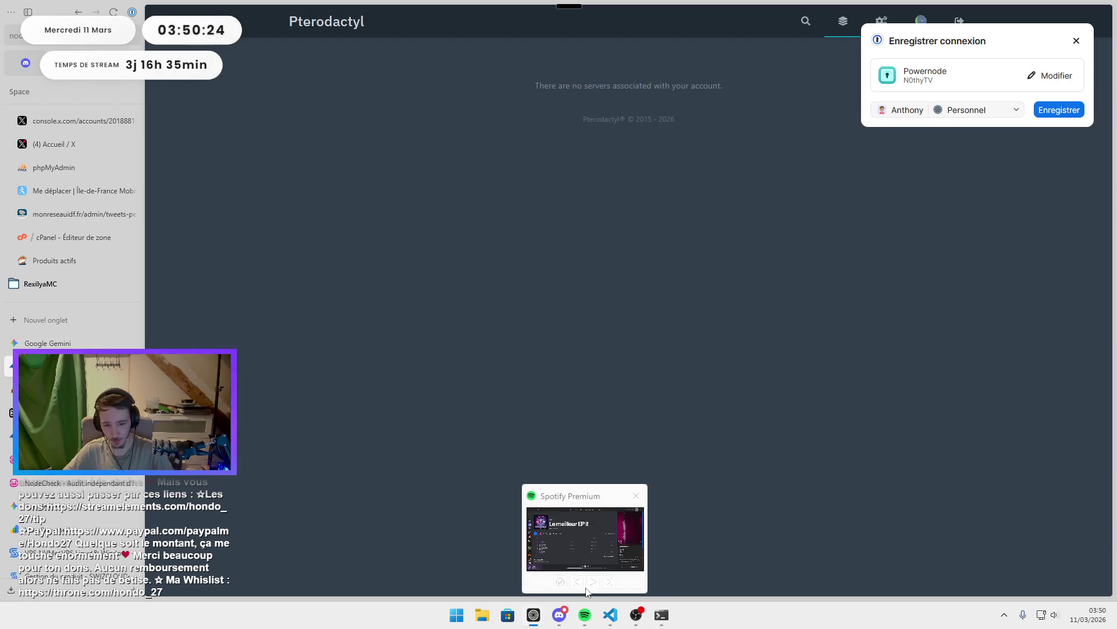
{"action": "left_click", "coordinate": [593, 581]}
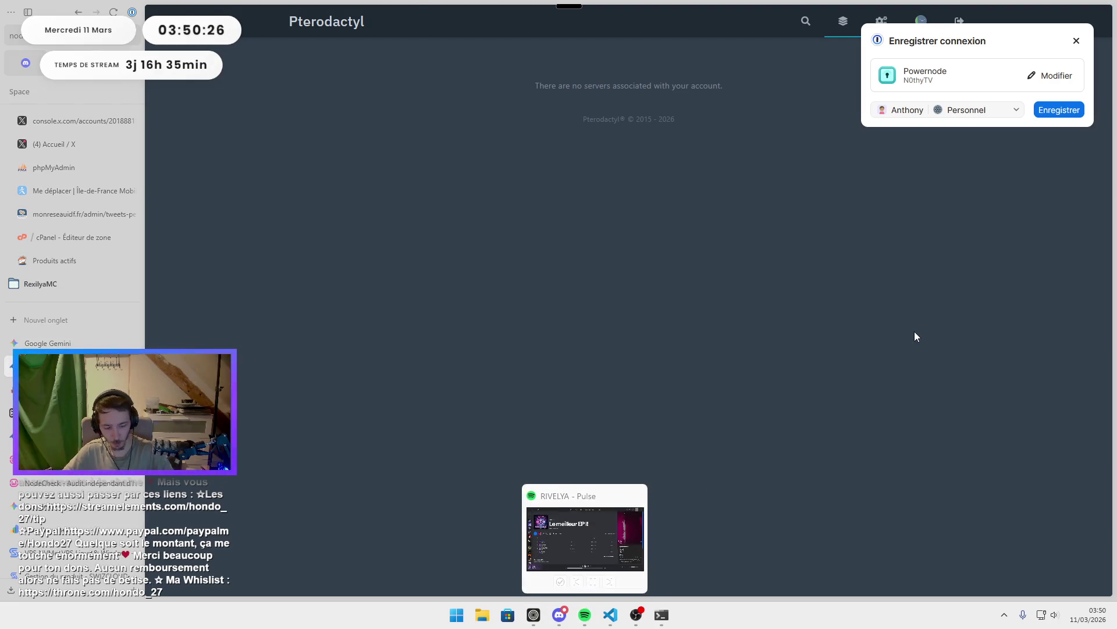
{"action": "key", "text": "XF86AudioLowerVolume"}
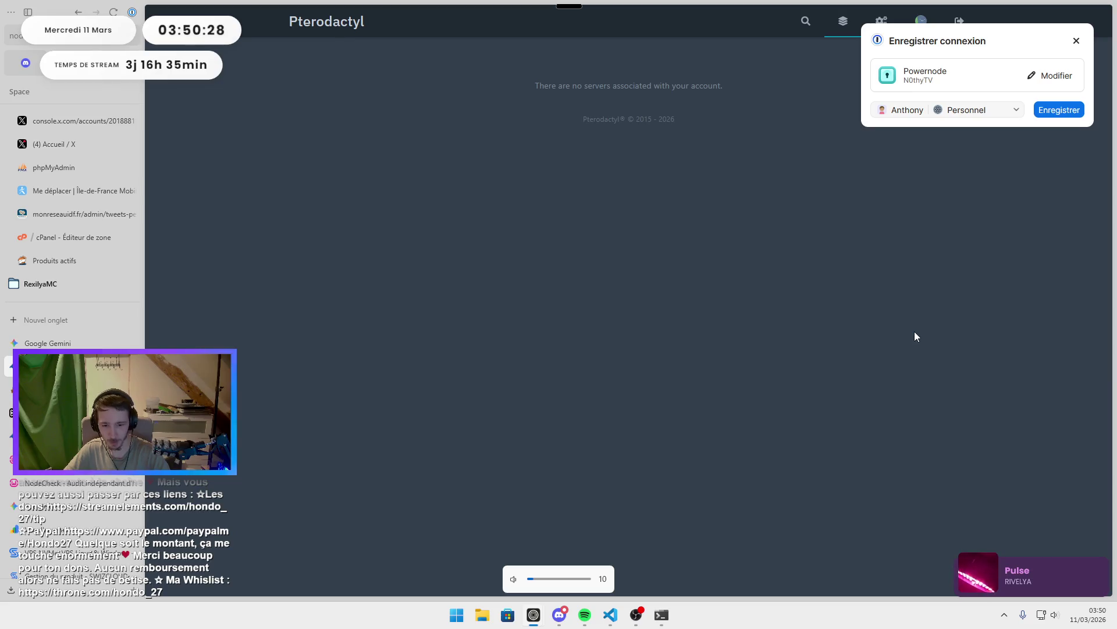
{"action": "left_click", "coordinate": [1058, 110]}
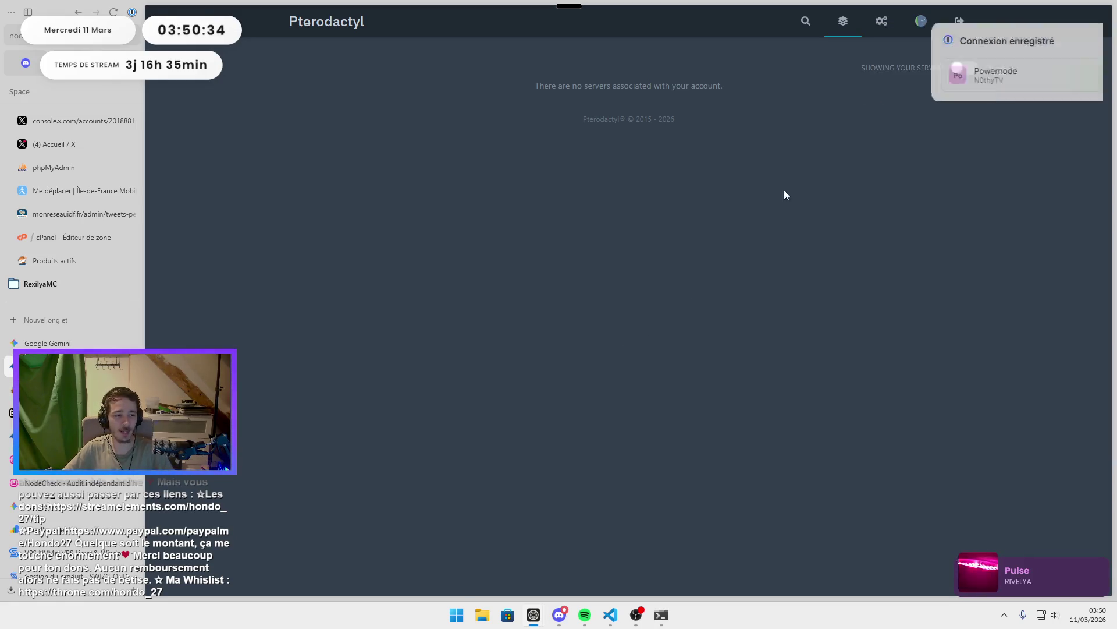
In Admin Settings, change Company Name from Pterodactyl to PowerNode and save
{"action": "left_click", "coordinate": [866, 34]}
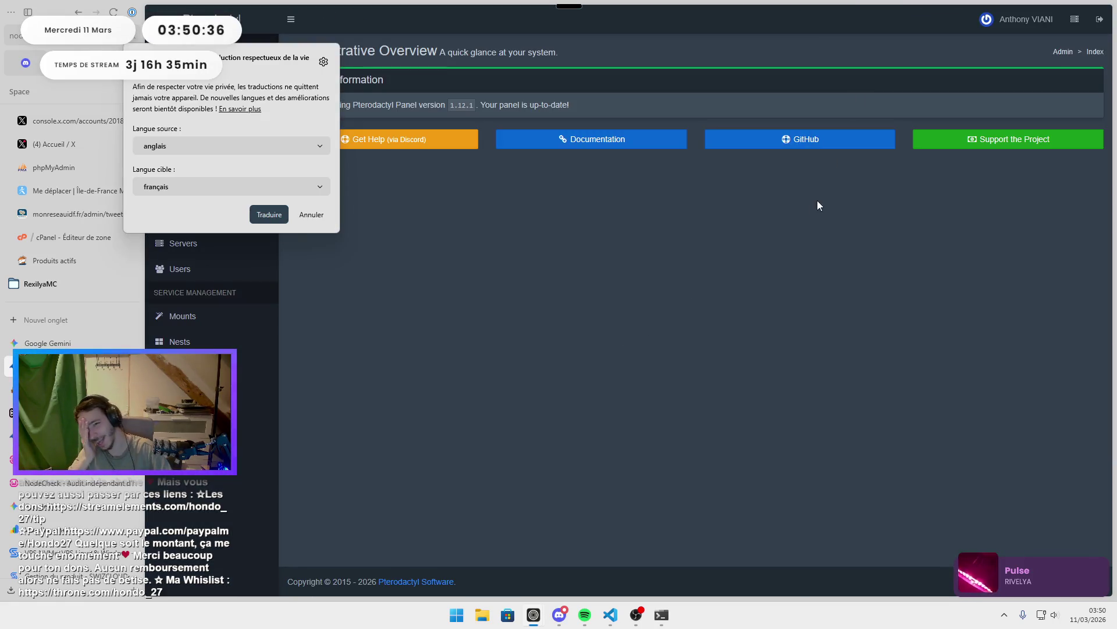
{"action": "left_click", "coordinate": [307, 216]}
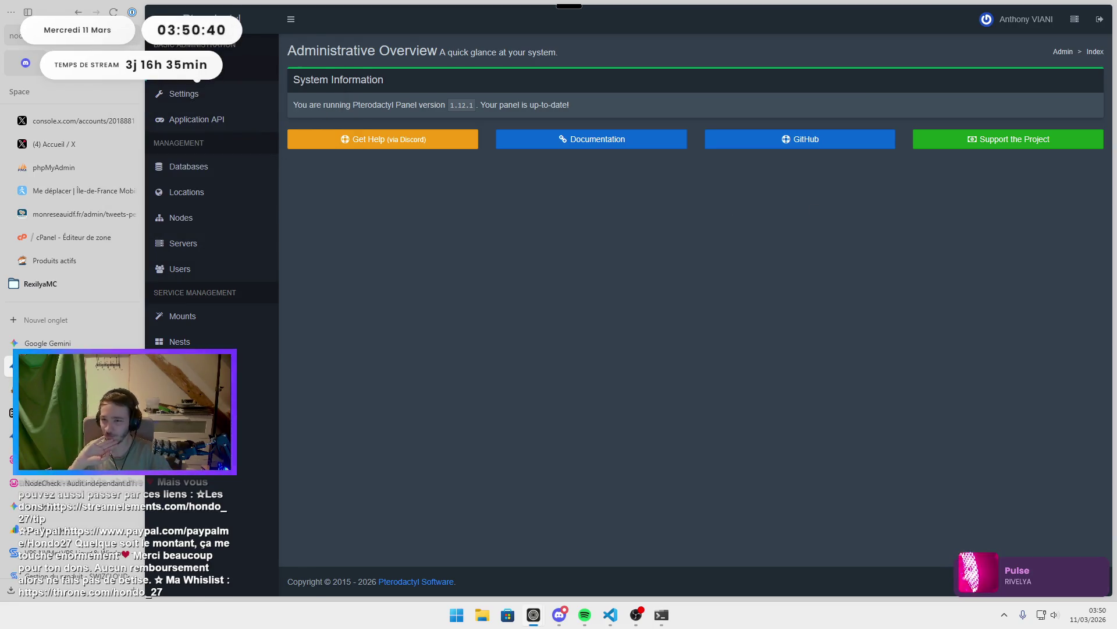
{"action": "left_click", "coordinate": [200, 96]}
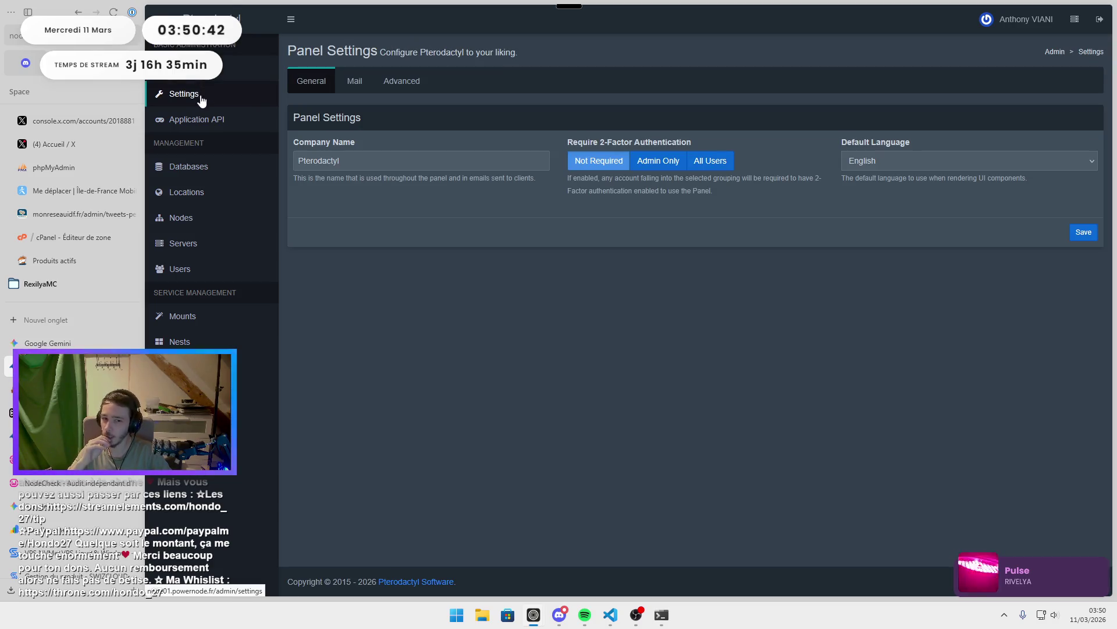
{"action": "double_click", "coordinate": [393, 156]}
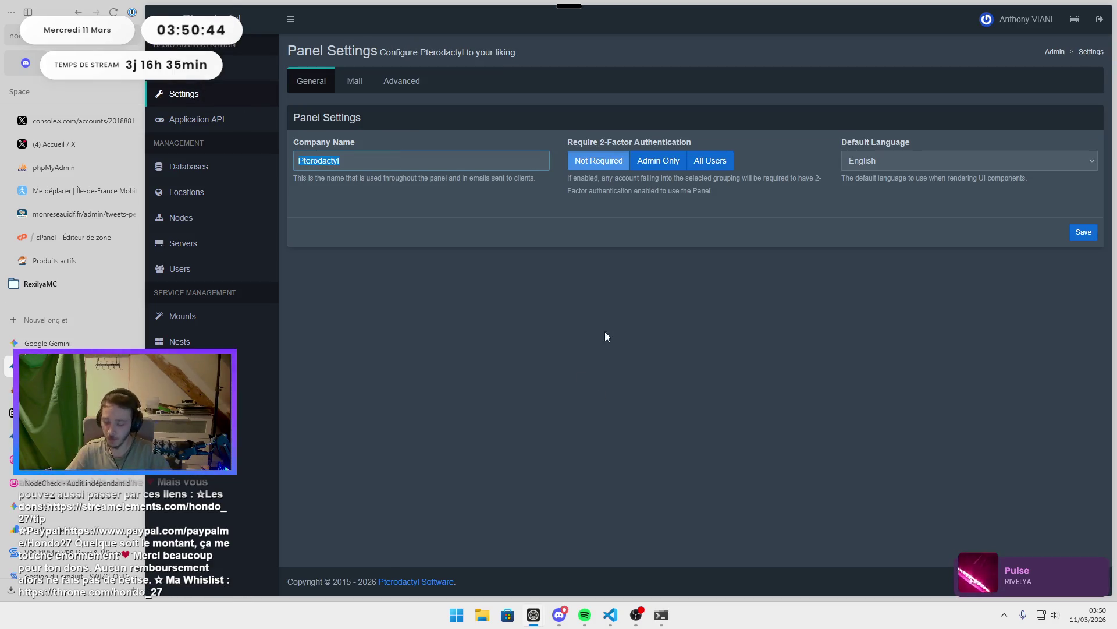
{"action": "type", "text": "PowerN"}
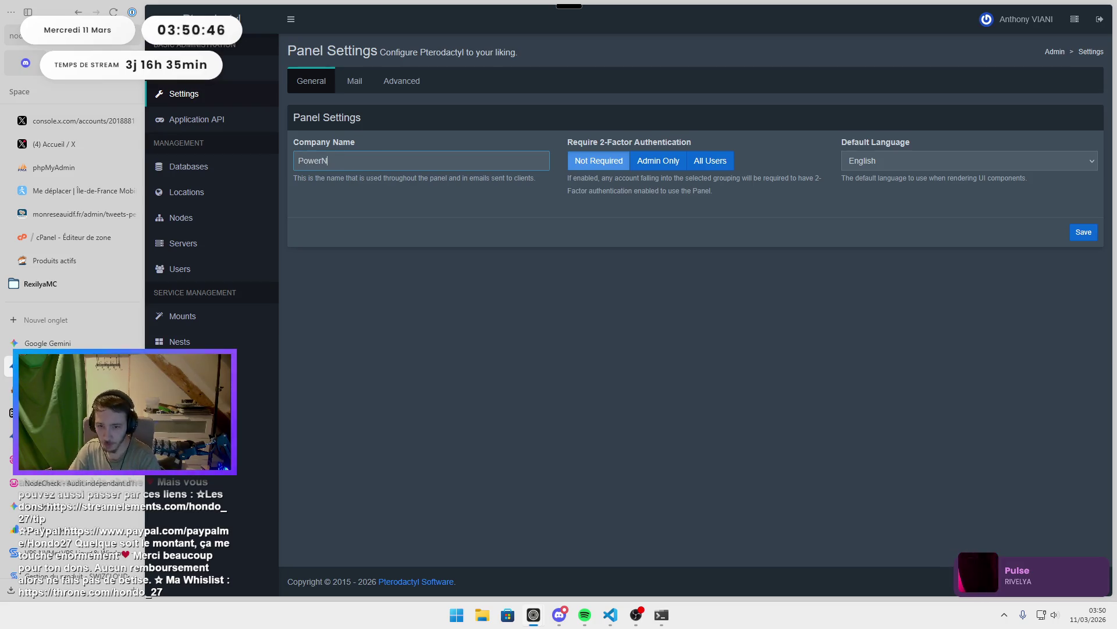
{"action": "left_click", "coordinate": [954, 167]}
{"action": "left_click", "coordinate": [954, 166]}
{"action": "left_click", "coordinate": [1082, 232]}
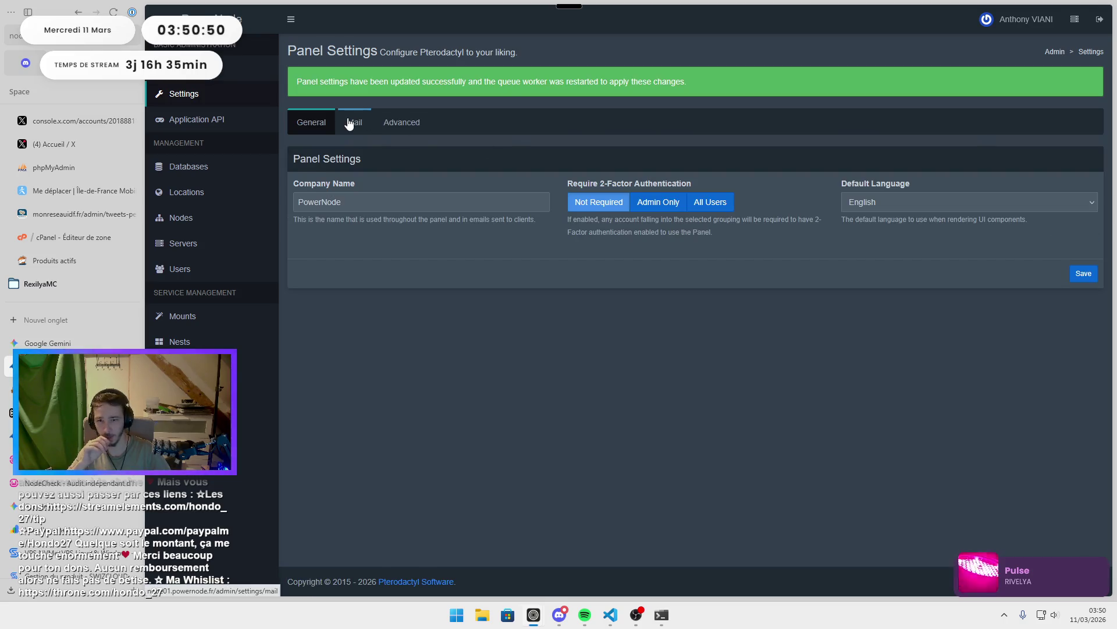
Look over the Mail and Advanced settings, then show the Application API credentials list
{"action": "left_click", "coordinate": [349, 123]}
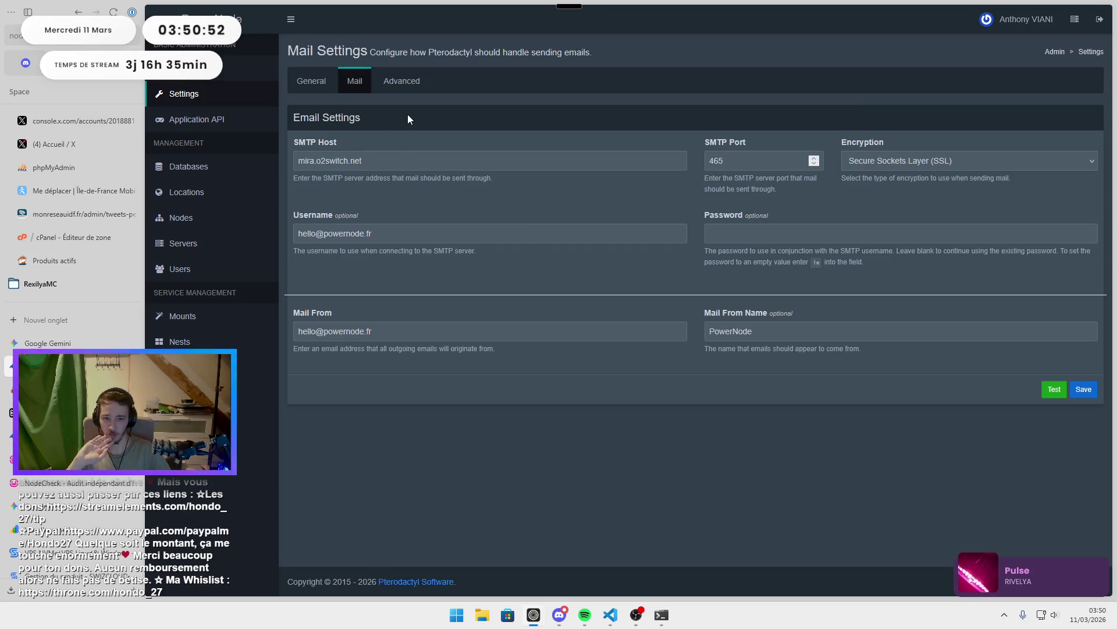
{"action": "left_click", "coordinate": [394, 88]}
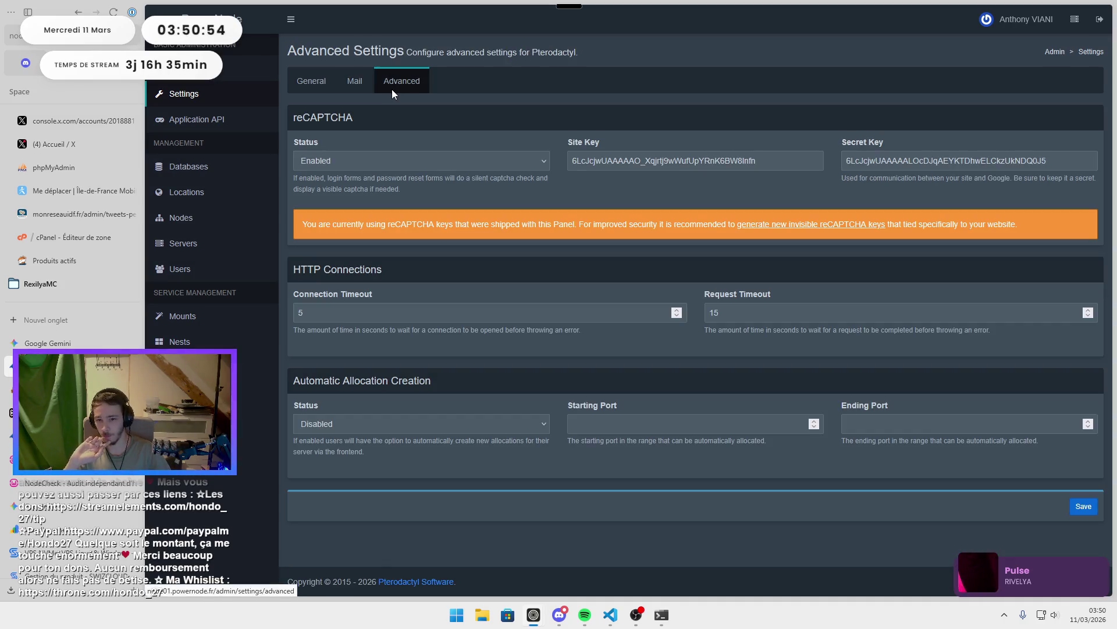
{"action": "left_click", "coordinate": [198, 120]}
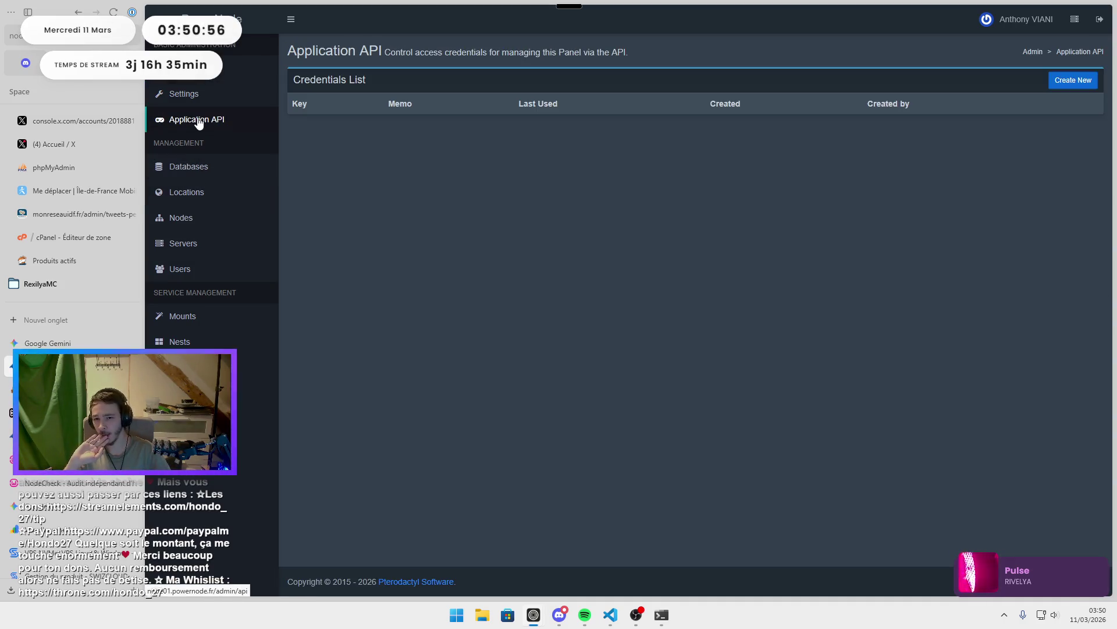
Create a new location with short code MC
{"action": "left_click", "coordinate": [200, 167]}
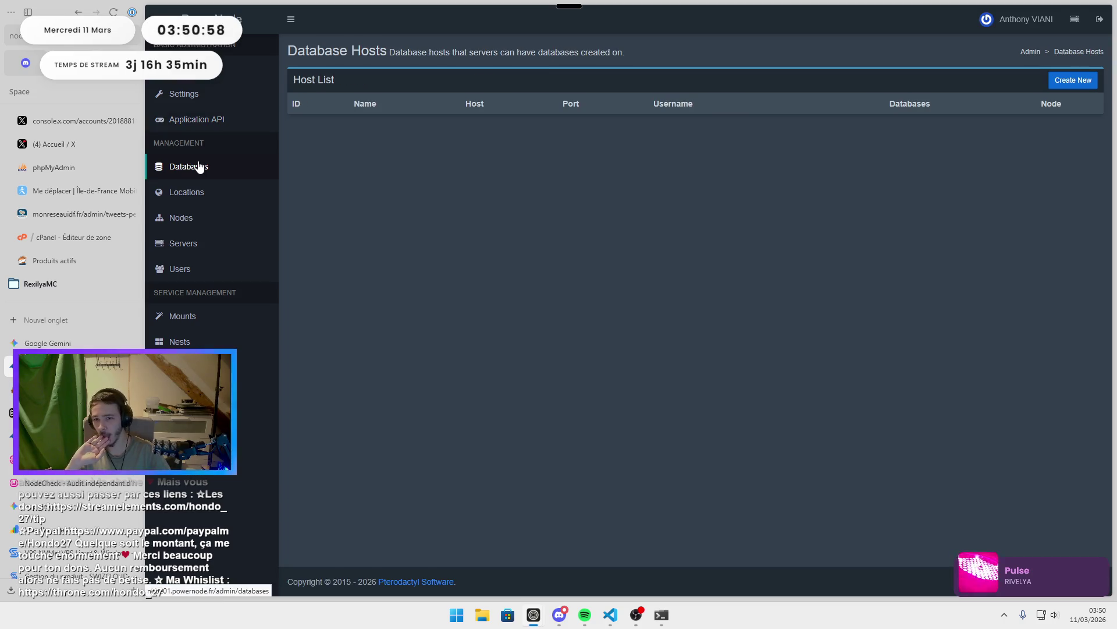
{"action": "left_click", "coordinate": [215, 189]}
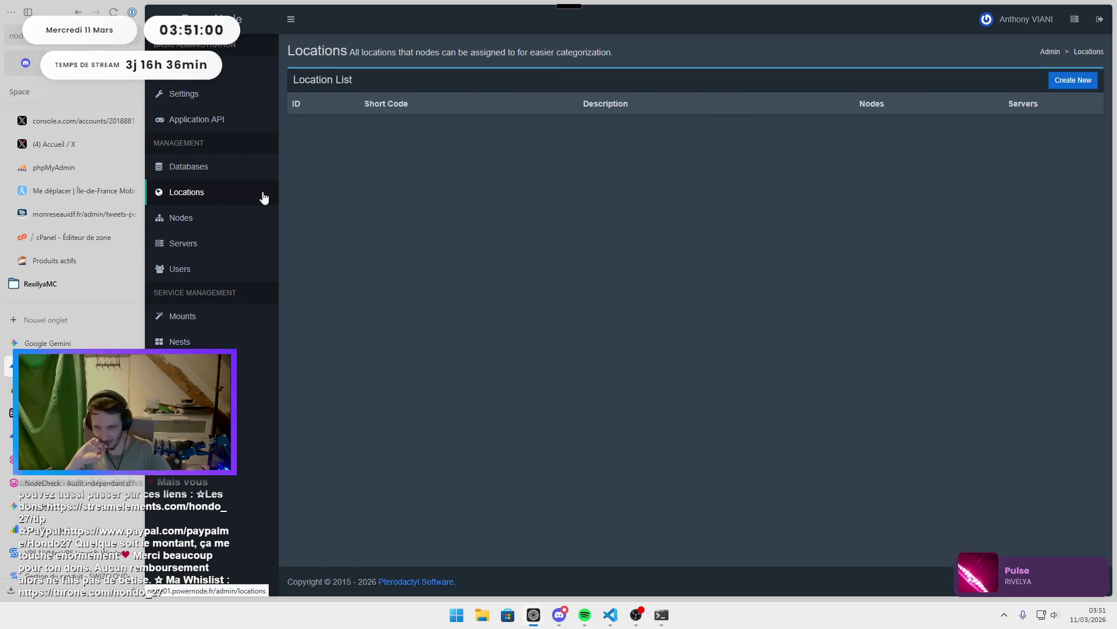
{"action": "left_click", "coordinate": [1056, 84]}
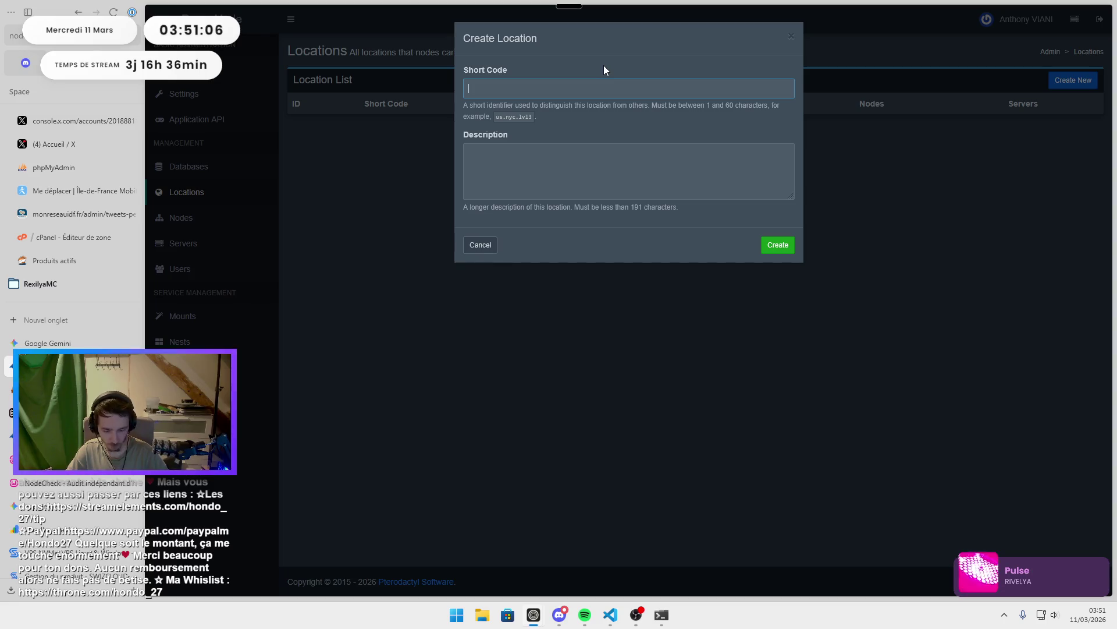
{"action": "type", "text": "MC"}
{"action": "left_click", "coordinate": [777, 245]}
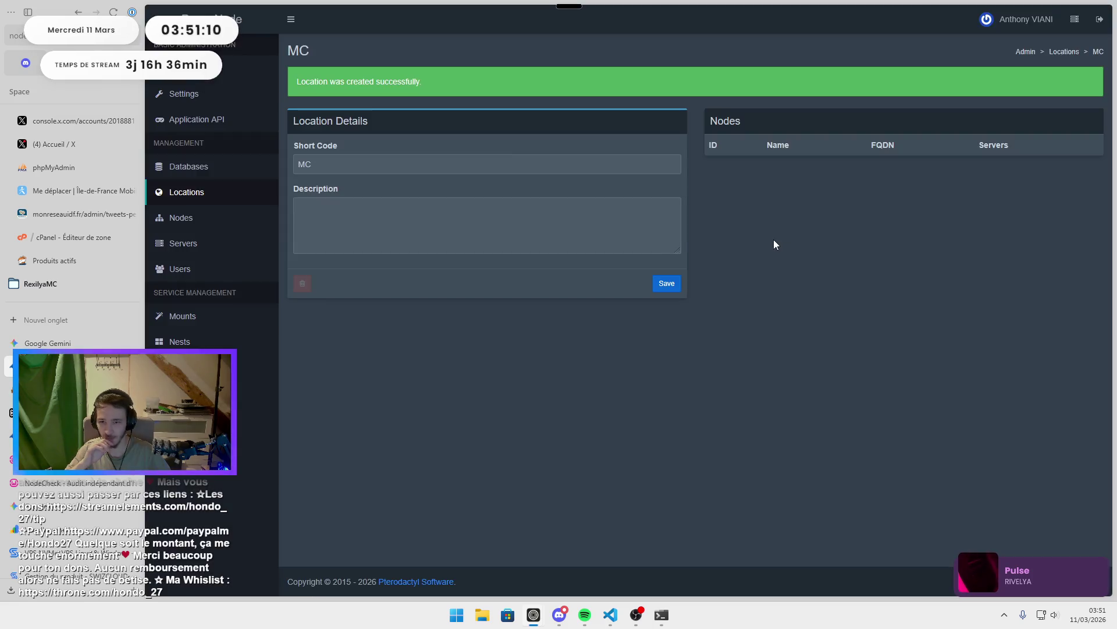
Start a new node from the Nodes list, ready to enter its name
{"action": "left_click", "coordinate": [222, 225]}
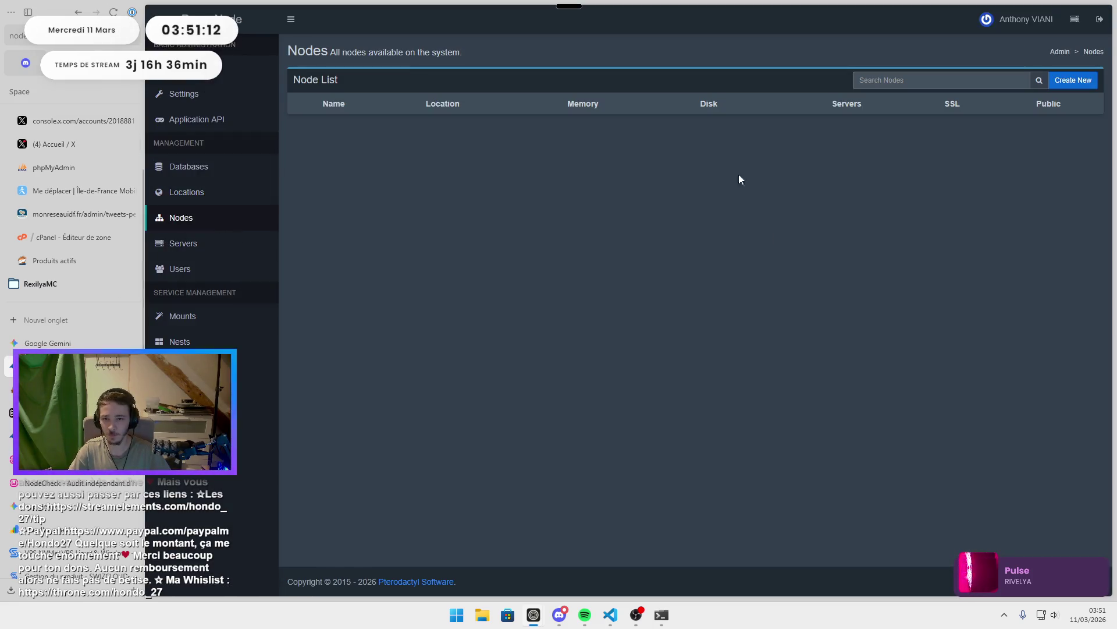
{"action": "left_click", "coordinate": [1065, 82]}
{"action": "left_click", "coordinate": [374, 122]}
Name the node Node01 with FQDN node01.powernode.fr, moving on to Total Memory
{"action": "type", "text": "Node01"}
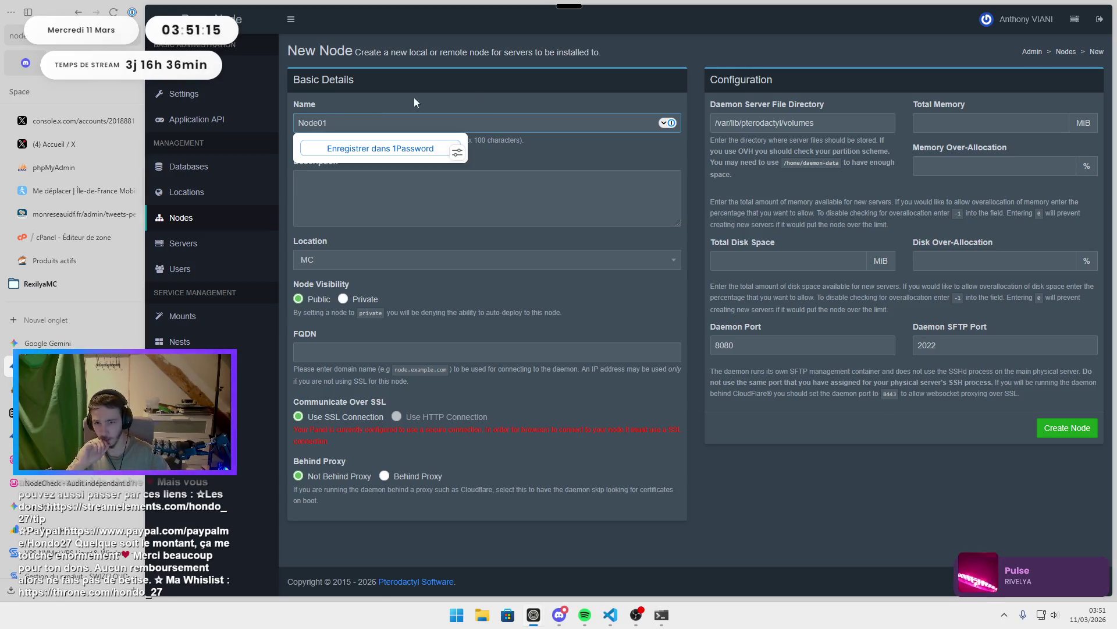
{"action": "left_click", "coordinate": [606, 182]}
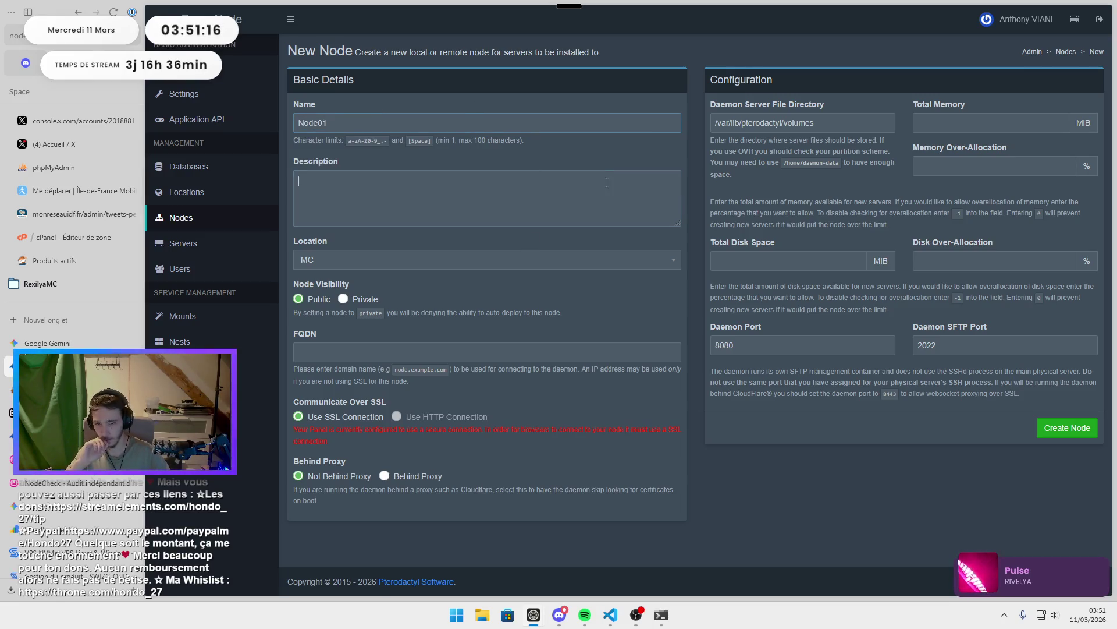
{"action": "left_click", "coordinate": [329, 348]}
{"action": "type", "text": "n"}
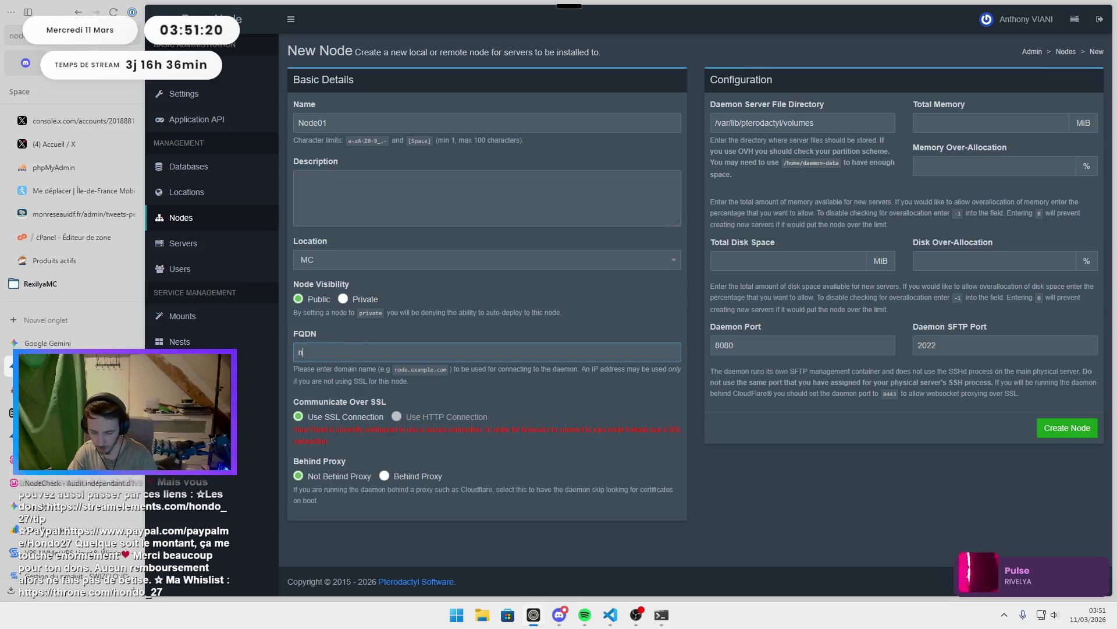
{"action": "type", "text": "0"}
{"action": "type", "text": "."}
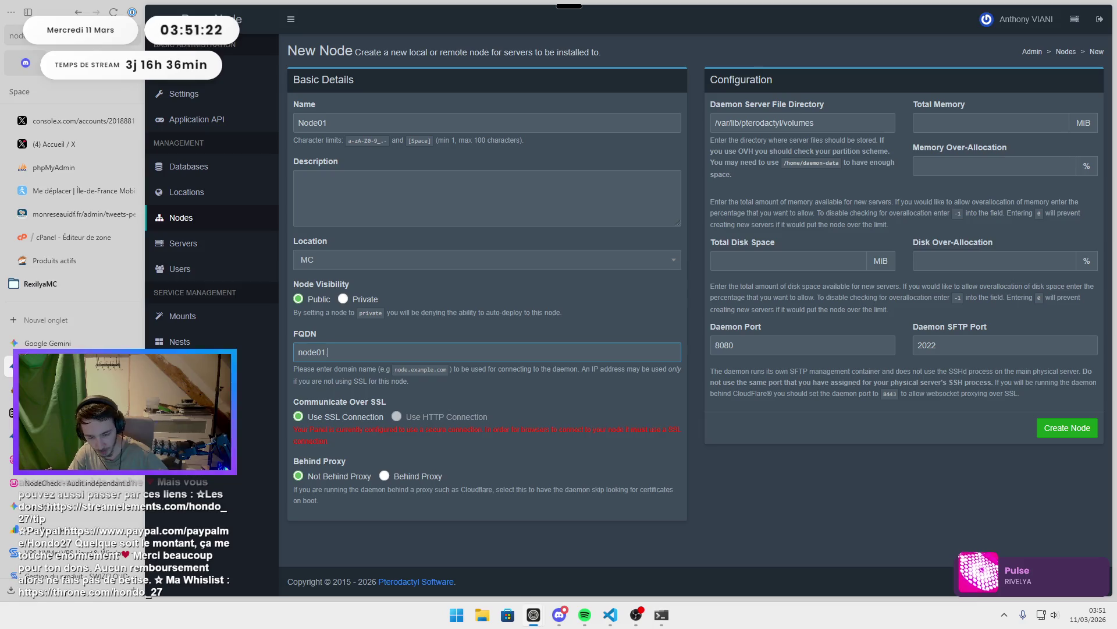
{"action": "type", "text": "de.fr"}
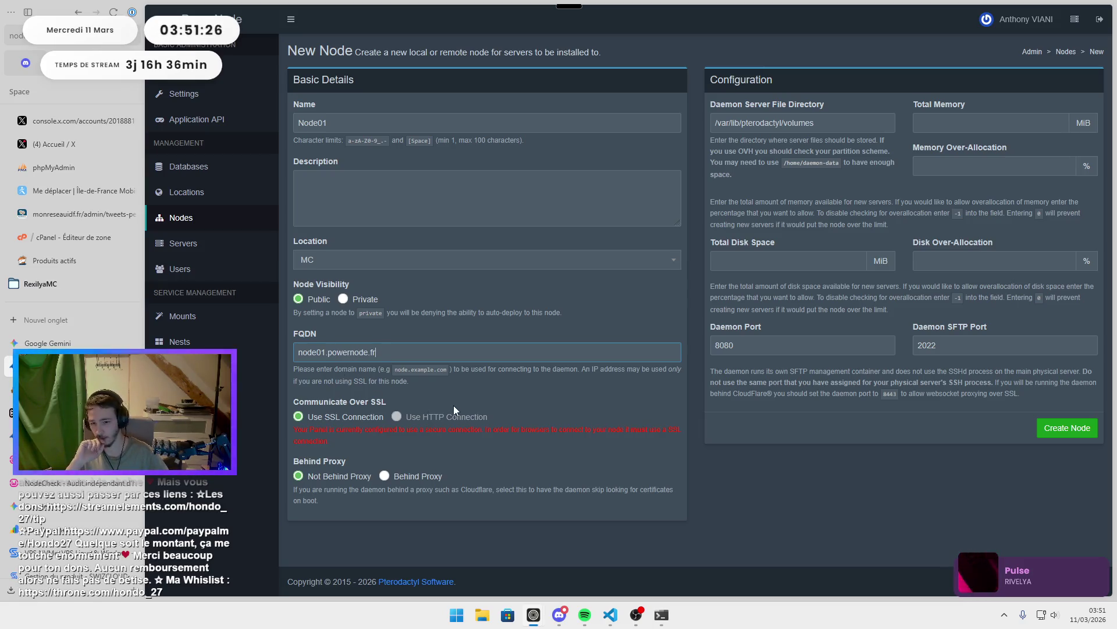
{"action": "left_click", "coordinate": [420, 476]}
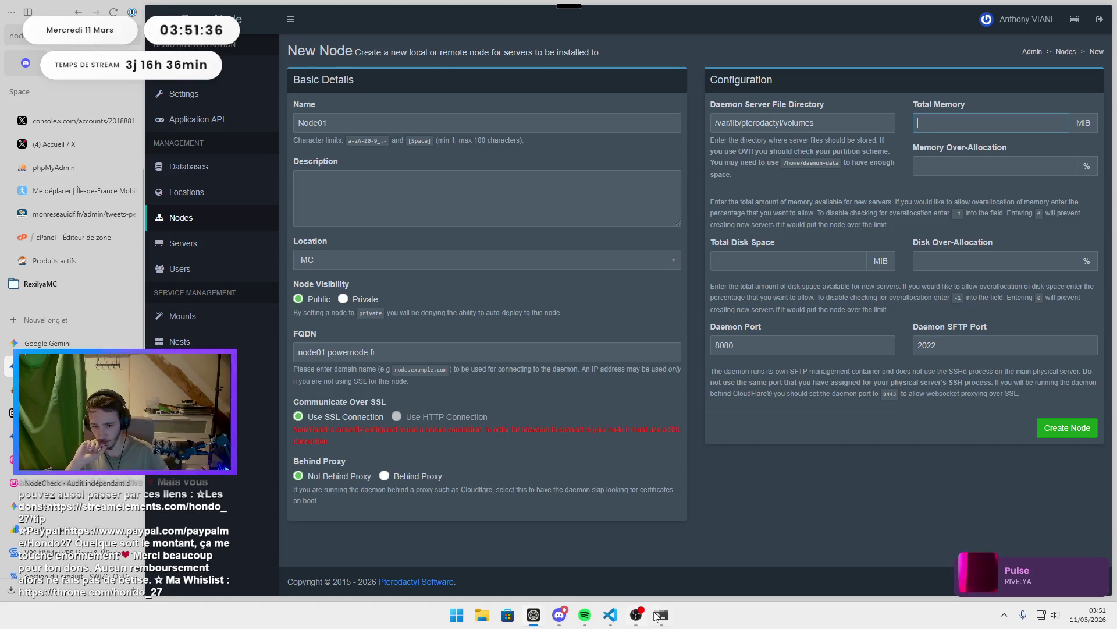
Bring the SSH terminal forward and run cd to return home
{"action": "left_click", "coordinate": [654, 615]}
{"action": "type", "text": "cd"}
{"action": "key", "text": "Return"}
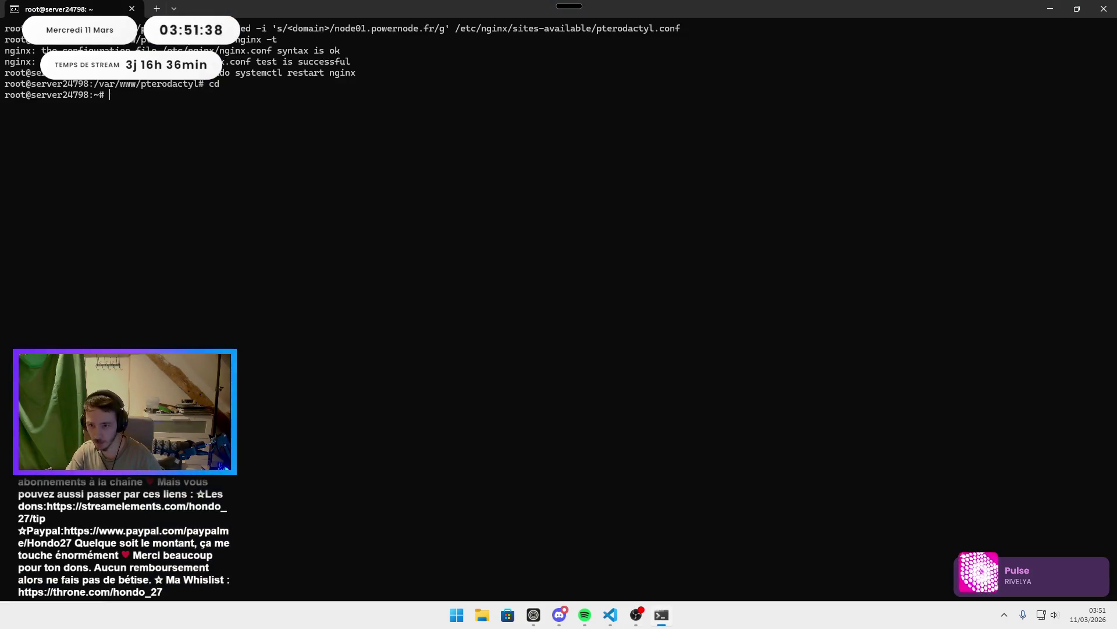
Check the server's processes and 30.6G memory in htop, then return to the Gemini chat
{"action": "type", "text": "htop"}
{"action": "key", "text": "Return"}
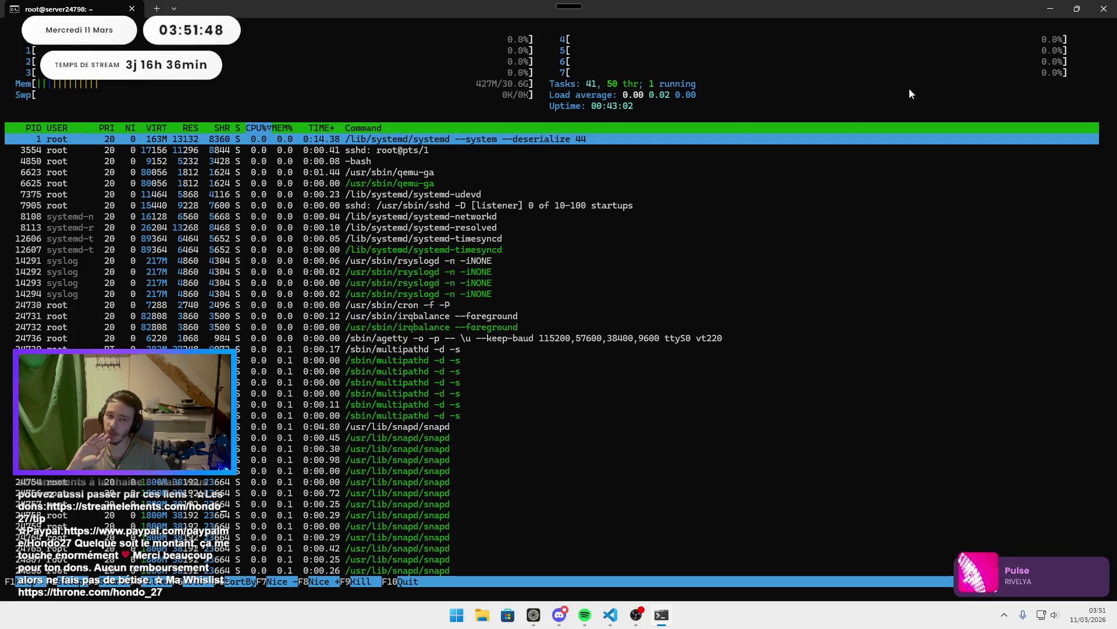
{"action": "left_click", "coordinate": [1051, 7]}
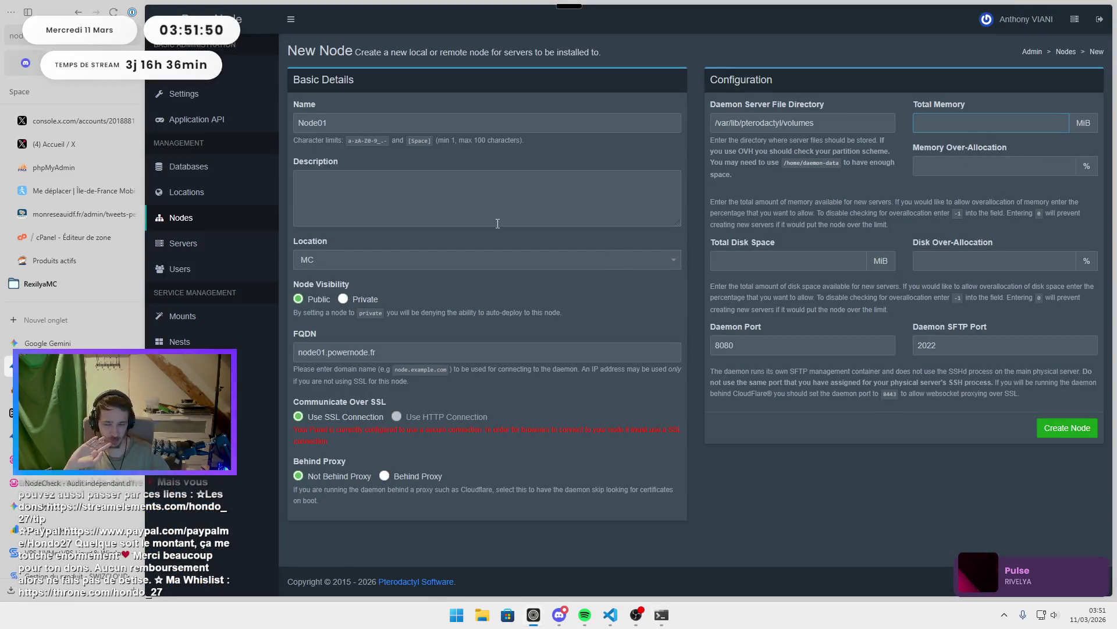
{"action": "left_click", "coordinate": [50, 343]}
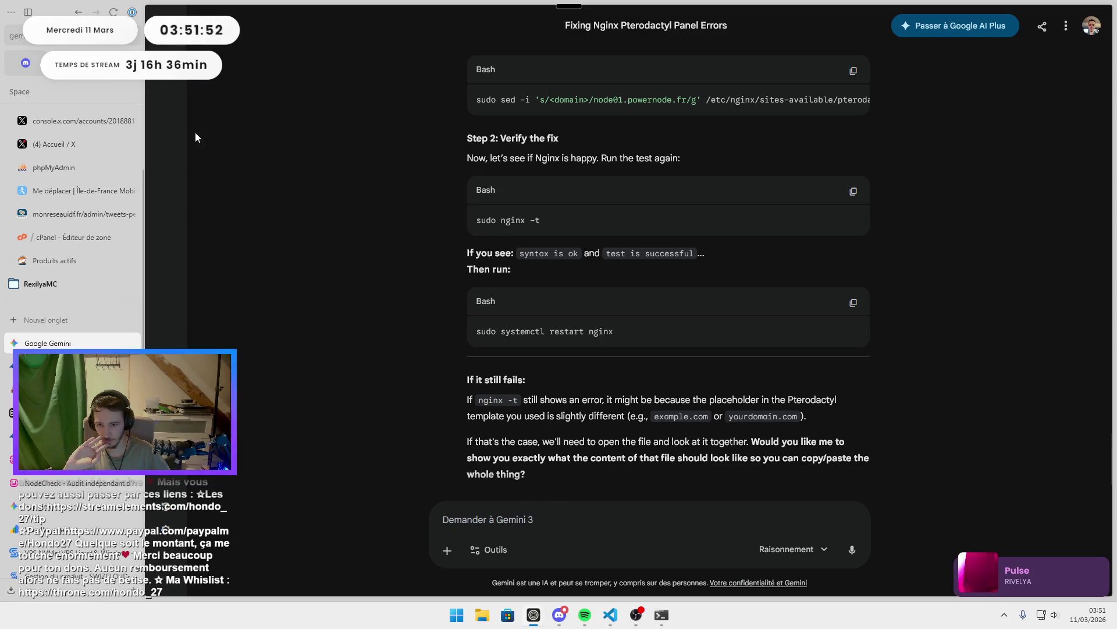
Ask a new Gemini chat '25 go en mo' (25,600 MB), then go back to the New Node form
{"action": "left_click", "coordinate": [166, 64]}
{"action": "type", "text": "25 go"}
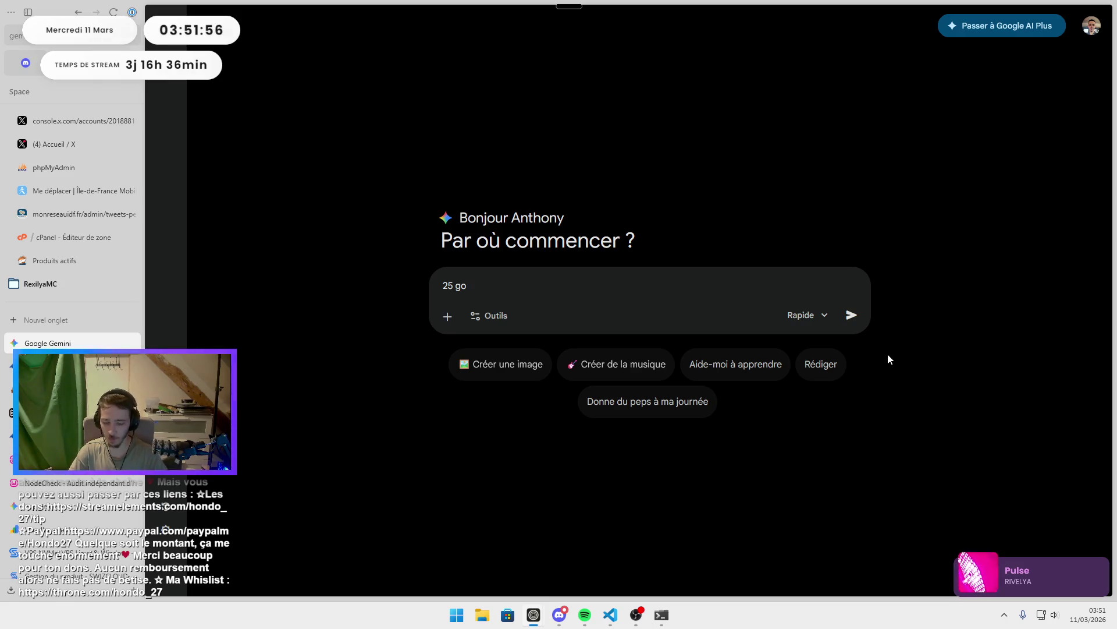
{"action": "key", "text": "alt+Tab"}
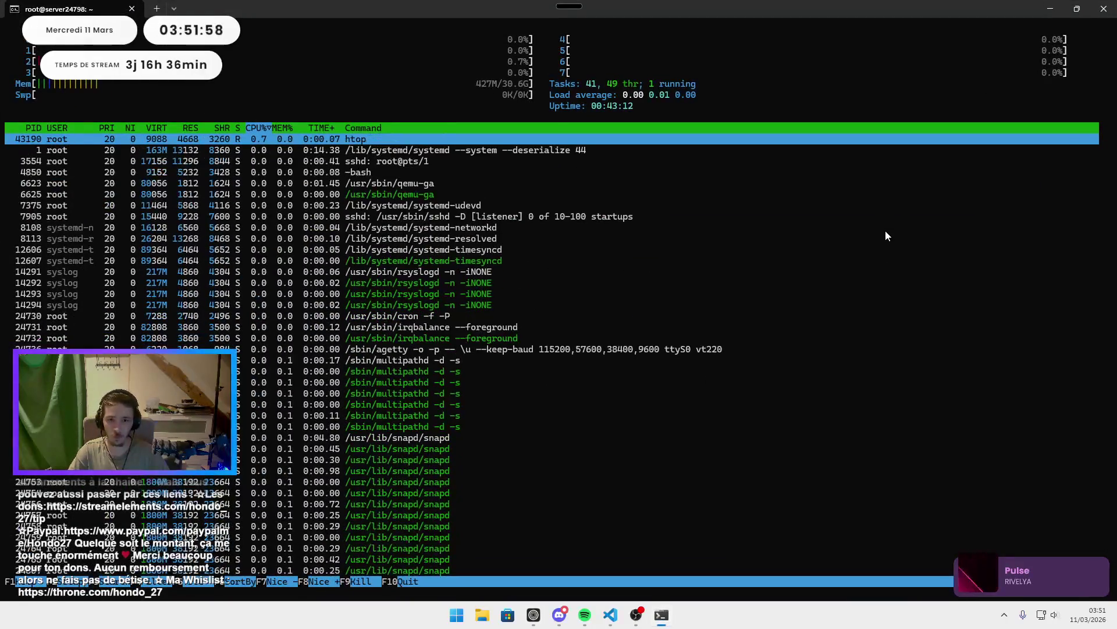
{"action": "key", "text": "alt+Tab"}
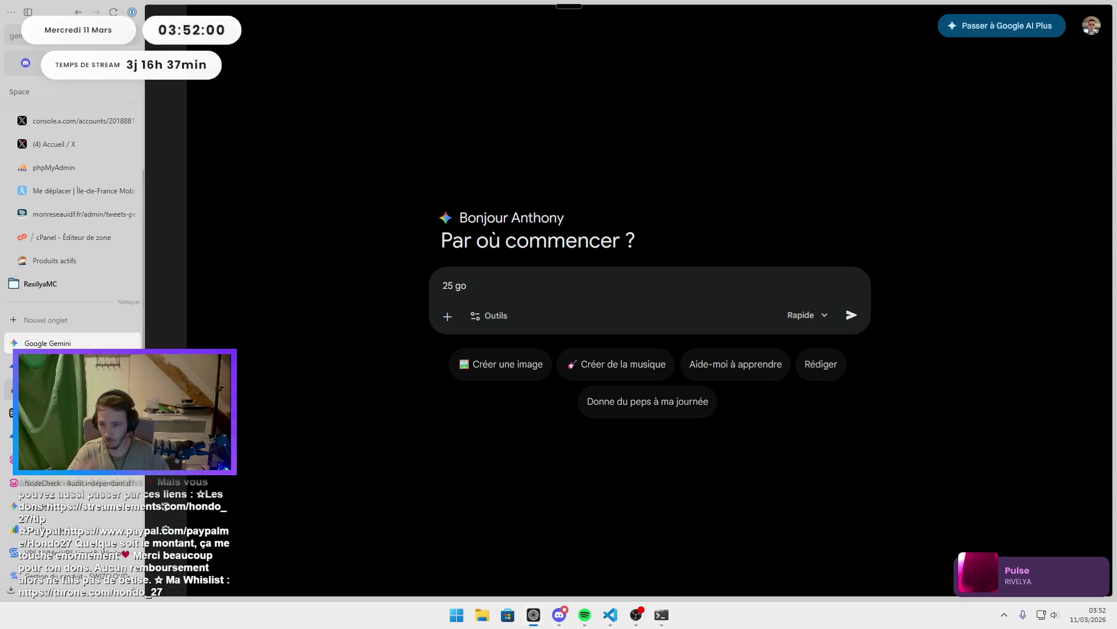
{"action": "key", "text": "ctrl+Tab"}
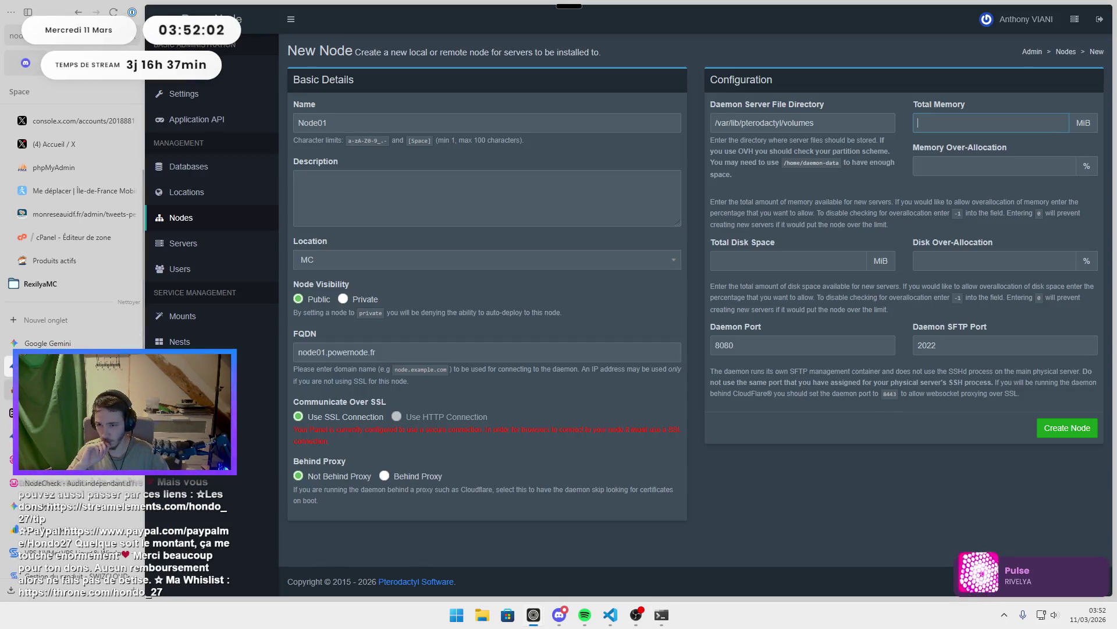
{"action": "key", "text": "ctrl+Tab"}
{"action": "type", "text": "en mo"}
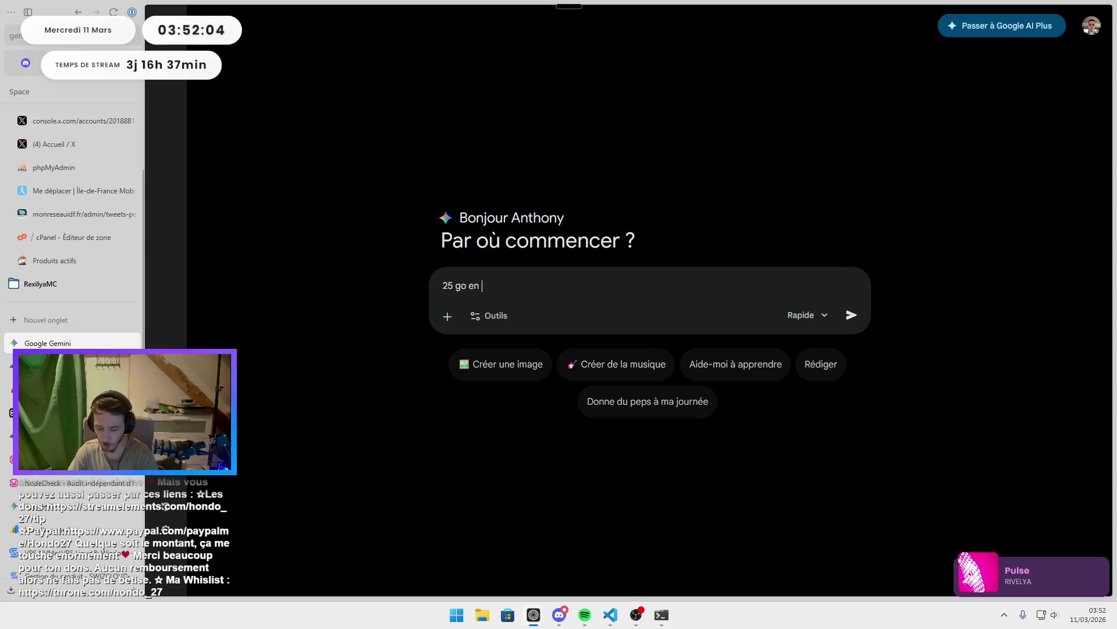
{"action": "key", "text": "Return"}
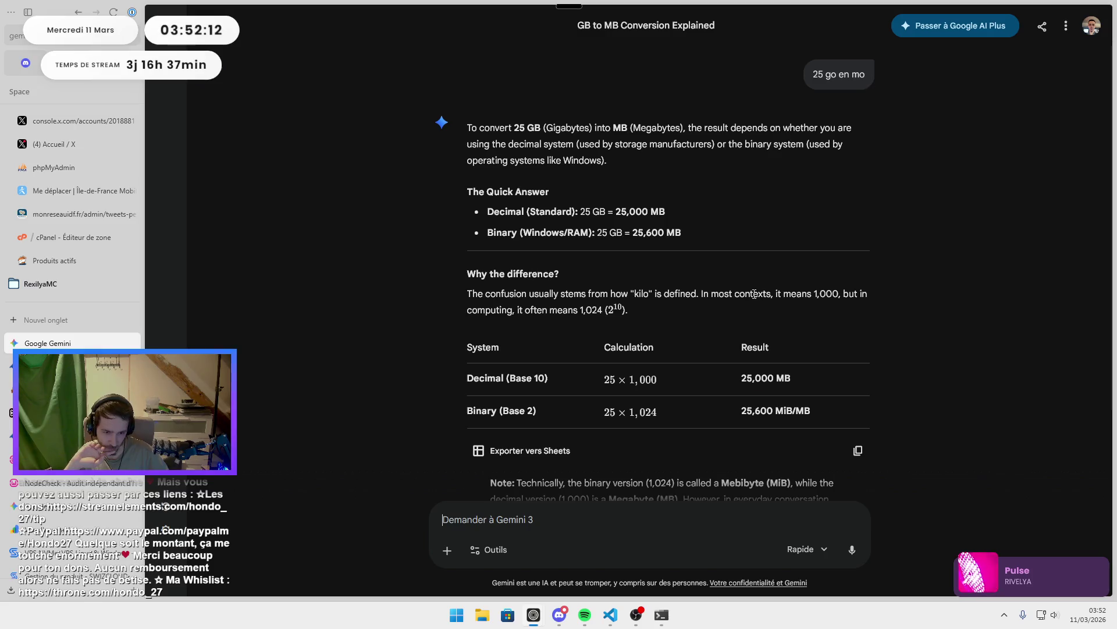
{"action": "scroll", "coordinate": [754, 294], "scroll_direction": "down", "scroll_amount": 2}
{"action": "key", "text": "ctrl+Tab"}
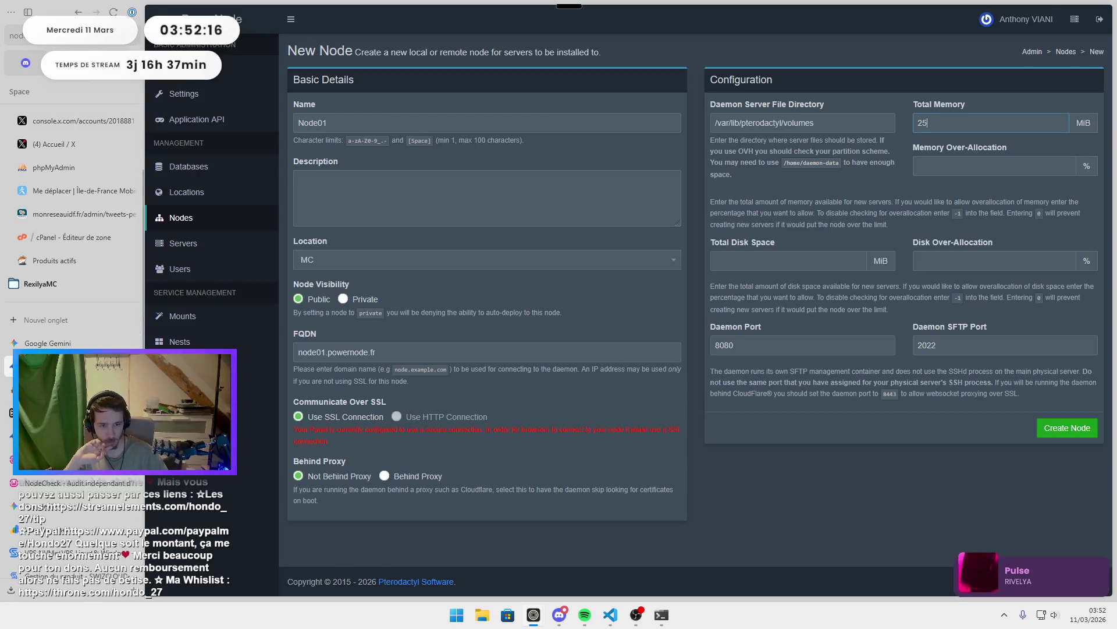
Enter 0% memory over-allocation, then check the VPS plans' storage sizes before returning to Gemini
{"action": "type", "text": "0"}
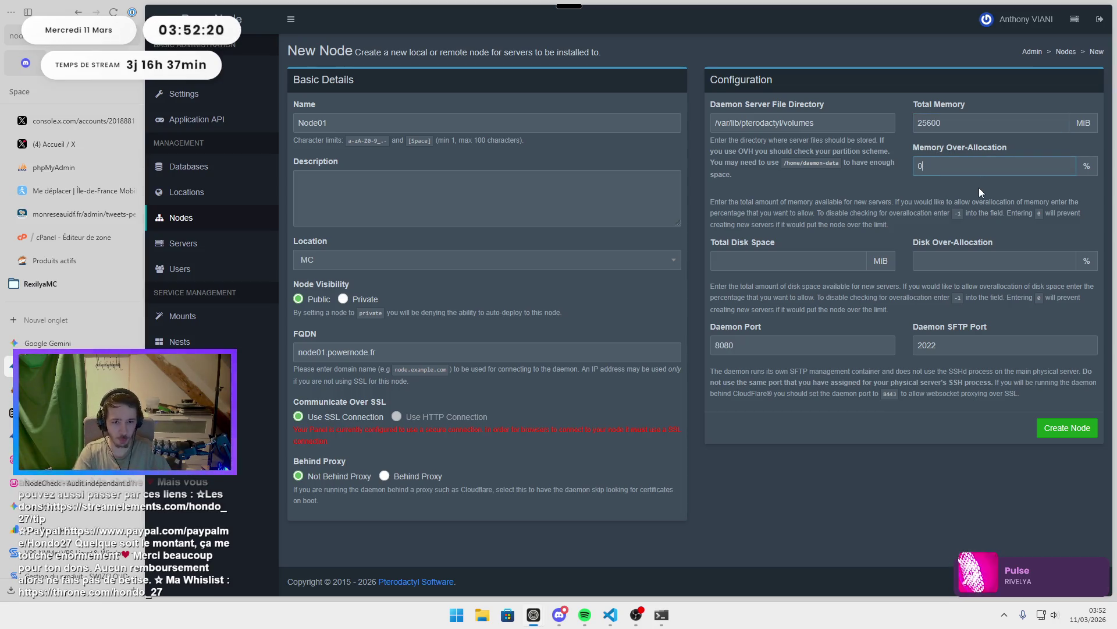
{"action": "left_click", "coordinate": [780, 261]}
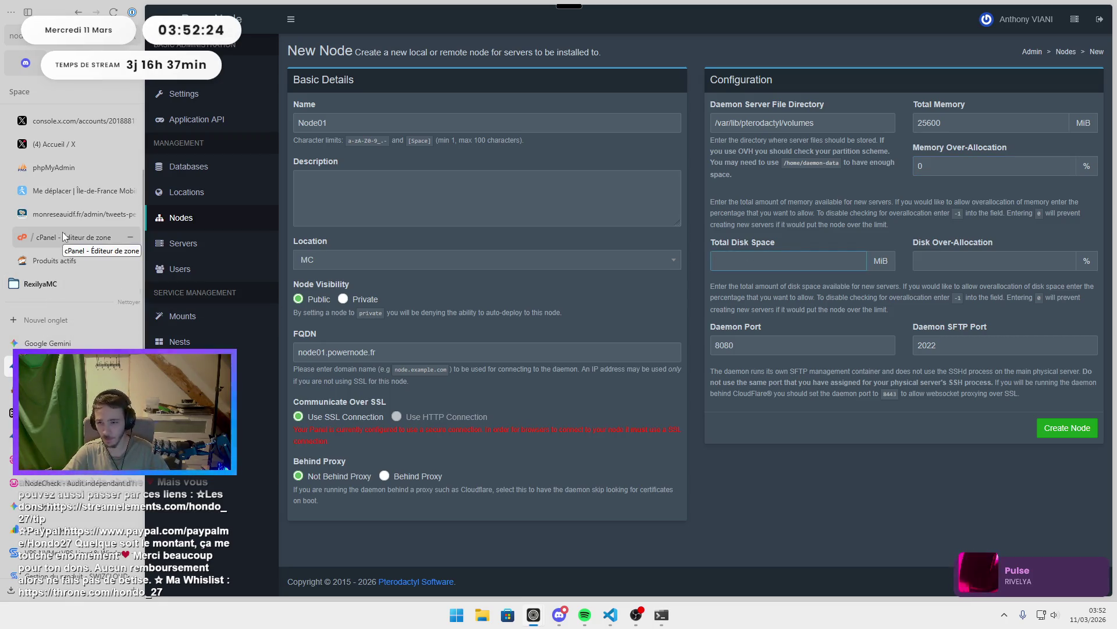
{"action": "left_click", "coordinate": [40, 554]}
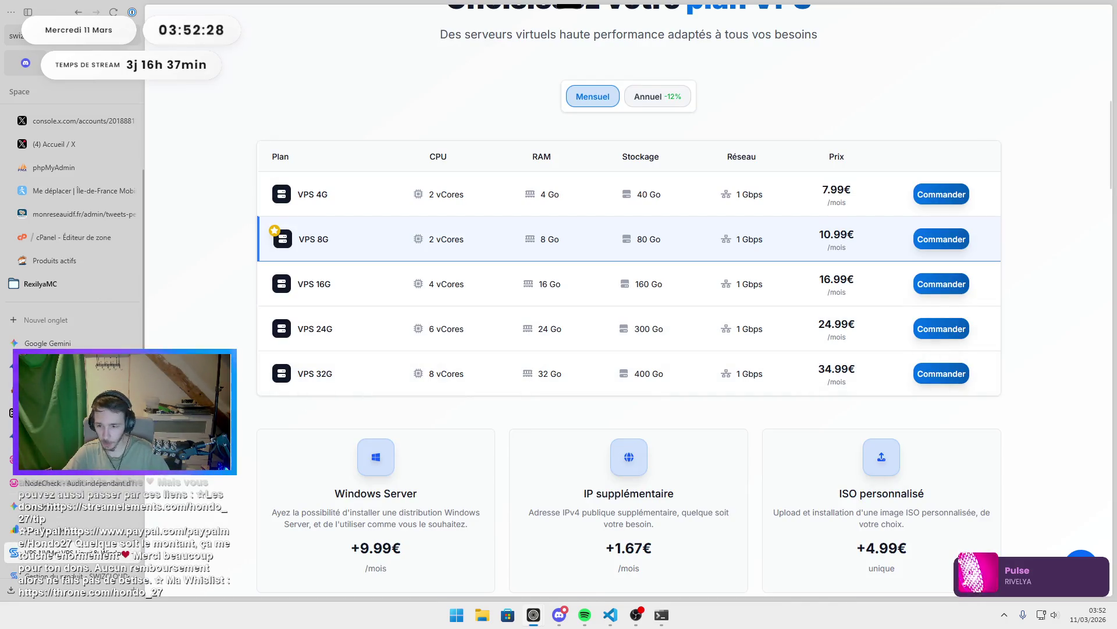
{"action": "left_click", "coordinate": [48, 343]}
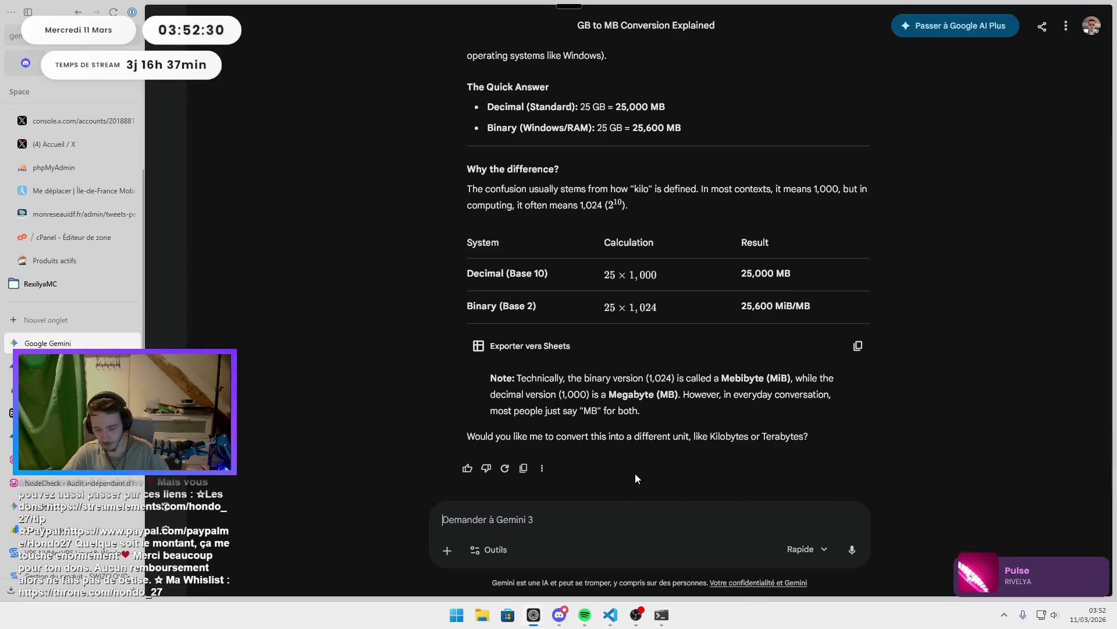
Ask Gemini to convert 400 GB and 350 GB to MB, then enter 358400 MiB as Total Disk Space
{"action": "type", "text": "400gb en"}
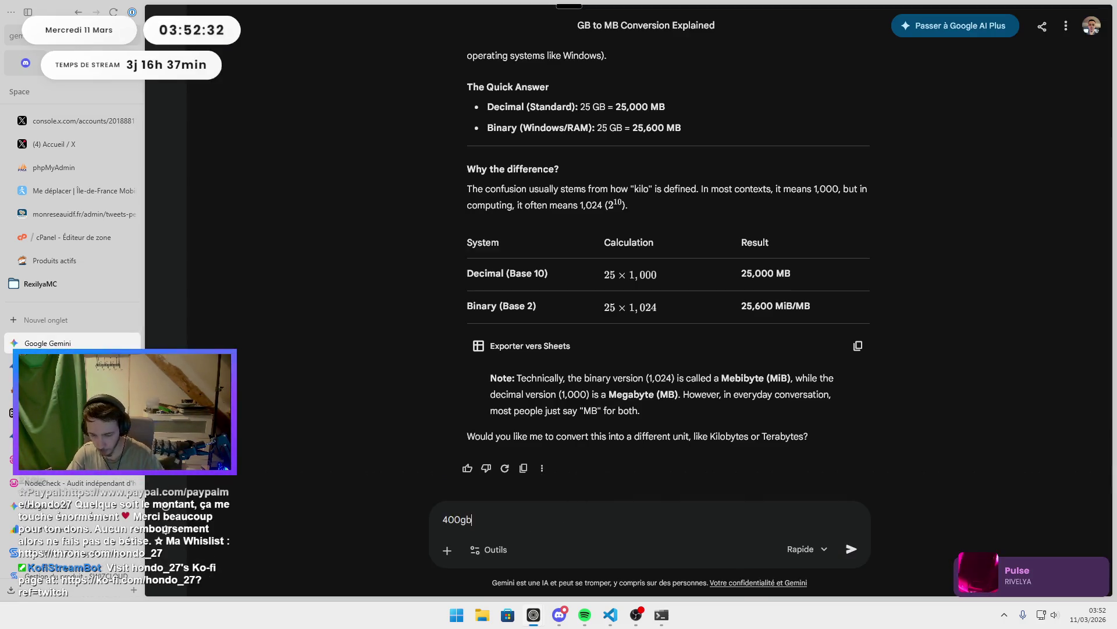
{"action": "type", "text": " mb"}
{"action": "key", "text": "Return"}
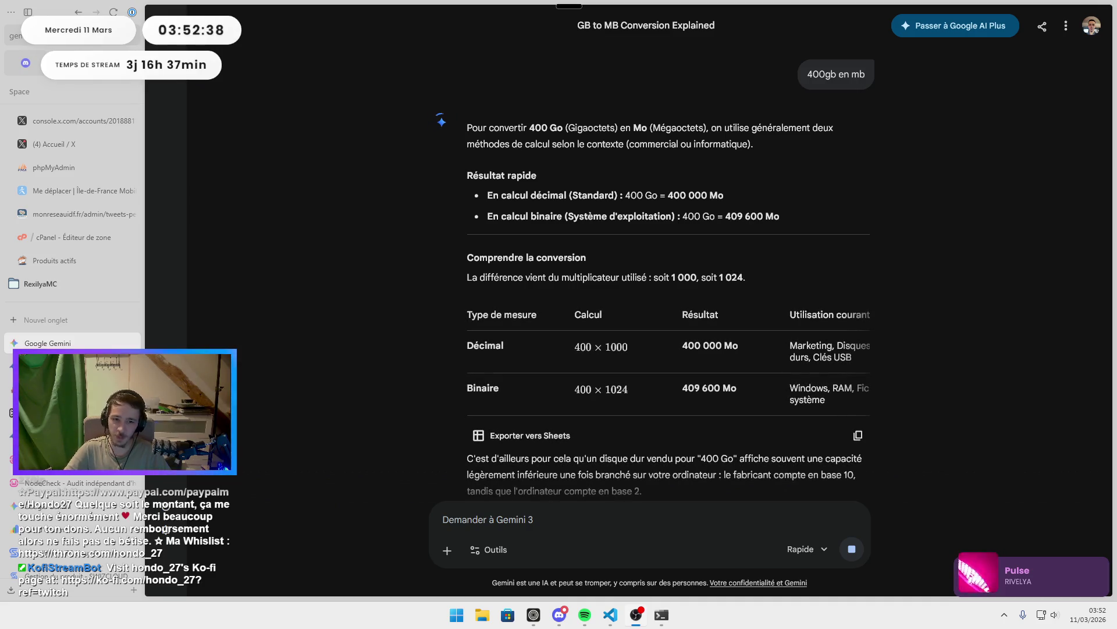
{"action": "type", "text": "350g"}
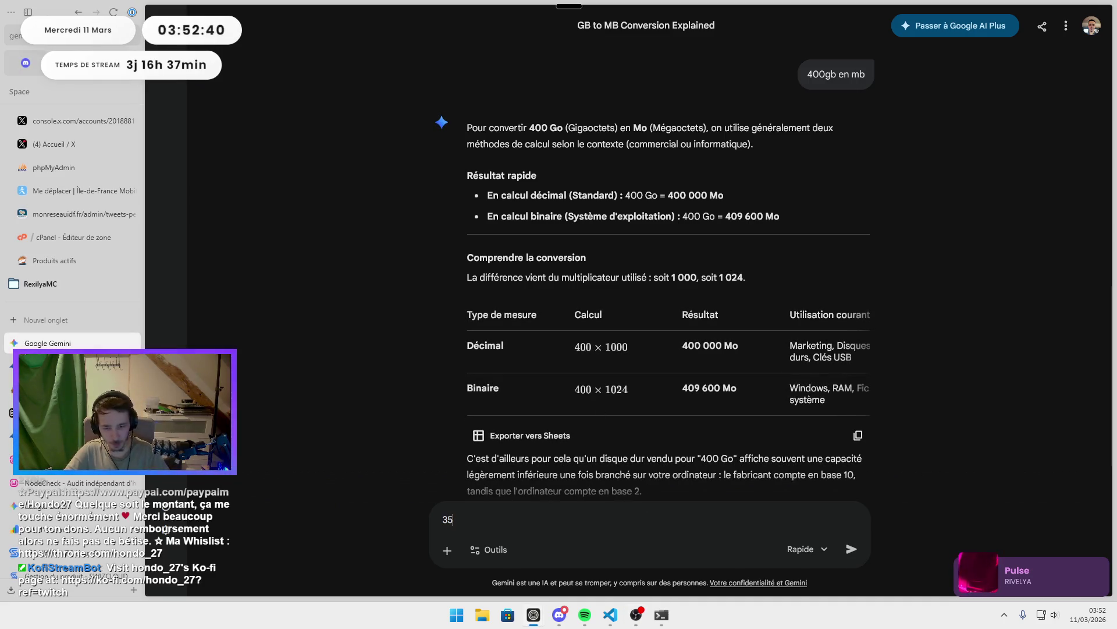
{"action": "type", "text": "b en mb"}
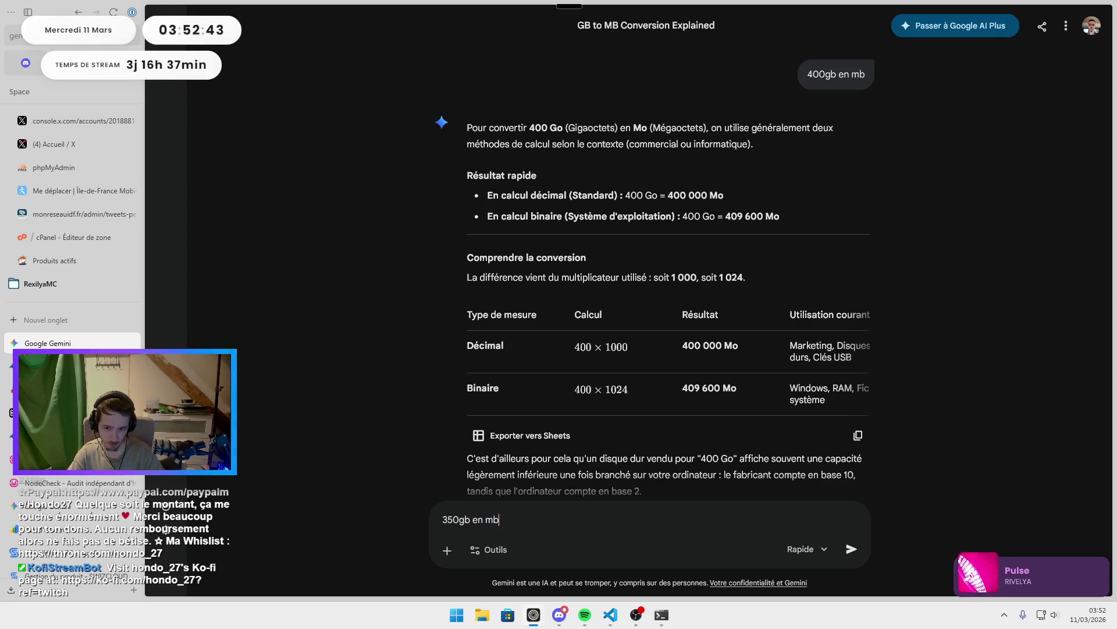
{"action": "key", "text": "Return"}
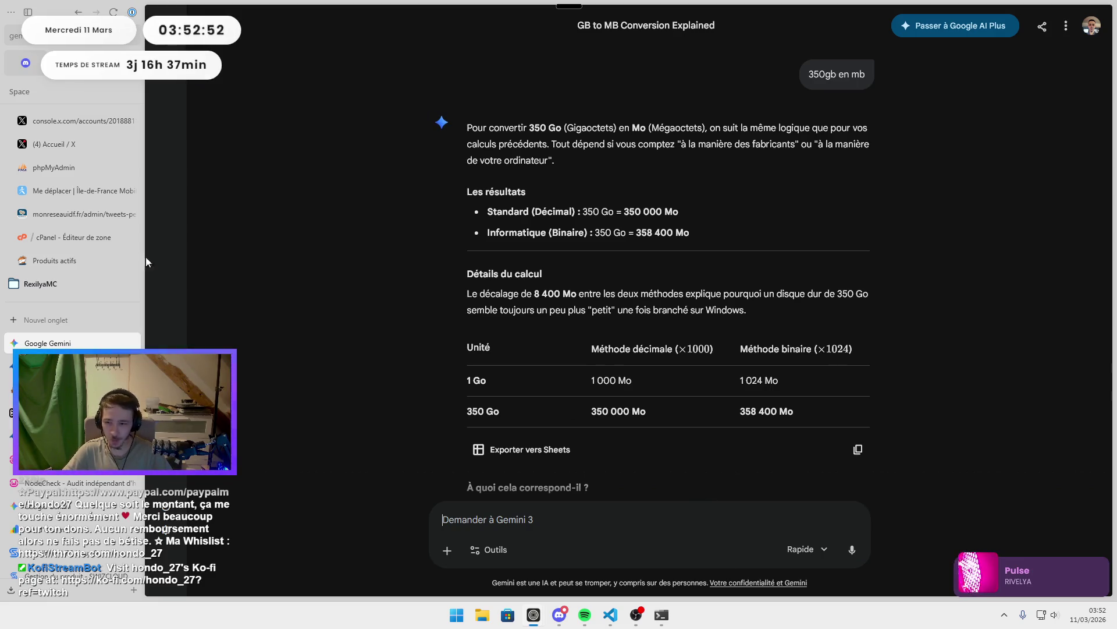
{"action": "left_click", "coordinate": [58, 366]}
{"action": "type", "text": "358400"}
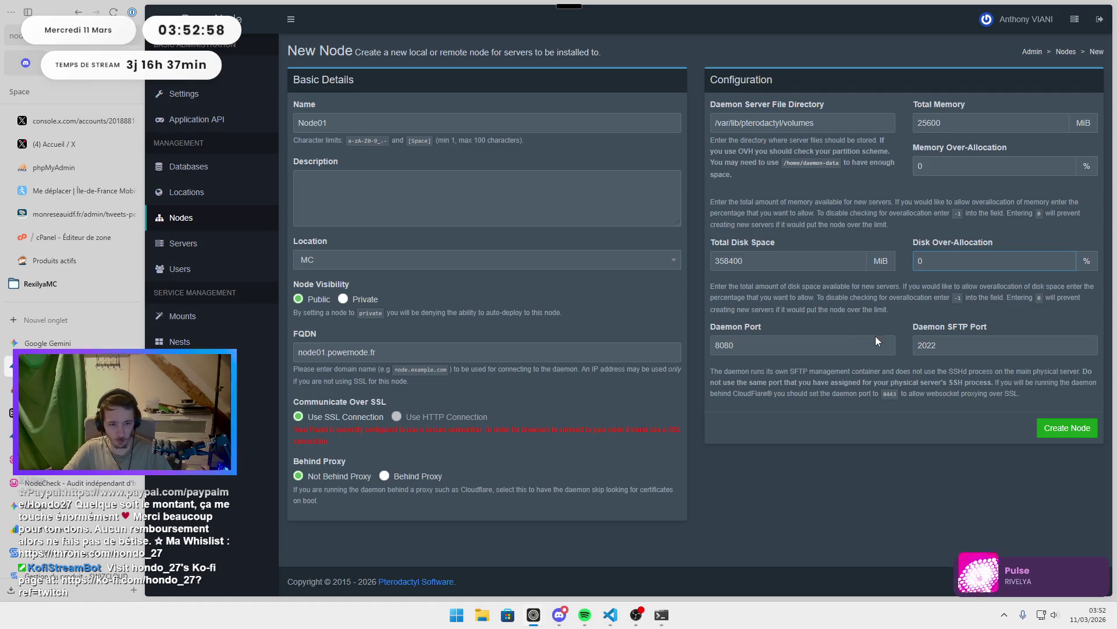
Create Node01, then try pasting the server IP into the allocation IP field from clipboard history
{"action": "left_click", "coordinate": [1078, 434]}
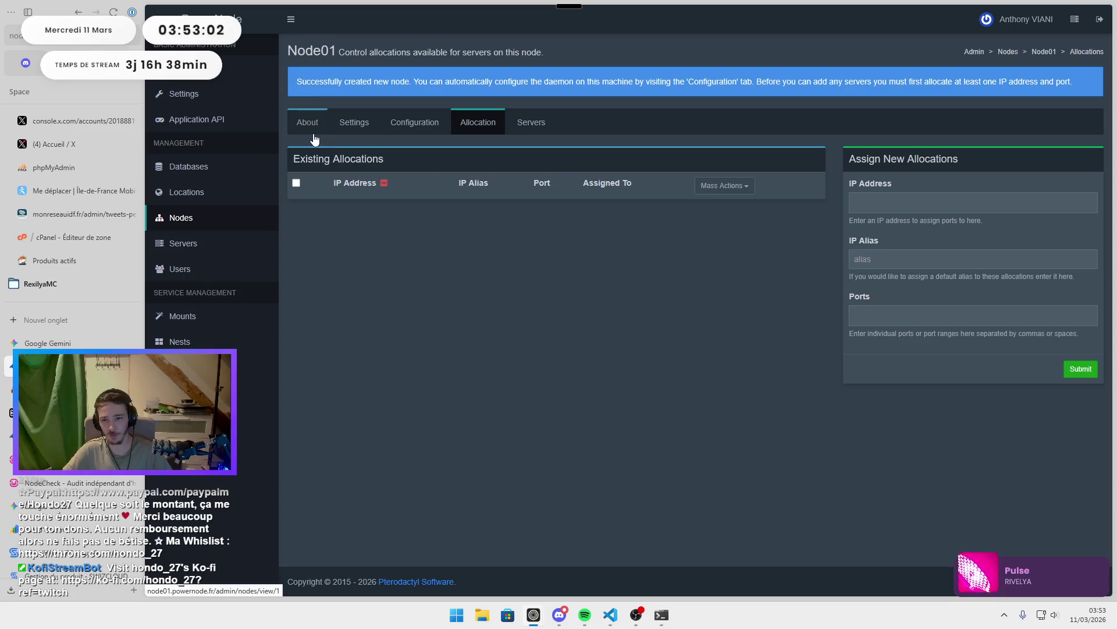
{"action": "left_click", "coordinate": [889, 205]}
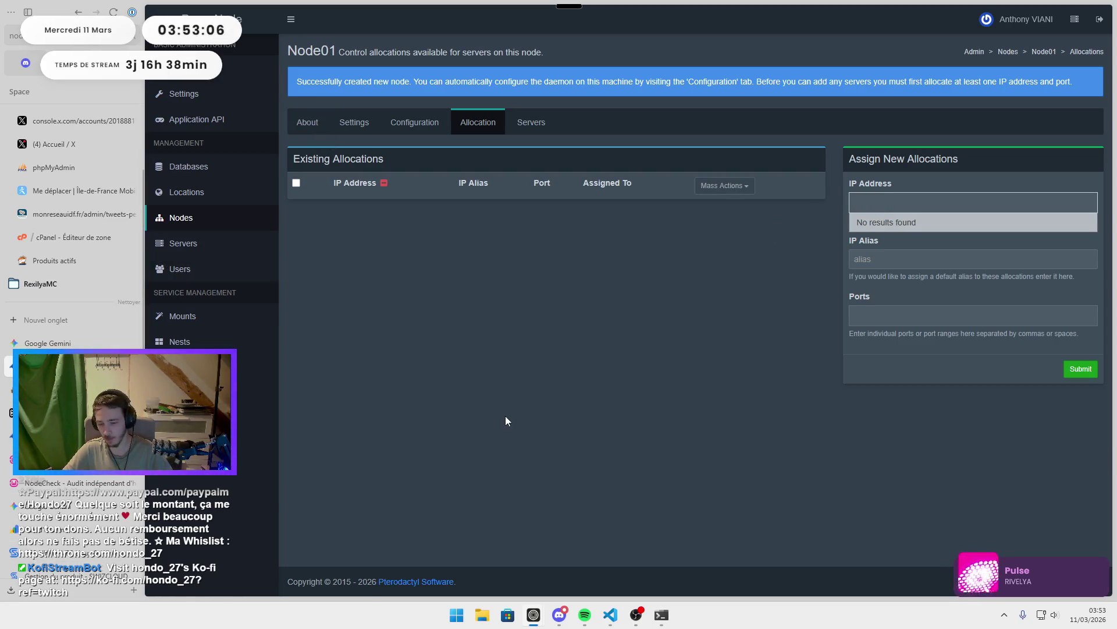
{"action": "type", "text": "sudo systemctl restart nginx"}
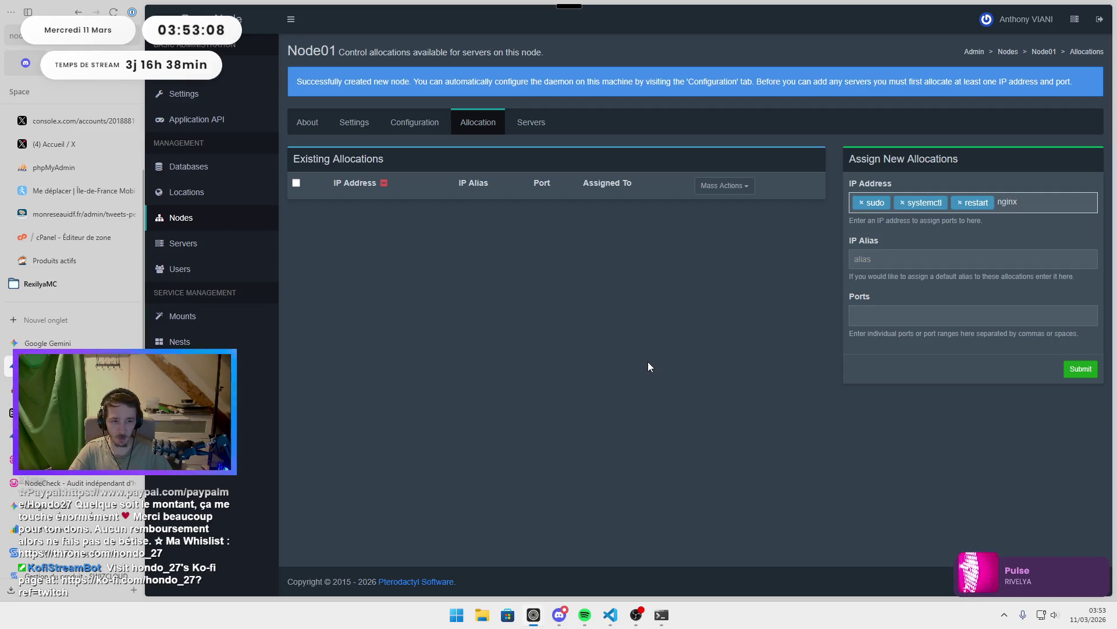
{"action": "key", "text": "BackSpace"}
{"action": "key", "text": "BackSpace"}
{"action": "key", "text": "BackSpace"}
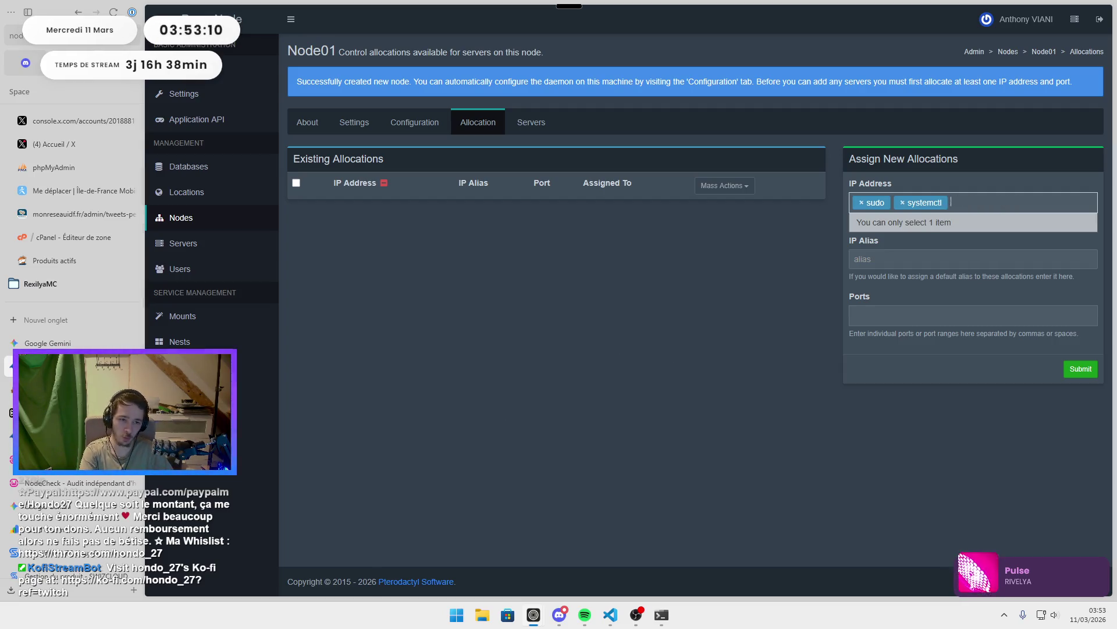
{"action": "type", "text": "s"}
{"action": "key", "text": "BackSpace"}
{"action": "key", "text": "super+v"}
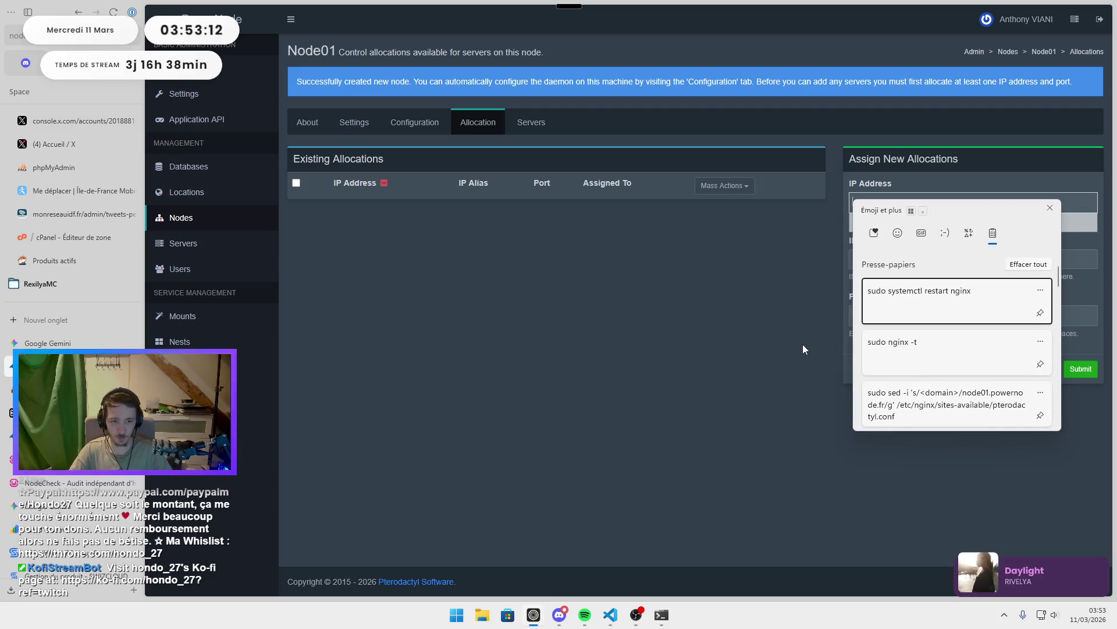
{"action": "scroll", "coordinate": [914, 345], "scroll_direction": "down", "scroll_amount": 5}
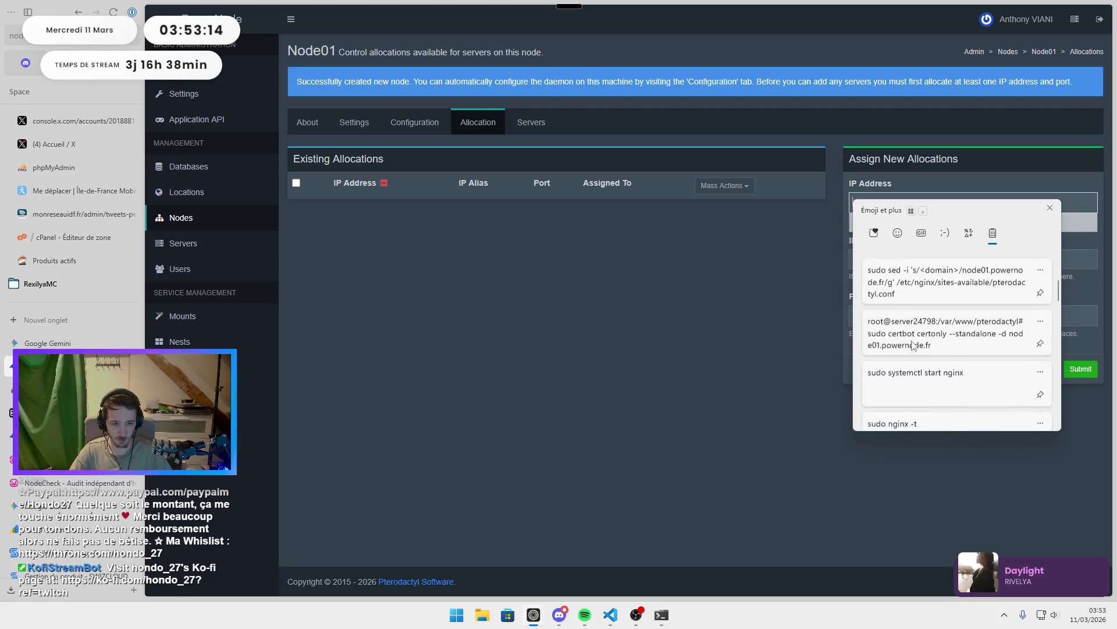
{"action": "scroll", "coordinate": [914, 345], "scroll_direction": "down", "scroll_amount": 3}
{"action": "key", "text": "Escape"}
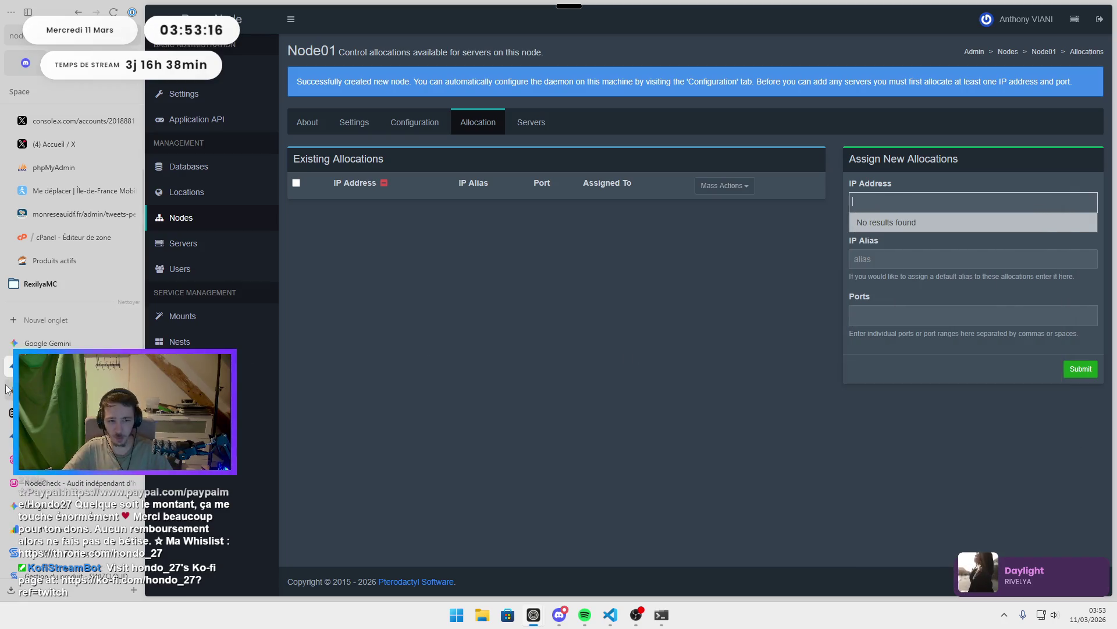
{"action": "scroll", "coordinate": [73, 291], "scroll_direction": "down", "scroll_amount": 1}
Copy 141.11.155.12 from the hosting provider's IP page and paste it into the IP Address field
{"action": "left_click", "coordinate": [70, 567]}
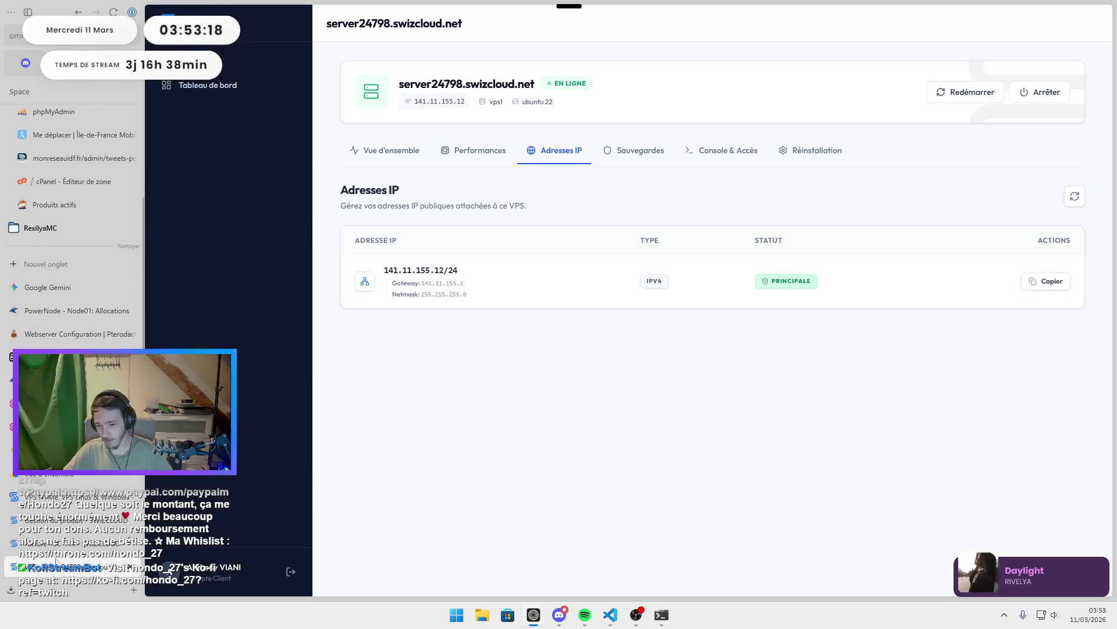
{"action": "left_click", "coordinate": [1046, 281]}
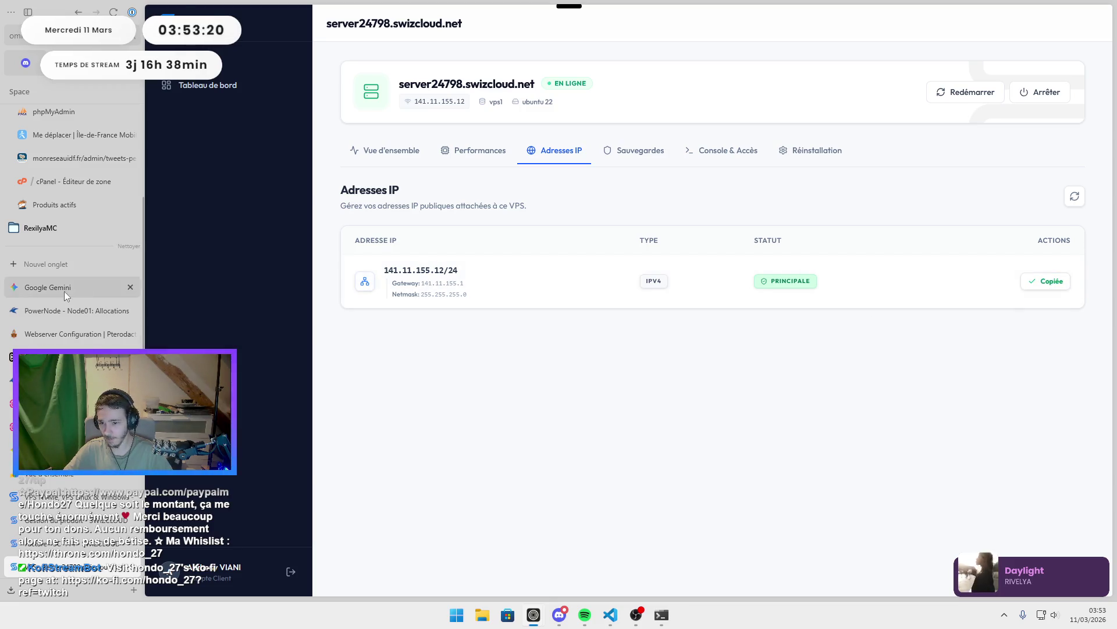
{"action": "left_click", "coordinate": [65, 288]}
{"action": "left_click", "coordinate": [54, 315]}
{"action": "type", "text": "141.11.155.12"}
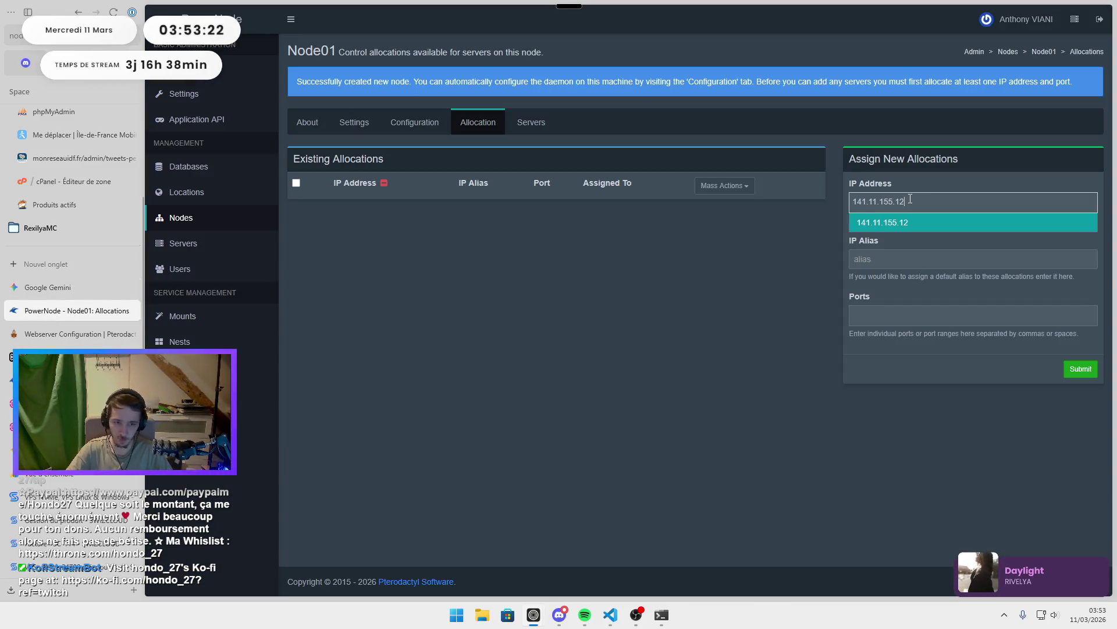
Set the allocation IP alias to 141.11.155.12 and the IP address to node01.powernode.fr
{"action": "left_click", "coordinate": [870, 226]}
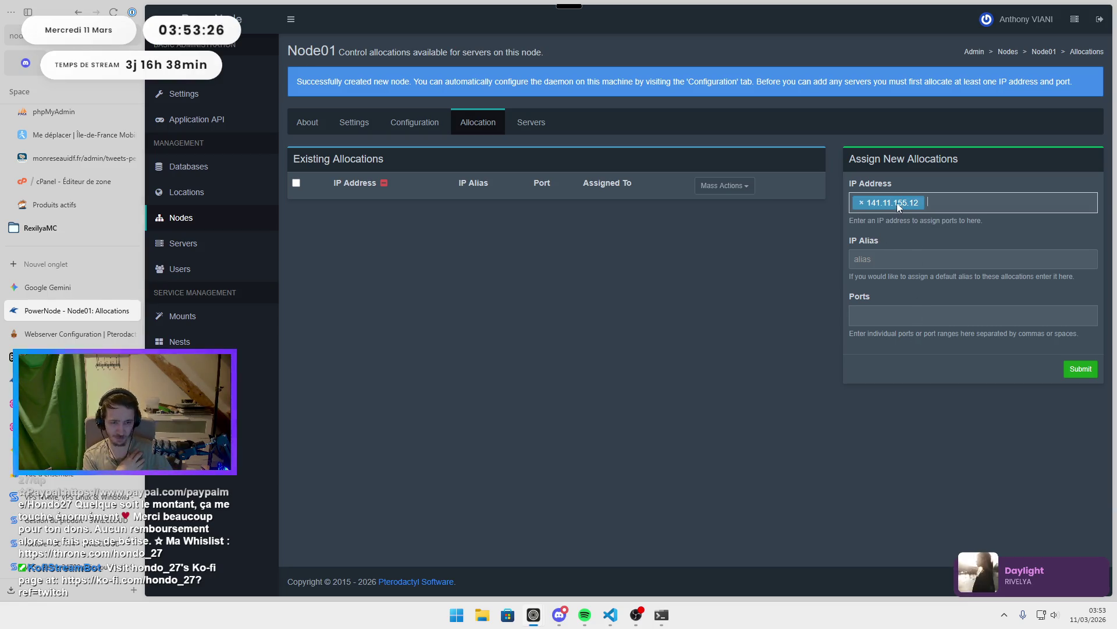
{"action": "left_click", "coordinate": [862, 204]}
{"action": "left_click", "coordinate": [867, 256]}
{"action": "type", "text": "141.11.155.12"}
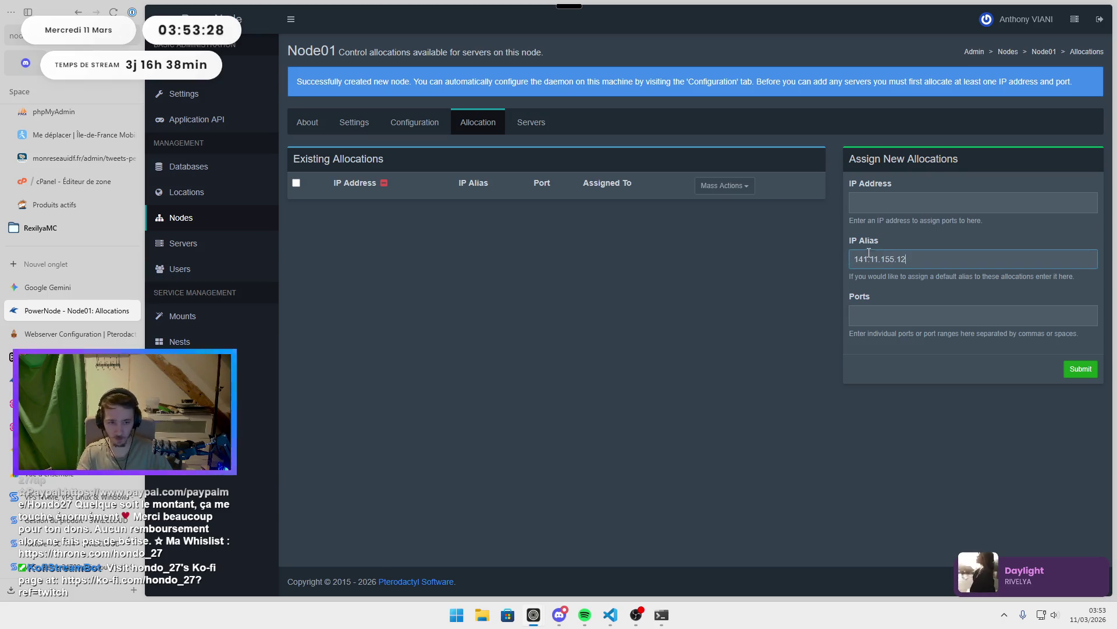
{"action": "left_click", "coordinate": [911, 205]}
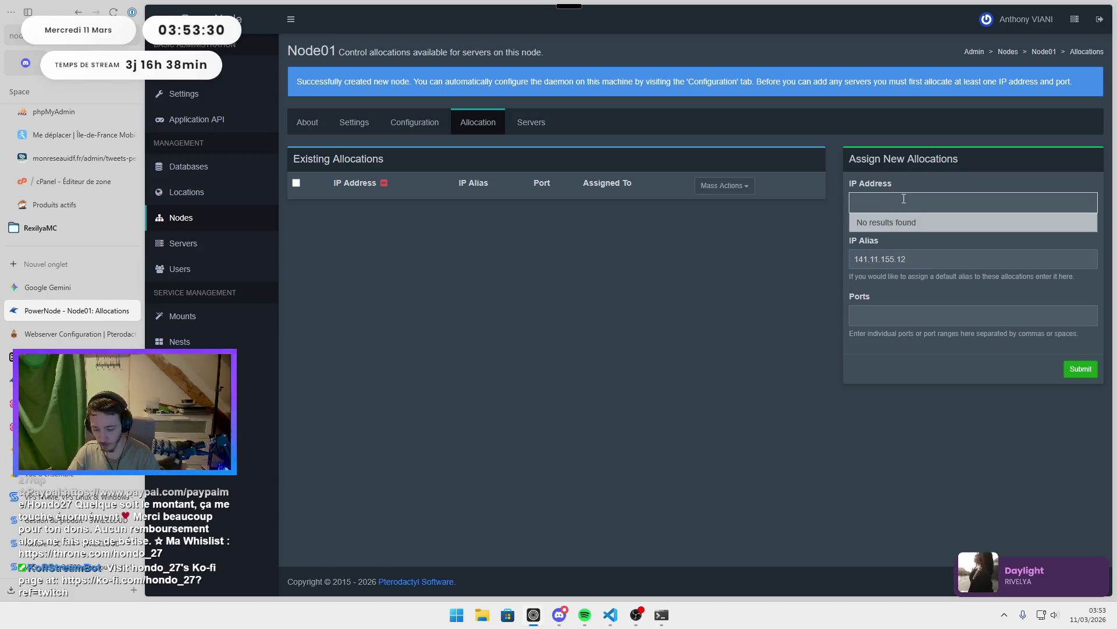
{"action": "type", "text": "n"}
{"action": "type", "text": "01"}
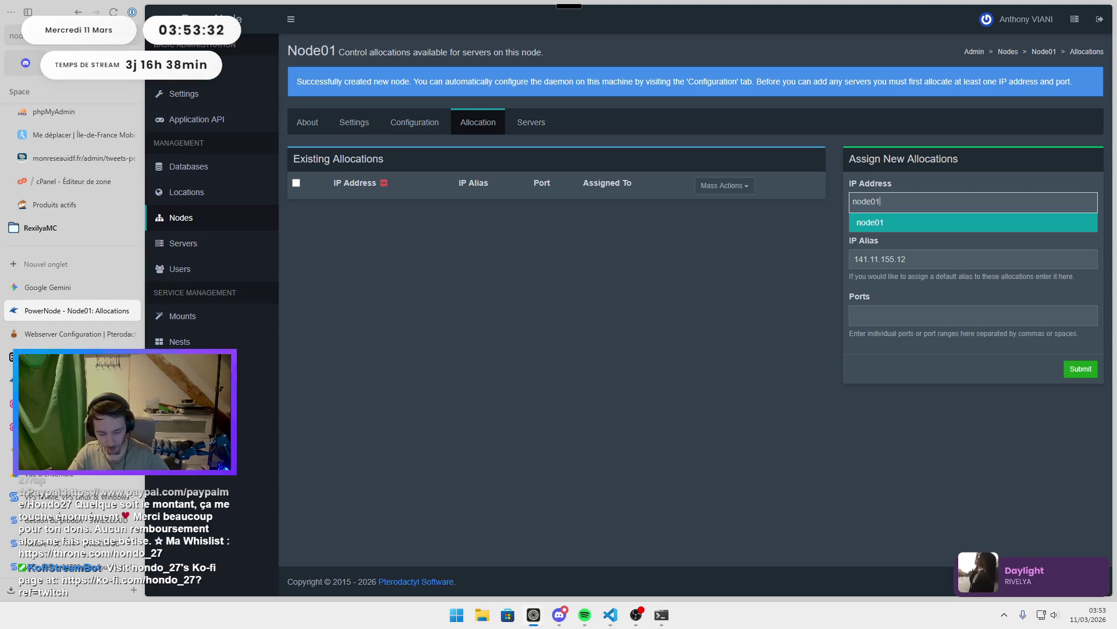
{"action": "type", "text": "er"}
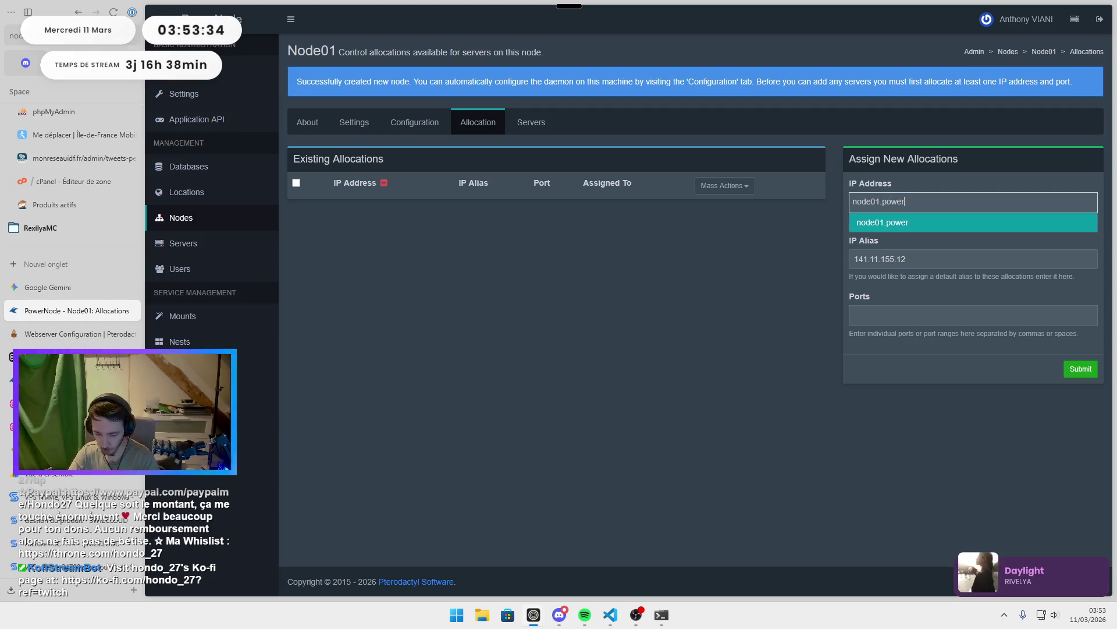
{"action": "type", "text": "fr"}
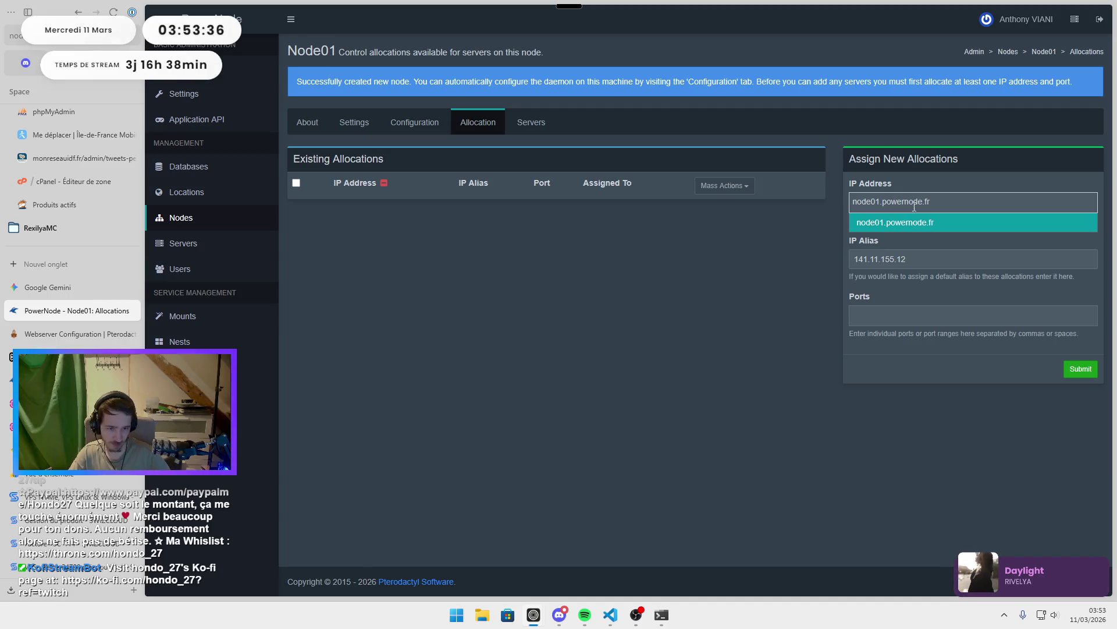
{"action": "left_click", "coordinate": [912, 224]}
{"action": "left_click", "coordinate": [904, 308]}
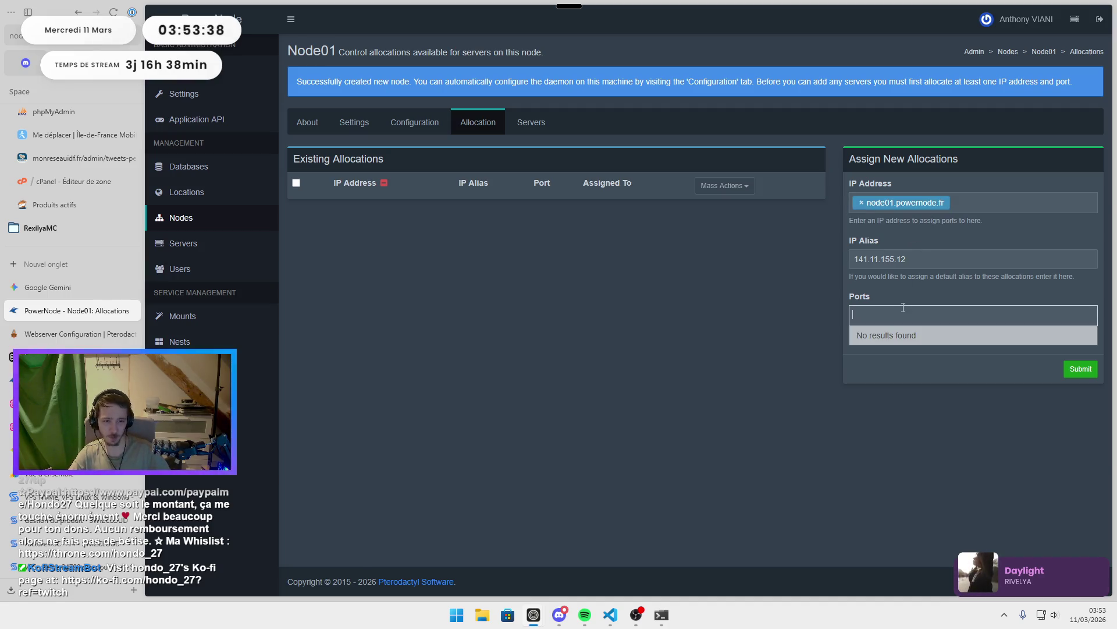
{"action": "type", "text": "25565-25"}
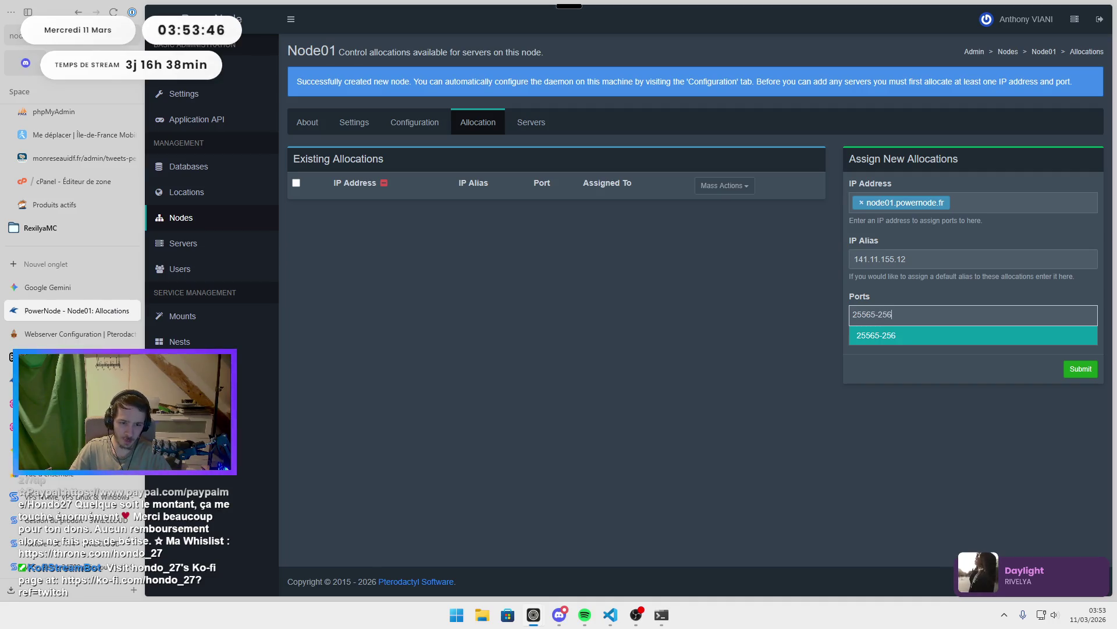
{"action": "type", "text": "65"}
{"action": "key", "text": "Return"}
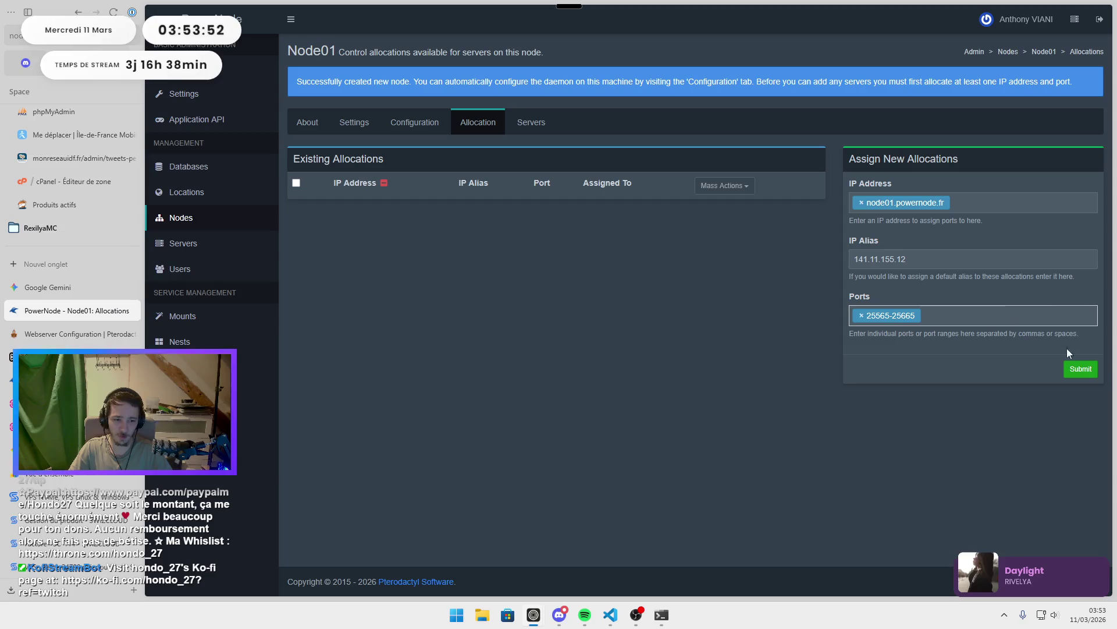
{"action": "left_click", "coordinate": [1097, 378]}
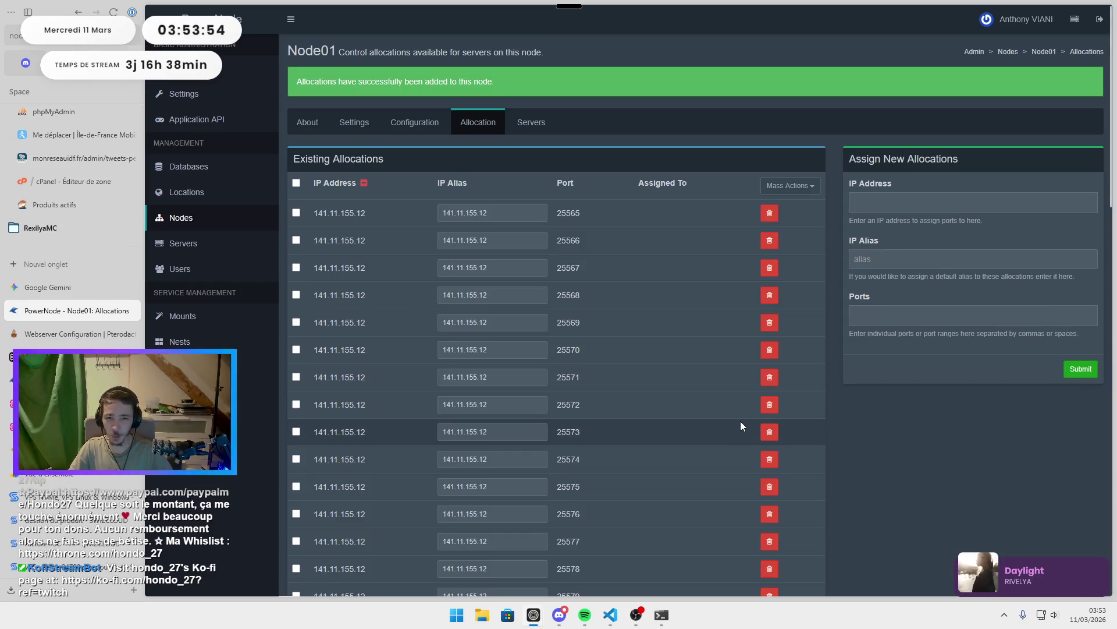
Review the added allocations and go to Node01's daemon Configuration page
{"action": "scroll", "coordinate": [736, 402], "scroll_direction": "down", "scroll_amount": 7}
{"action": "scroll", "coordinate": [732, 383], "scroll_direction": "down", "scroll_amount": 10}
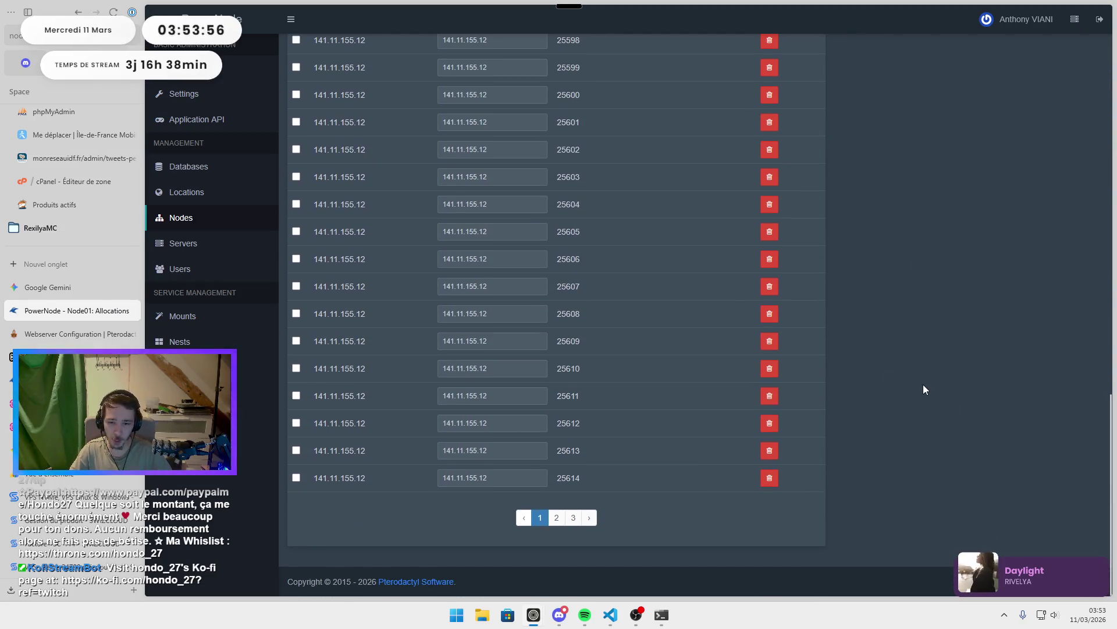
{"action": "scroll", "coordinate": [862, 265], "scroll_direction": "up", "scroll_amount": 15}
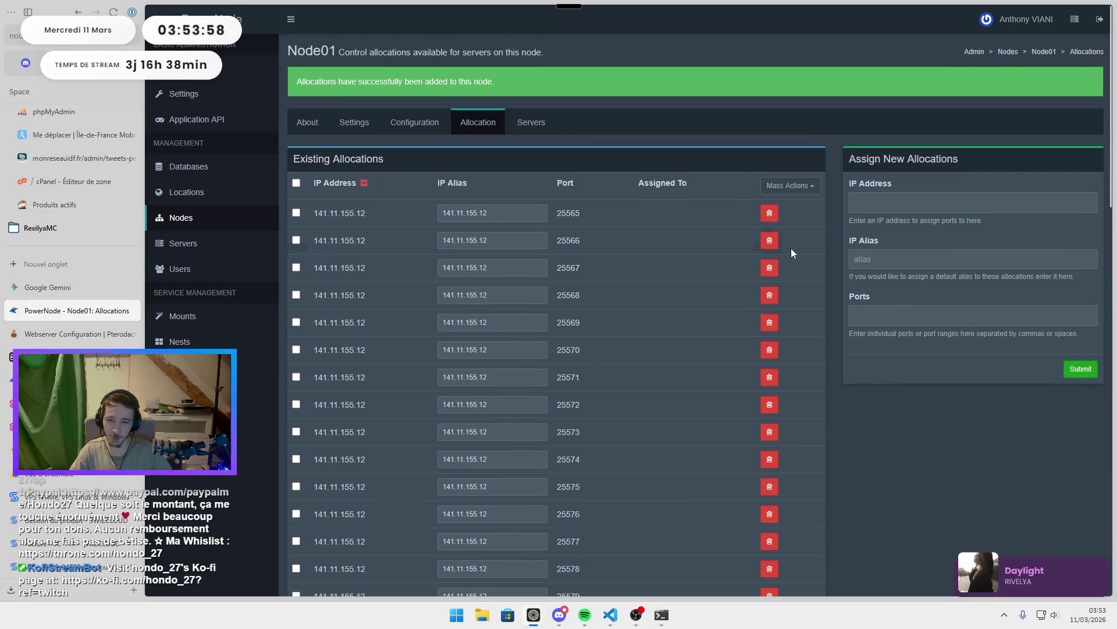
{"action": "left_click", "coordinate": [532, 131]}
{"action": "left_click", "coordinate": [410, 84]}
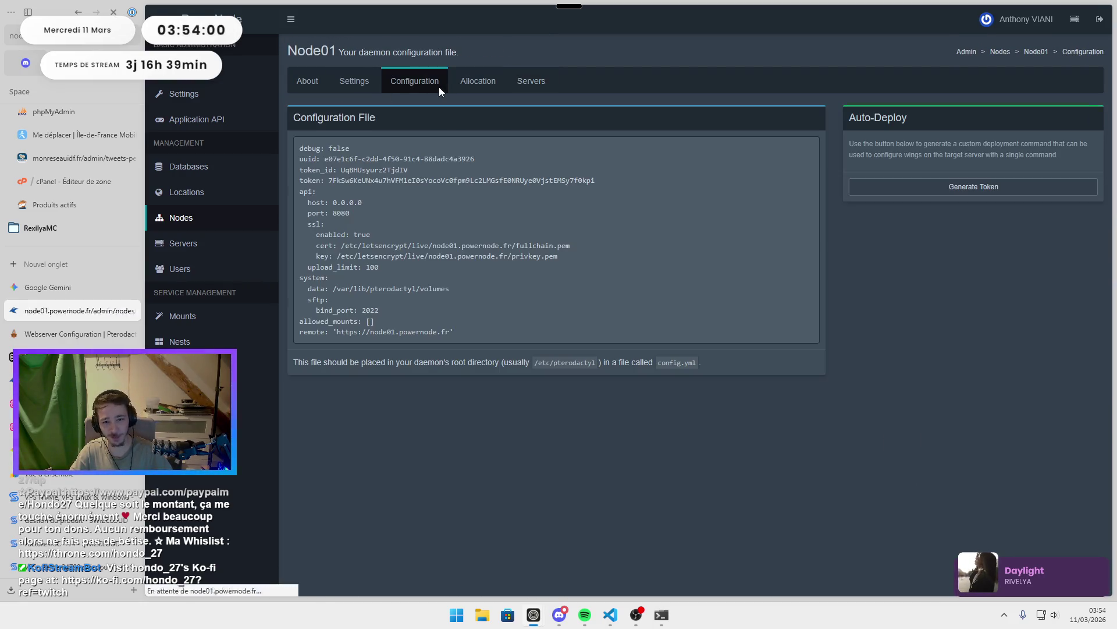
{"action": "left_click", "coordinate": [468, 81]}
{"action": "left_click", "coordinate": [414, 81]}
Generate a Wings auto-deploy token and copy its wings configure command
{"action": "left_click", "coordinate": [890, 186]}
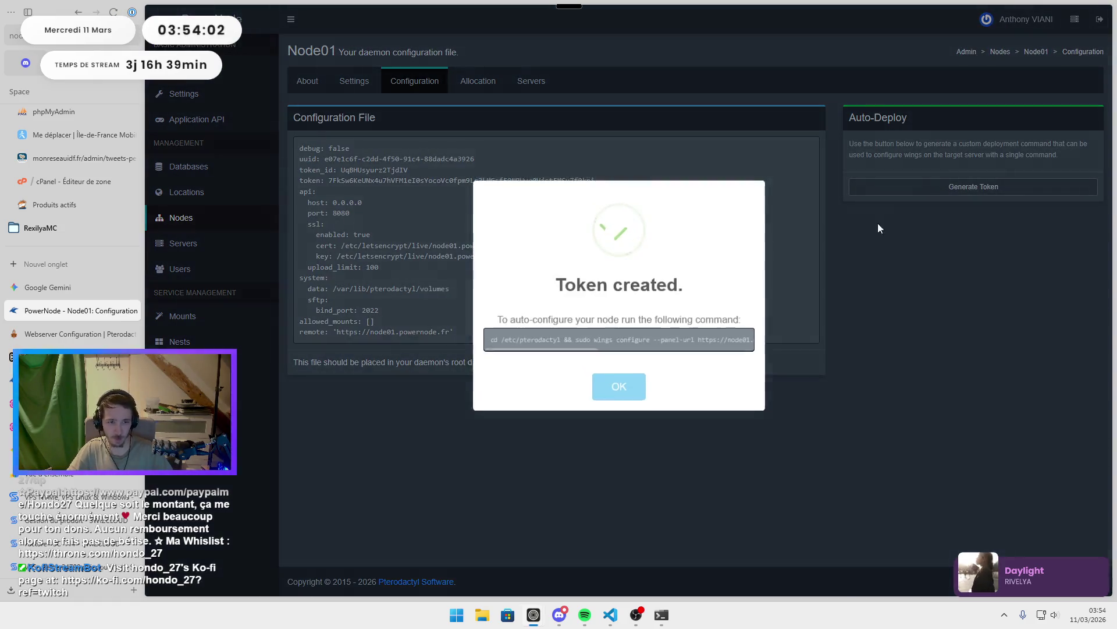
{"action": "triple_click", "coordinate": [571, 332]}
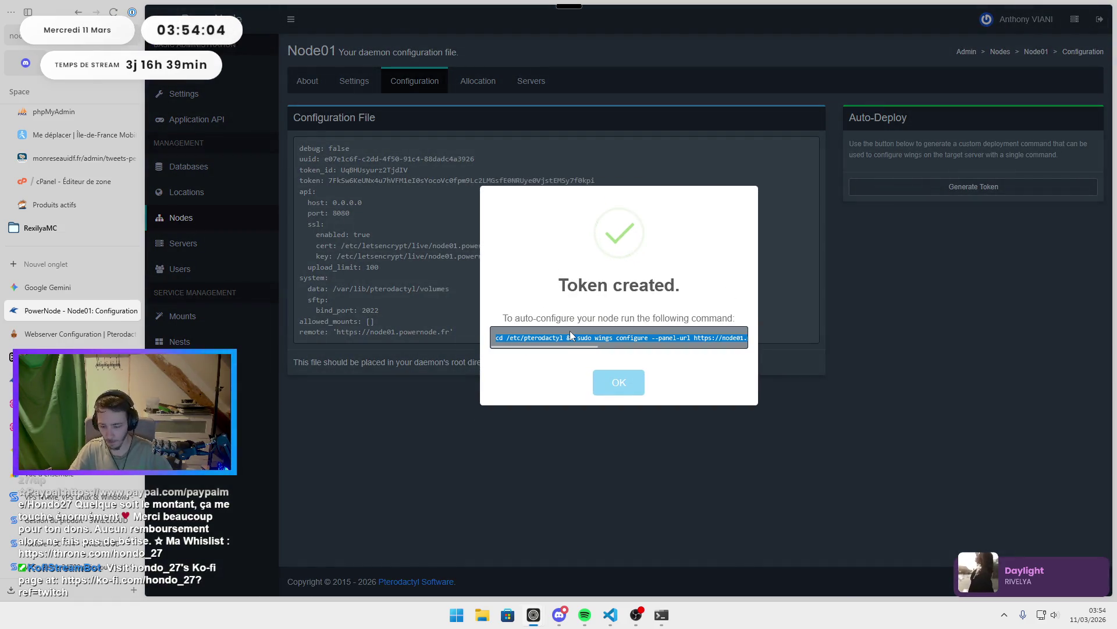
{"action": "left_click", "coordinate": [625, 384]}
{"action": "left_click", "coordinate": [662, 615]}
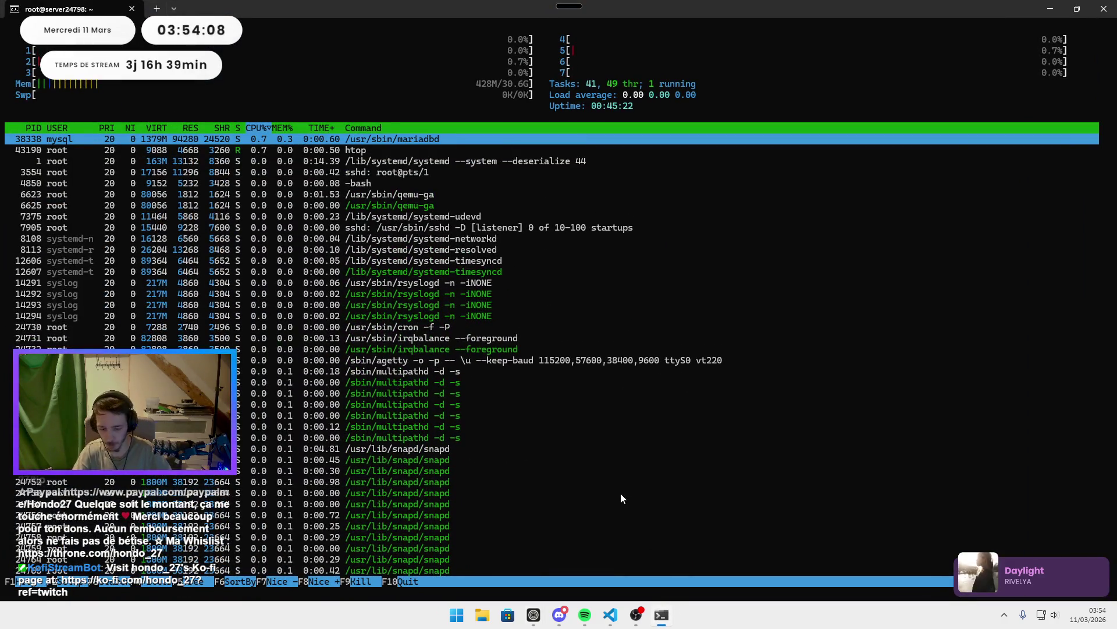
Quit htop and run the pasted wings configure command
{"action": "key", "text": "q"}
{"action": "key", "text": "ctrl+v"}
{"action": "key", "text": "Return"}
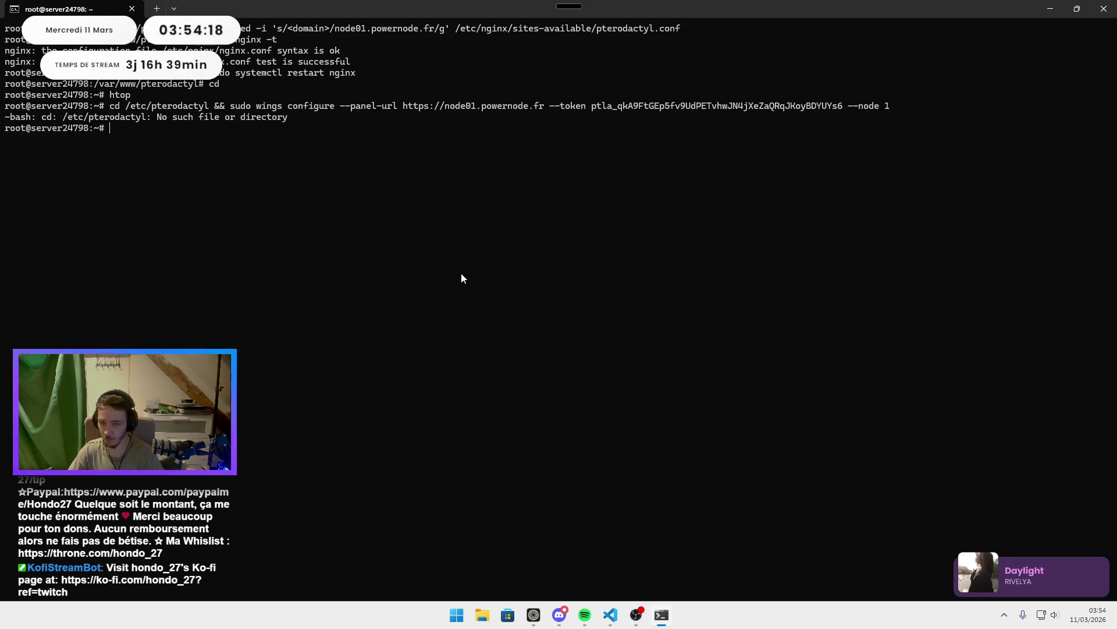
Change to /var/www/pterodactyl, clear the screen, and rerun the wings configure command
{"action": "key", "text": "Up"}
{"action": "key", "text": "Up"}
{"action": "key", "text": "Up"}
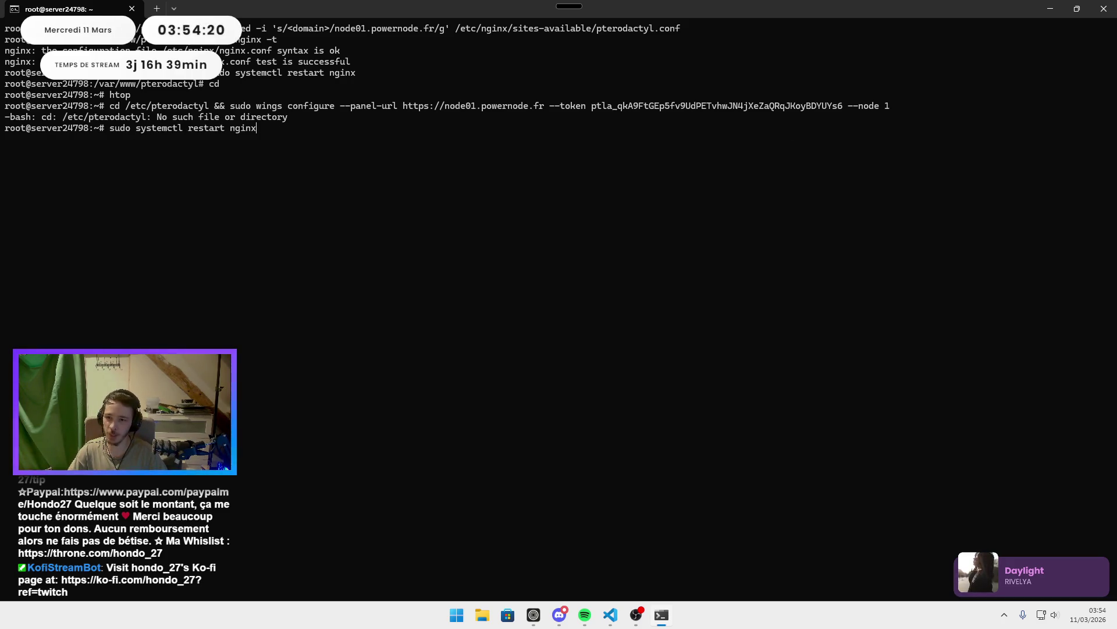
{"action": "key", "text": "Up"}
{"action": "key", "text": "Up"}
{"action": "key", "text": "Up"}
{"action": "key", "text": "Up"}
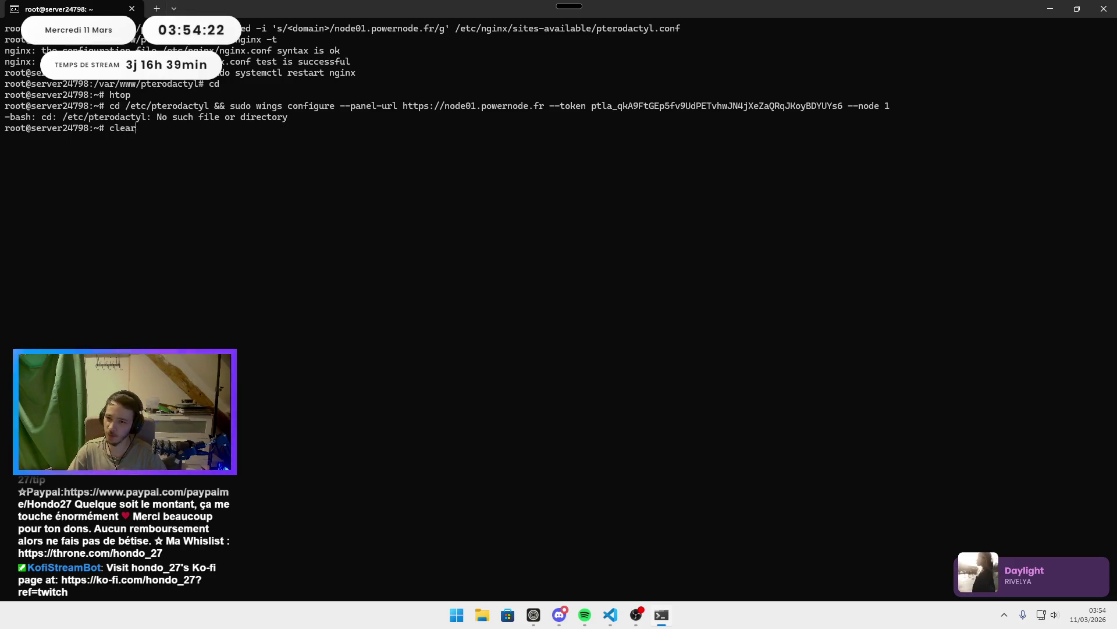
{"action": "key", "text": "Up"}
{"action": "key", "text": "Up"}
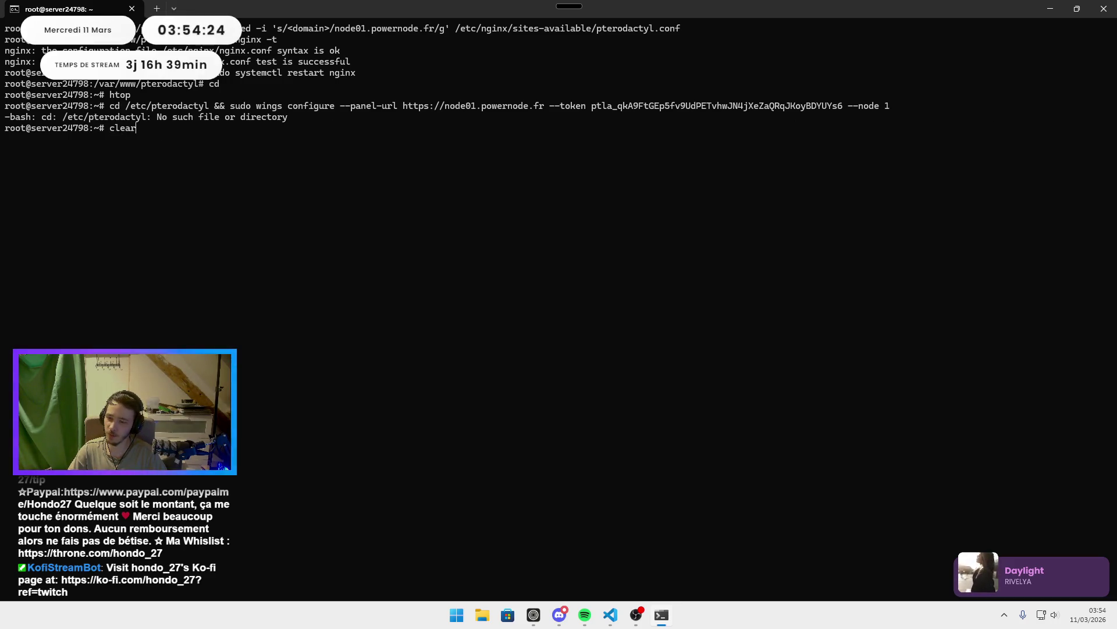
{"action": "key", "text": "Up"}
{"action": "key", "text": "Up"}
{"action": "key", "text": "Up"}
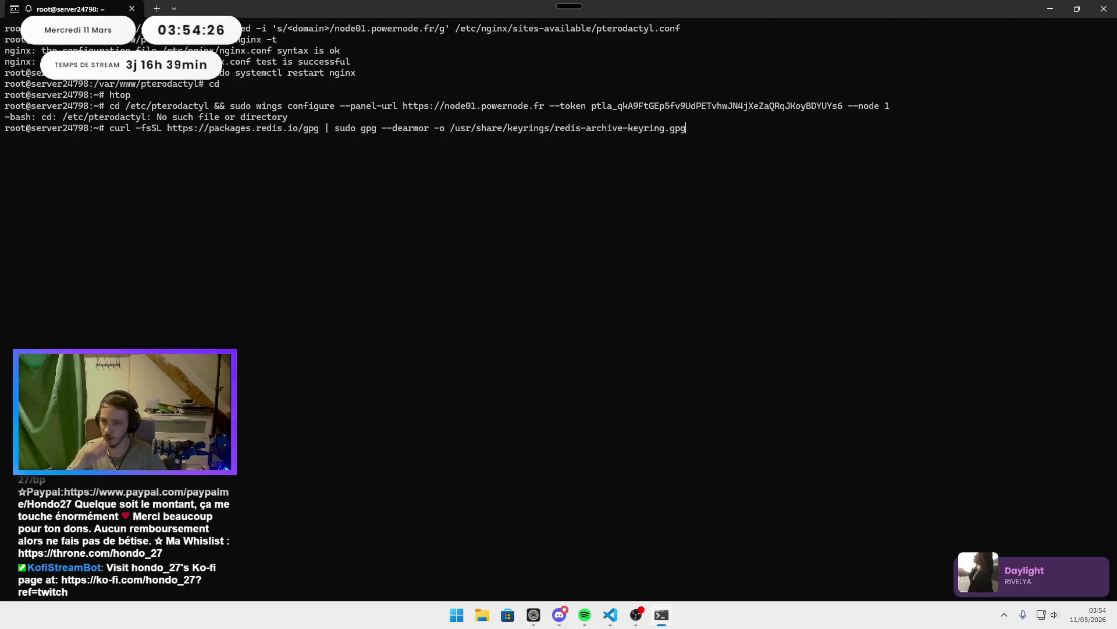
{"action": "key", "text": "Down"}
{"action": "key", "text": "Down"}
{"action": "key", "text": "Down"}
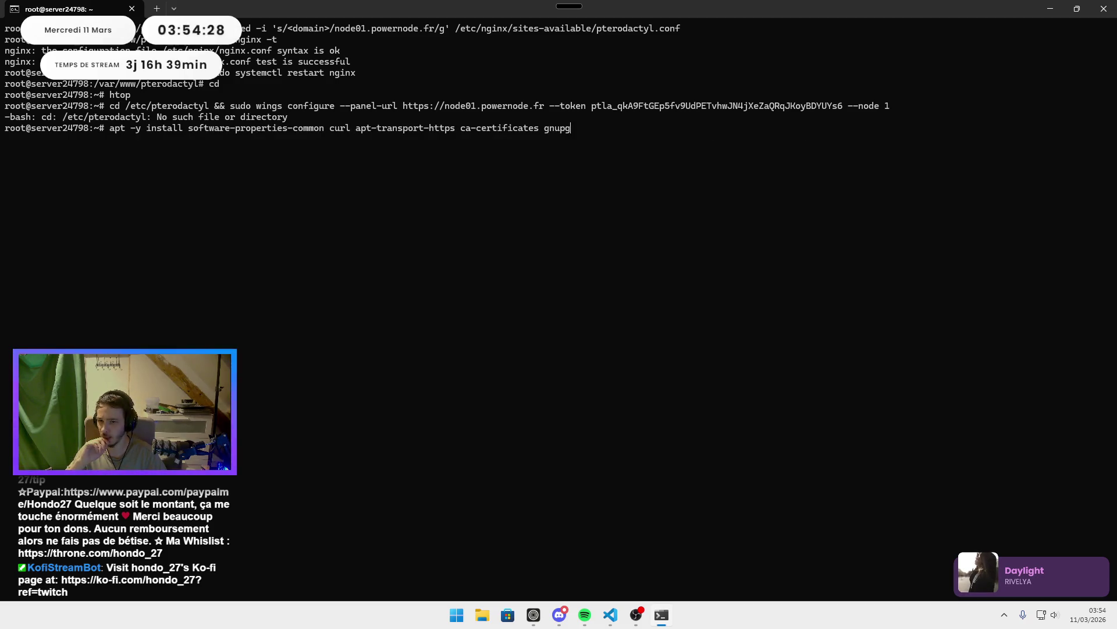
{"action": "key", "text": "Down"}
{"action": "key", "text": "Down"}
{"action": "key", "text": "Down"}
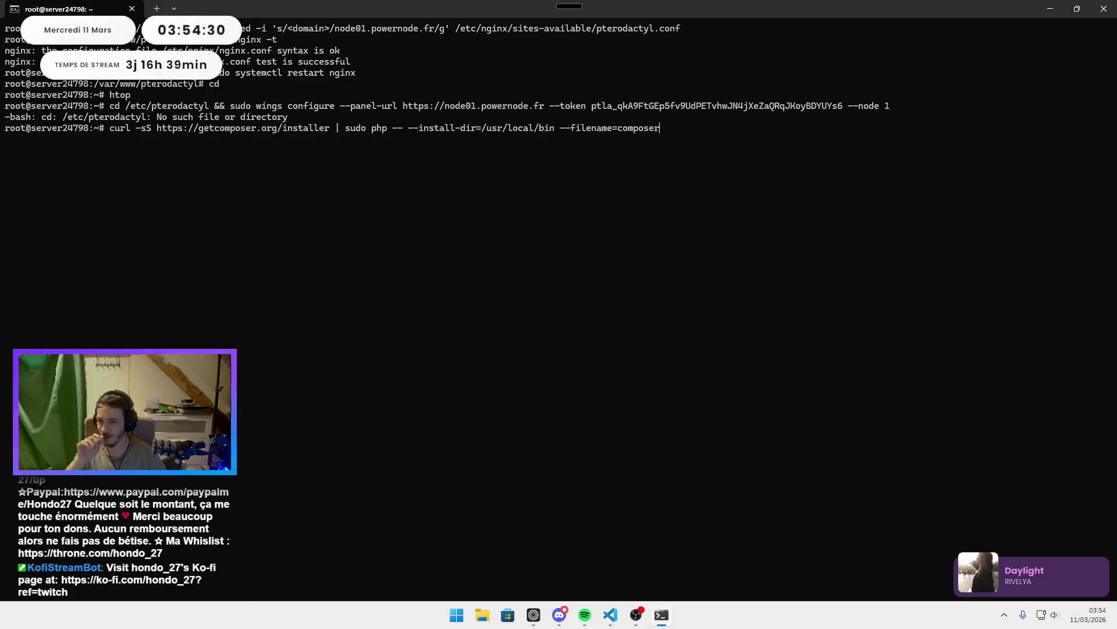
{"action": "key", "text": "Return"}
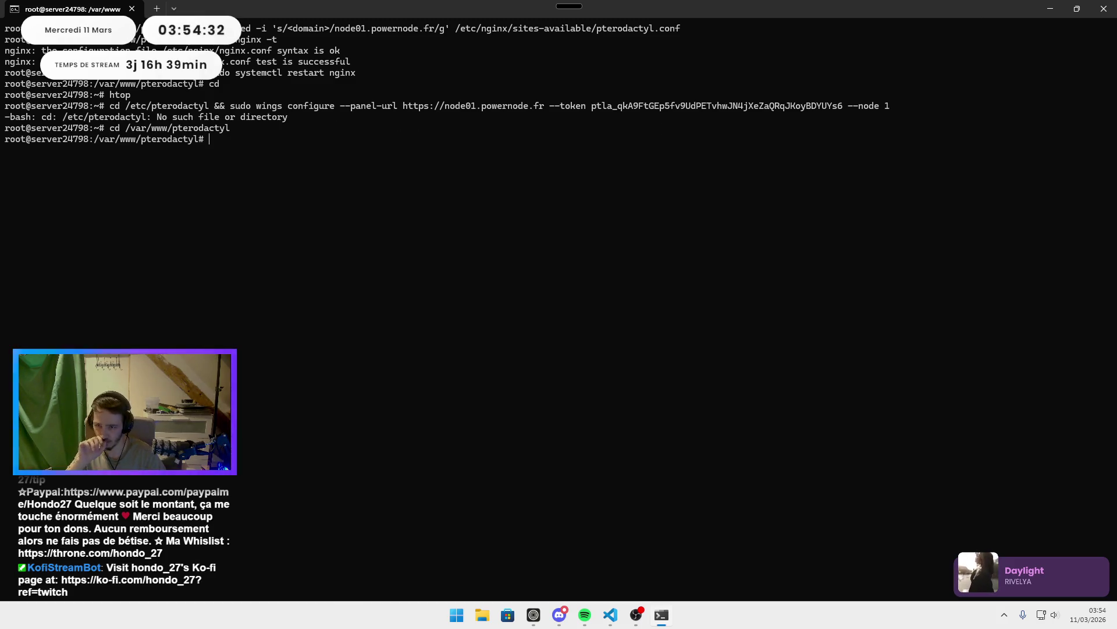
{"action": "right_click", "coordinate": [319, 328]}
{"action": "key", "text": "Return"}
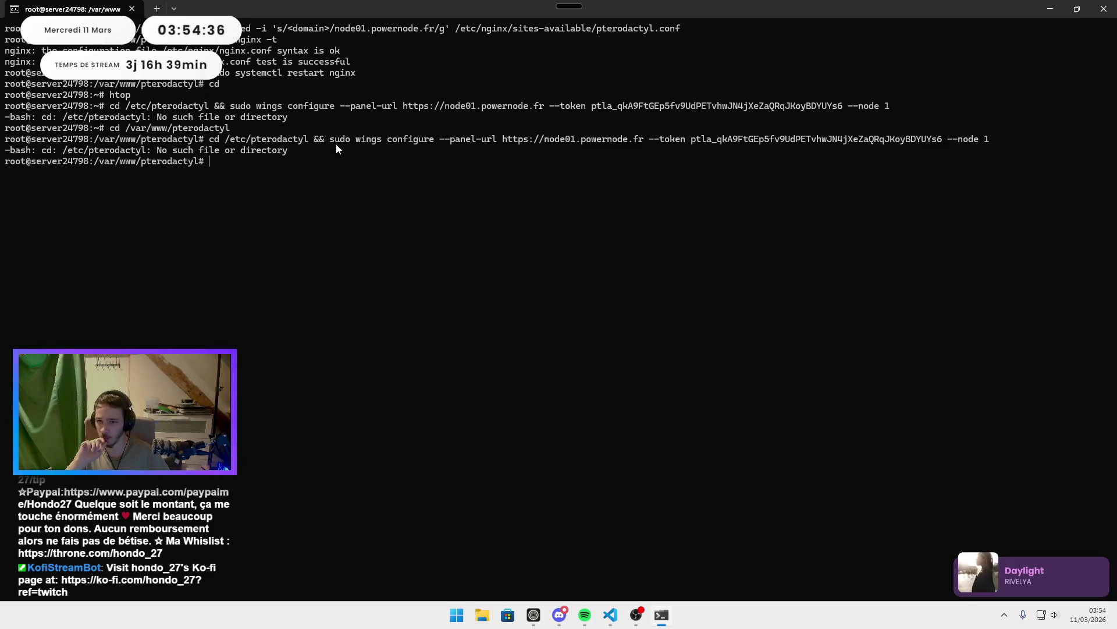
{"action": "type", "text": "clea"}
{"action": "type", "text": "r"}
{"action": "key", "text": "Return"}
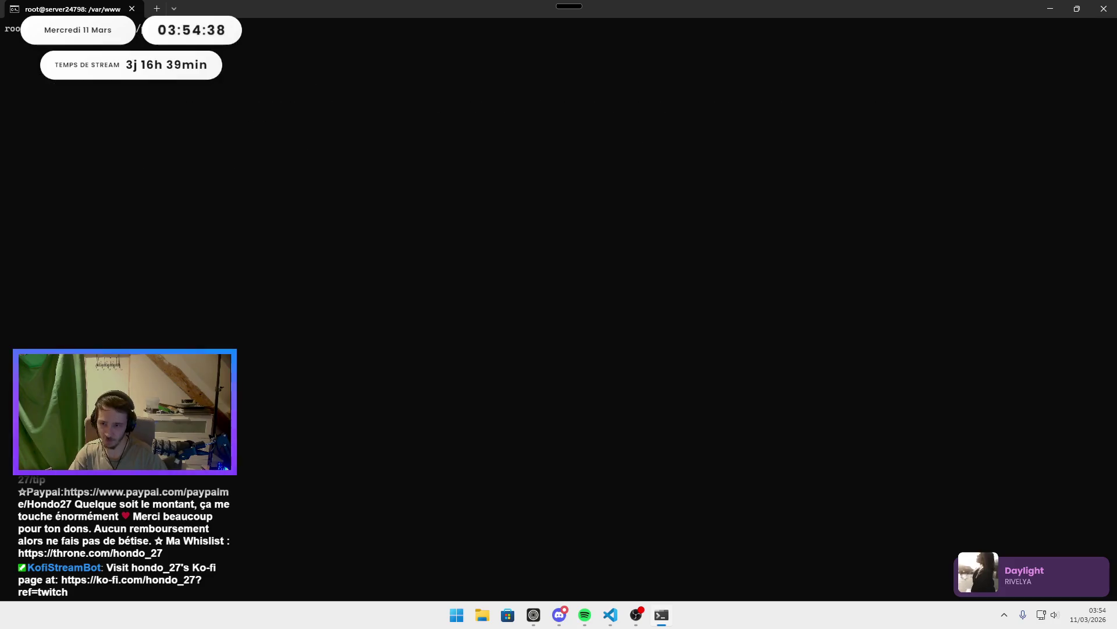
{"action": "right_click", "coordinate": [317, 173]}
{"action": "key", "text": "Return"}
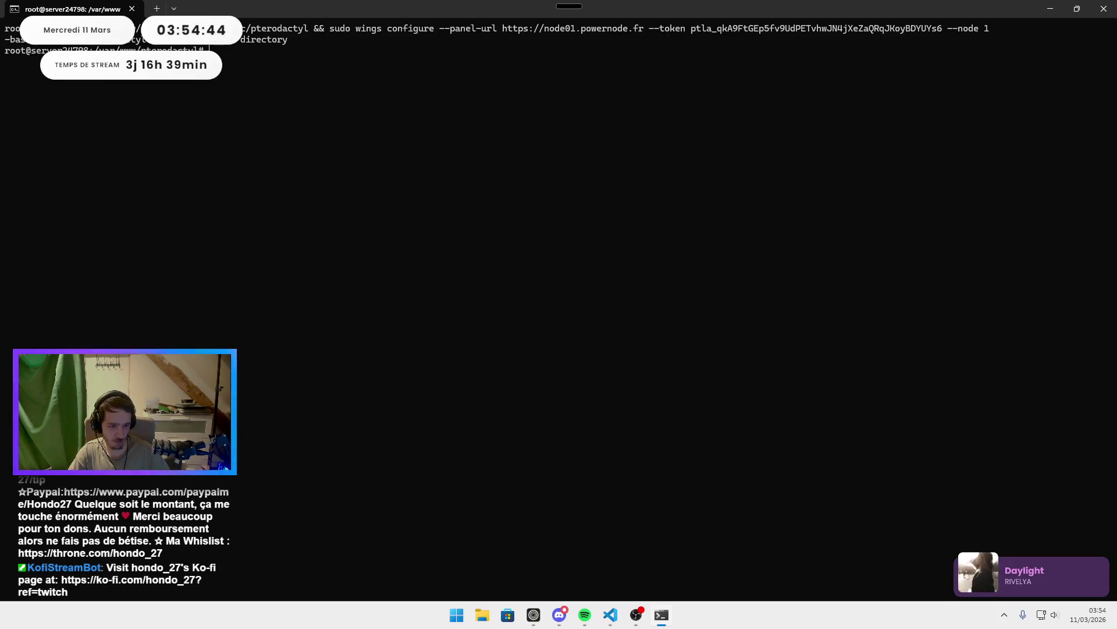
Paste the wings 'No such file or directory' error into Gemini and send it
{"action": "left_click", "coordinate": [534, 614]}
{"action": "left_click", "coordinate": [400, 526]}
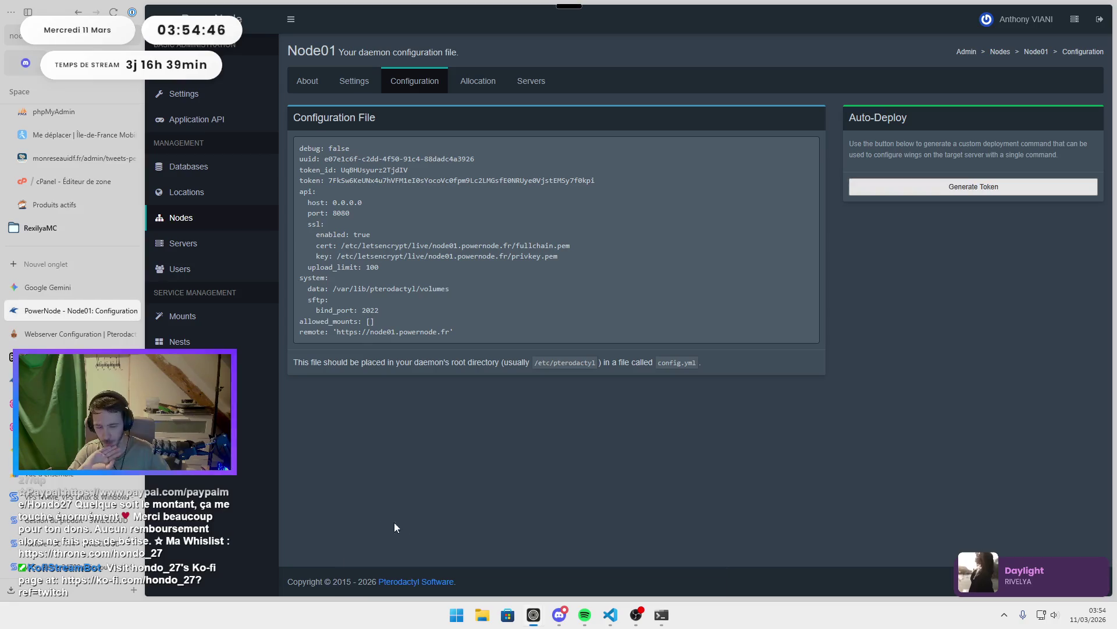
{"action": "left_click", "coordinate": [48, 287]}
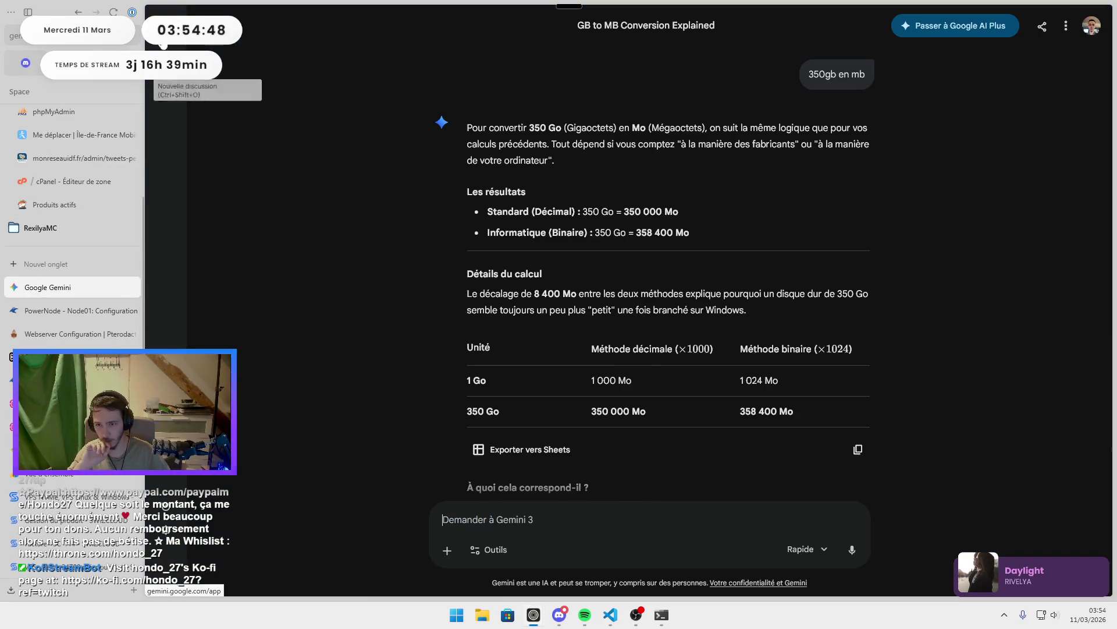
{"action": "key", "text": "alt+Tab"}
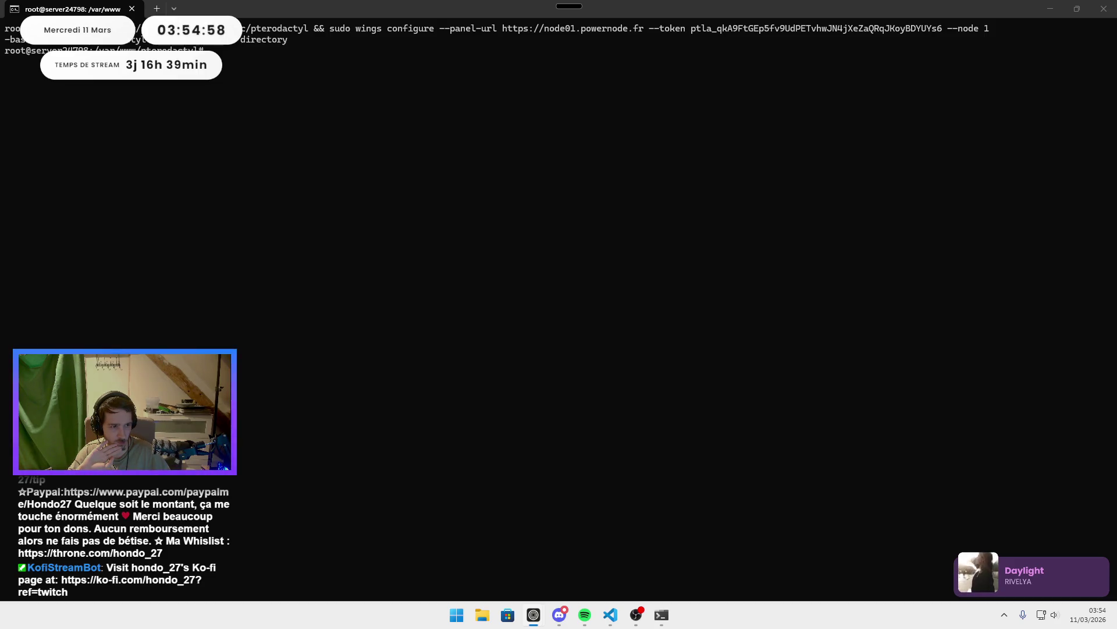
{"action": "key", "text": "alt+Tab"}
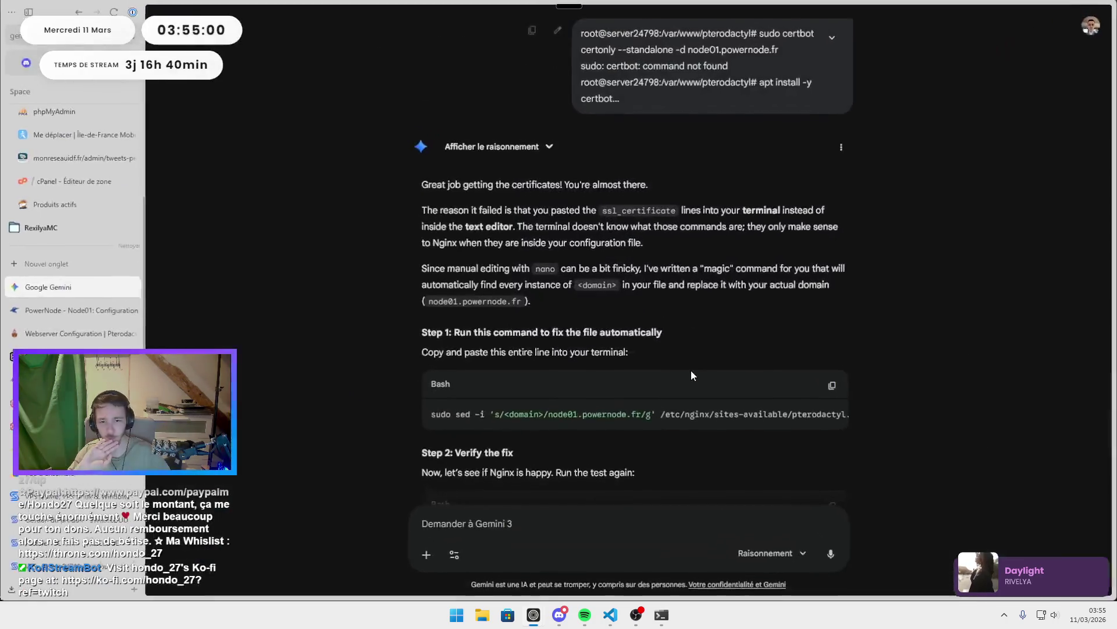
{"action": "scroll", "coordinate": [803, 381], "scroll_direction": "down", "scroll_amount": 7}
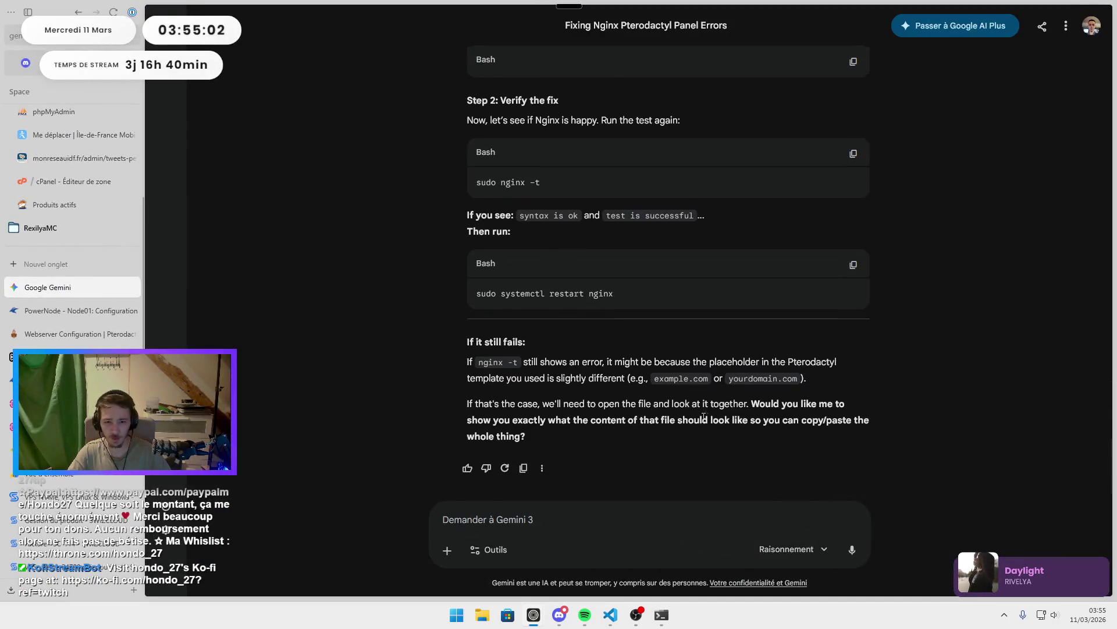
{"action": "key", "text": "ctrl+v"}
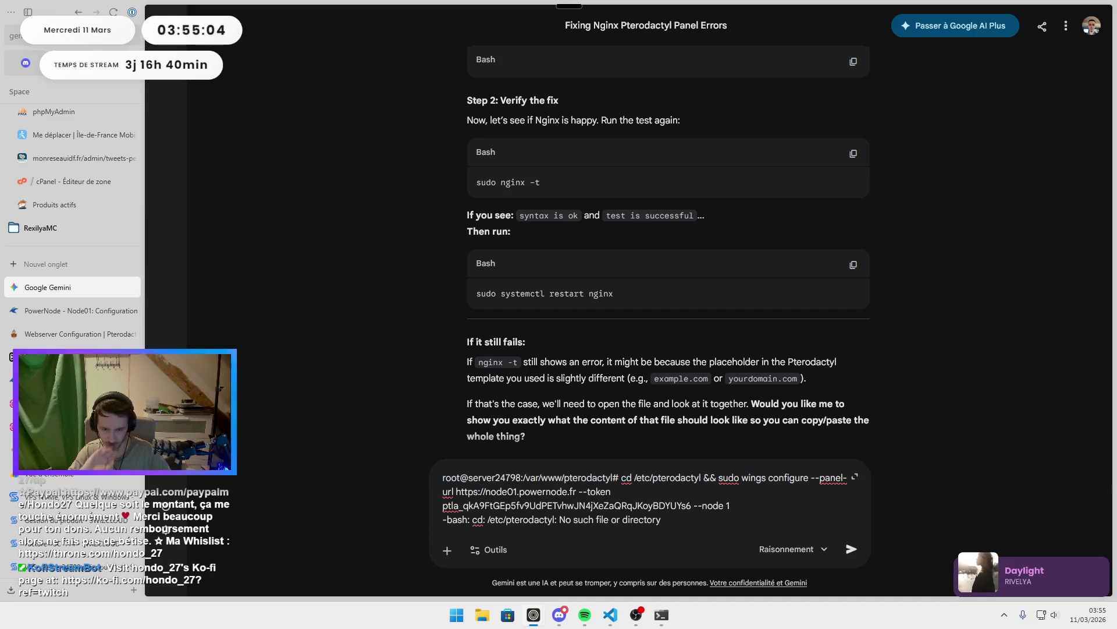
{"action": "key", "text": "Return"}
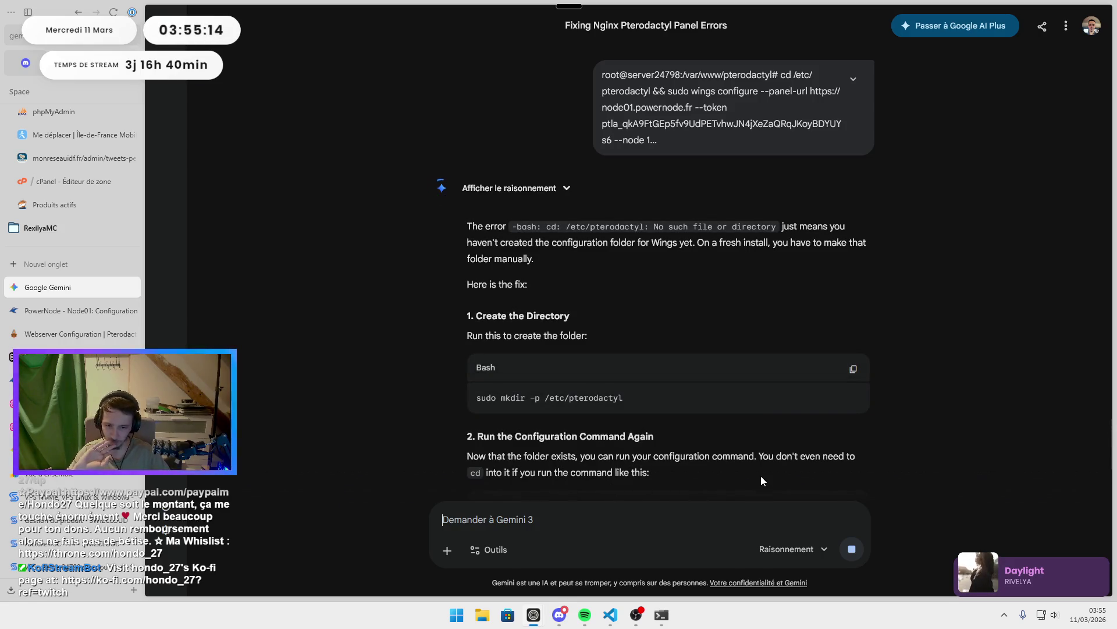
Copy Gemini's suggested sudo mkdir -p /etc/pterodactyl command
{"action": "scroll", "coordinate": [748, 367], "scroll_direction": "down", "scroll_amount": 2}
{"action": "scroll", "coordinate": [735, 367], "scroll_direction": "down", "scroll_amount": 1}
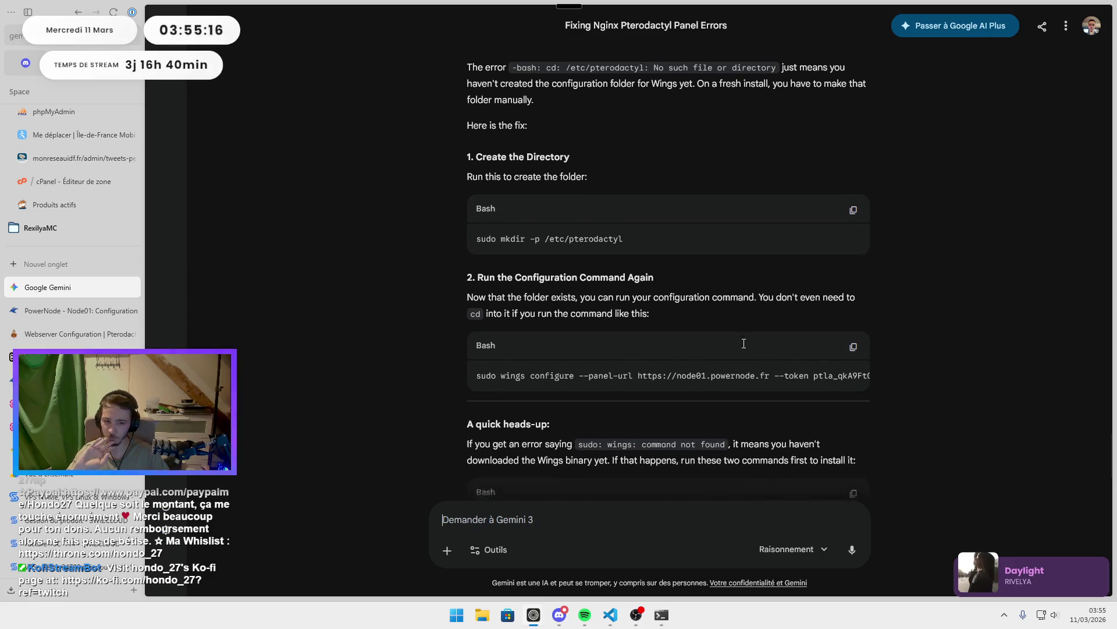
{"action": "left_click", "coordinate": [853, 190]}
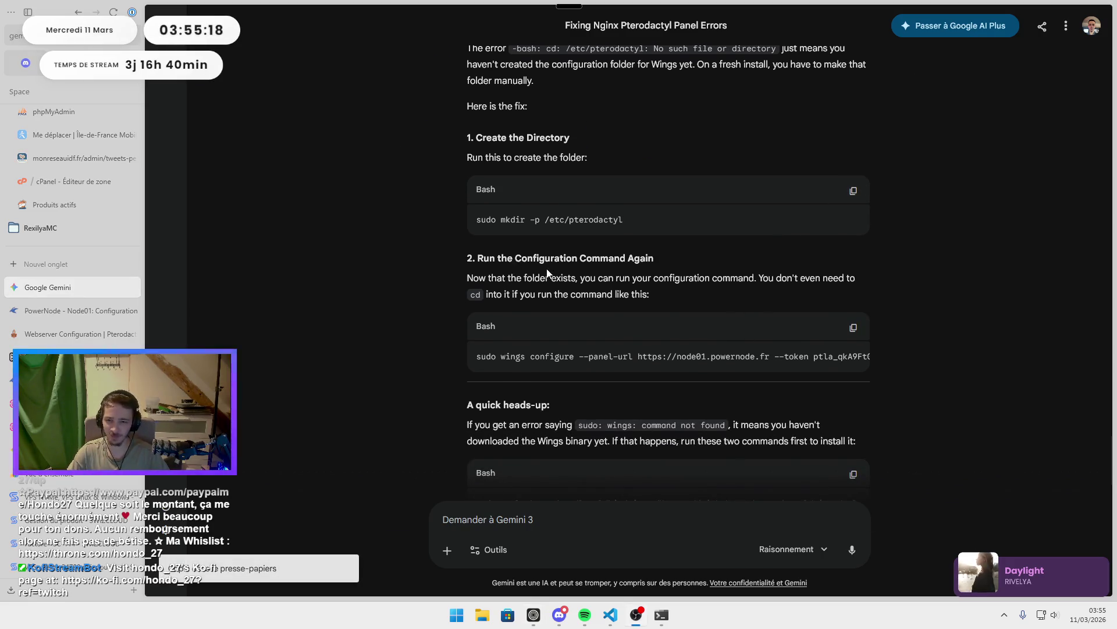
{"action": "key", "text": "alt+Tab"}
Run sudo mkdir -p /etc/pterodactyl on the server
{"action": "key", "text": "ctrl+v"}
{"action": "key", "text": "Return"}
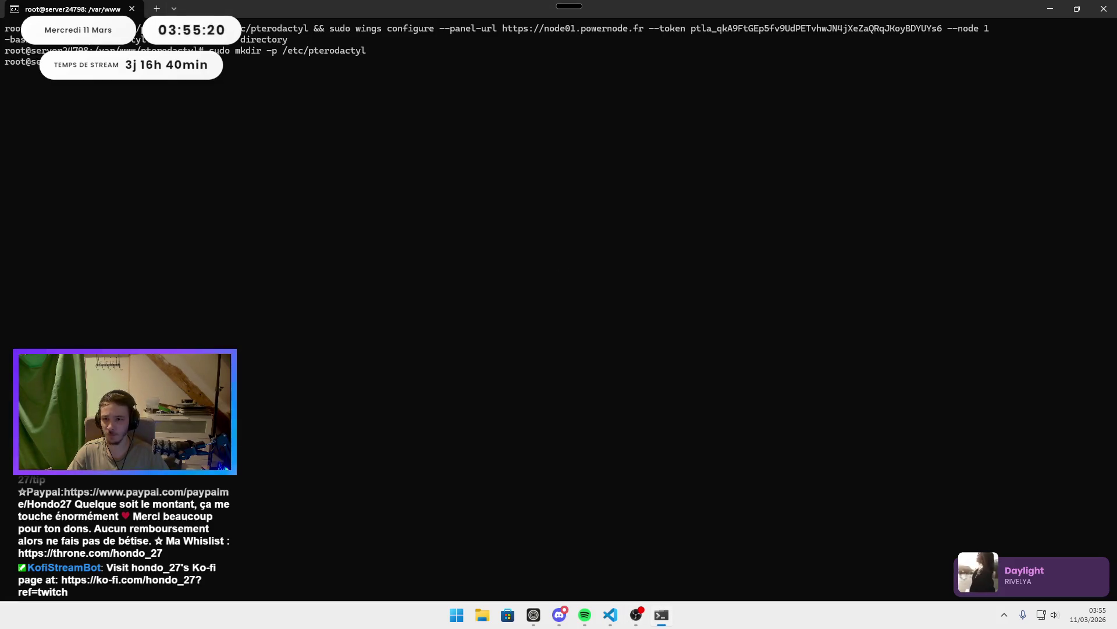
{"action": "key", "text": "alt+Tab"}
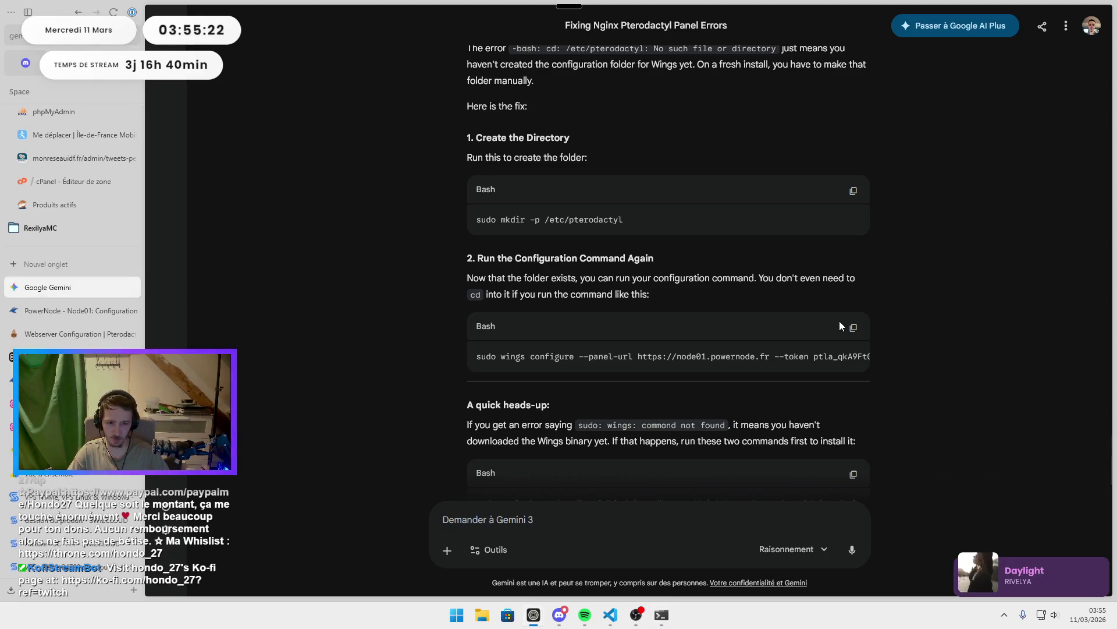
Copy and run Gemini's sudo wings configure command, then bring up the Pterodactyl webserver configuration docs
{"action": "left_click", "coordinate": [852, 327]}
{"action": "key", "text": "alt+Tab"}
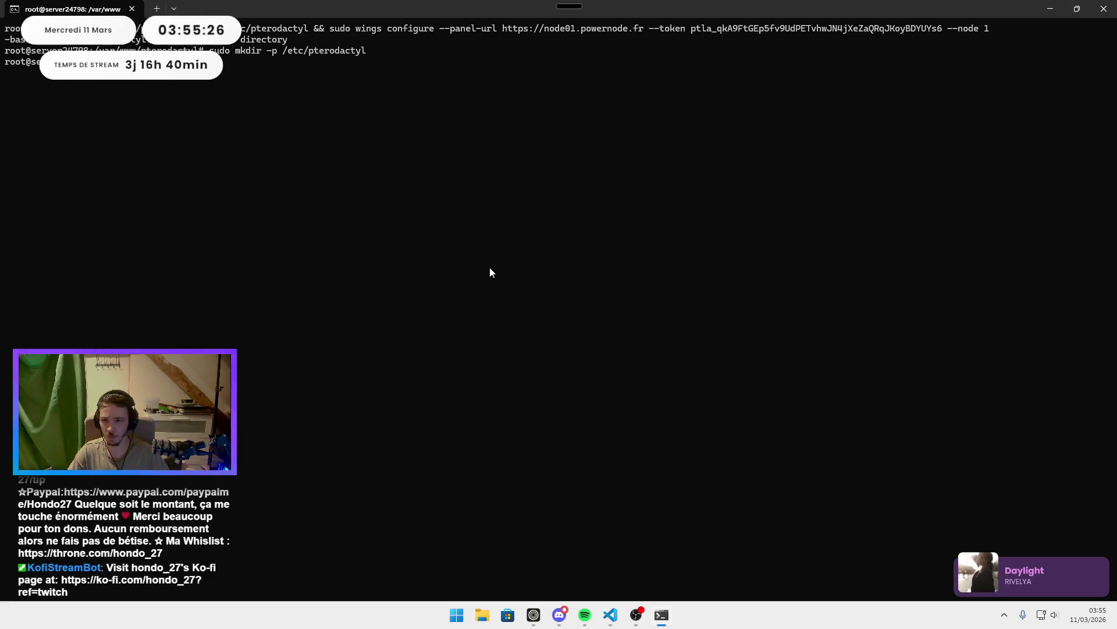
{"action": "key", "text": "ctrl+v"}
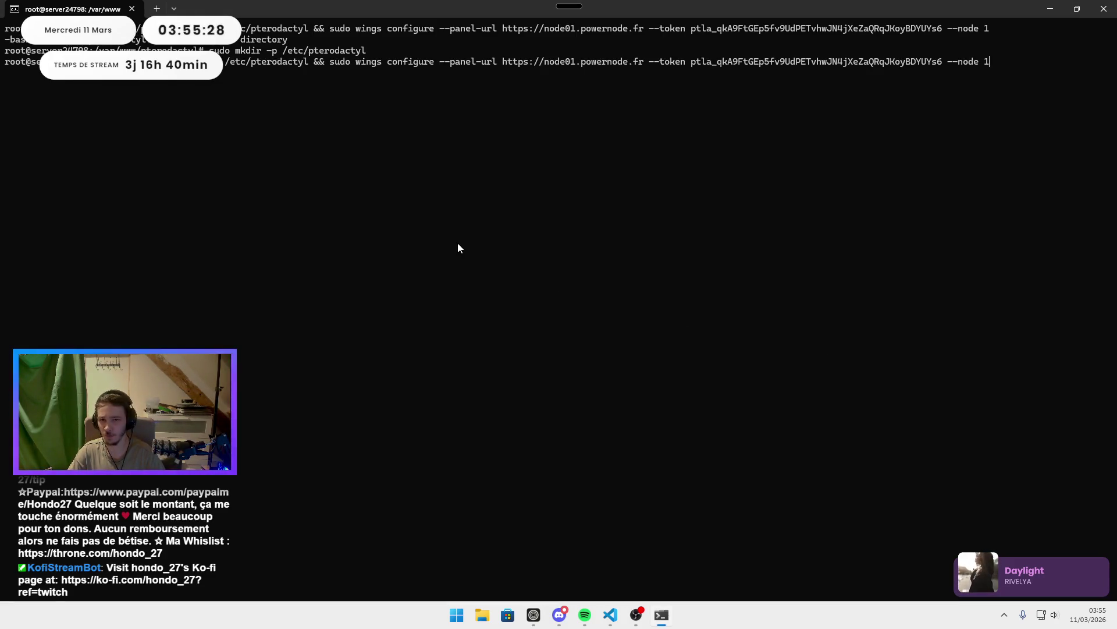
{"action": "key", "text": "Return"}
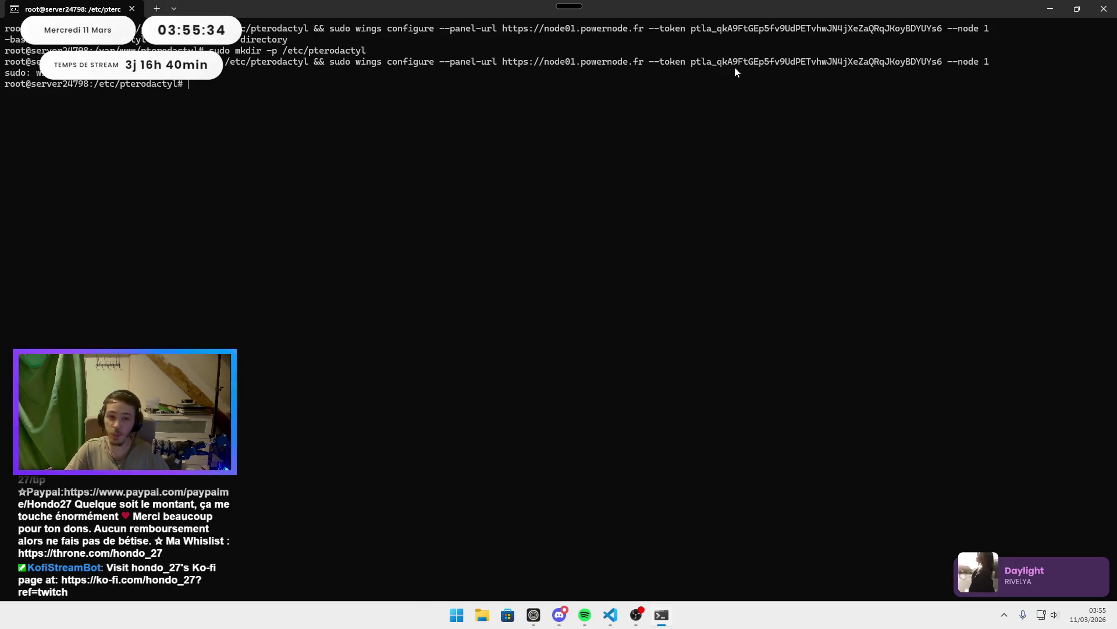
{"action": "left_click", "coordinate": [1051, 9]}
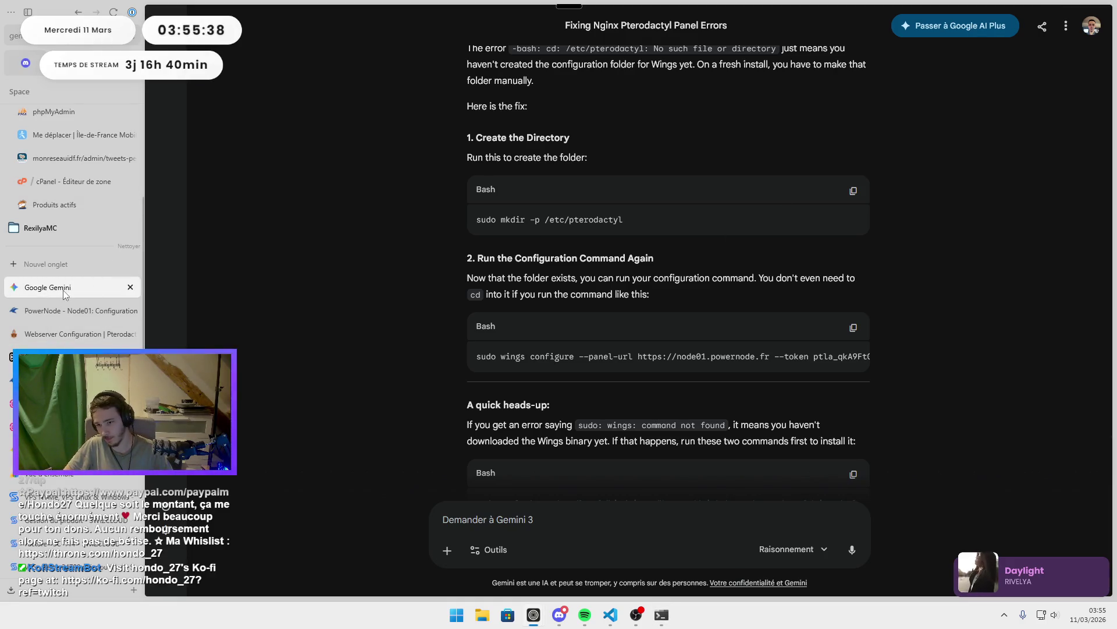
{"action": "left_click", "coordinate": [58, 335]}
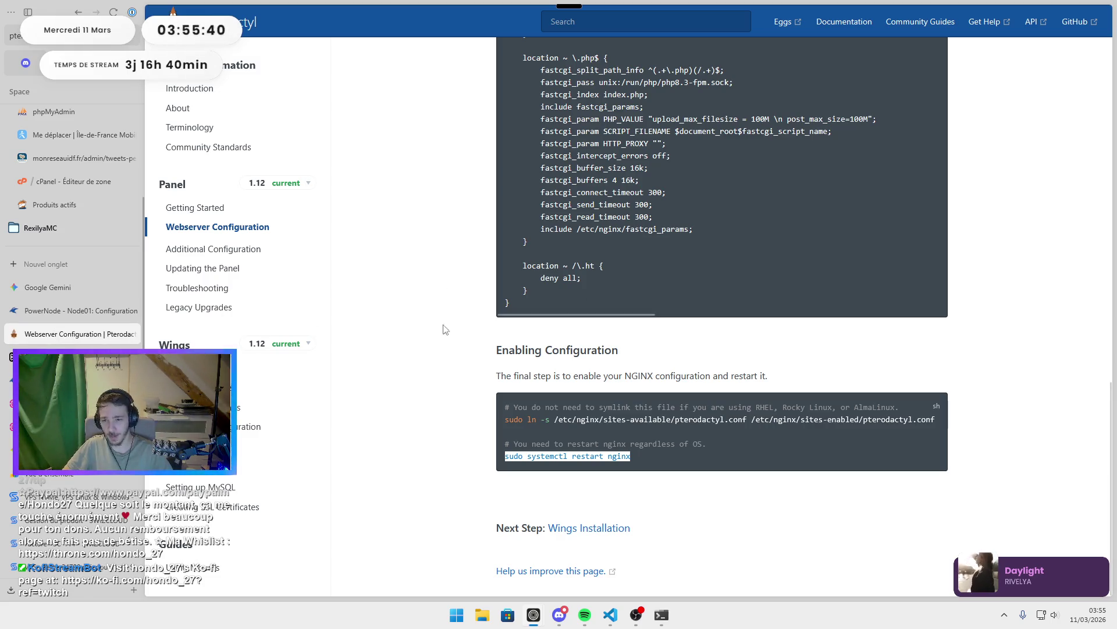
{"action": "left_click", "coordinate": [611, 528]}
{"action": "scroll", "coordinate": [547, 309], "scroll_direction": "down", "scroll_amount": 10}
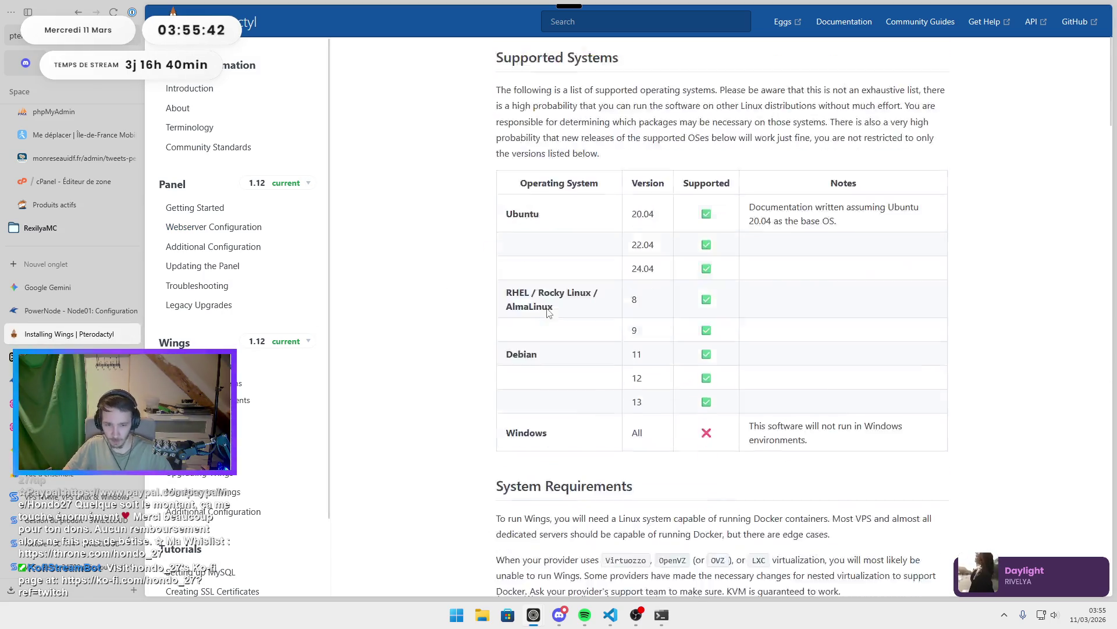
{"action": "triple_click", "coordinate": [585, 235]}
{"action": "scroll", "coordinate": [617, 308], "scroll_direction": "down", "scroll_amount": 2}
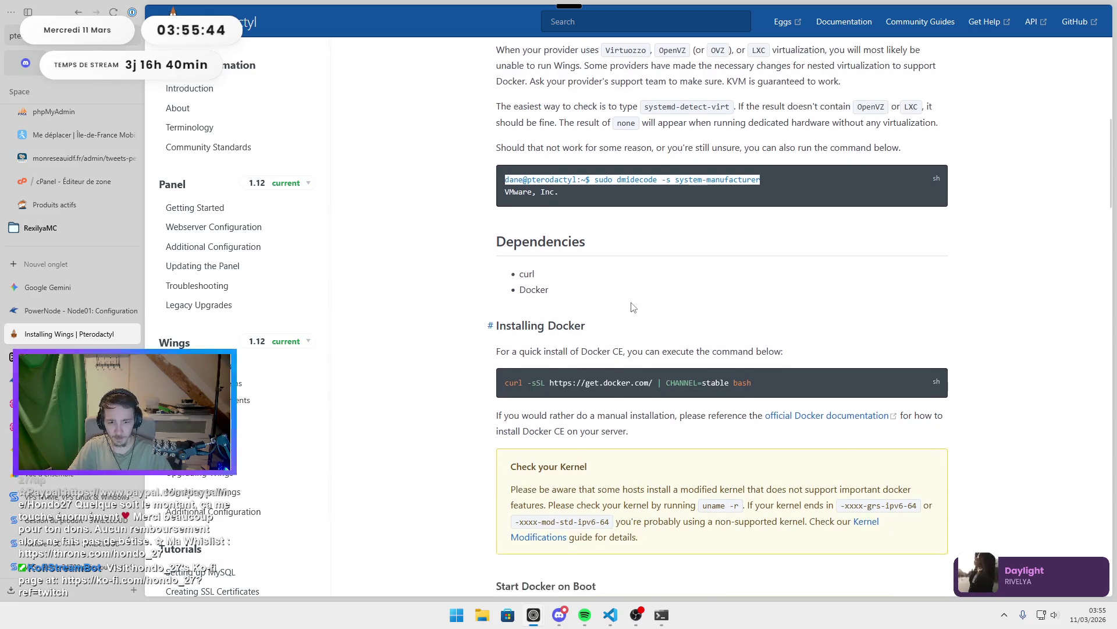
{"action": "triple_click", "coordinate": [597, 312]}
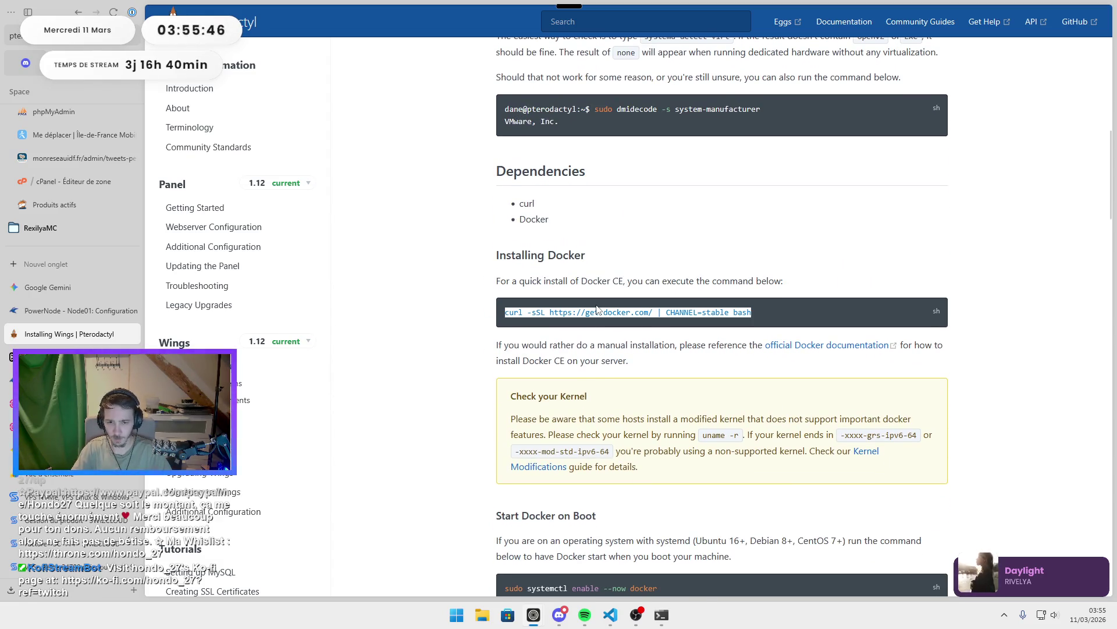
Return to the home directory and run the Docker CE quick-install script on the server
{"action": "key", "text": "alt+Tab"}
{"action": "type", "text": "d"}
{"action": "key", "text": "Return"}
{"action": "key", "text": "ctrl+v"}
{"action": "key", "text": "Return"}
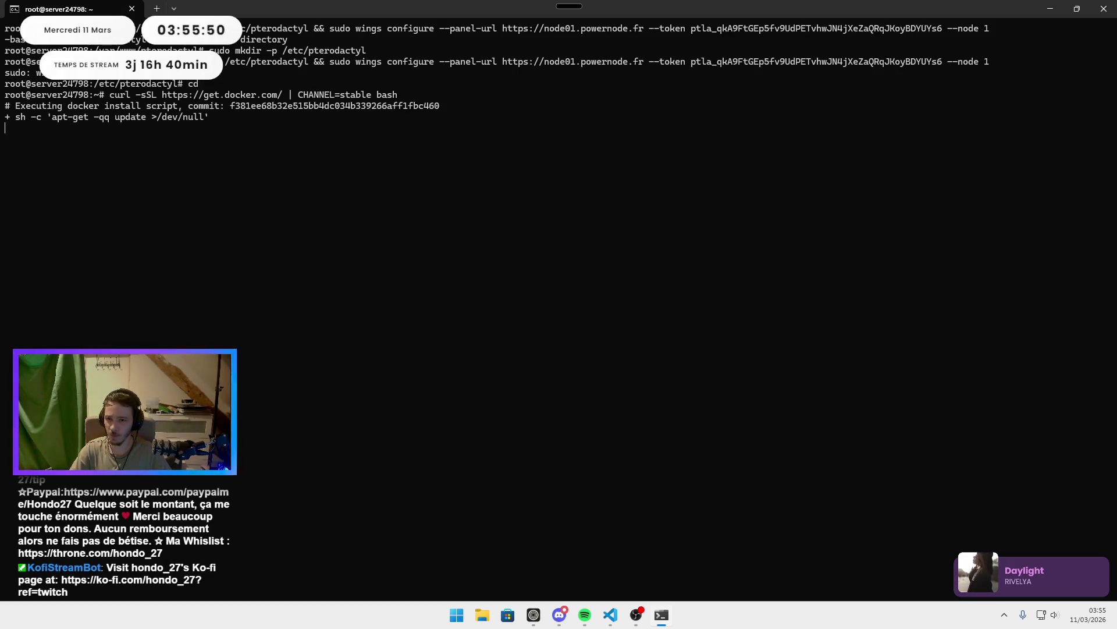
{"action": "key", "text": "alt+Tab"}
{"action": "scroll", "coordinate": [578, 464], "scroll_direction": "down", "scroll_amount": 2}
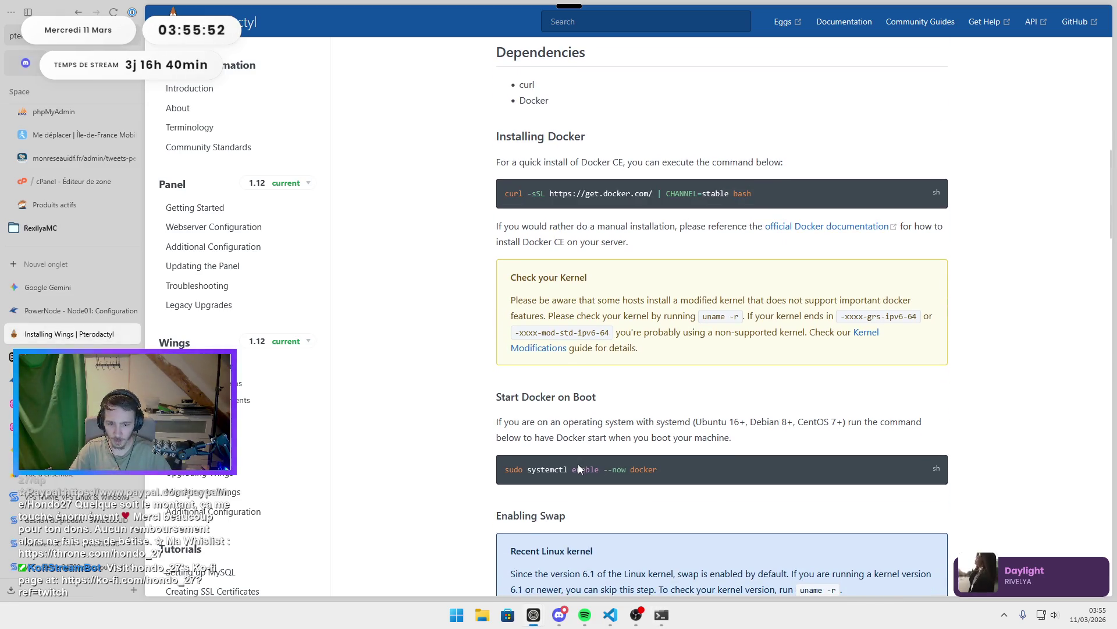
{"action": "key", "text": "alt+Tab"}
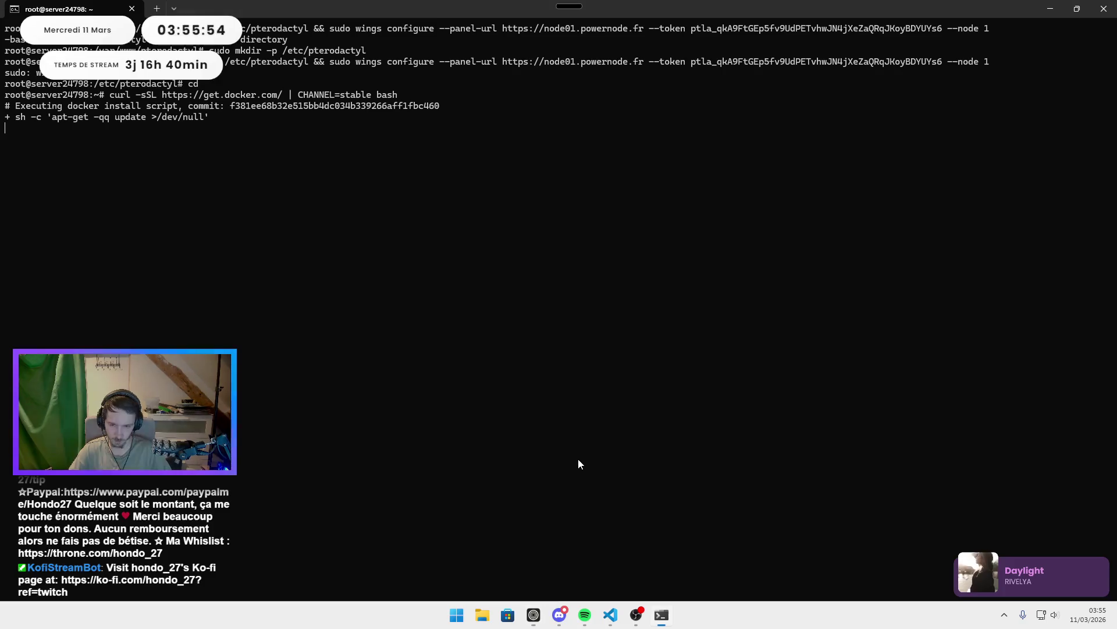
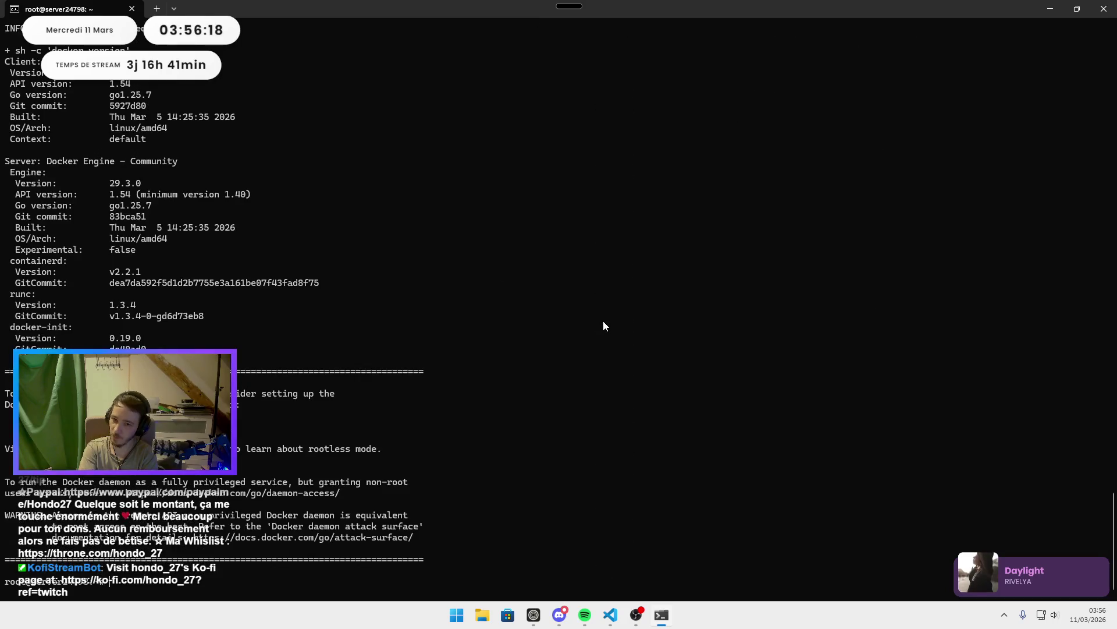
Run the systemctl command that enables Docker at boot on the server
{"action": "key", "text": "ctrl+v"}
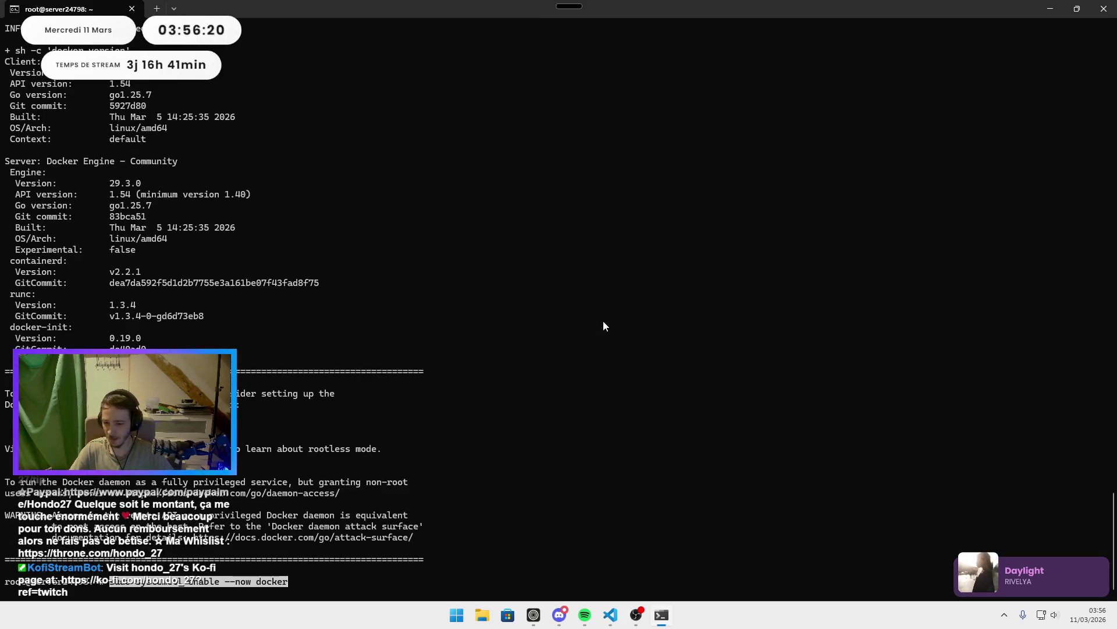
{"action": "key", "text": "Return"}
{"action": "key", "text": "alt+Tab"}
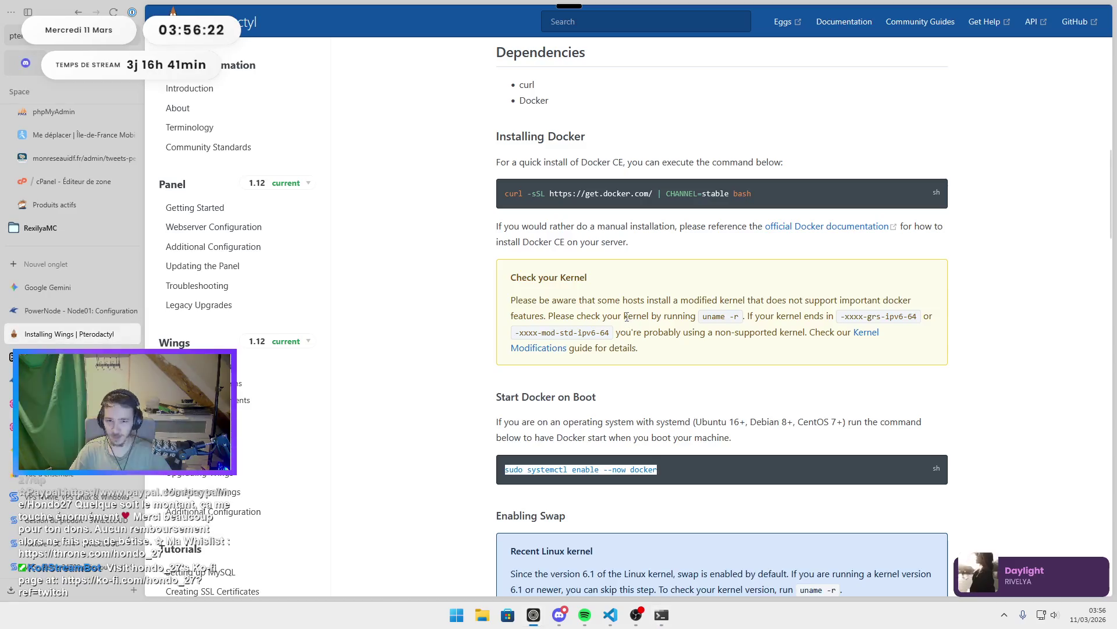
Paste the GRUB swapaccount line from the Wings docs into the server terminal
{"action": "scroll", "coordinate": [673, 382], "scroll_direction": "down", "scroll_amount": 4}
{"action": "triple_click", "coordinate": [596, 470]}
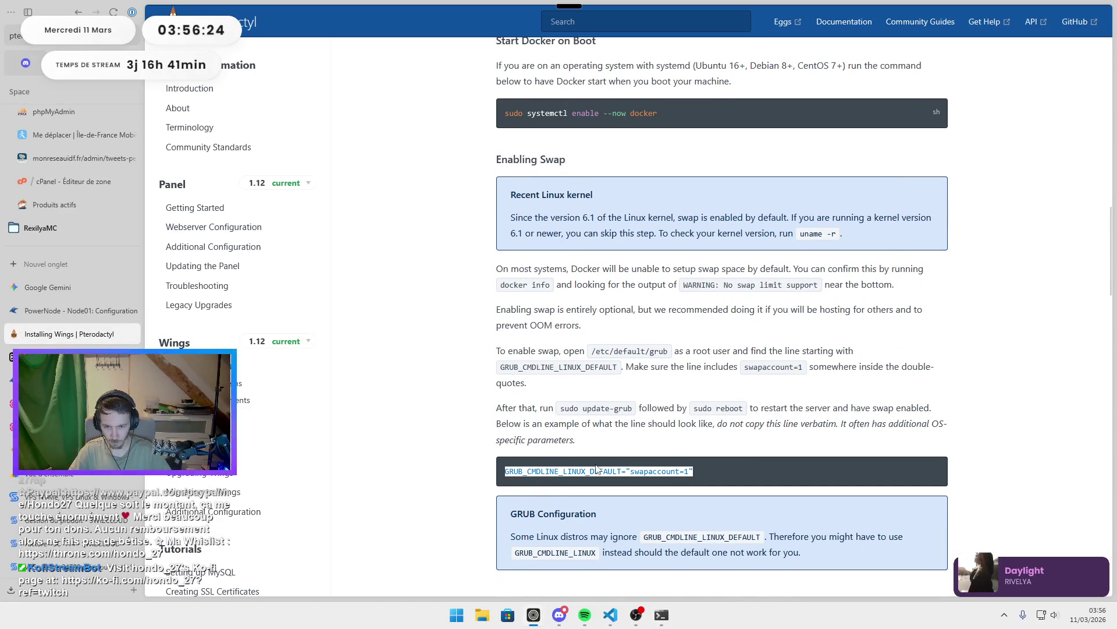
{"action": "key", "text": "ctrl+c"}
{"action": "key", "text": "alt+Tab"}
{"action": "key", "text": "ctrl+v"}
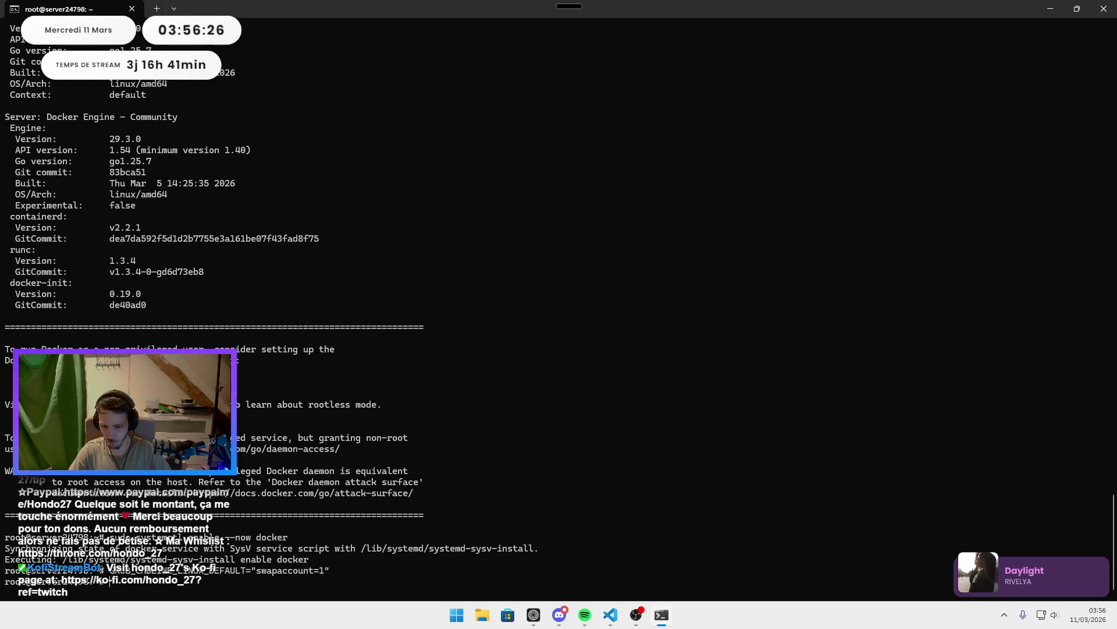
{"action": "key", "text": "alt+Tab"}
Create the /etc/pterodactyl directory on the server
{"action": "scroll", "coordinate": [582, 459], "scroll_direction": "down", "scroll_amount": 4}
{"action": "triple_click", "coordinate": [562, 446]}
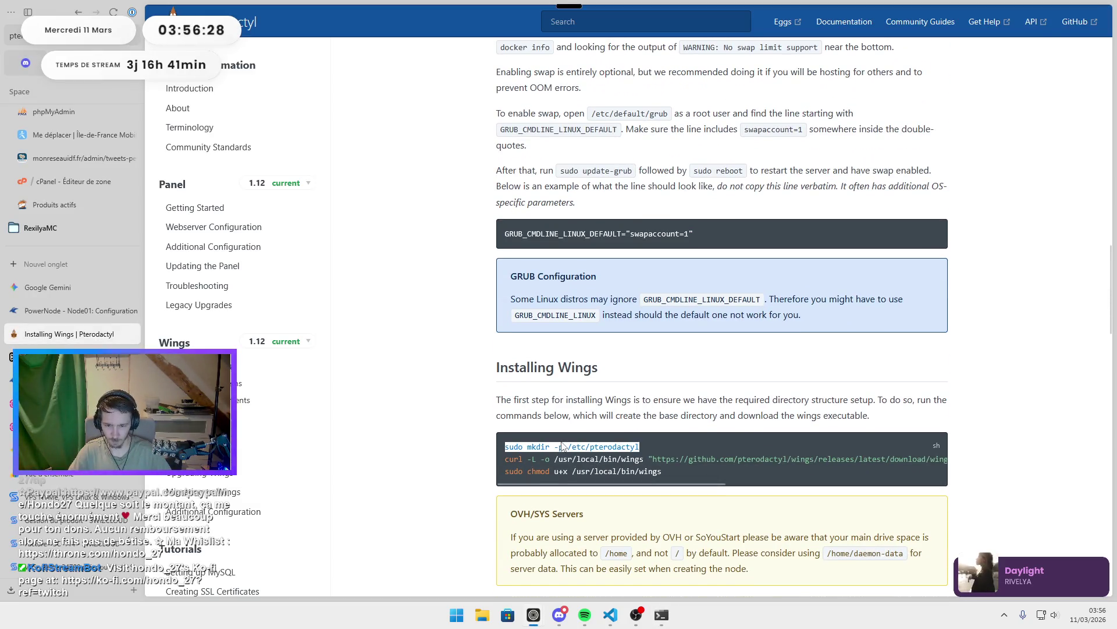
{"action": "key", "text": "ctrl+c"}
{"action": "key", "text": "alt+Tab"}
{"action": "key", "text": "ctrl+v"}
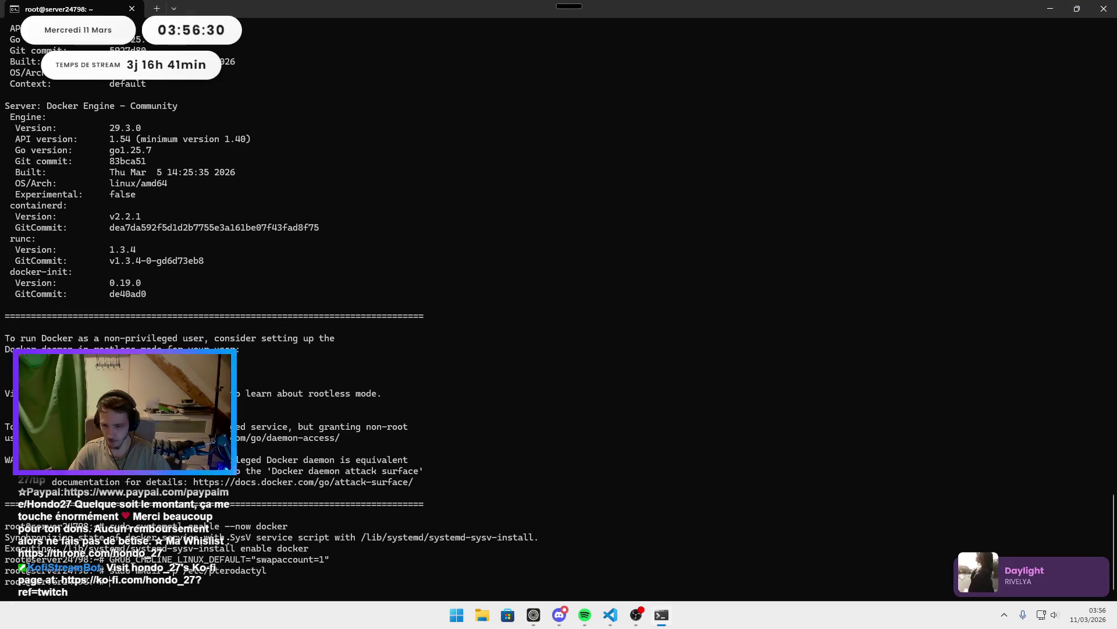
{"action": "key", "text": "alt+Tab"}
Download the Wings binary to /usr/local/bin/wings with the docs' curl command
{"action": "triple_click", "coordinate": [583, 459]}
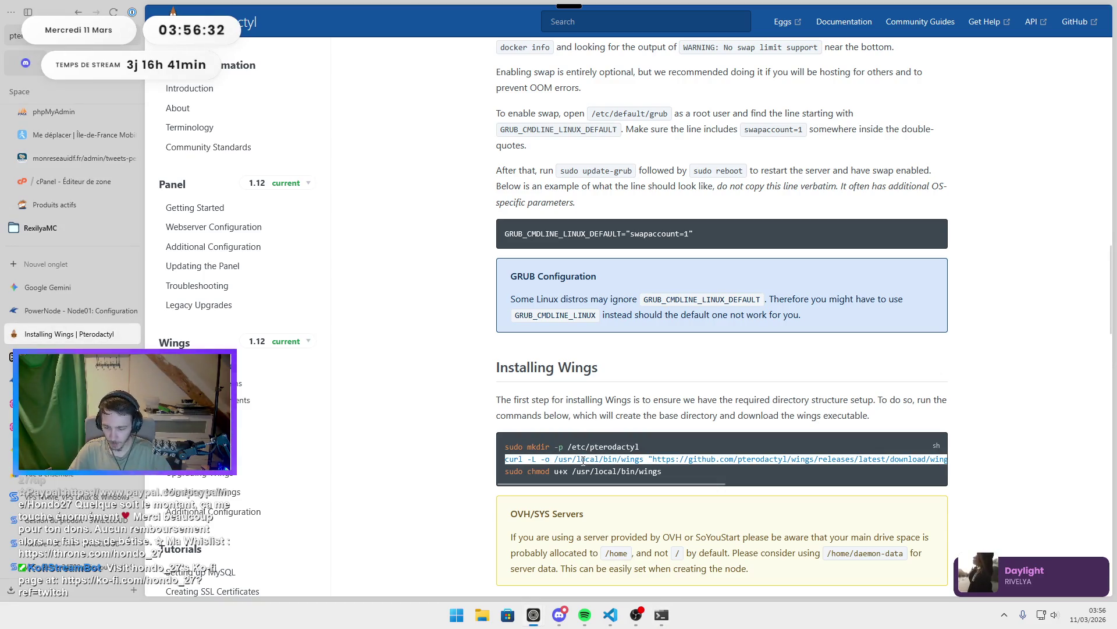
{"action": "key", "text": "ctrl+c"}
{"action": "key", "text": "alt+Tab"}
{"action": "key", "text": "ctrl+v"}
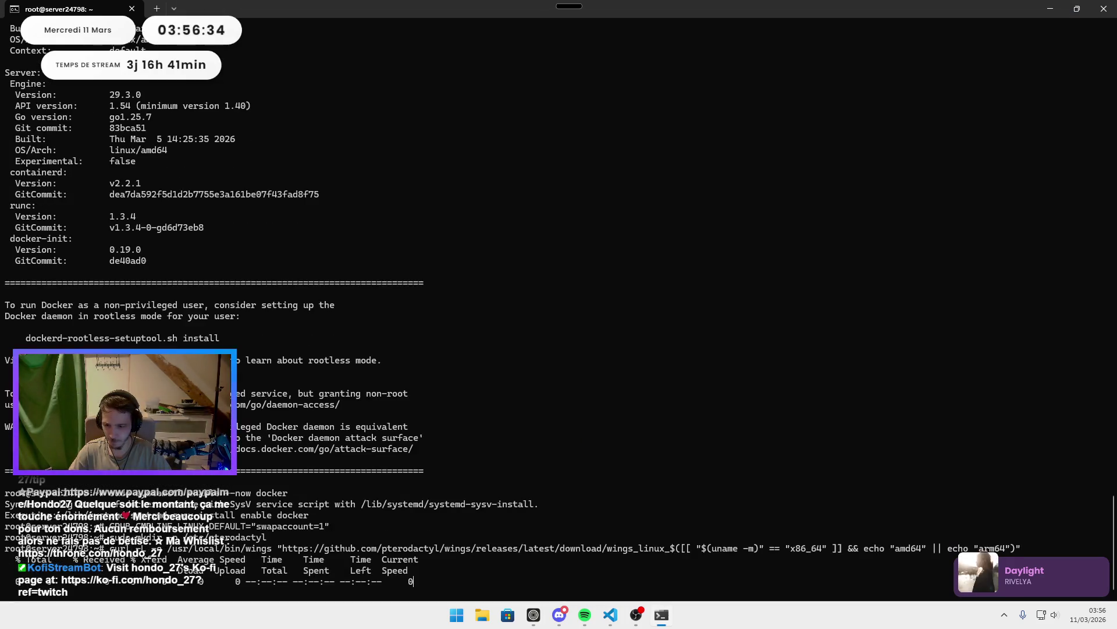
{"action": "key", "text": "alt+Tab"}
Make the Wings binary executable with chmod
{"action": "triple_click", "coordinate": [592, 470]}
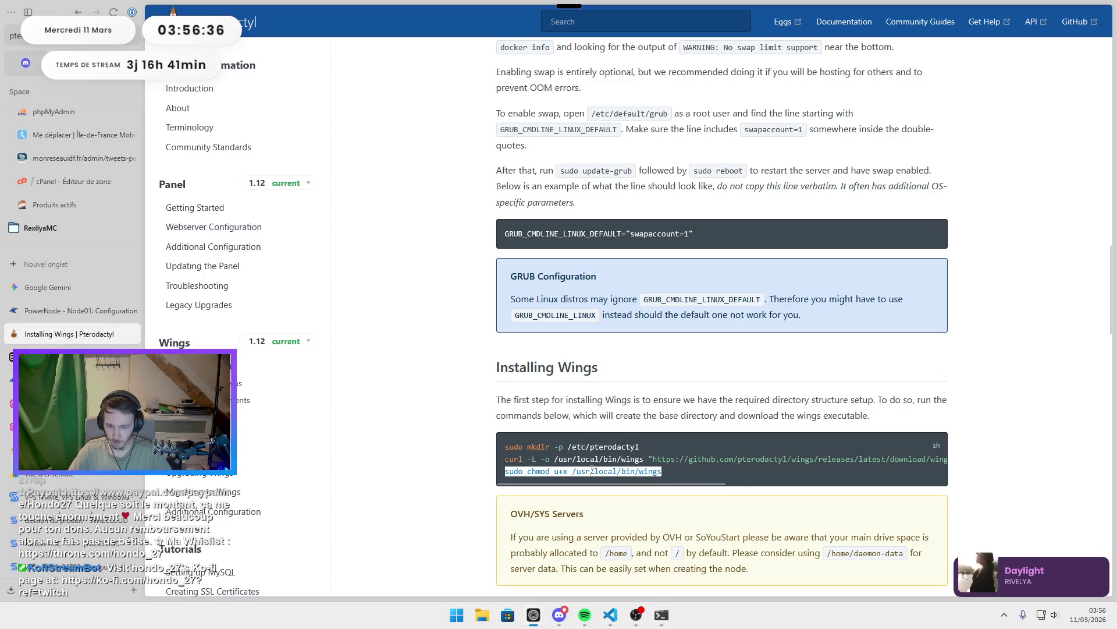
{"action": "key", "text": "ctrl+c"}
{"action": "key", "text": "alt+Tab"}
{"action": "key", "text": "ctrl+v"}
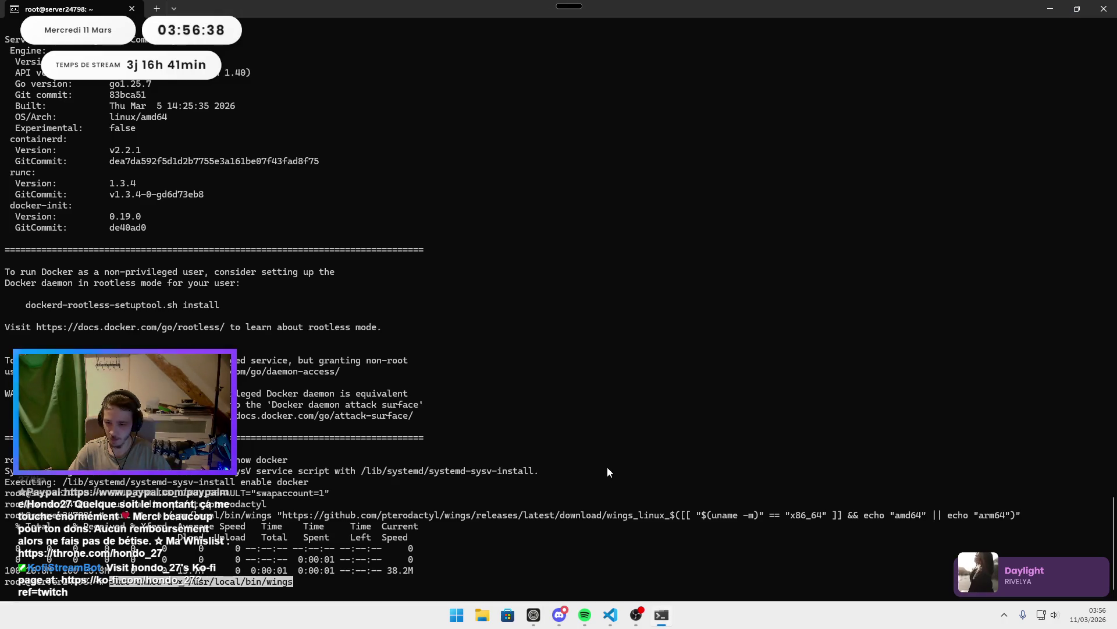
{"action": "key", "text": "Return"}
{"action": "key", "text": "alt+Tab"}
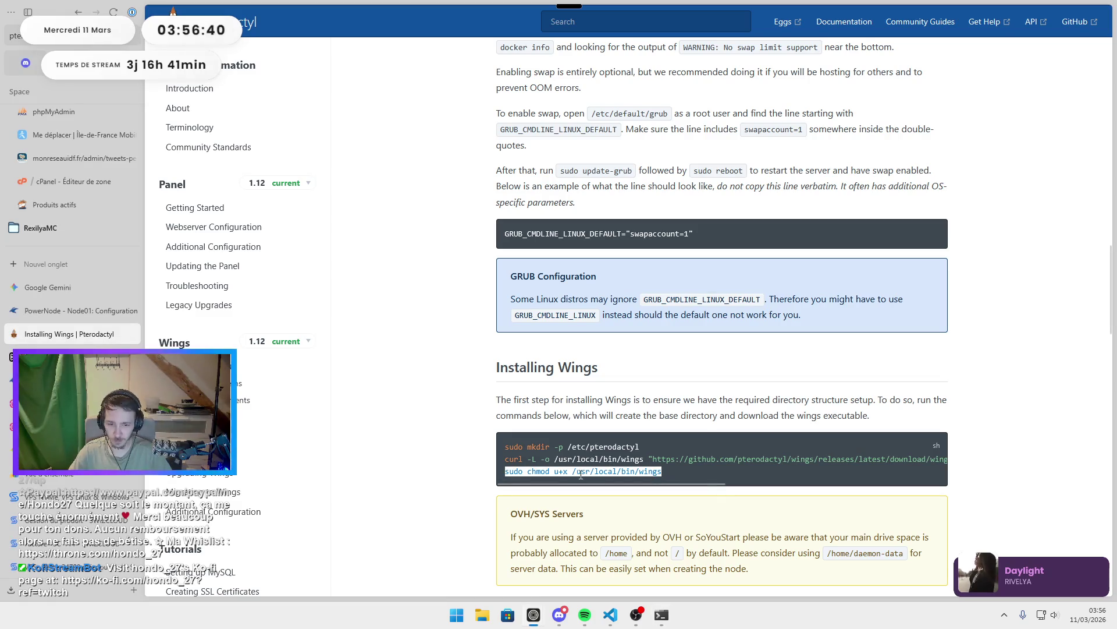
{"action": "scroll", "coordinate": [724, 453], "scroll_direction": "down", "scroll_amount": 15}
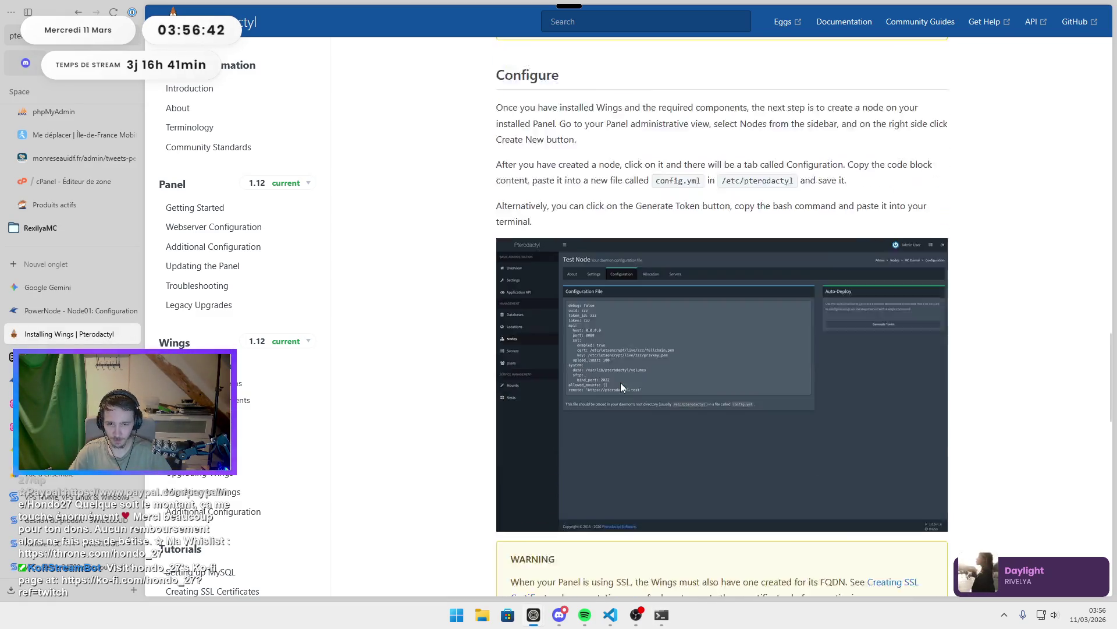
Generate an auto-deploy token on Node01's Configuration tab
{"action": "scroll", "coordinate": [620, 382], "scroll_direction": "down", "scroll_amount": 1}
{"action": "scroll", "coordinate": [561, 401], "scroll_direction": "down", "scroll_amount": 2}
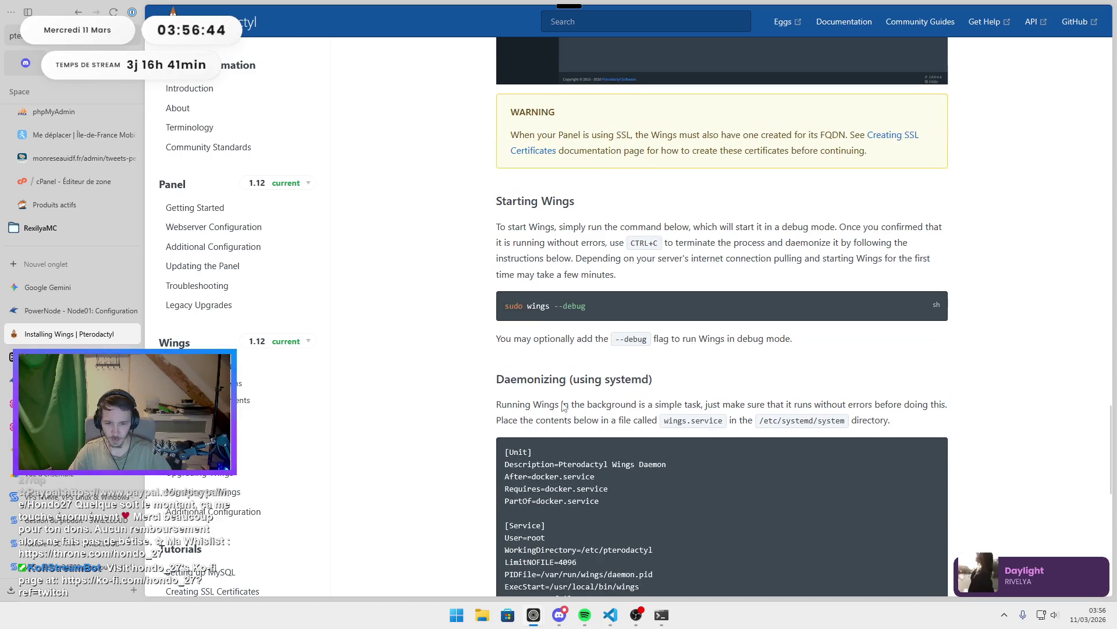
{"action": "key", "text": "alt+Tab"}
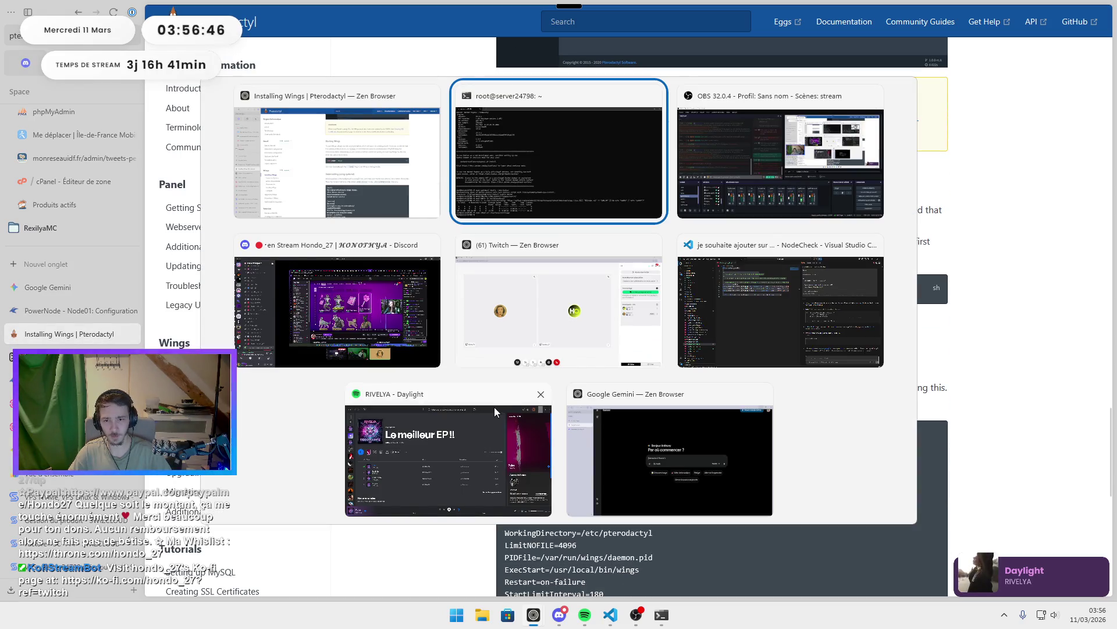
{"action": "key", "text": "alt+Tab"}
{"action": "left_click", "coordinate": [38, 313]}
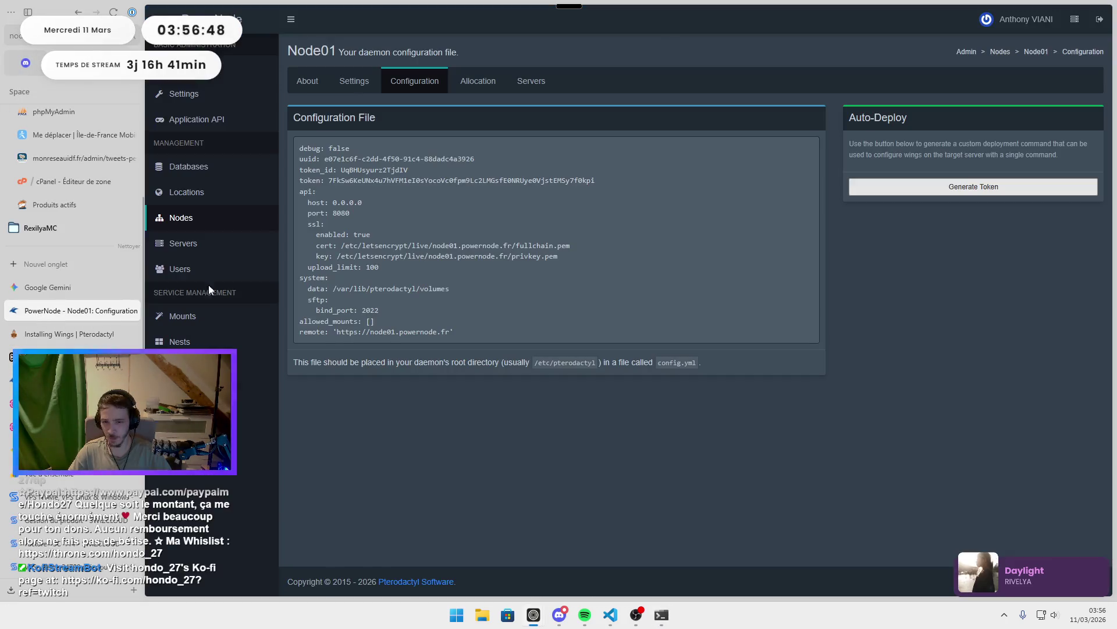
{"action": "left_click", "coordinate": [890, 186]}
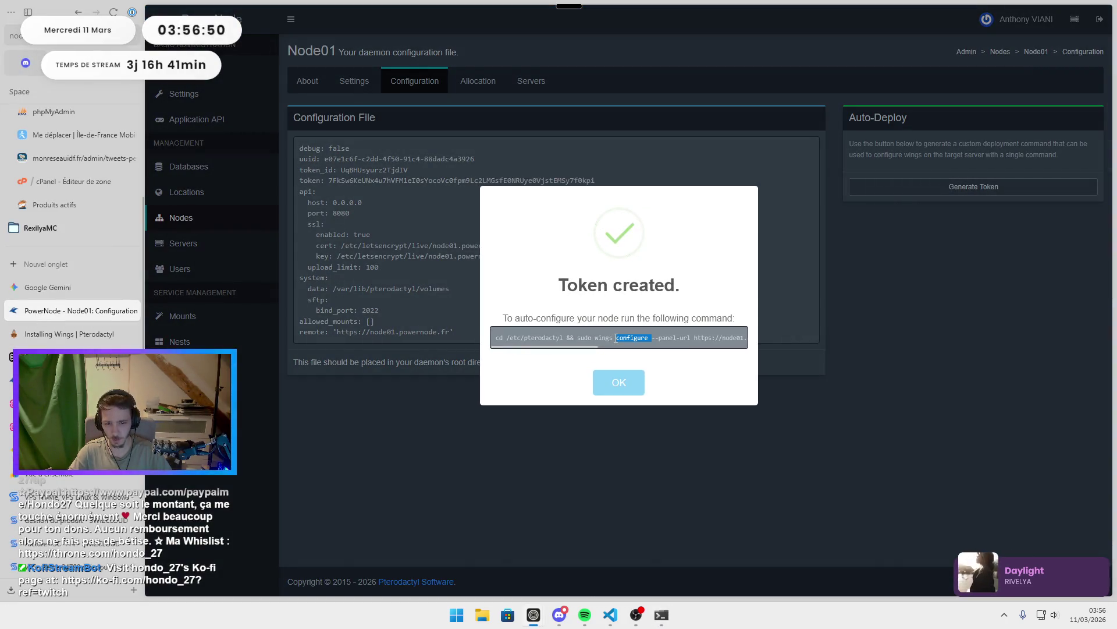
{"action": "left_click", "coordinate": [620, 372]}
Run Node01's wings configure command on the server, then view the Nodes list
{"action": "key", "text": "alt+Tab"}
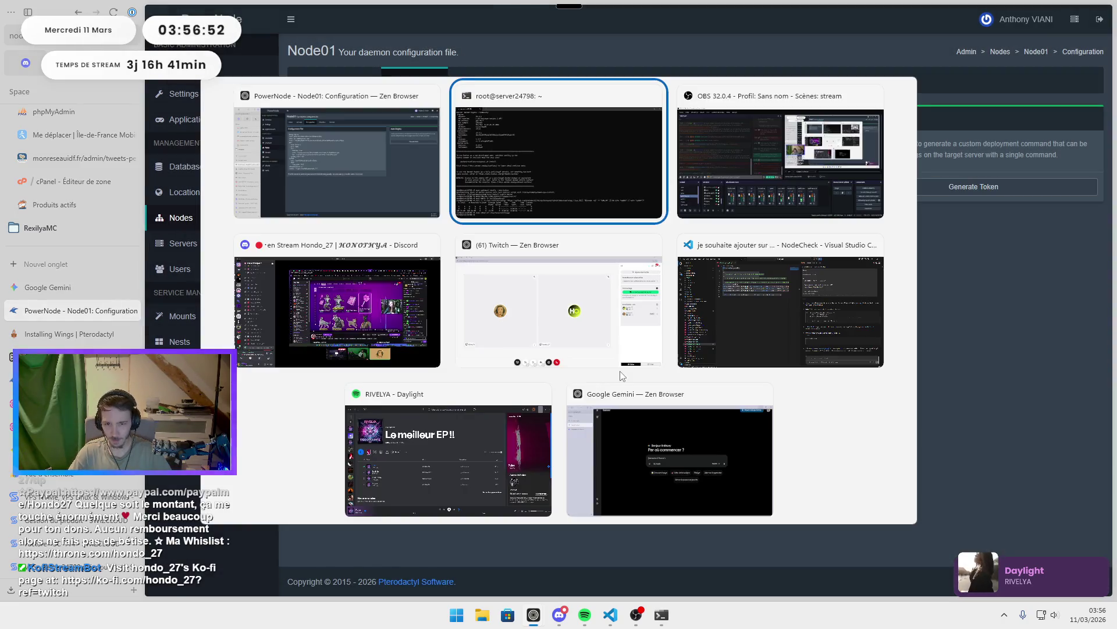
{"action": "key", "text": "ctrl+v"}
{"action": "key", "text": "Return"}
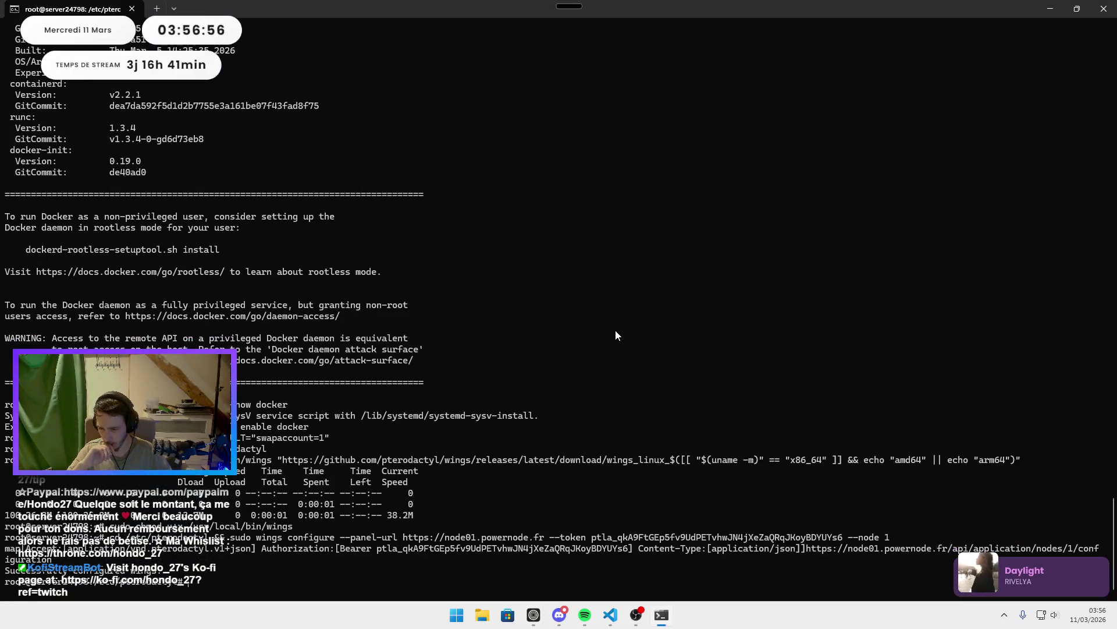
{"action": "key", "text": "alt+Tab"}
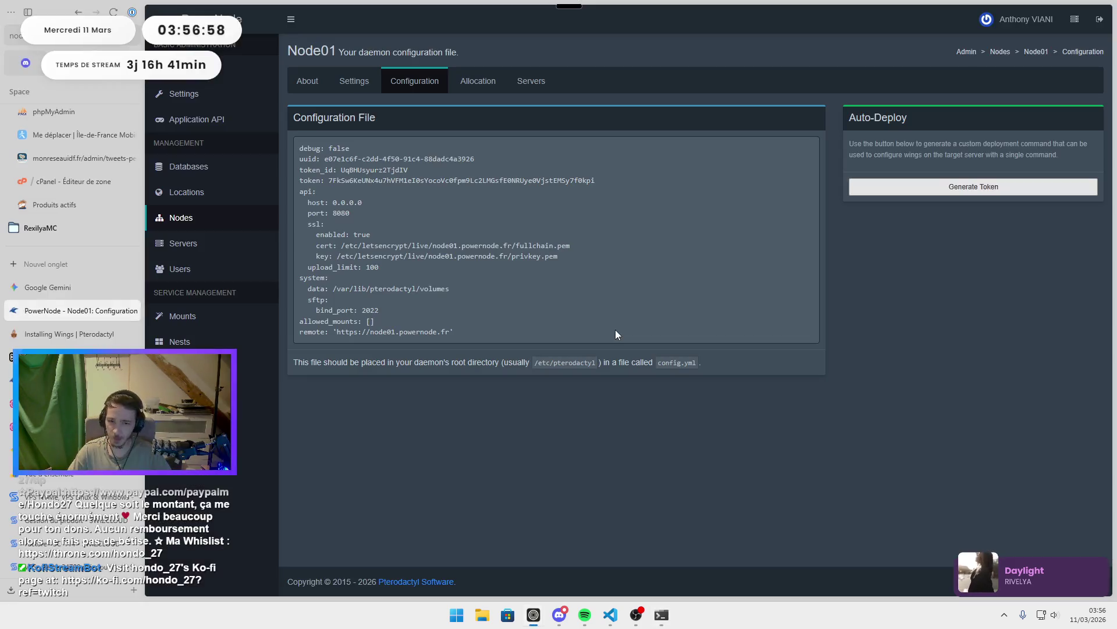
{"action": "left_click", "coordinate": [217, 220]}
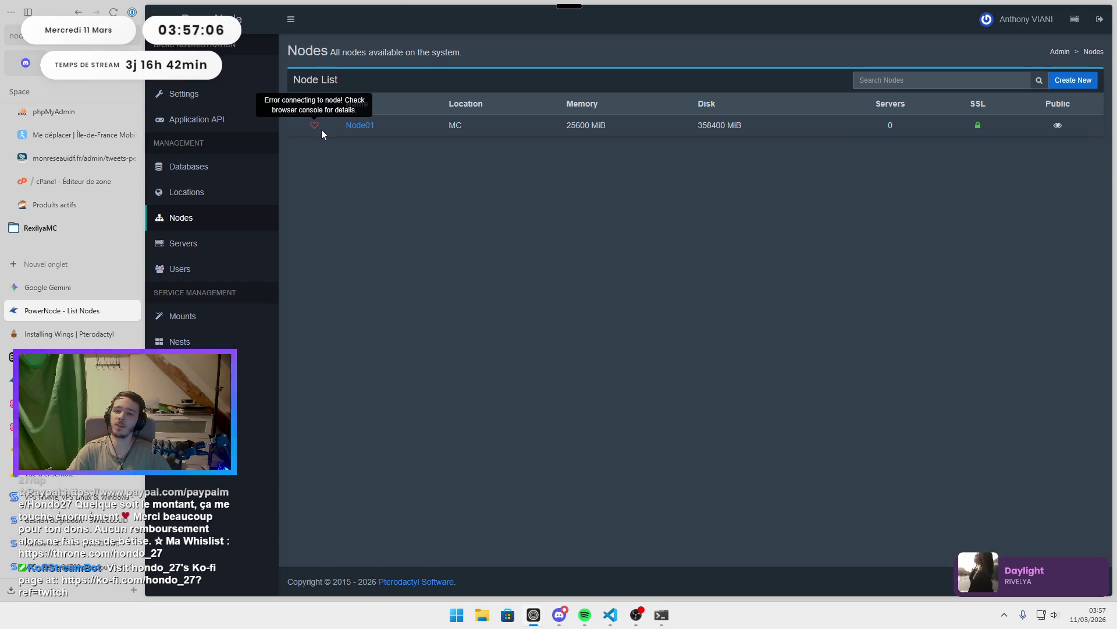
Open the developer Console on the Nodes page and reload to recheck Node01's connection error
{"action": "right_click", "coordinate": [483, 252]}
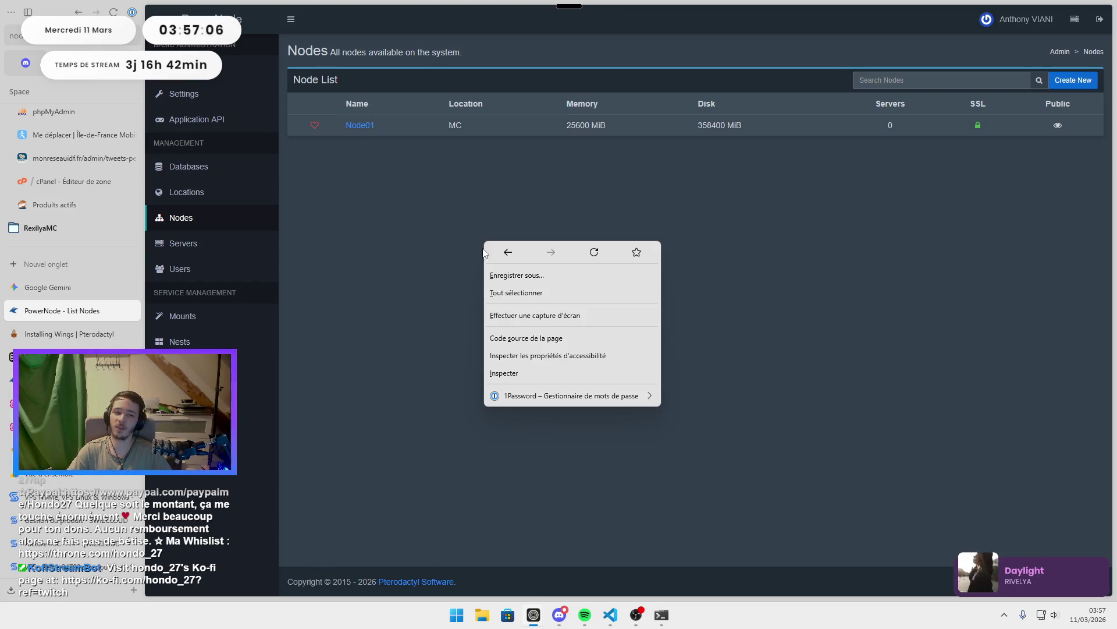
{"action": "left_click", "coordinate": [516, 375]}
{"action": "left_click", "coordinate": [255, 459]}
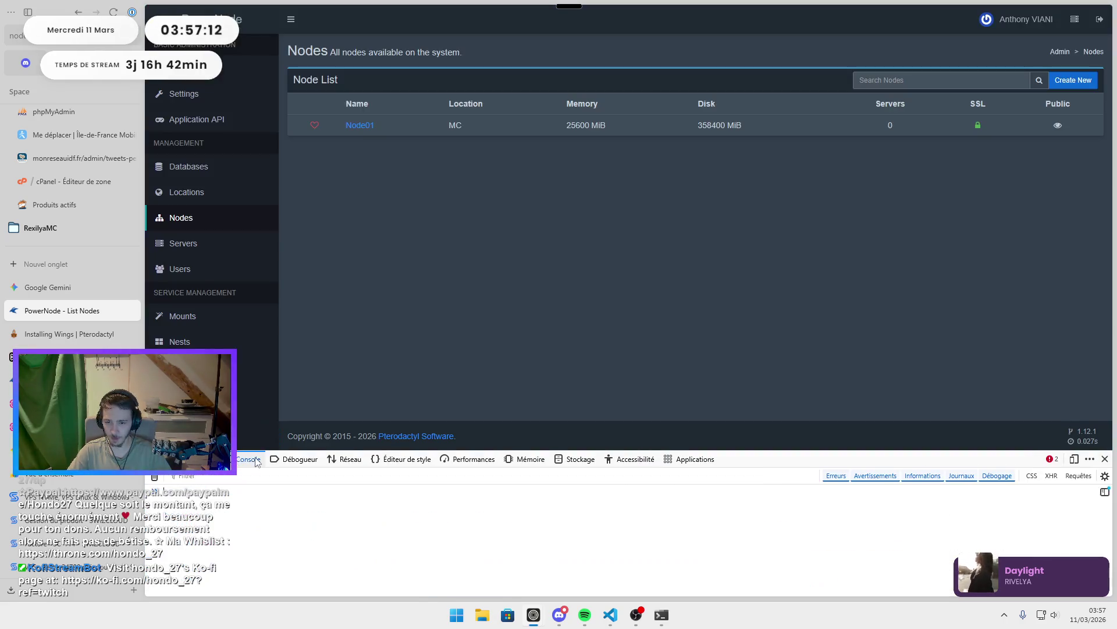
{"action": "left_click", "coordinate": [200, 220]}
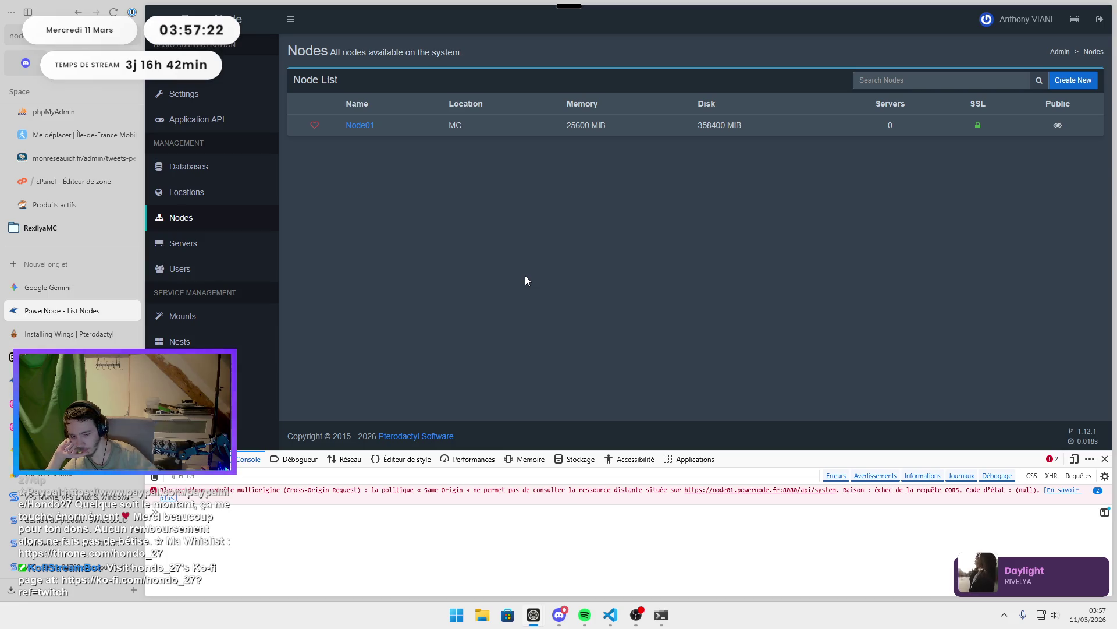
{"action": "key", "text": "F5"}
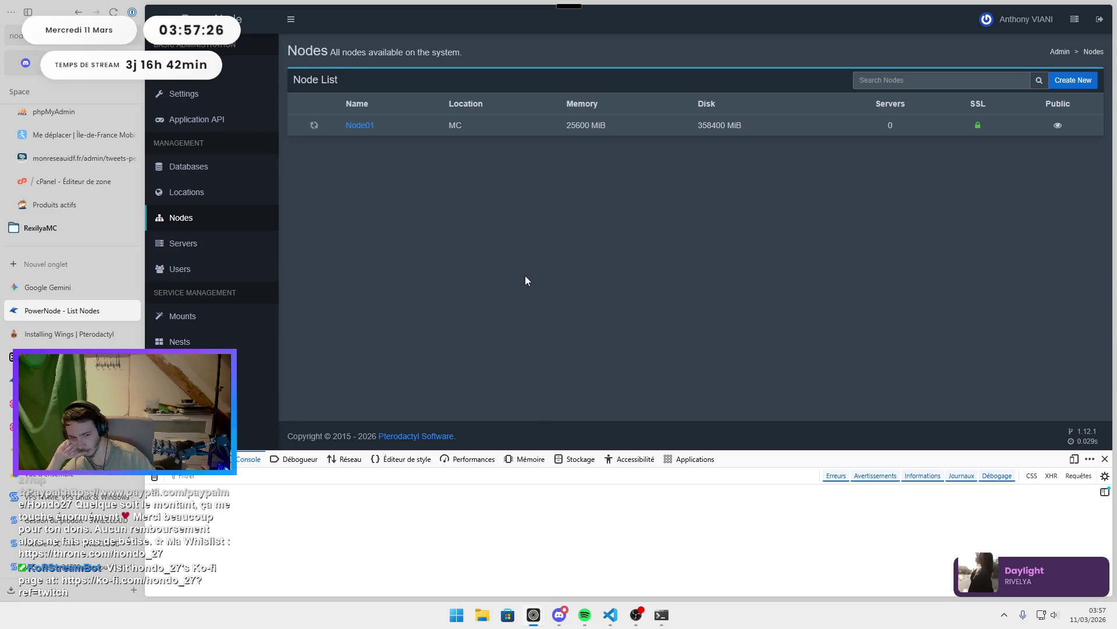
Copy the Wings debug start command from the guide and run it in the server terminal
{"action": "left_click", "coordinate": [61, 331]}
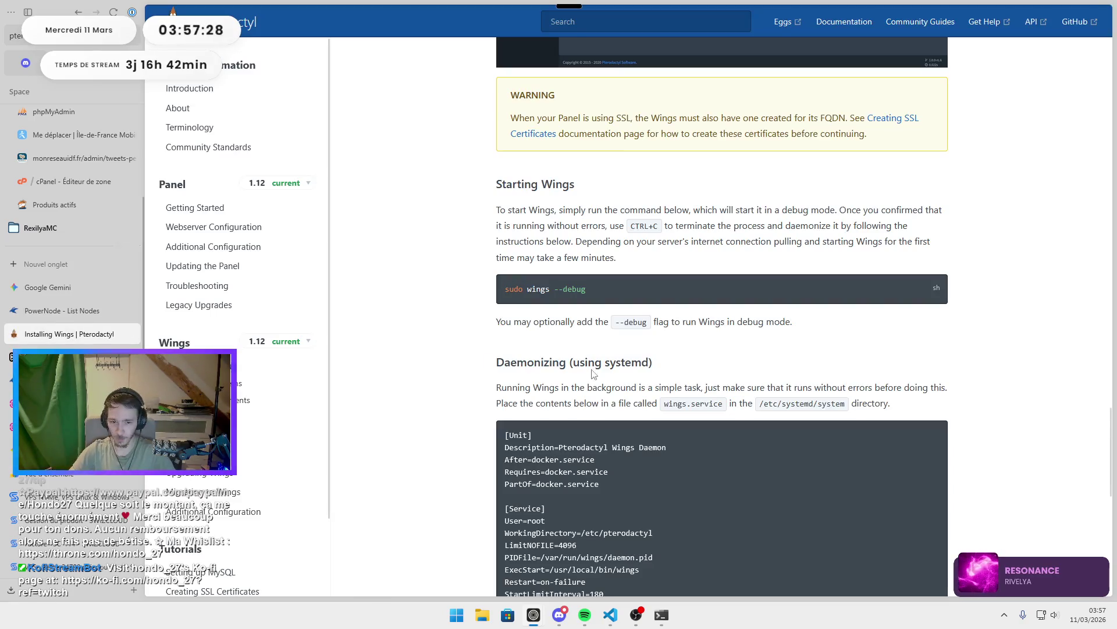
{"action": "triple_click", "coordinate": [781, 284]}
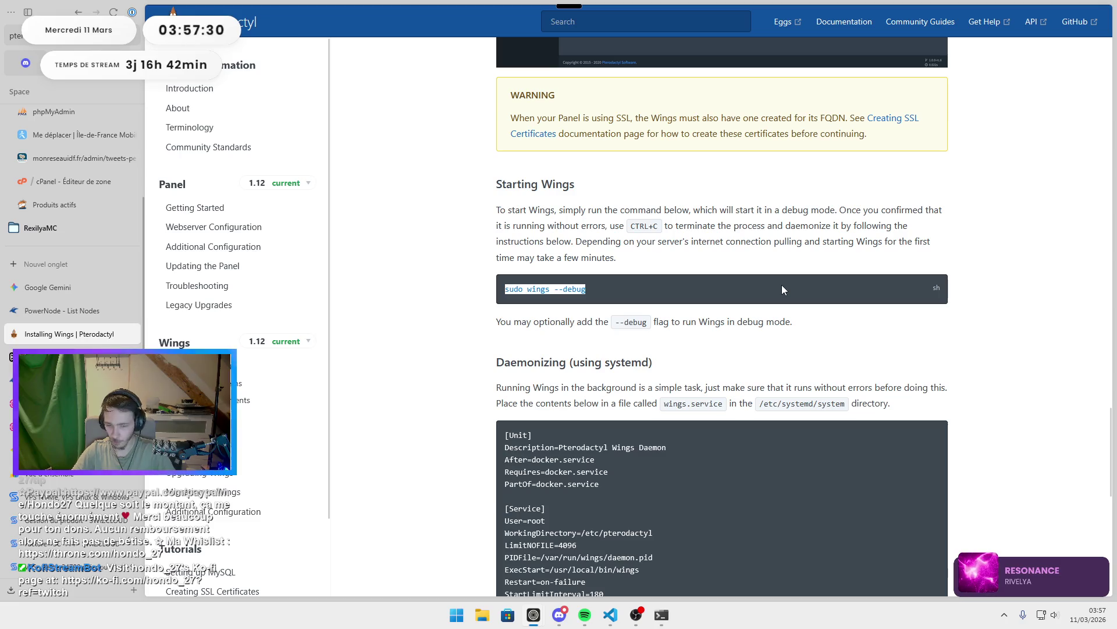
{"action": "key", "text": "ctrl+c"}
{"action": "key", "text": "alt+Tab"}
{"action": "right_click", "coordinate": [689, 308]}
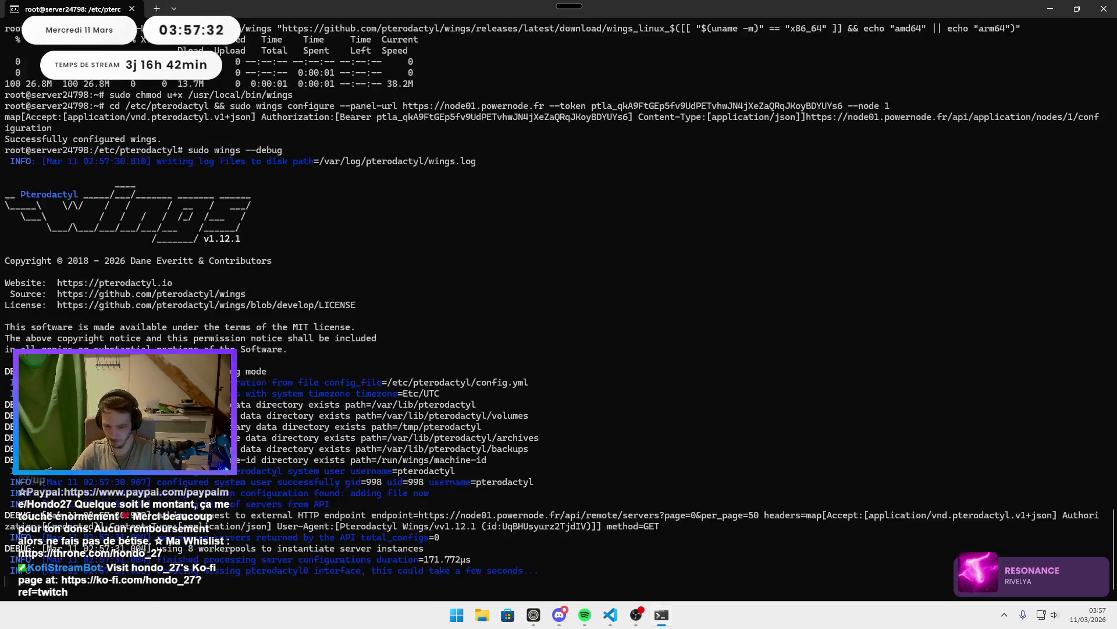
Close the developer console and the Wings terminal window, then open Node01's overview
{"action": "key", "text": "alt+Tab"}
{"action": "key", "text": "alt+Tab"}
{"action": "key", "text": "shift+Tab"}
{"action": "key", "text": "shift+Tab"}
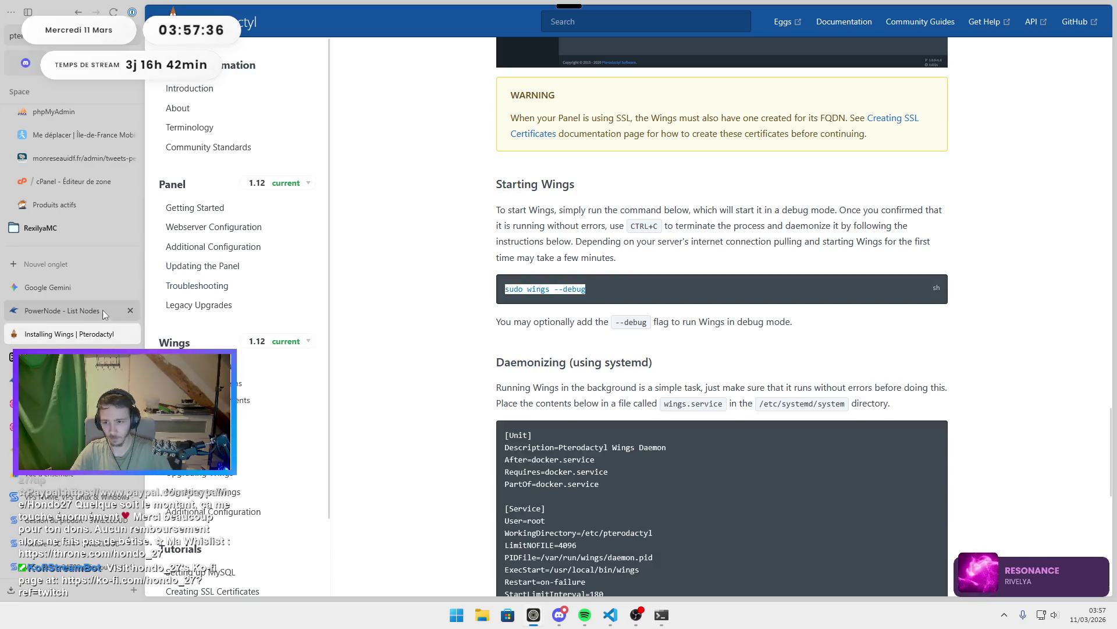
{"action": "left_click", "coordinate": [62, 312]}
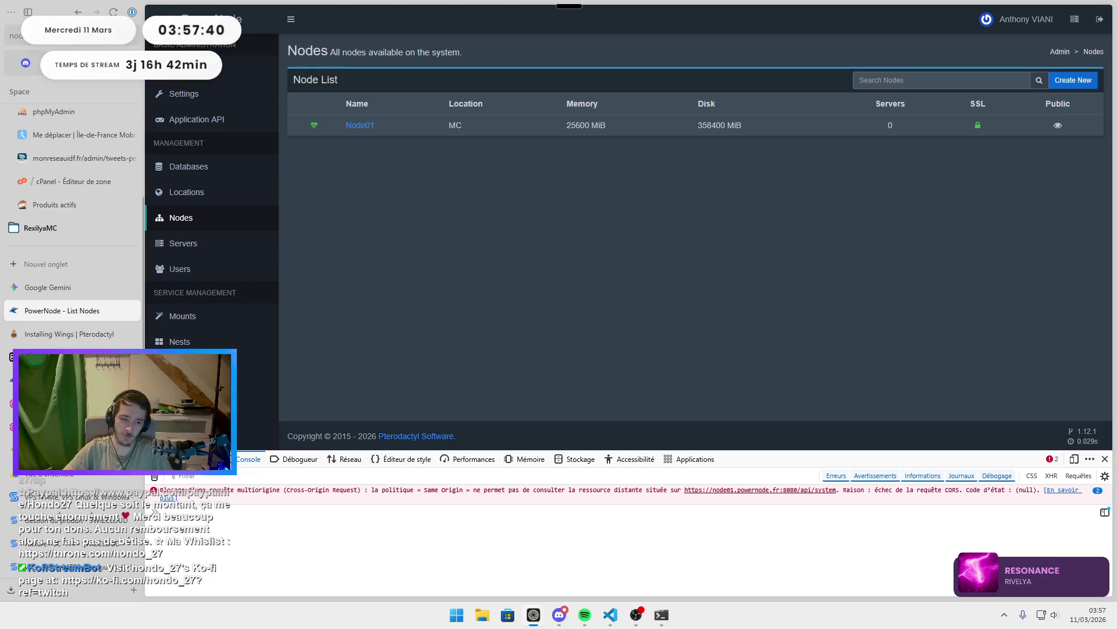
{"action": "left_click", "coordinate": [1105, 458]}
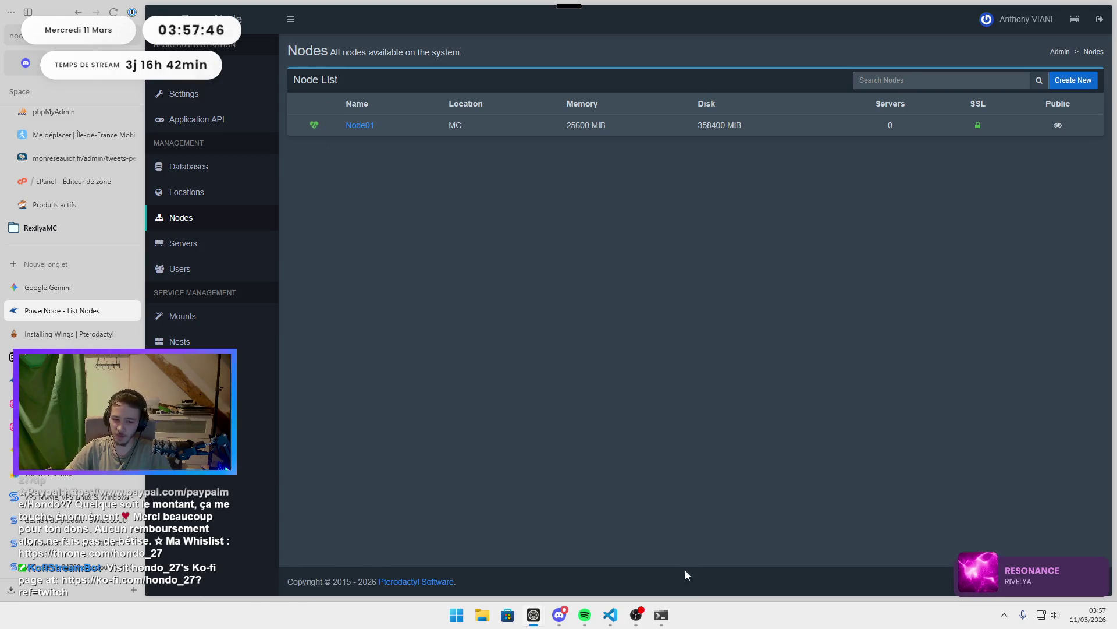
{"action": "key", "text": "alt+Tab"}
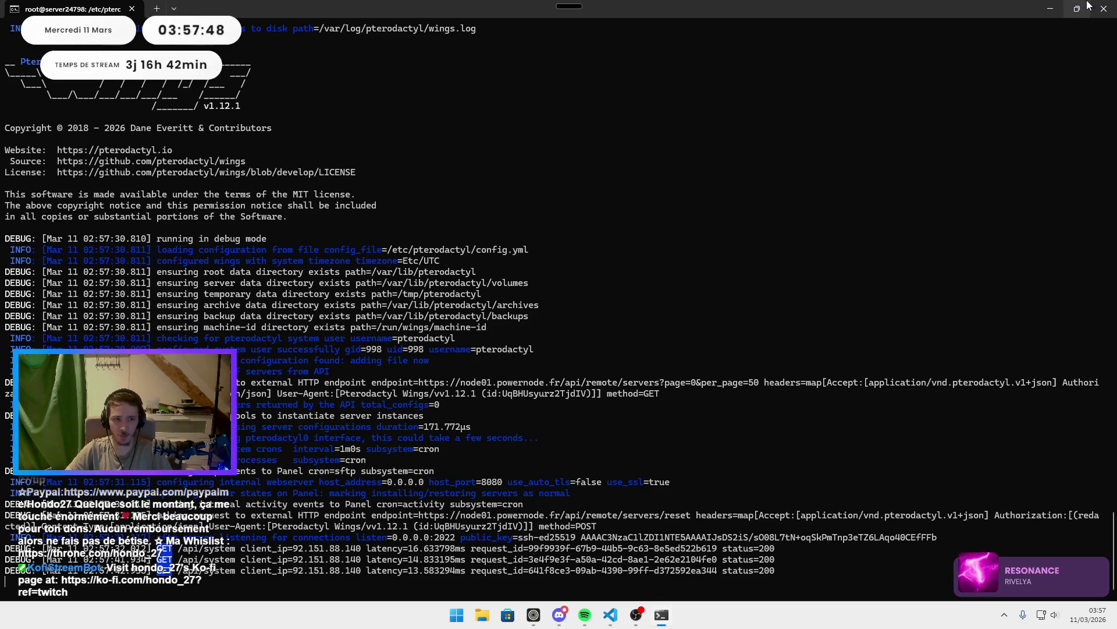
{"action": "left_click", "coordinate": [1104, 8]}
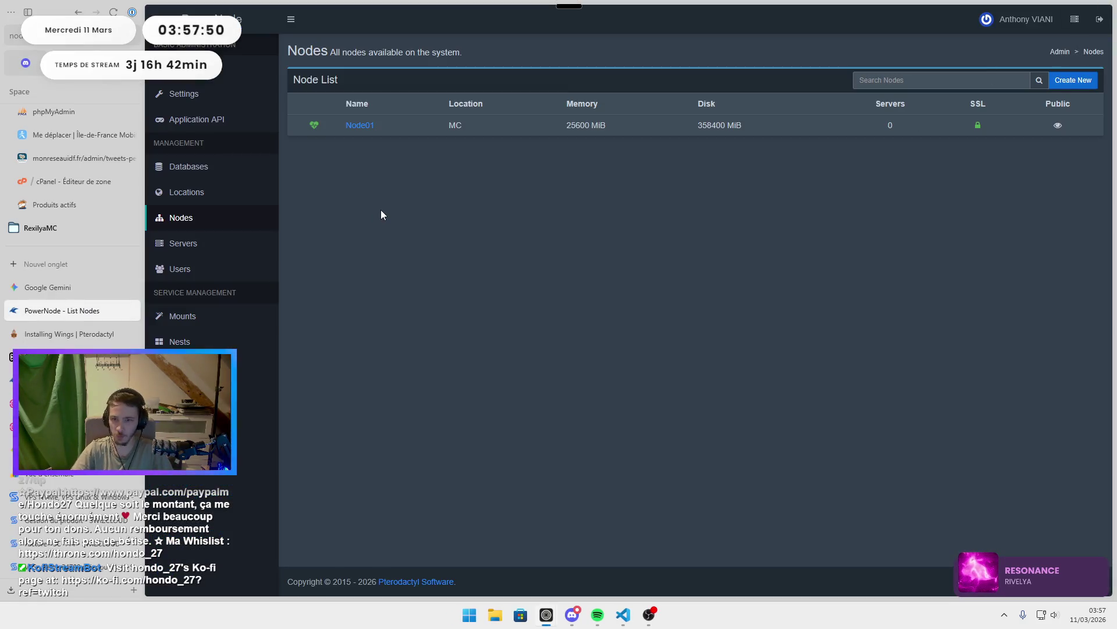
{"action": "left_click", "coordinate": [356, 126]}
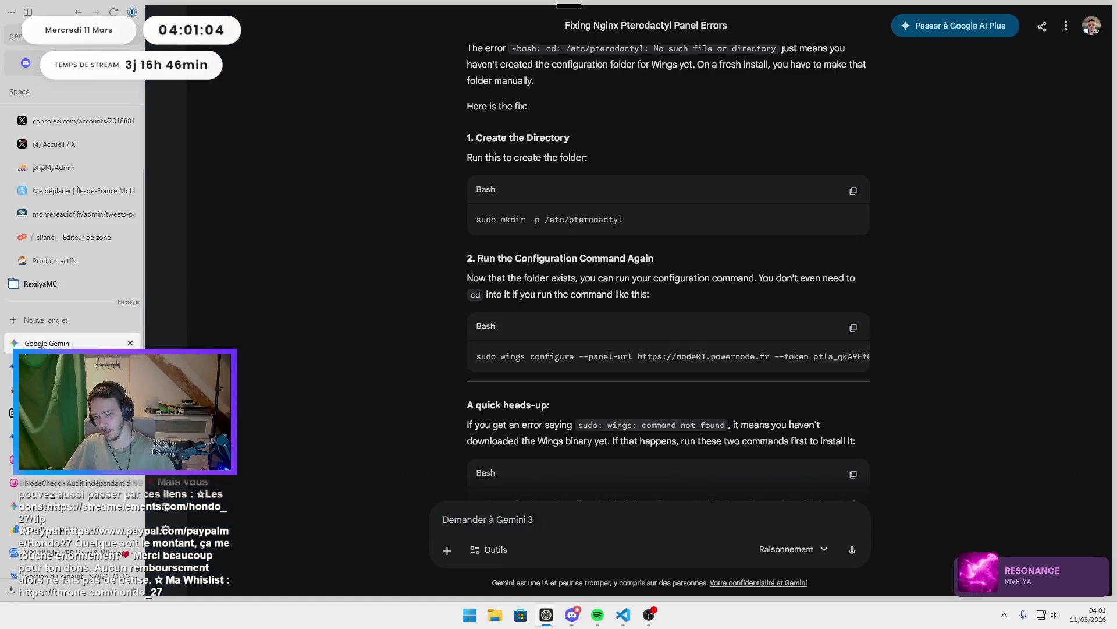
Create the RexilyaMC Dev node with FQDN rexilyamc.powernode.fr, trailing dot removed
{"action": "key", "text": "ctrl+Tab"}
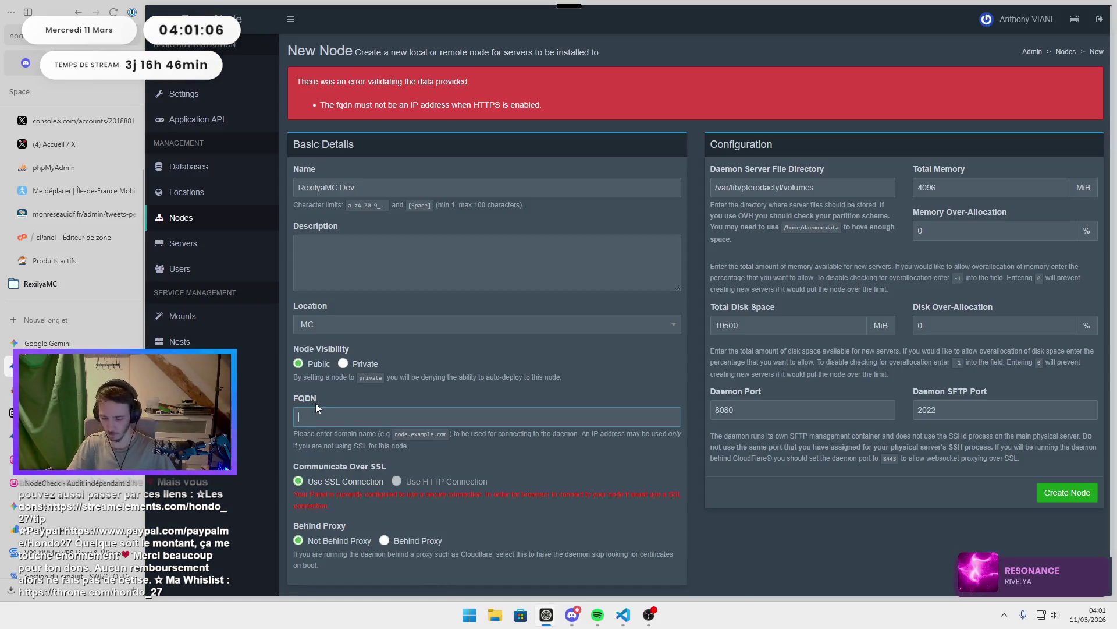
{"action": "key", "text": "BackSpace"}
{"action": "key", "text": "BackSpace"}
{"action": "key", "text": "Home"}
{"action": "left_click", "coordinate": [1066, 499]}
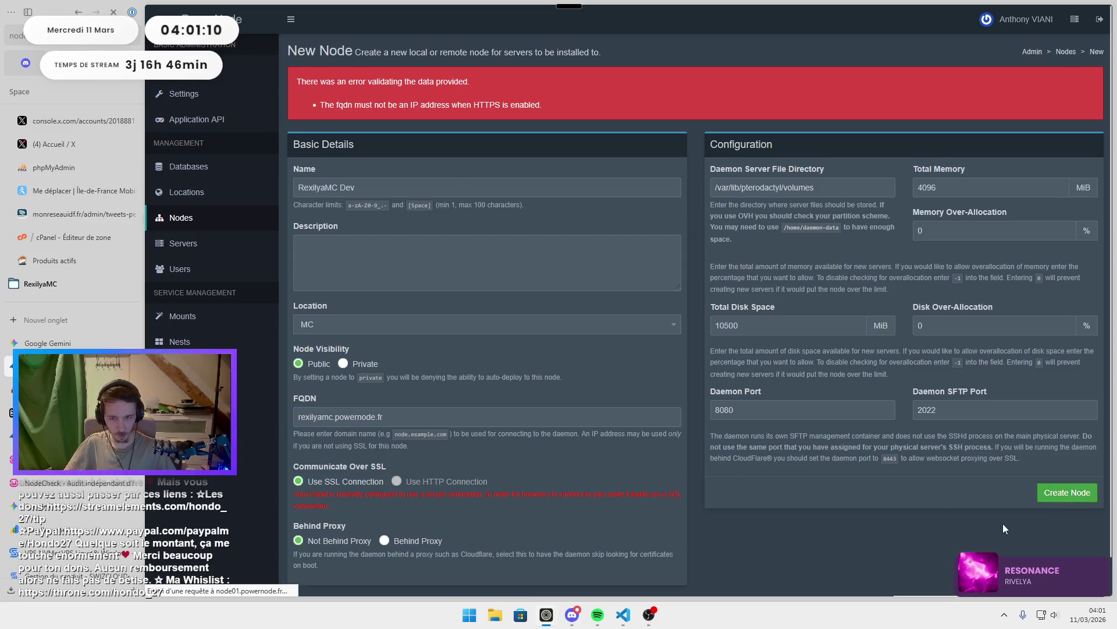
{"action": "left_click", "coordinate": [869, 208]}
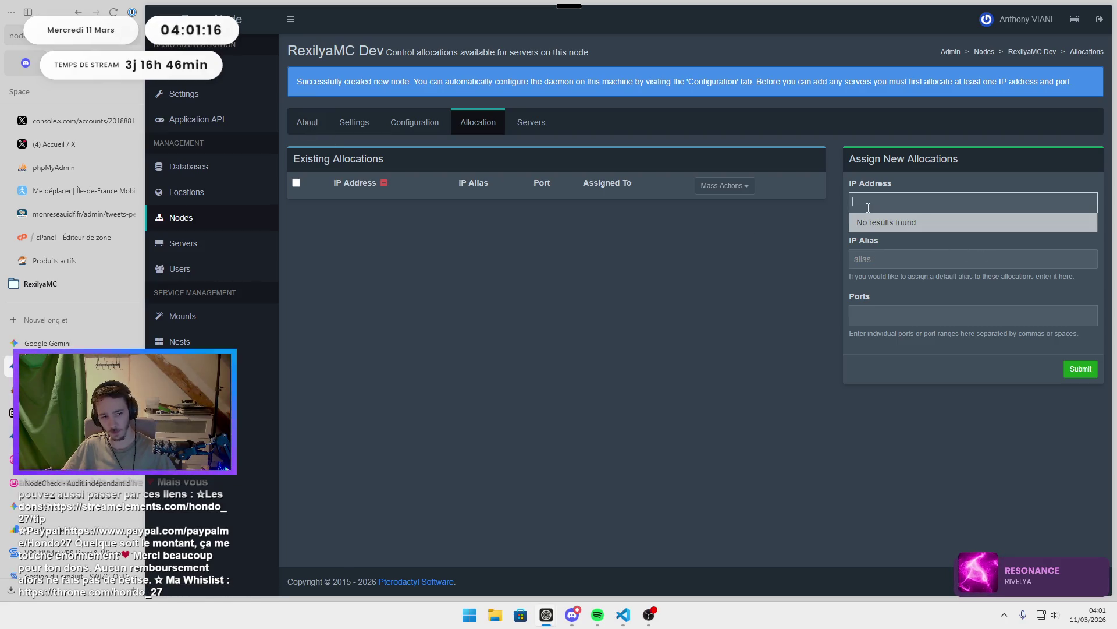
Add an allocation with IP rexilyamc.powernode.fr, alias 141.11.155.19 and port 25565
{"action": "type", "text": "rexilyamc.powernode.fr."}
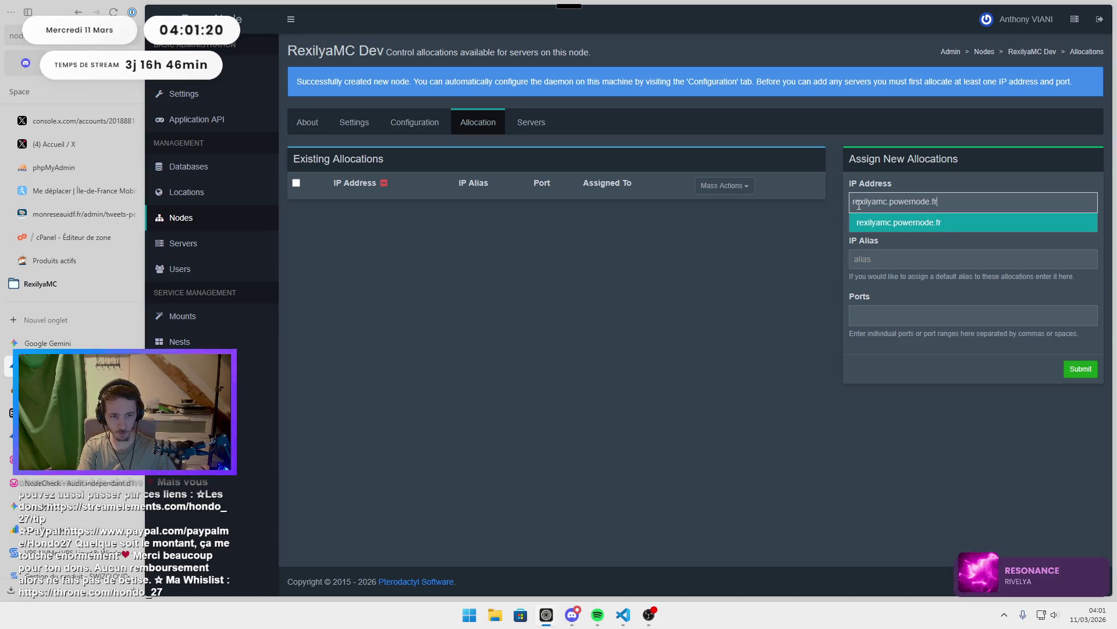
{"action": "left_click", "coordinate": [895, 228]}
{"action": "left_click", "coordinate": [891, 266]}
{"action": "key", "text": "super+v"}
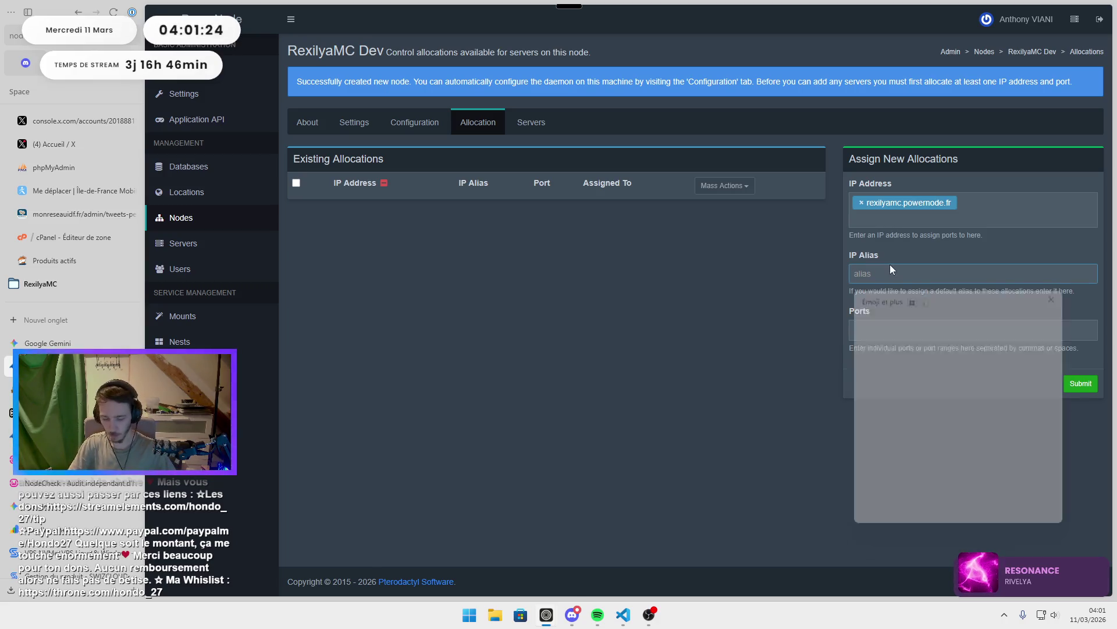
{"action": "left_click", "coordinate": [911, 422]}
{"action": "key", "text": "Tab"}
{"action": "type", "text": "25565"}
{"action": "key", "text": "Return"}
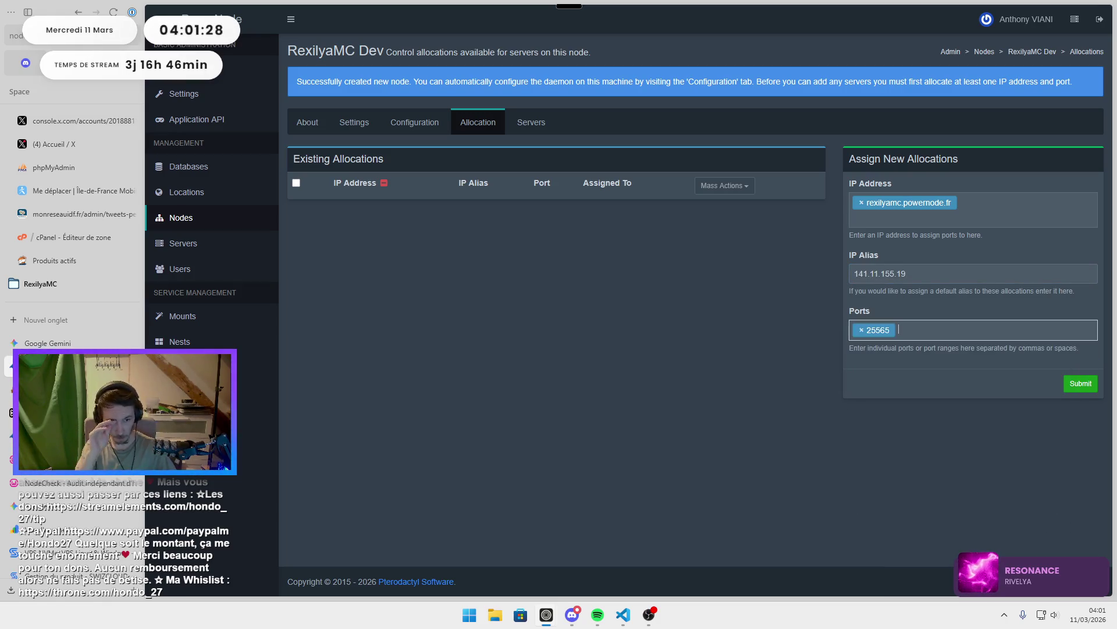
{"action": "left_click", "coordinate": [1086, 392]}
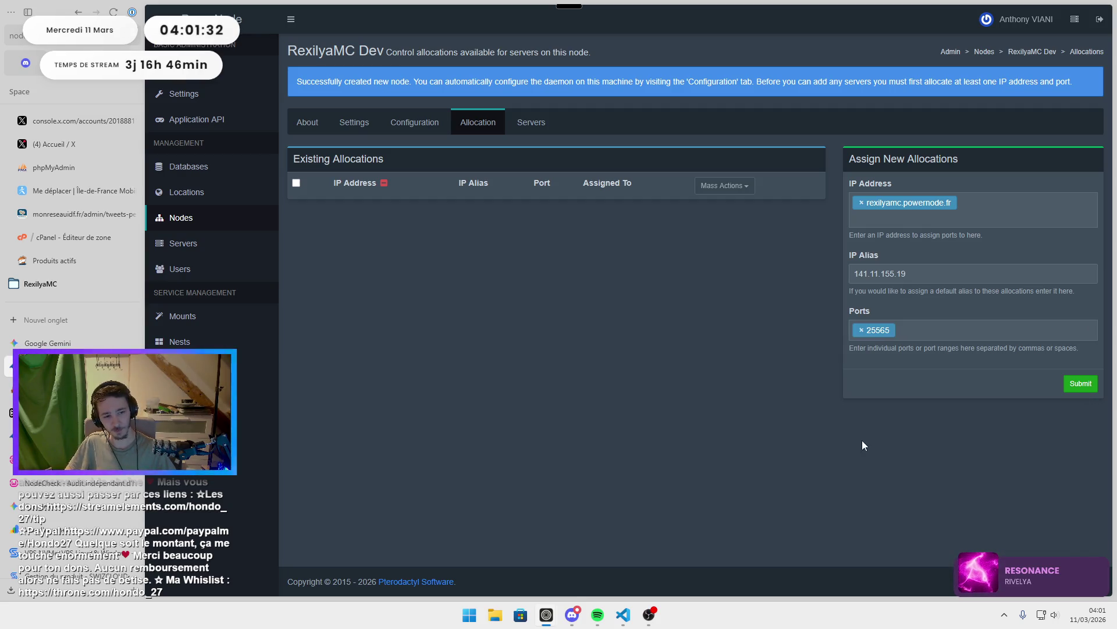
{"action": "left_click", "coordinate": [1079, 383]}
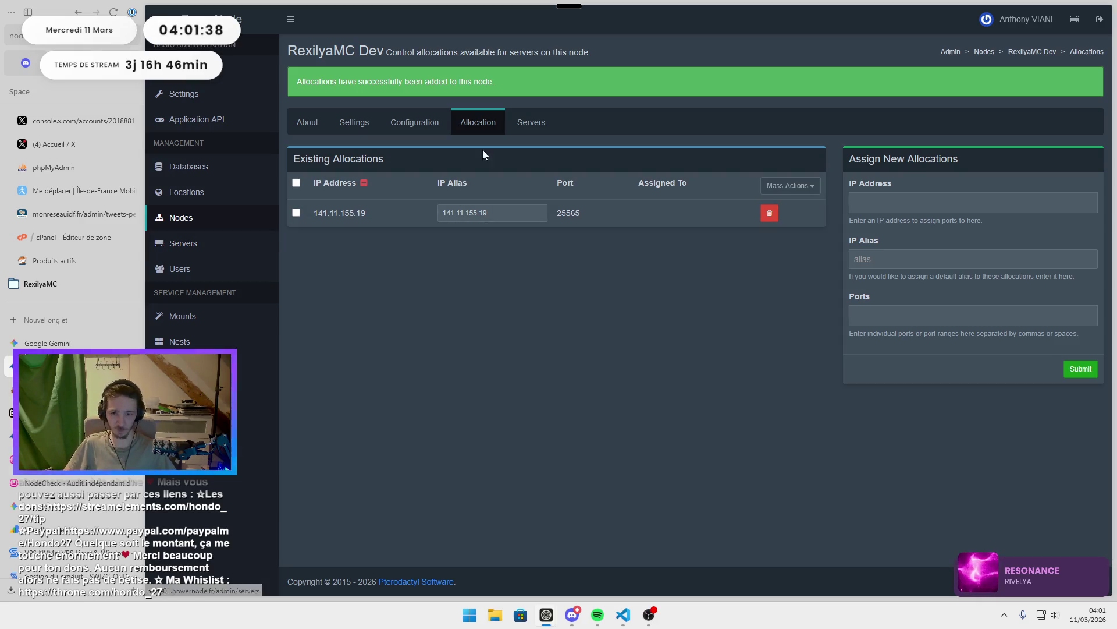
Look through the node's Servers and Configuration tabs, then its overview
{"action": "left_click", "coordinate": [532, 122]}
{"action": "left_click", "coordinate": [435, 89]}
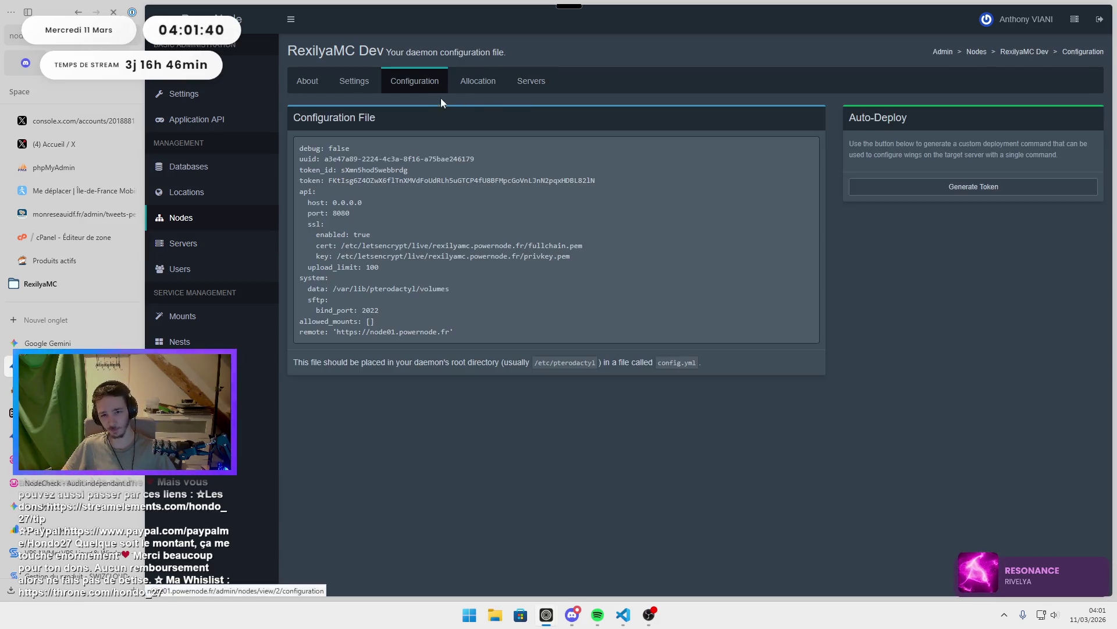
{"action": "left_click", "coordinate": [318, 82]}
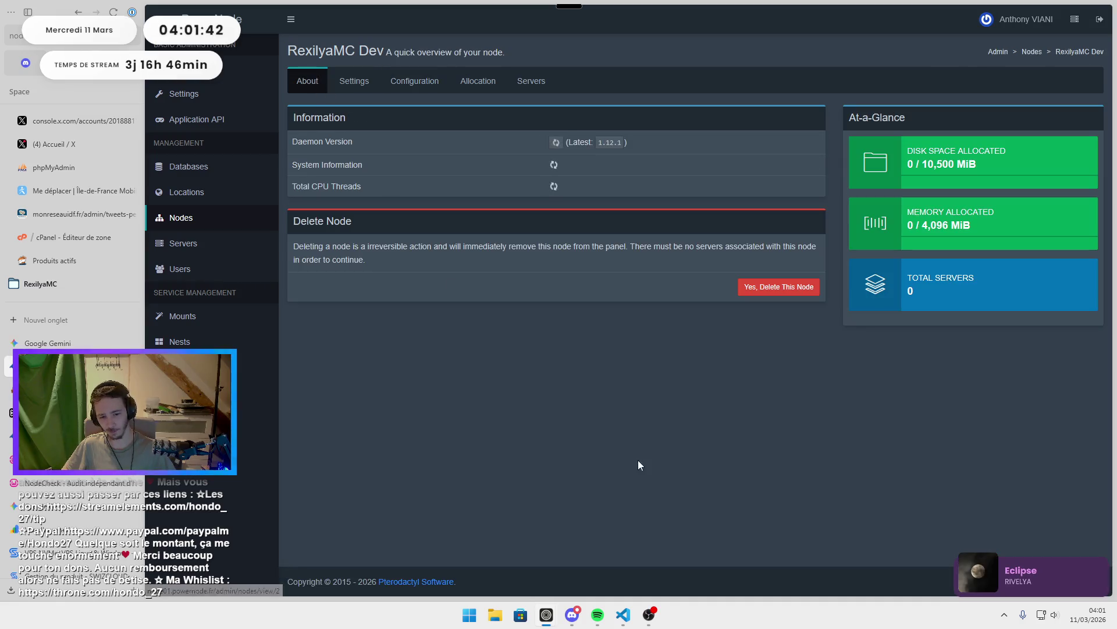
Launch Command Prompt from Windows search
{"action": "key", "text": "ctrl+Tab"}
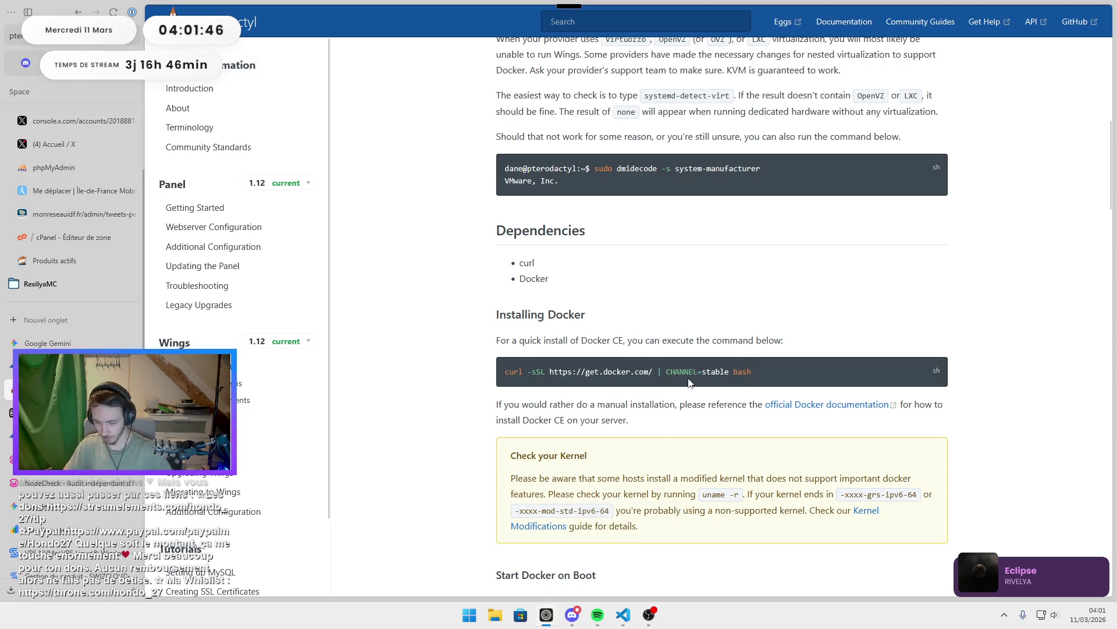
{"action": "key", "text": "super"}
{"action": "type", "text": "cmd"}
{"action": "key", "text": "Return"}
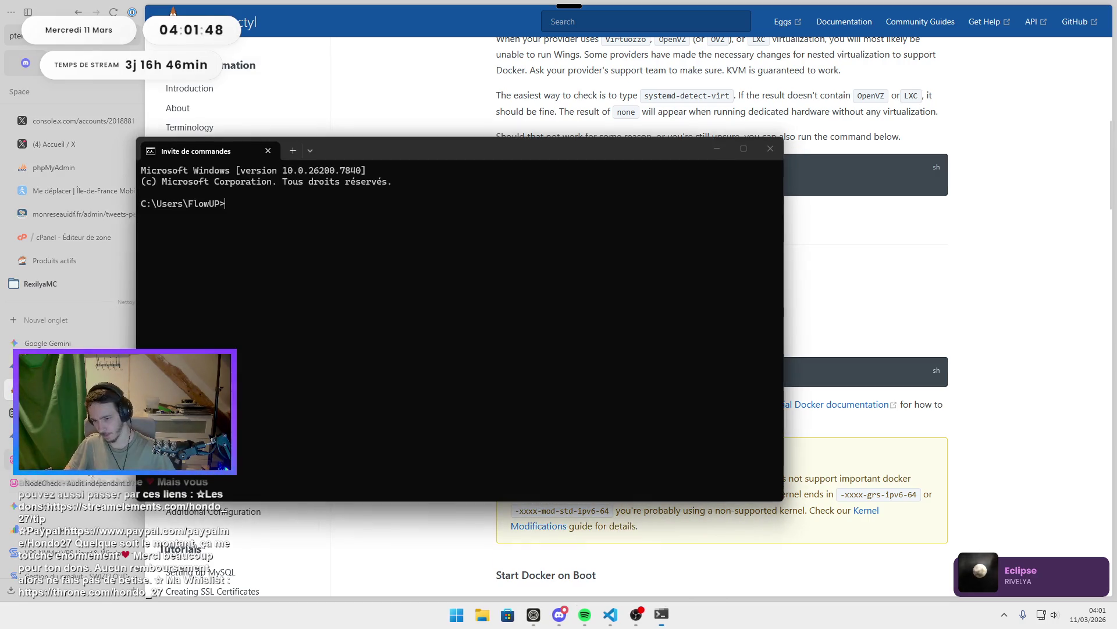
{"action": "scroll", "coordinate": [44, 563], "scroll_direction": "down", "scroll_amount": 2}
{"action": "left_click", "coordinate": [44, 564]}
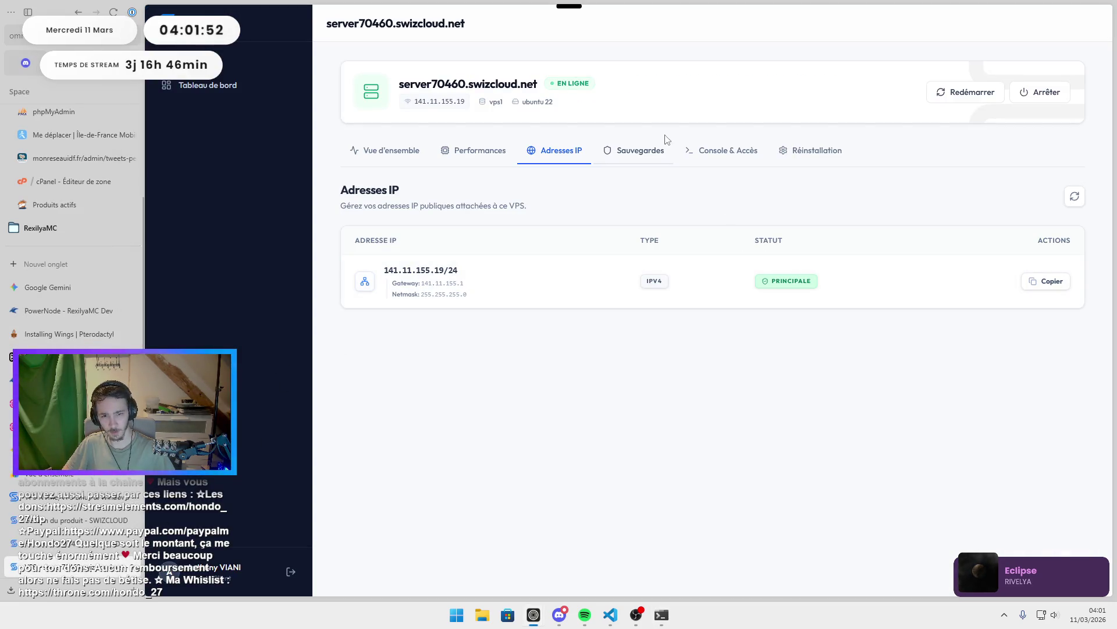
{"action": "left_click", "coordinate": [714, 163]}
{"action": "left_click", "coordinate": [662, 285]}
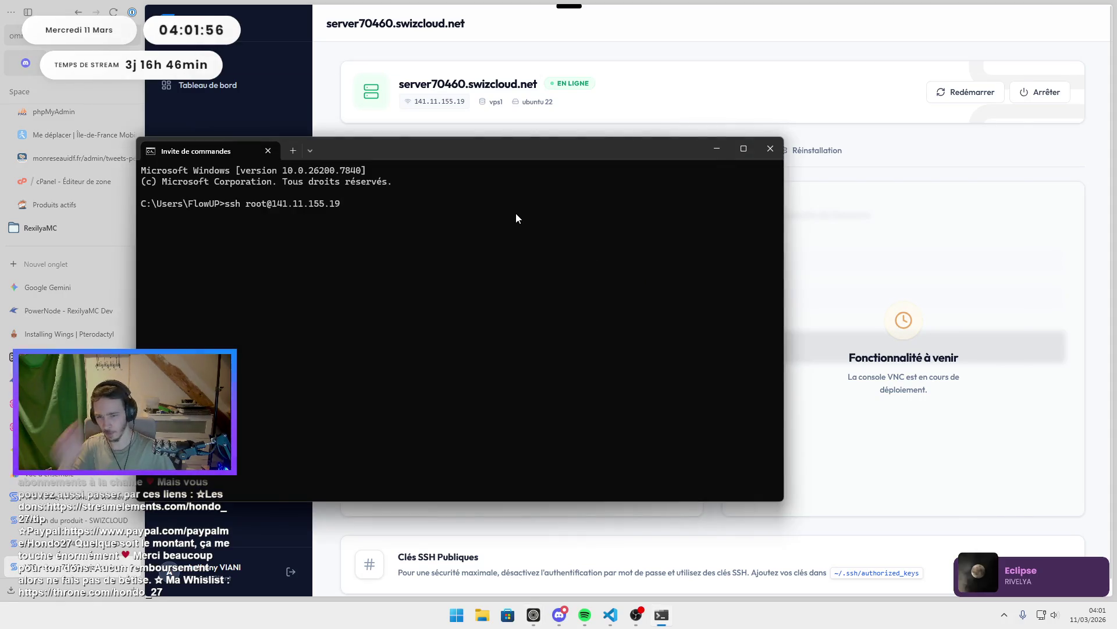
{"action": "key", "text": "Return"}
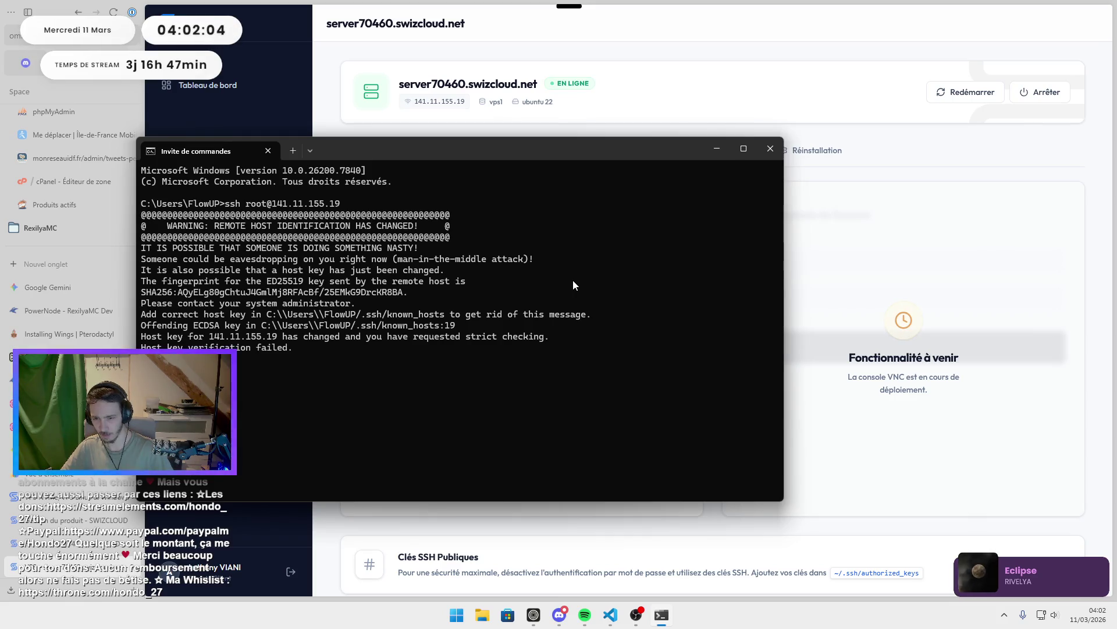
{"action": "key", "text": "Up"}
{"action": "key", "text": "Return"}
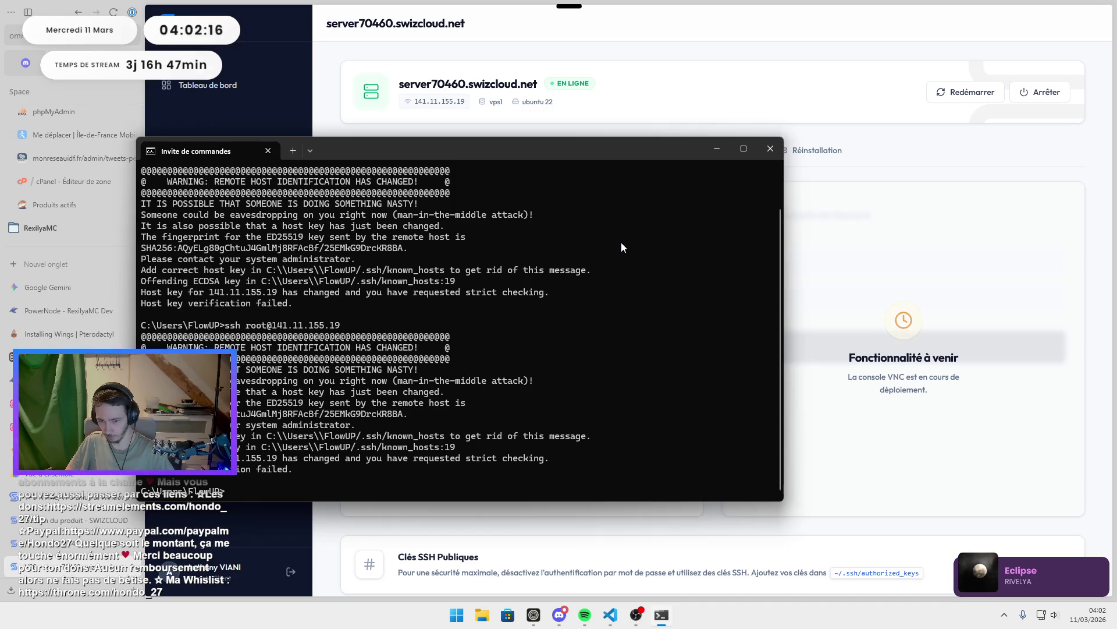
{"action": "key", "text": "Up"}
{"action": "key", "text": "Return"}
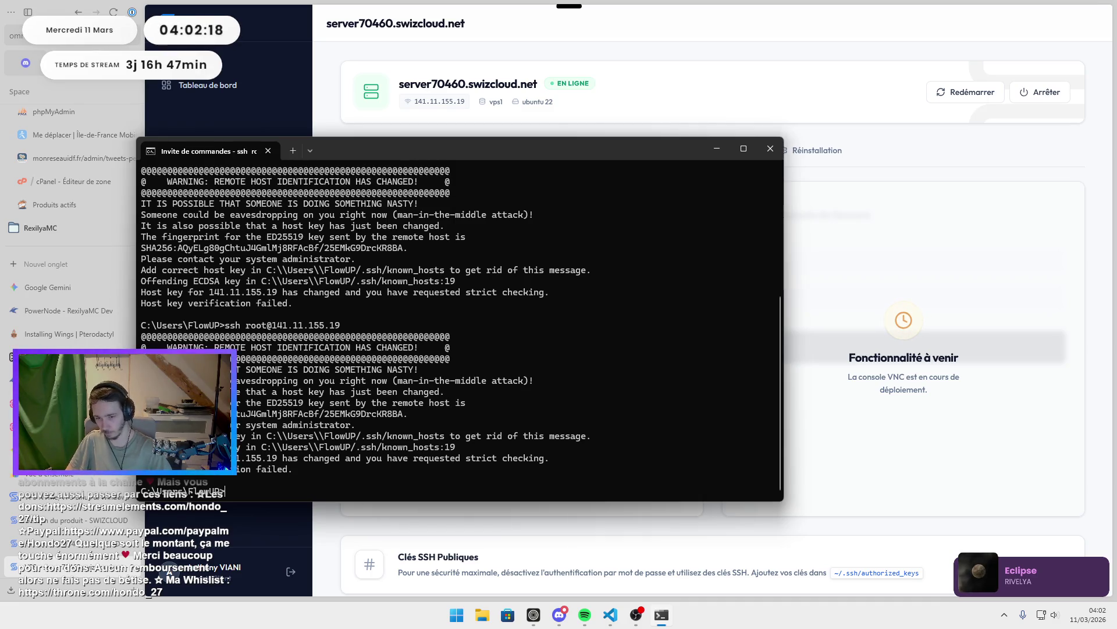
Copy the SSH host-key-changed warning and return to the Gemini chat
{"action": "mouse_move", "coordinate": [293, 467]}
{"action": "left_mouse_down"}
{"action": "mouse_move", "coordinate": [192, 377]}
{"action": "mouse_move", "coordinate": [81, 321]}
{"action": "left_mouse_up"}
{"action": "key", "text": "ctrl+c"}
{"action": "left_click", "coordinate": [65, 294]}
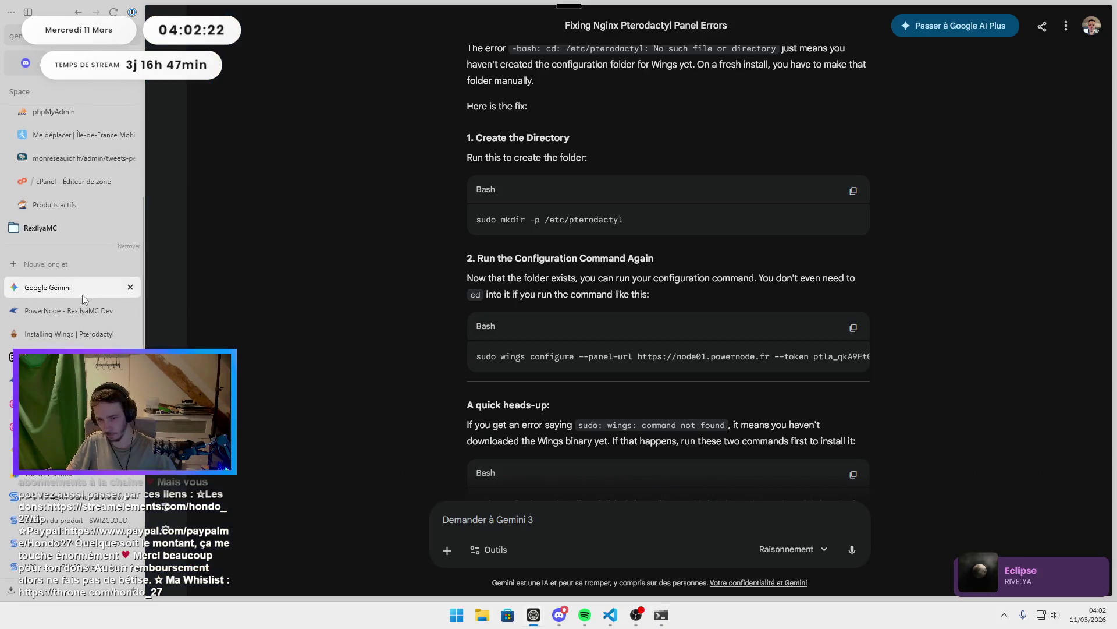
Ask Gemini about the host-key warning and paste its ssh-keygen -R 141.11.155.19 fix into the prompt
{"action": "scroll", "coordinate": [514, 429], "scroll_direction": "down", "scroll_amount": 3}
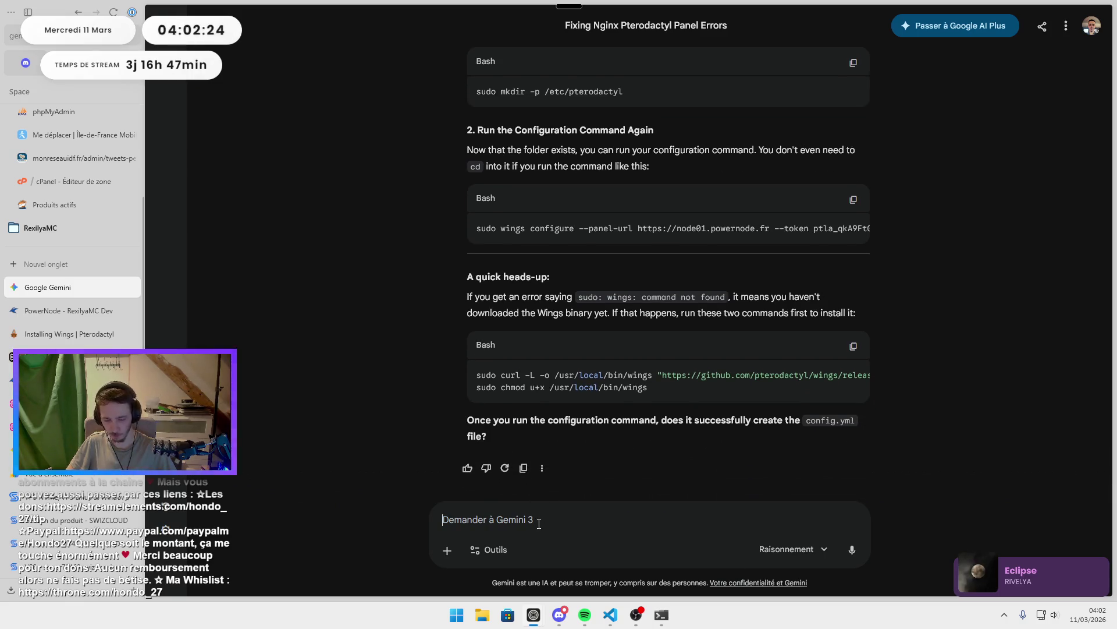
{"action": "left_click", "coordinate": [553, 508]}
{"action": "key", "text": "ctrl+v"}
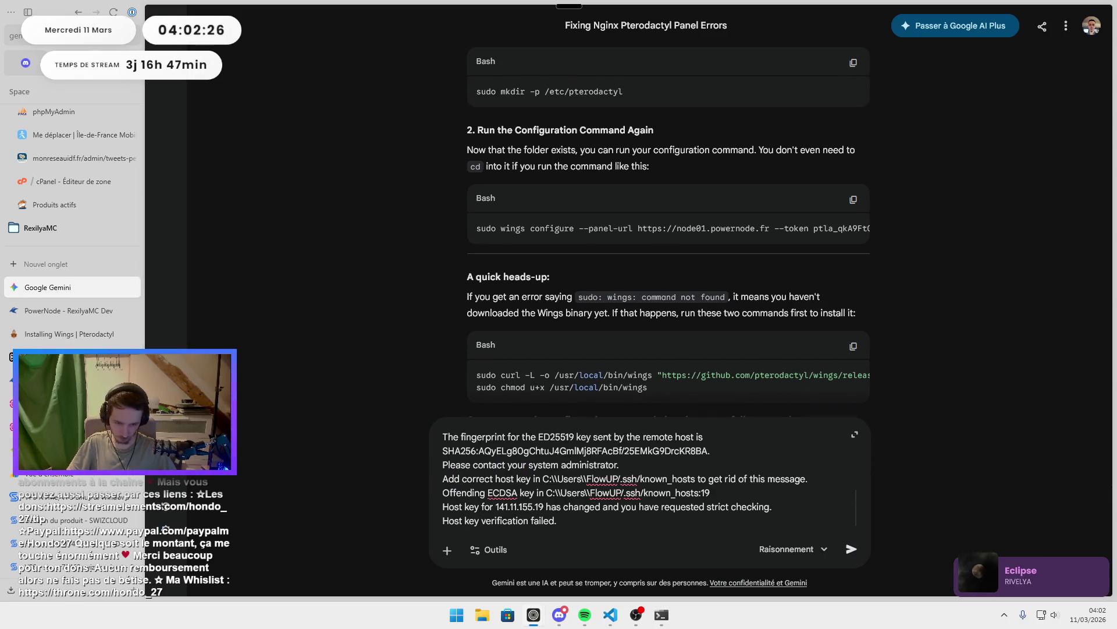
{"action": "key", "text": "Return"}
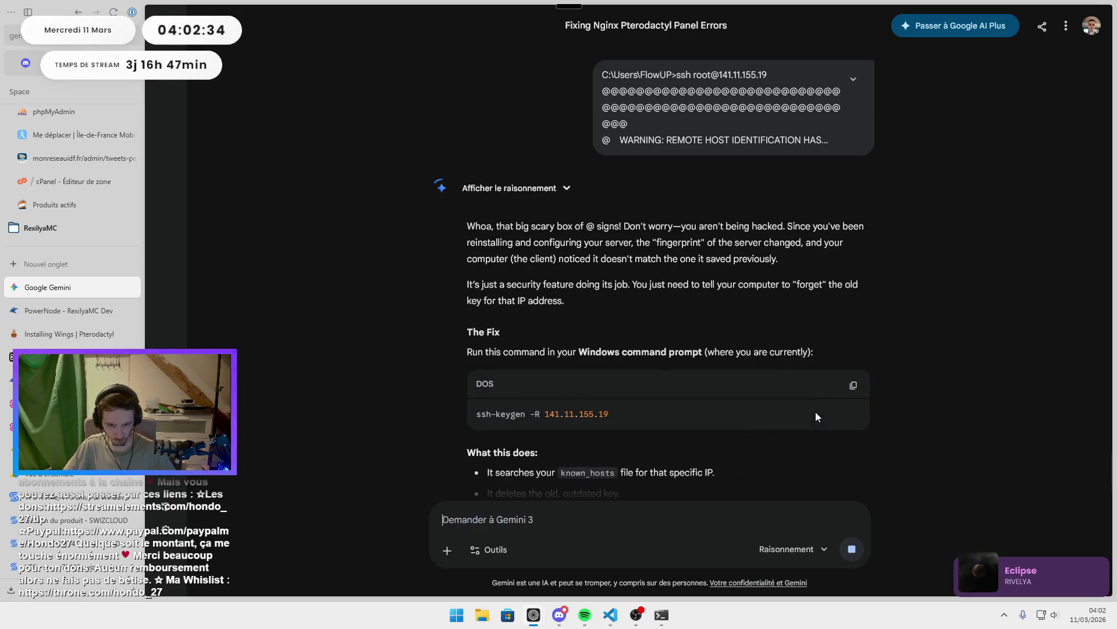
{"action": "left_click", "coordinate": [850, 385]}
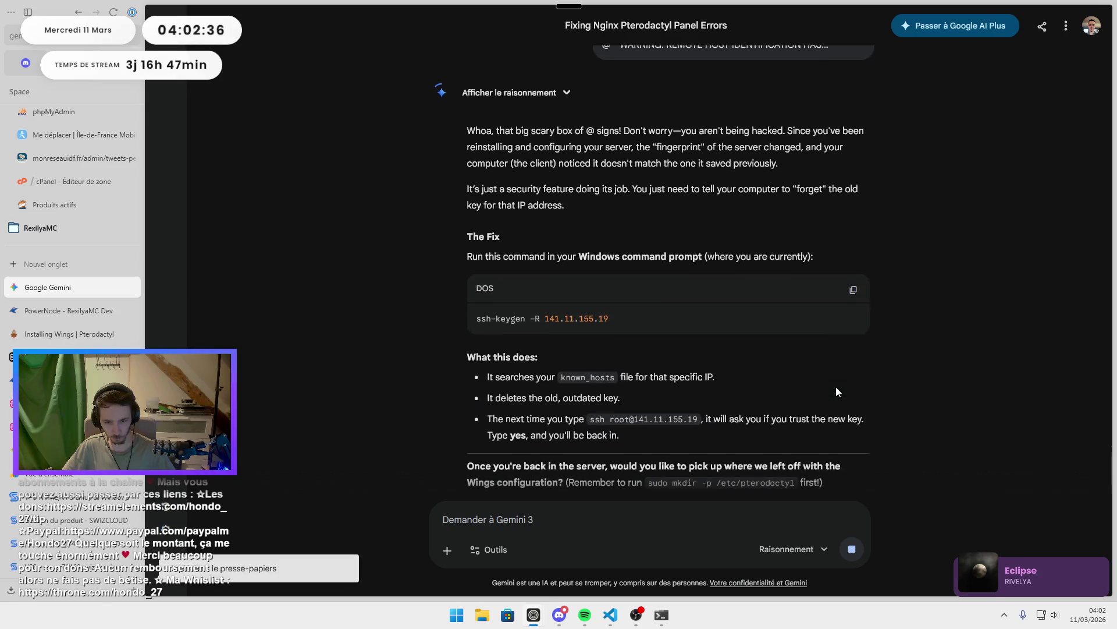
{"action": "key", "text": "alt+Tab"}
{"action": "key", "text": "ctrl+v"}
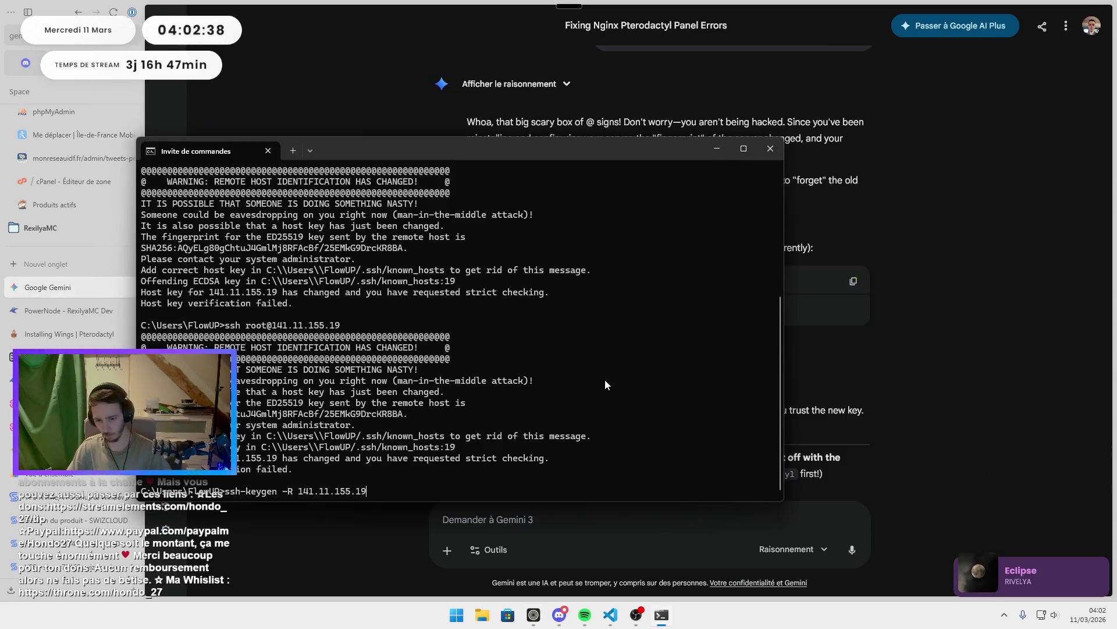
Remove the old host key, accept the new one with yes, and log in as root
{"action": "key", "text": "Return"}
{"action": "key", "text": "Up"}
{"action": "key", "text": "Up"}
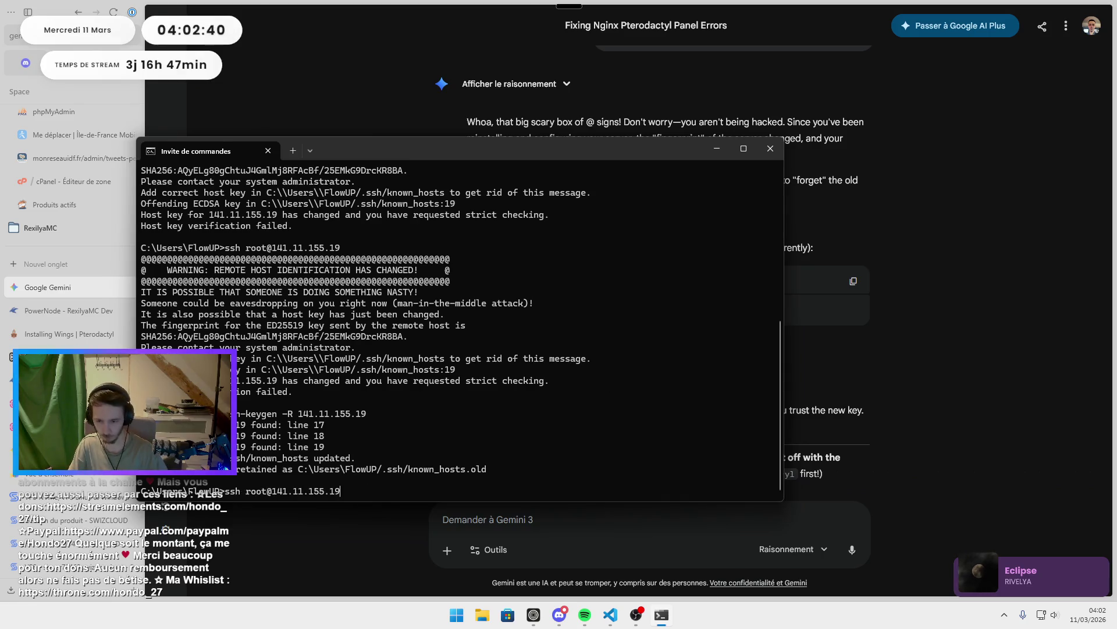
{"action": "key", "text": "Return"}
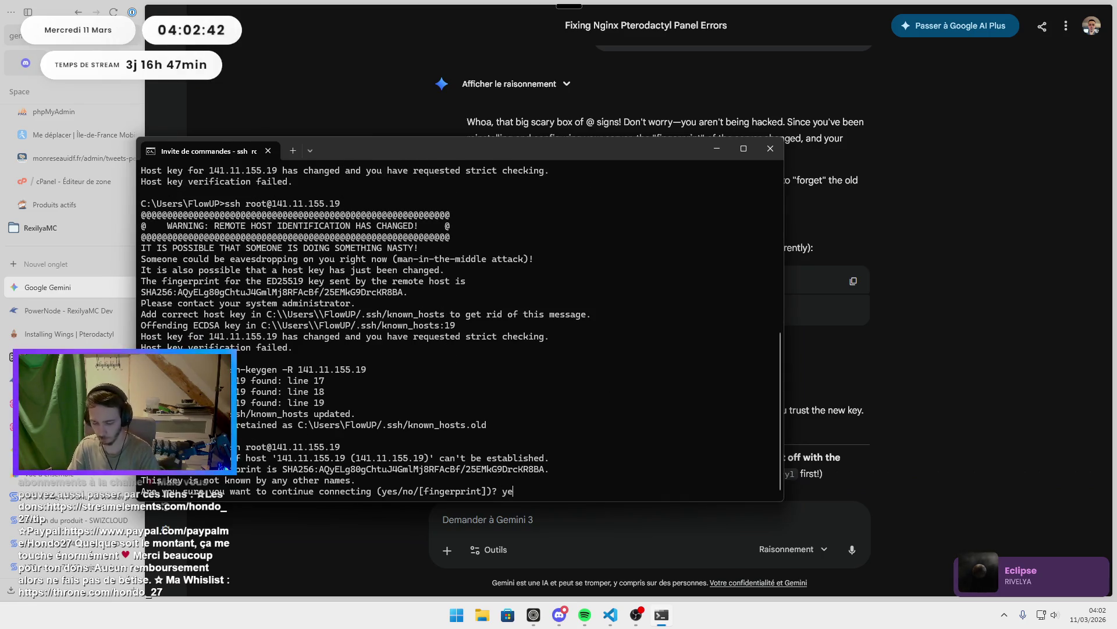
{"action": "type", "text": "yes"}
{"action": "key", "text": "Return"}
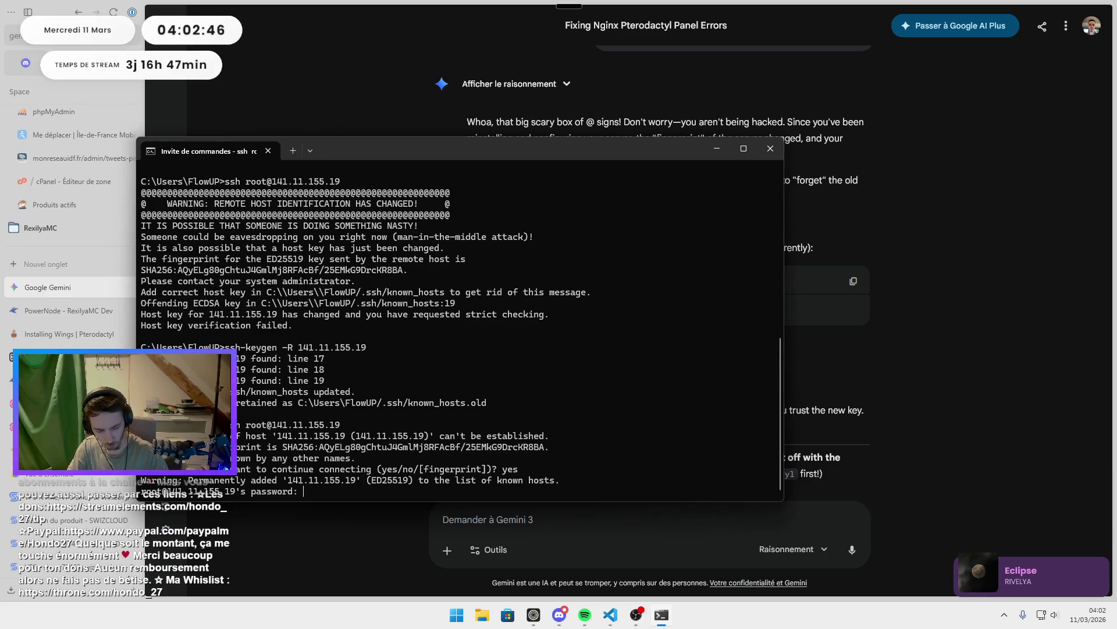
{"action": "key", "text": "Return"}
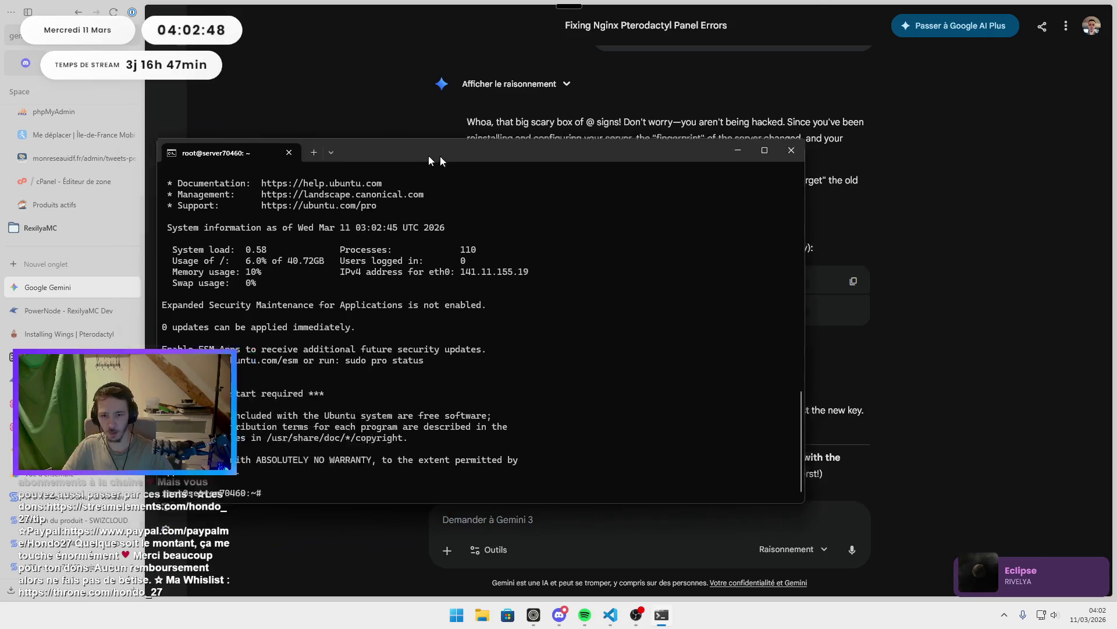
Clear the terminal screen and return to the RexilyaMC Dev node page
{"action": "left_click_drag", "start_coordinate": [411, 154], "coordinate": [612, 163]}
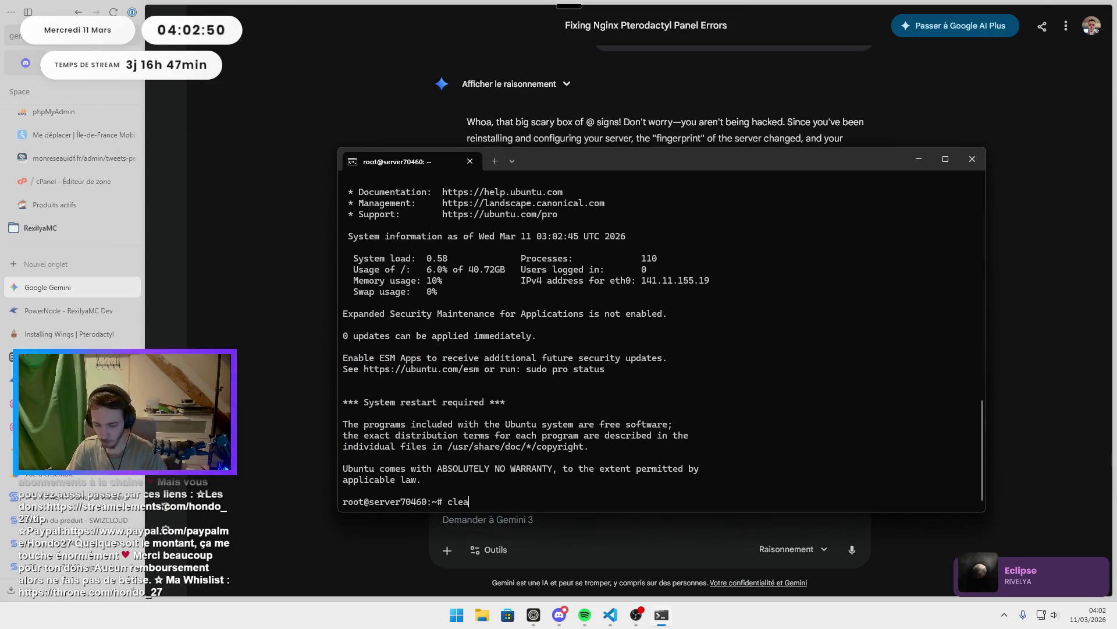
{"action": "type", "text": "r"}
{"action": "key", "text": "Return"}
{"action": "left_click", "coordinate": [80, 310]}
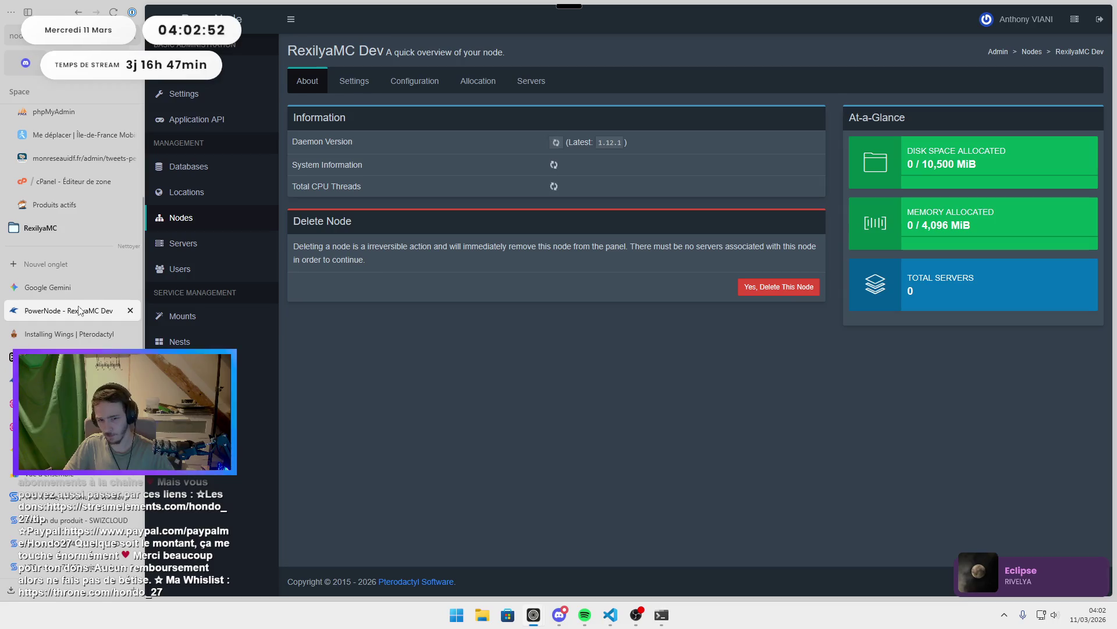
Install Docker by running the get.docker.com quick-install command from the Wings docs
{"action": "left_click", "coordinate": [88, 333]}
{"action": "scroll", "coordinate": [685, 310], "scroll_direction": "up", "scroll_amount": 10}
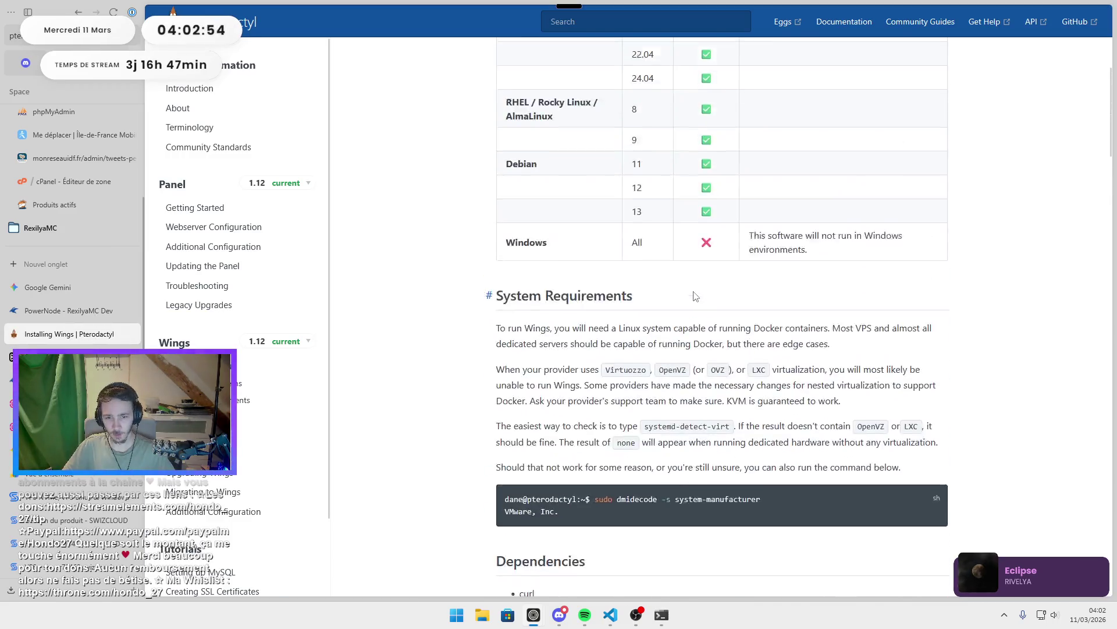
{"action": "scroll", "coordinate": [685, 309], "scroll_direction": "down", "scroll_amount": 8}
{"action": "scroll", "coordinate": [626, 354], "scroll_direction": "up", "scroll_amount": 4}
{"action": "scroll", "coordinate": [626, 355], "scroll_direction": "up", "scroll_amount": 5}
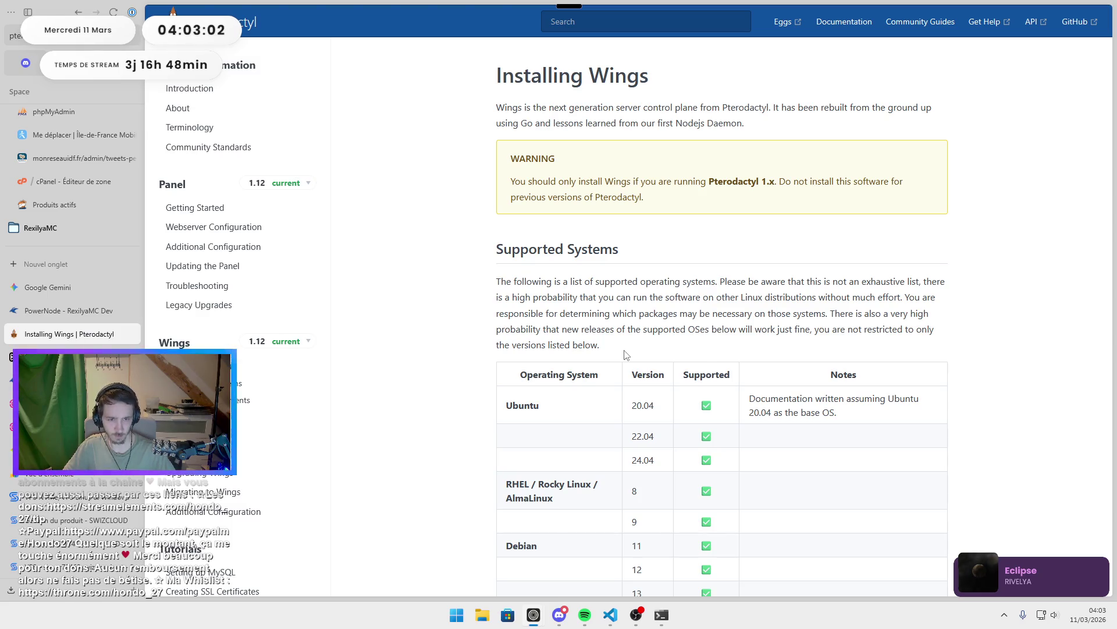
{"action": "scroll", "coordinate": [657, 340], "scroll_direction": "down", "scroll_amount": 10}
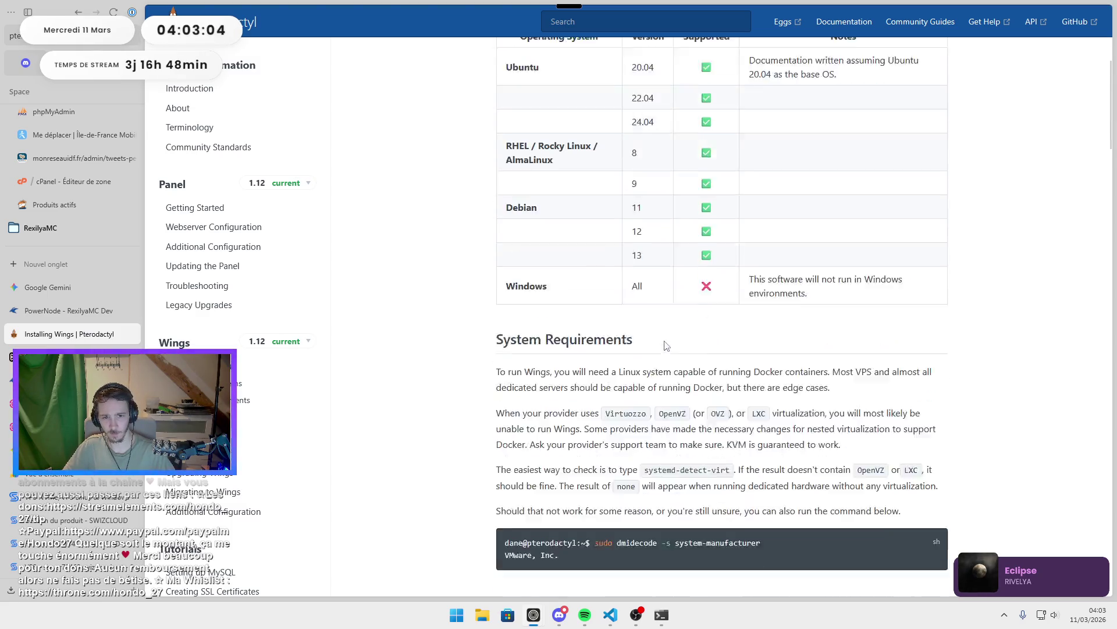
{"action": "triple_click", "coordinate": [619, 318]}
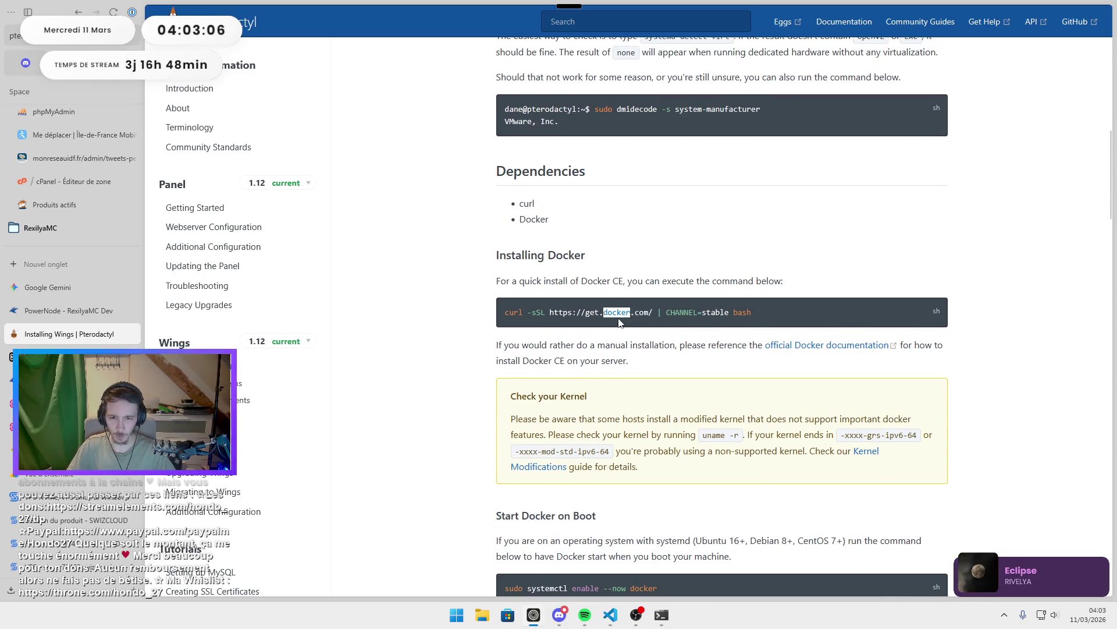
{"action": "key", "text": "ctrl+c"}
{"action": "key", "text": "alt+Tab"}
{"action": "right_click", "coordinate": [619, 317]}
{"action": "key", "text": "Return"}
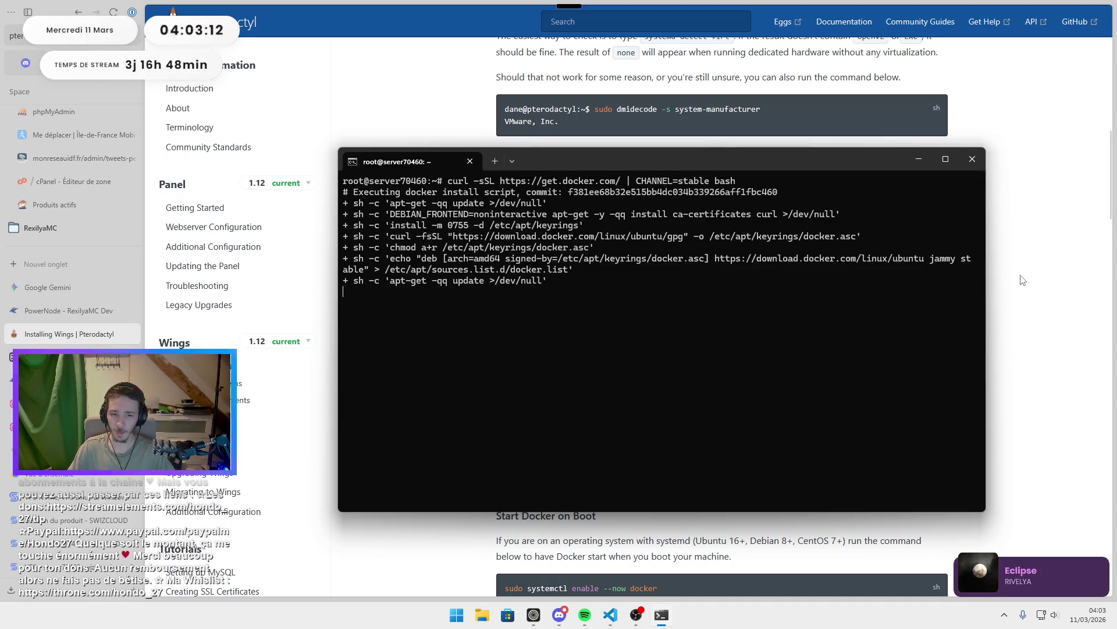
Run sudo systemctl enable --now docker so Docker starts at boot
{"action": "left_click", "coordinate": [988, 294]}
{"action": "scroll", "coordinate": [988, 294], "scroll_direction": "down", "scroll_amount": 4}
{"action": "triple_click", "coordinate": [577, 347]}
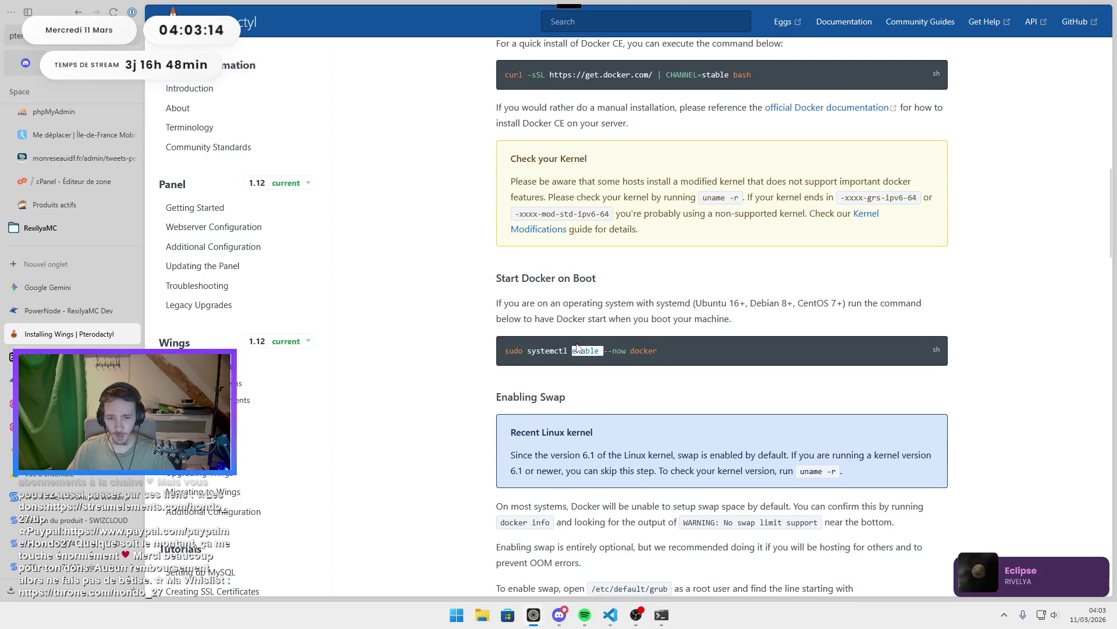
{"action": "key", "text": "alt+Tab"}
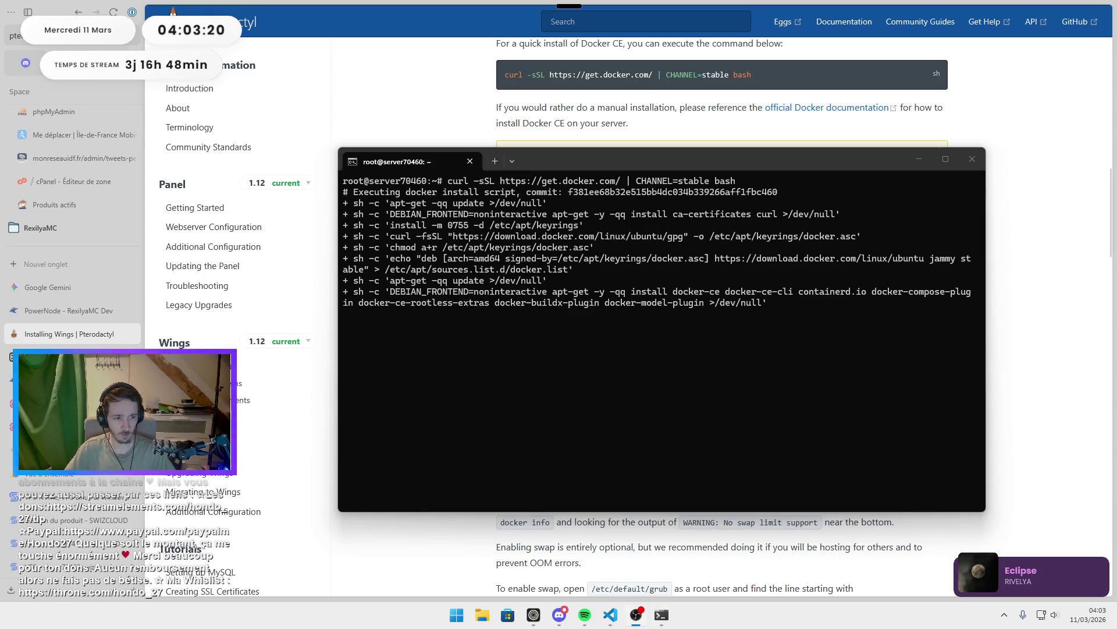
{"action": "left_click", "coordinate": [658, 316]}
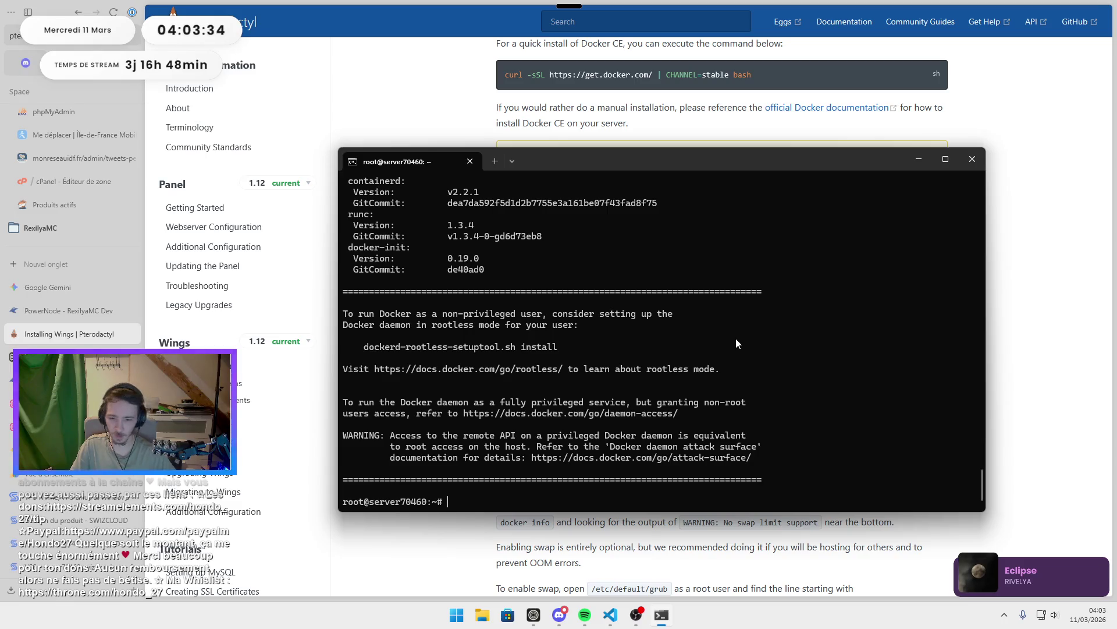
{"action": "type", "text": "sudo systemctl enable --now docker"}
{"action": "key", "text": "Return"}
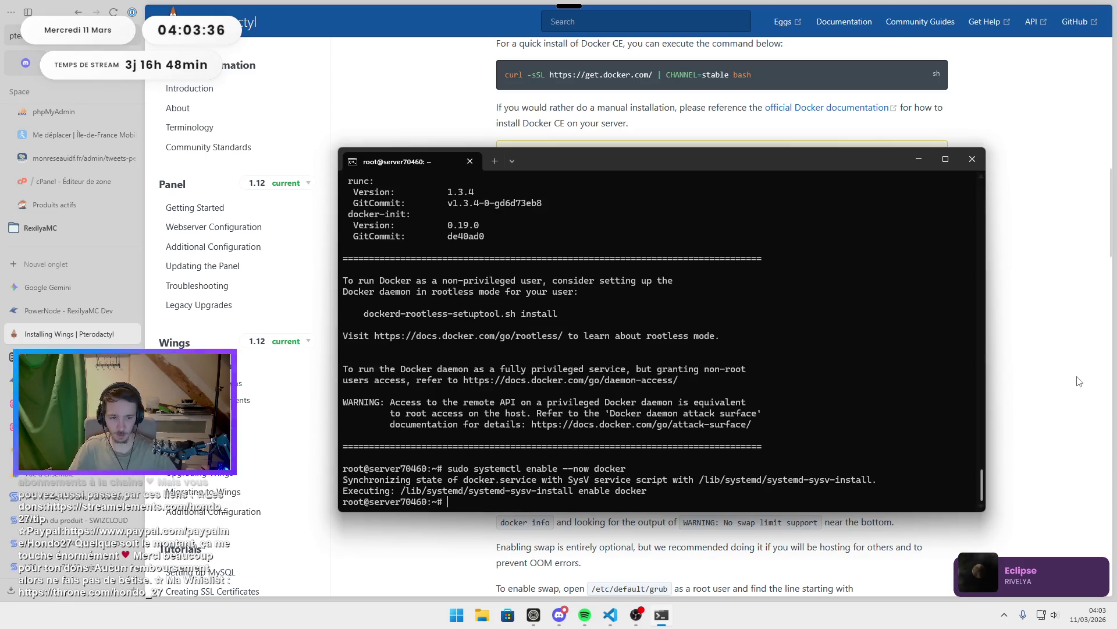
{"action": "left_click", "coordinate": [1080, 381]}
Copy the GRUB_CMDLINE_LINUX_DEFAULT swap line from the docs and run it in the terminal
{"action": "scroll", "coordinate": [748, 343], "scroll_direction": "down", "scroll_amount": 7}
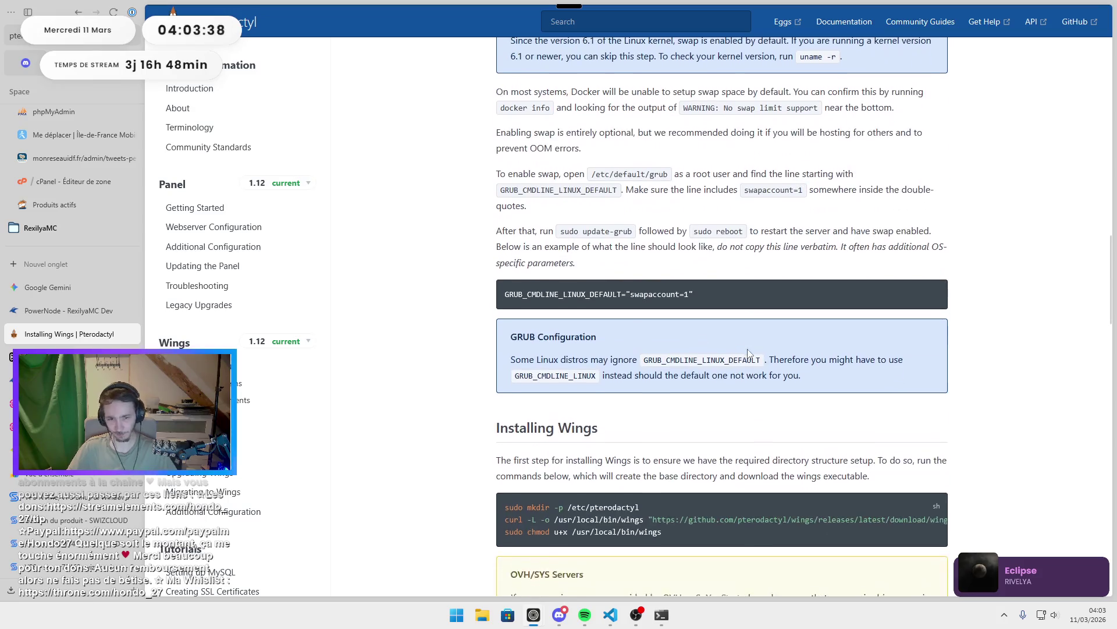
{"action": "triple_click", "coordinate": [586, 292]}
{"action": "key", "text": "ctrl+c"}
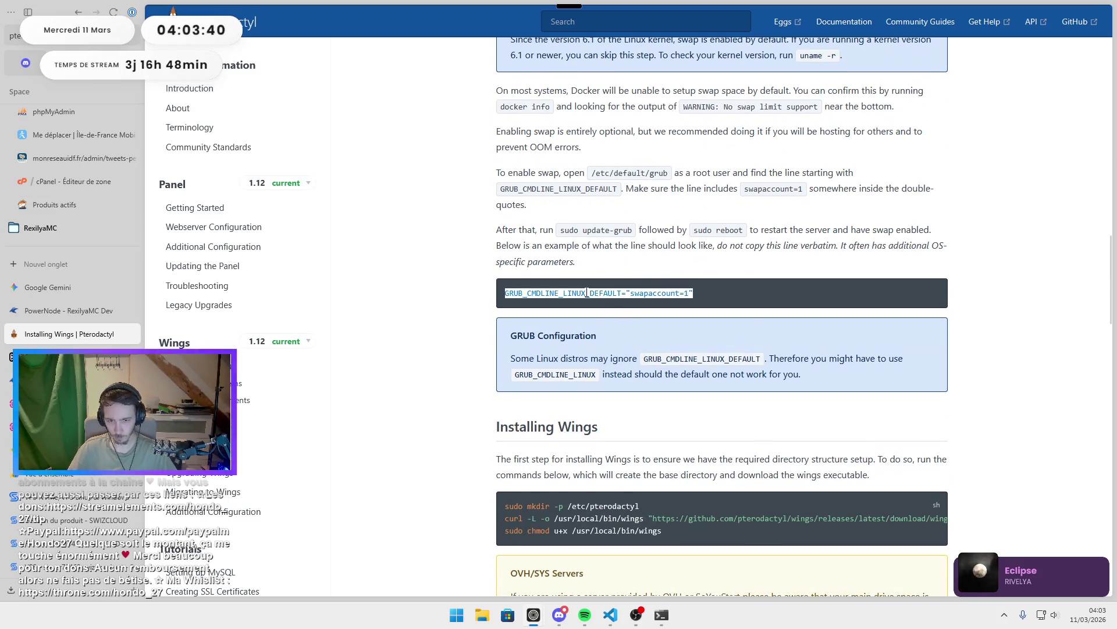
{"action": "key", "text": "alt+Tab"}
{"action": "key", "text": "ctrl+v"}
{"action": "key", "text": "Return"}
{"action": "key", "text": "alt+Tab"}
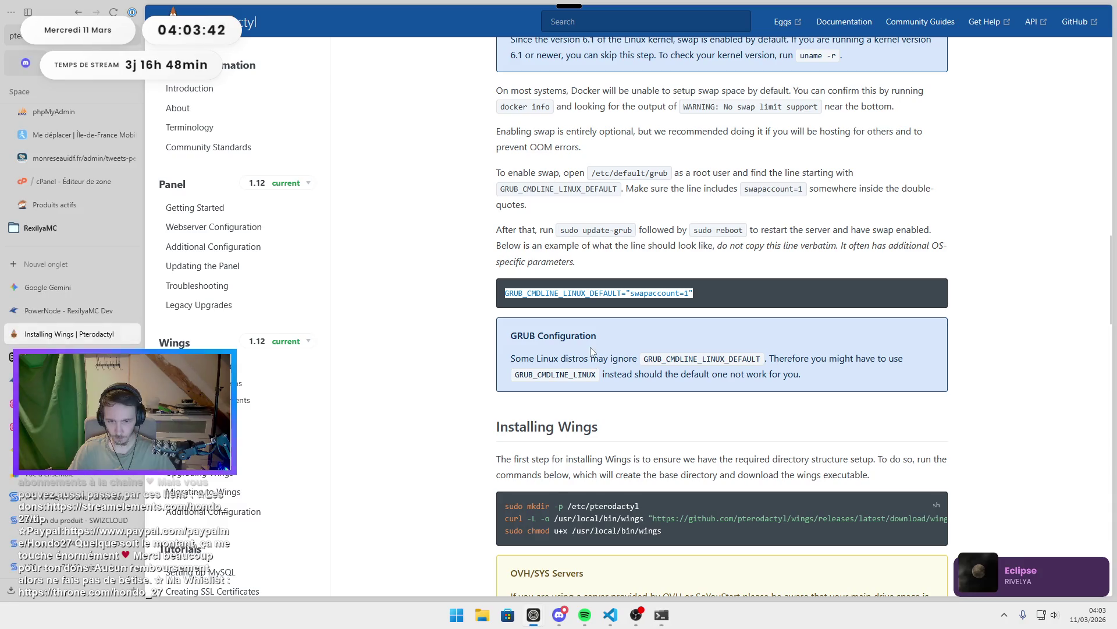
Create /etc/pterodactyl and download the Wings executable to /usr/local/bin/wings
{"action": "scroll", "coordinate": [588, 389], "scroll_direction": "down", "scroll_amount": 2}
{"action": "triple_click", "coordinate": [587, 389]}
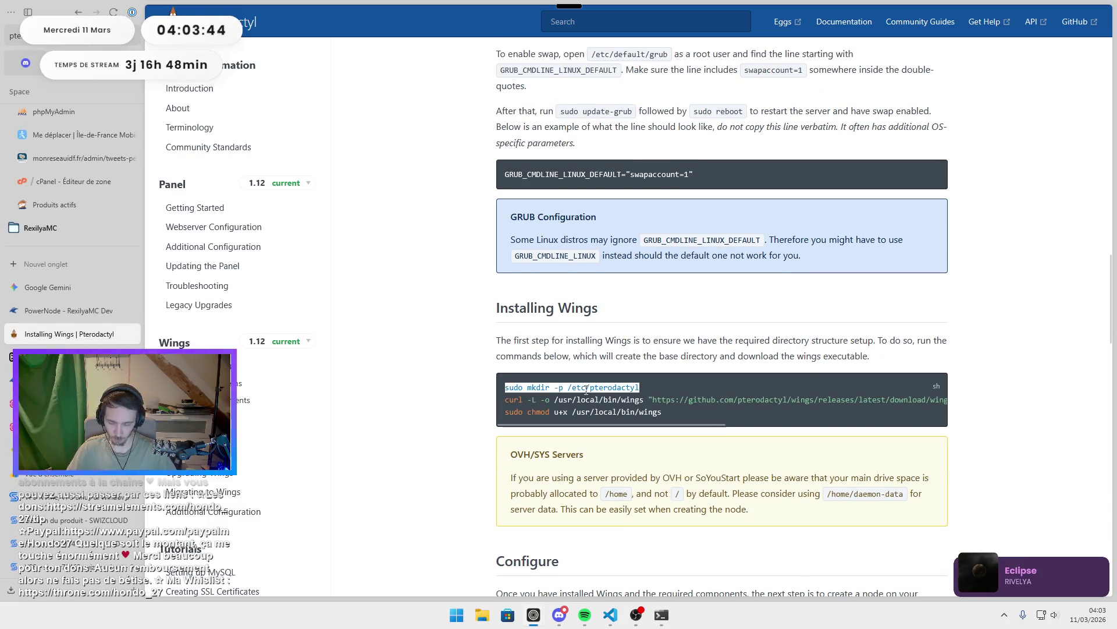
{"action": "key", "text": "ctrl+c"}
{"action": "key", "text": "alt+Tab"}
{"action": "key", "text": "ctrl+v"}
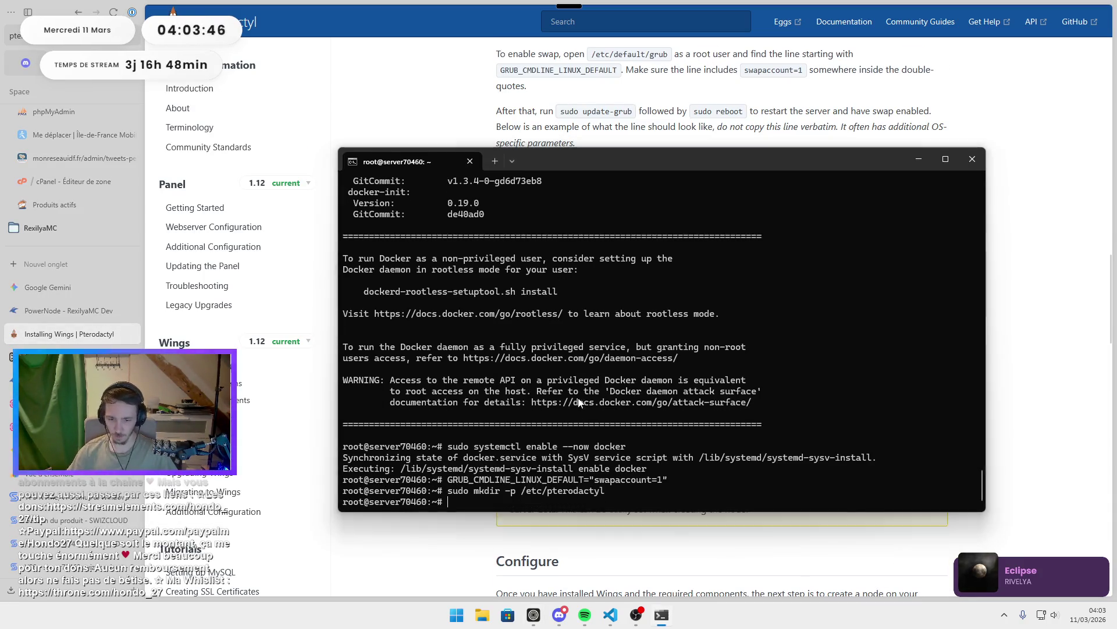
{"action": "key", "text": "alt+Tab"}
{"action": "triple_click", "coordinate": [607, 400]}
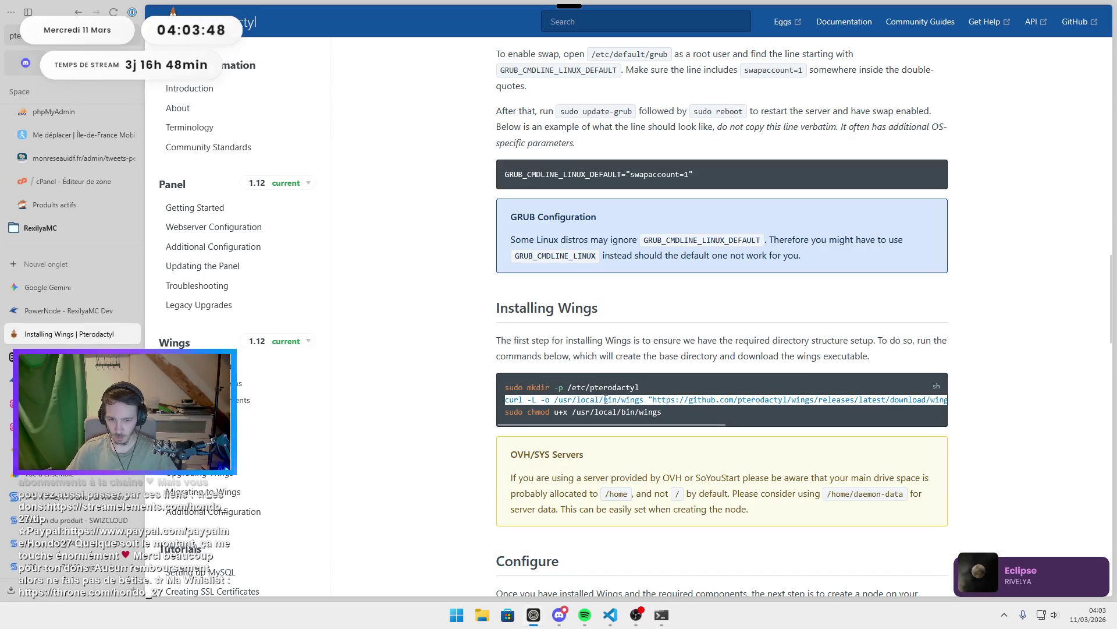
{"action": "key", "text": "alt+Tab"}
{"action": "key", "text": "ctrl+v"}
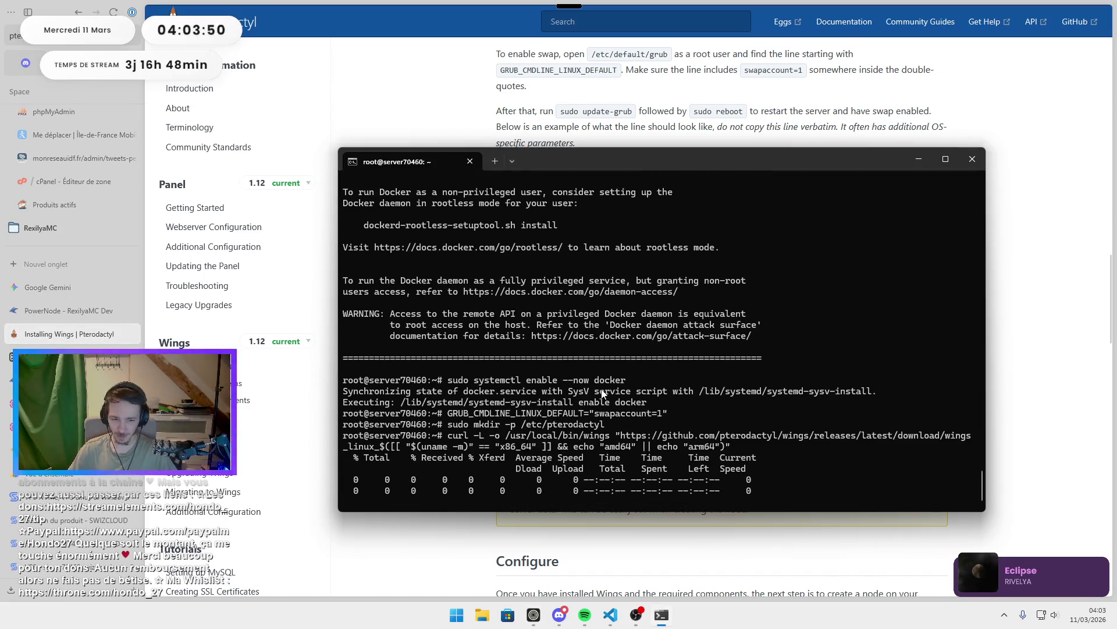
{"action": "key", "text": "alt+Tab"}
Make the Wings binary executable with chmod u+x
{"action": "triple_click", "coordinate": [608, 412]}
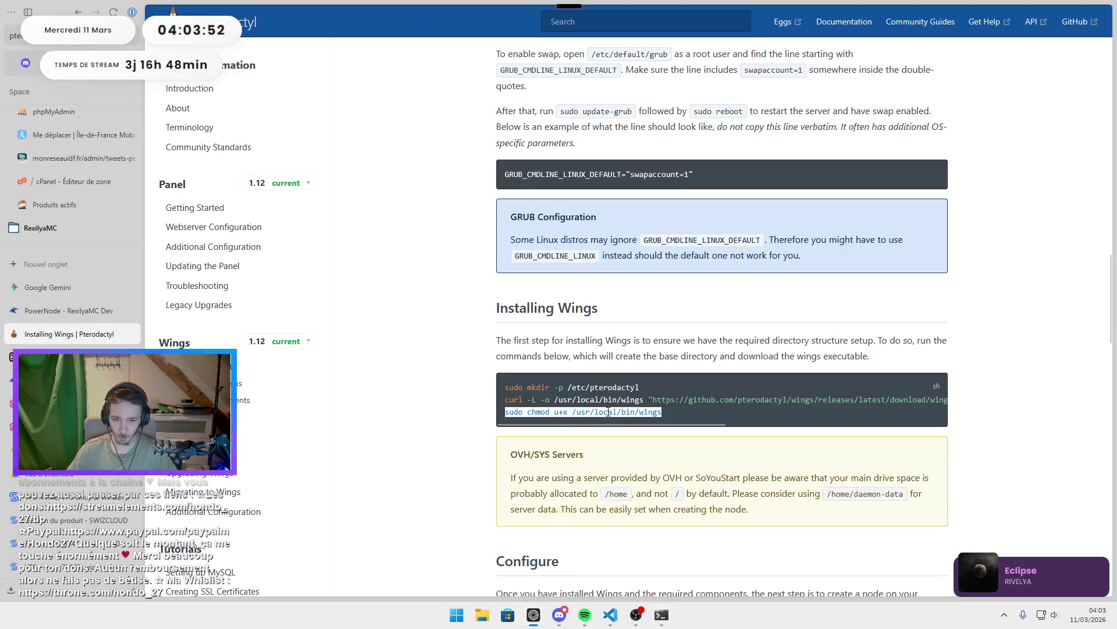
{"action": "key", "text": "alt+Tab"}
{"action": "key", "text": "ctrl+v"}
{"action": "key", "text": "alt+Tab"}
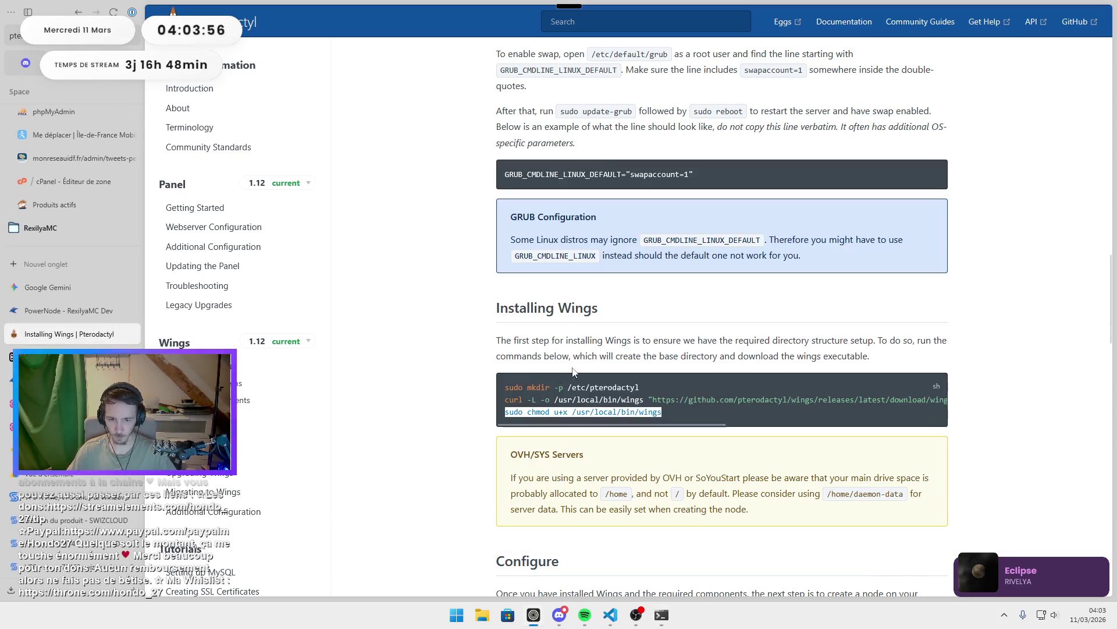
{"action": "scroll", "coordinate": [577, 379], "scroll_direction": "down", "scroll_amount": 8}
{"action": "scroll", "coordinate": [577, 379], "scroll_direction": "down", "scroll_amount": 4}
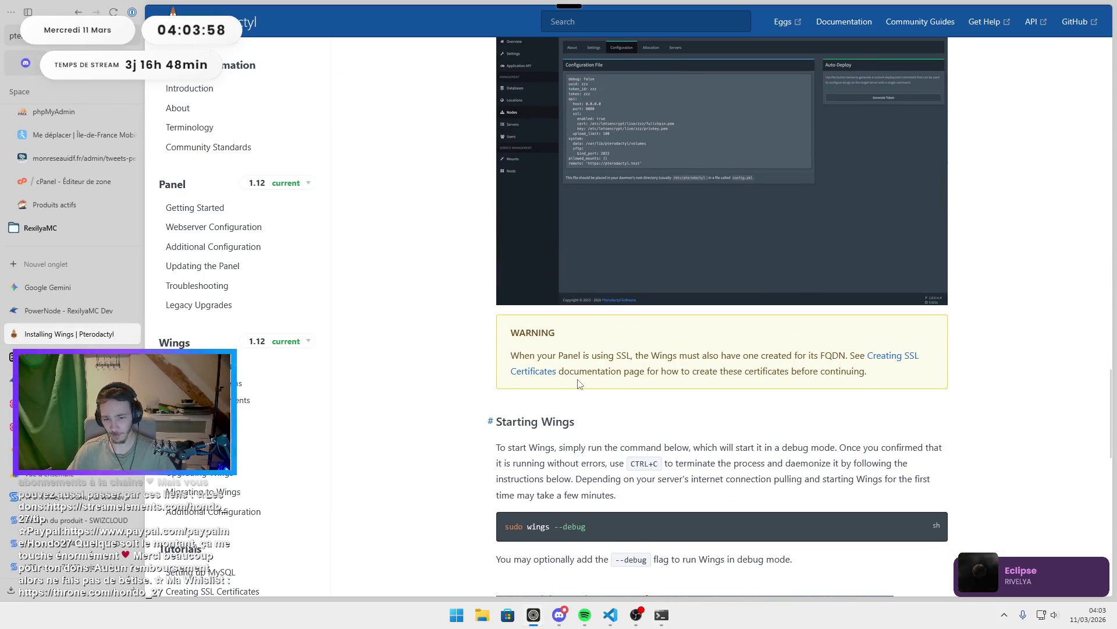
Generate a RexilyaMC Dev auto-deploy token and paste its wings configure command into the SSH terminal
{"action": "left_click", "coordinate": [55, 311]}
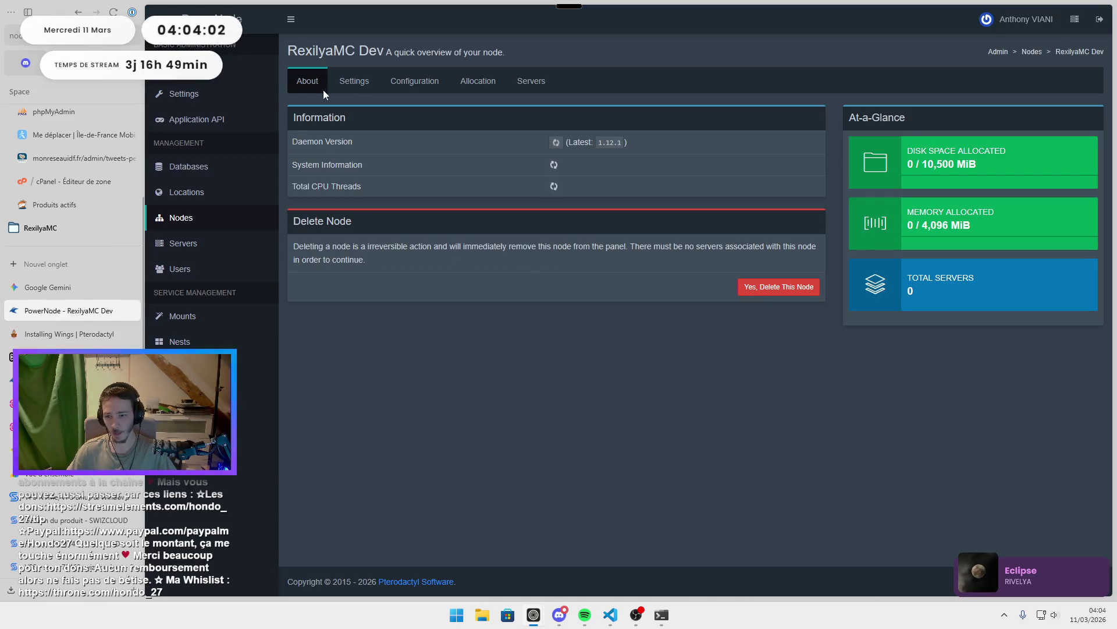
{"action": "left_click", "coordinate": [449, 80]}
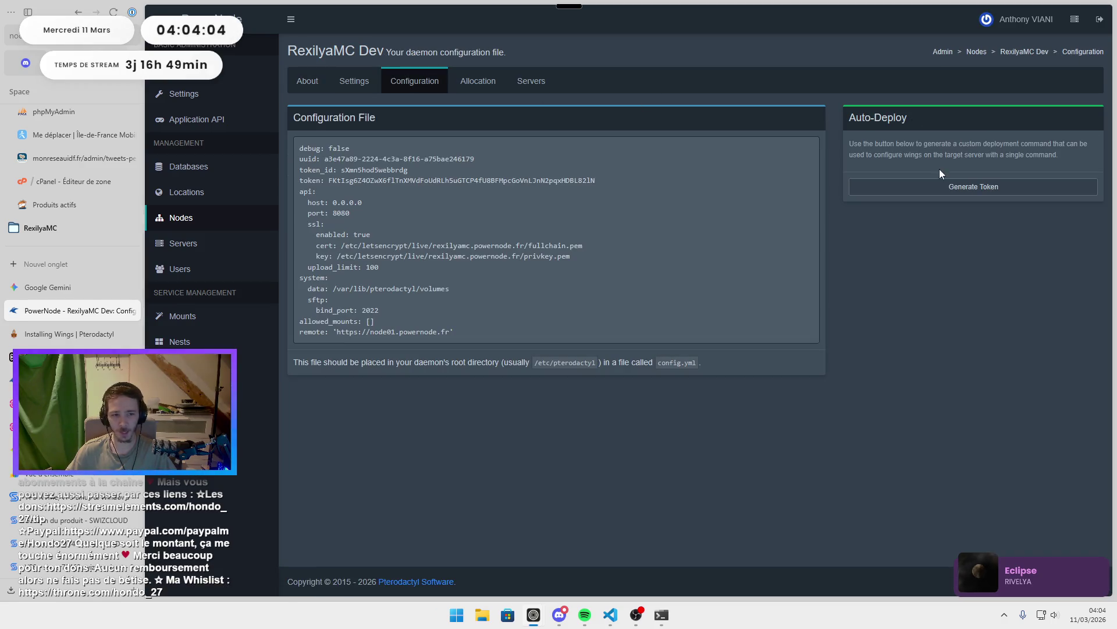
{"action": "left_click", "coordinate": [940, 185]}
{"action": "triple_click", "coordinate": [629, 341]}
{"action": "double_click", "coordinate": [629, 341]}
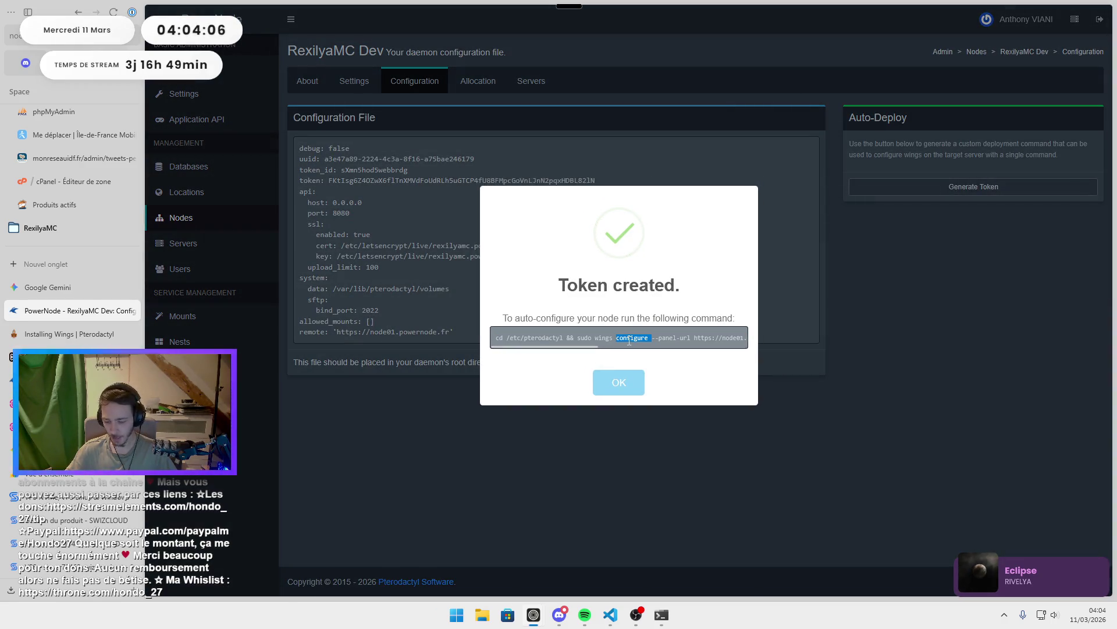
{"action": "triple_click", "coordinate": [629, 340]}
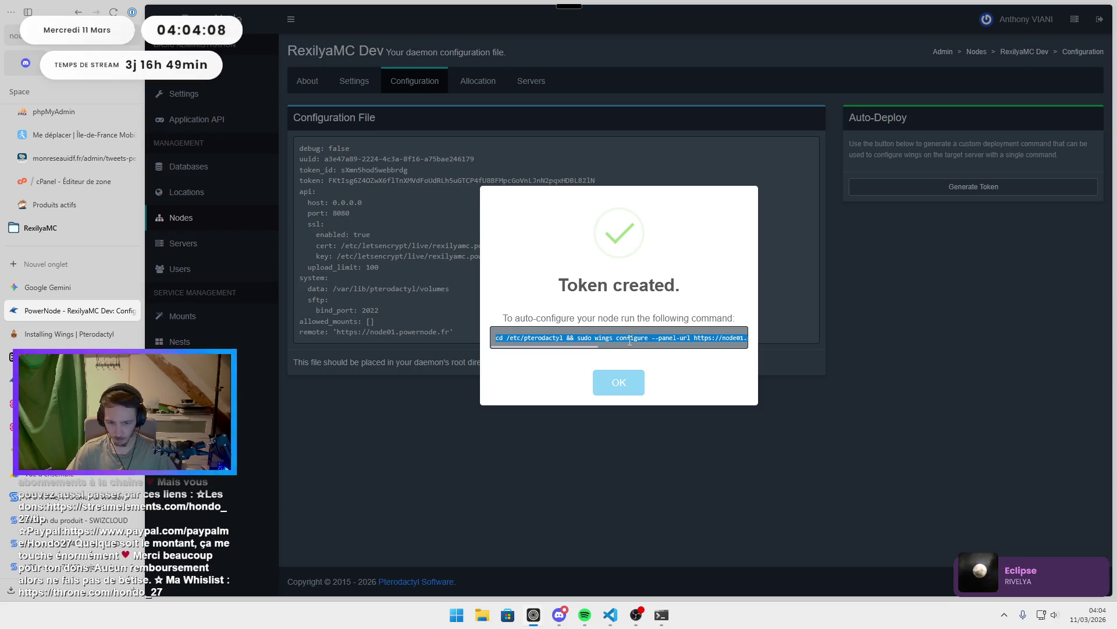
{"action": "left_click", "coordinate": [662, 614]}
{"action": "key", "text": "ctrl+v"}
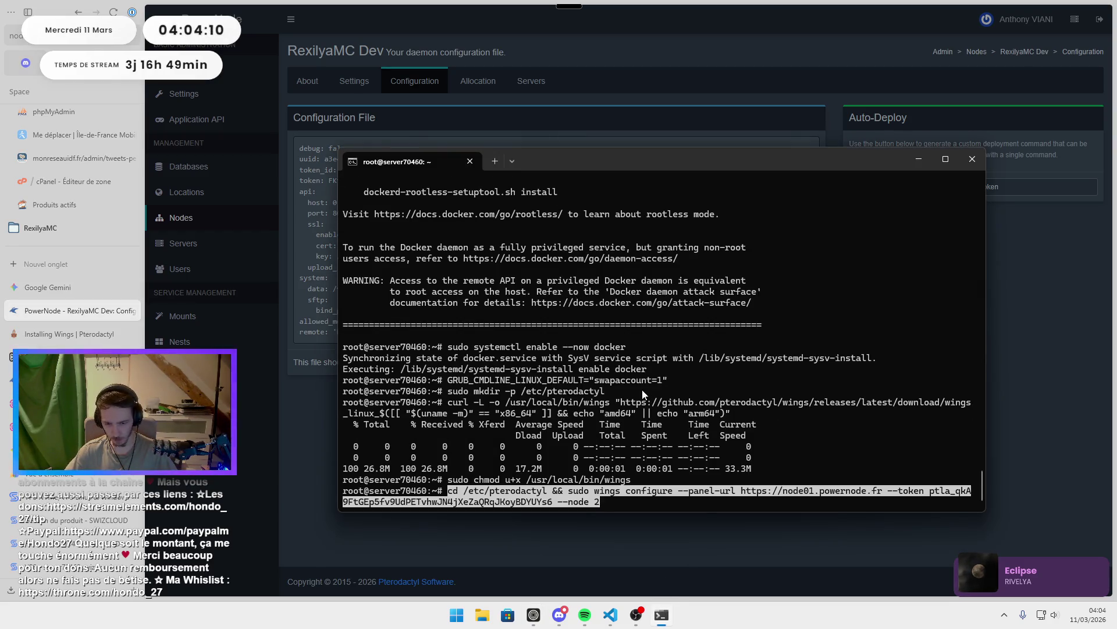
Run the wings configure command, then start Wings with sudo wings --debug, which fails on fullchain.pem
{"action": "key", "text": "Return"}
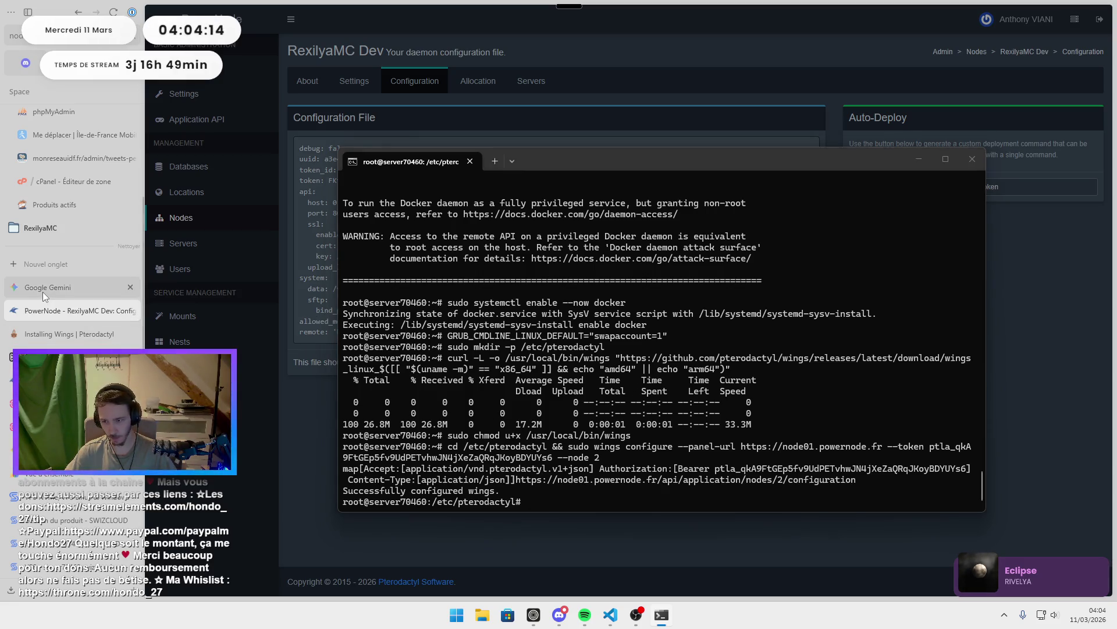
{"action": "left_click", "coordinate": [64, 341]}
{"action": "triple_click", "coordinate": [568, 464]}
{"action": "key", "text": "ctrl+c"}
{"action": "key", "text": "alt+Tab"}
{"action": "key", "text": "ctrl+v"}
{"action": "key", "text": "Return"}
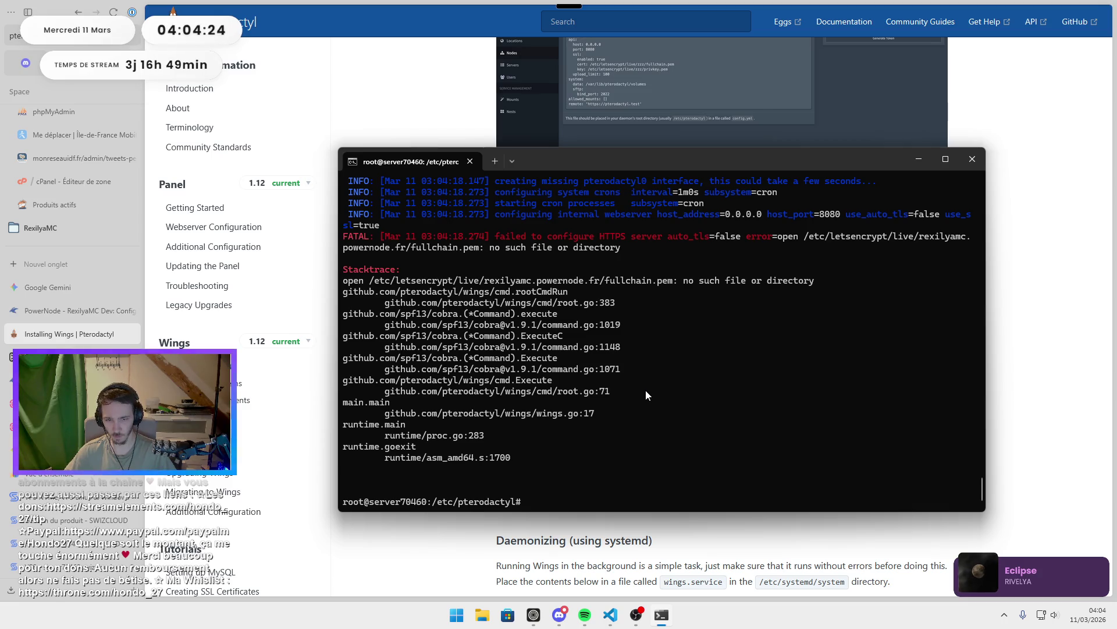
{"action": "left_click", "coordinate": [67, 312]}
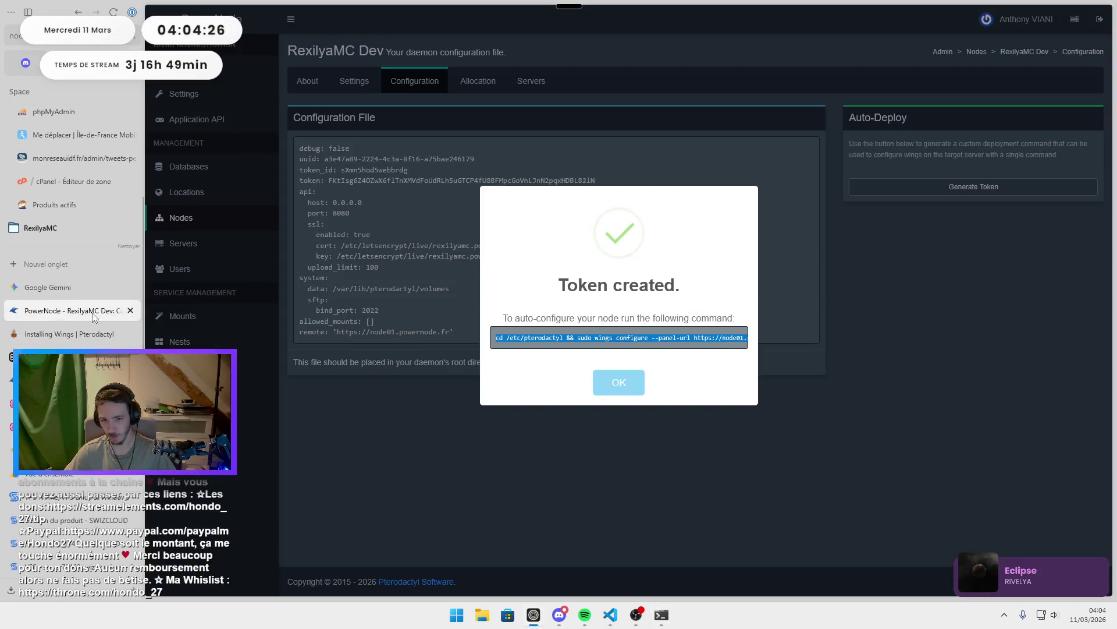
Close the token dialog, view the nodes list, and copy the Wings crash output from the terminal
{"action": "left_click", "coordinate": [619, 381]}
{"action": "left_click", "coordinate": [188, 222]}
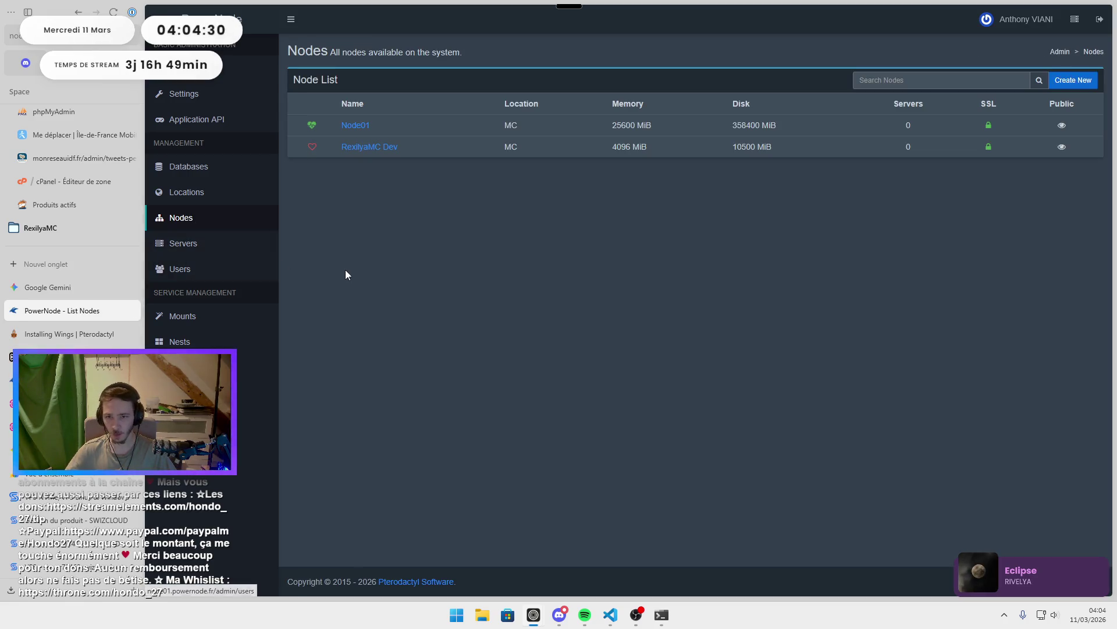
{"action": "key", "text": "alt+Tab"}
{"action": "mouse_move", "coordinate": [518, 500]}
{"action": "left_mouse_down"}
{"action": "mouse_move", "coordinate": [407, 332]}
{"action": "mouse_move", "coordinate": [379, 186]}
{"action": "mouse_move", "coordinate": [376, 384]}
{"action": "mouse_move", "coordinate": [328, 252]}
{"action": "mouse_move", "coordinate": [345, 263]}
{"action": "left_mouse_up"}
{"action": "key", "text": "ctrl+c"}
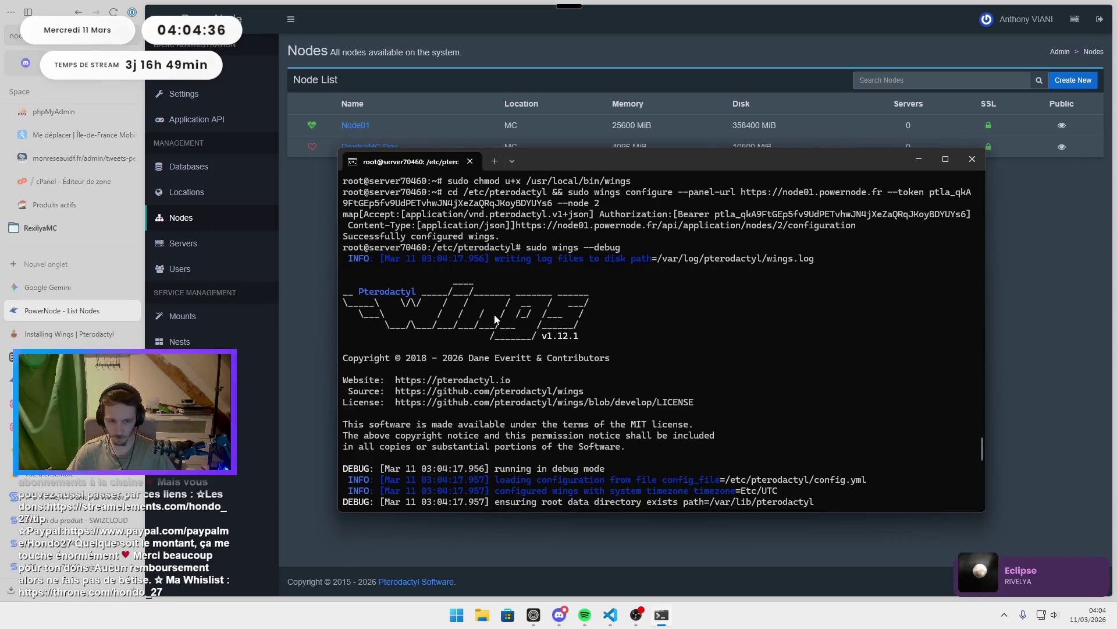
{"action": "left_click", "coordinate": [47, 287]}
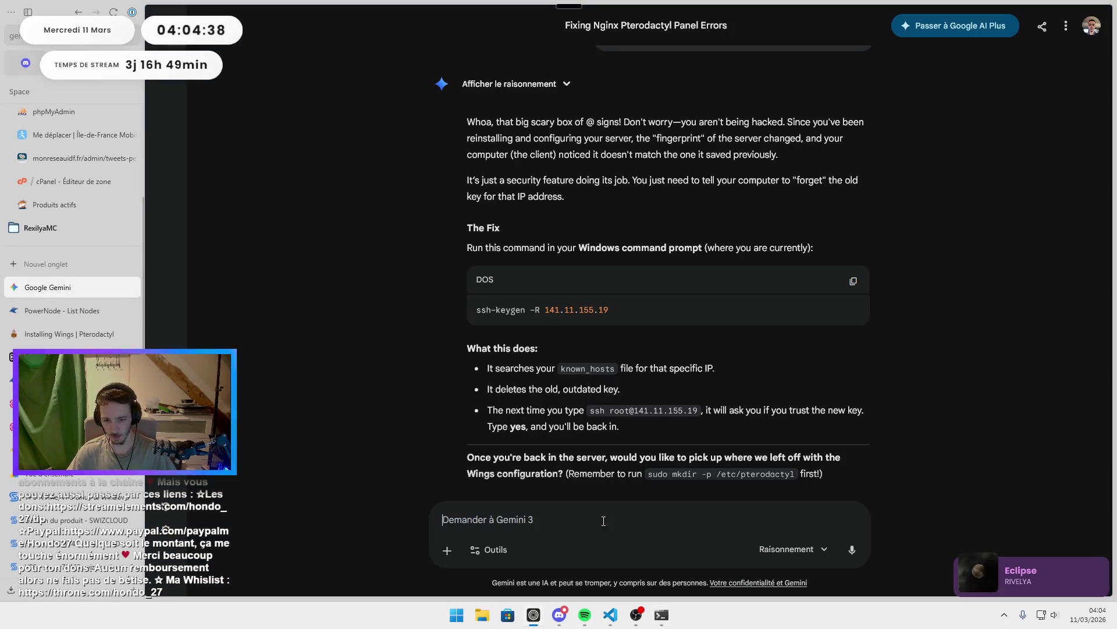
Send the Wings crash log to Gemini and run its suggested sudo systemctl stop nginx on the server
{"action": "key", "text": "ctrl+v"}
{"action": "key", "text": "Return"}
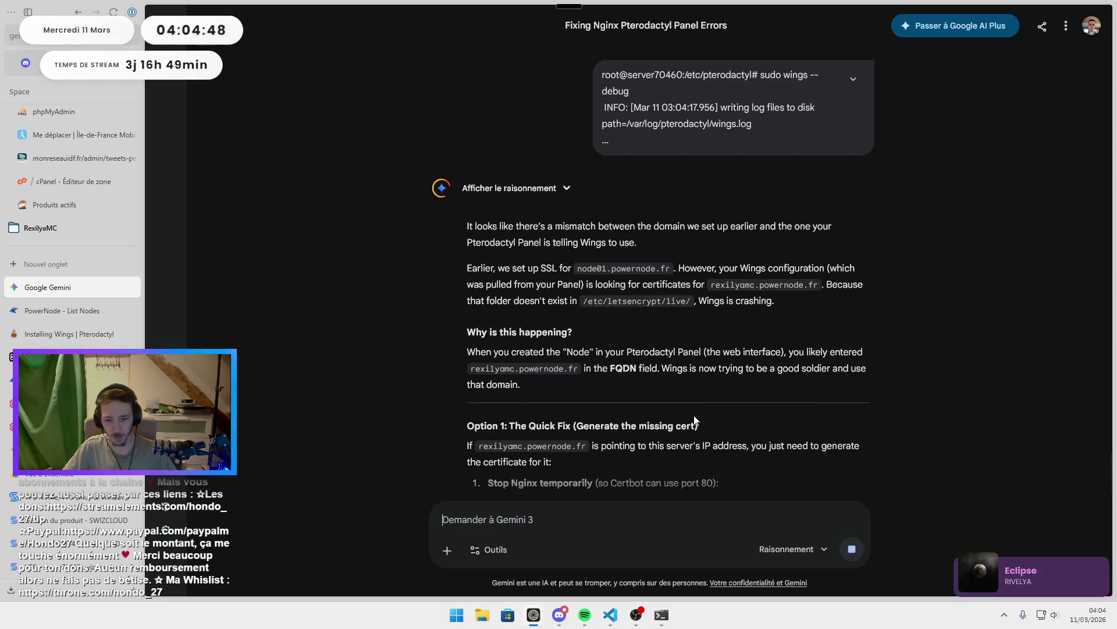
{"action": "scroll", "coordinate": [694, 415], "scroll_direction": "down", "scroll_amount": 3}
{"action": "left_click", "coordinate": [853, 316]}
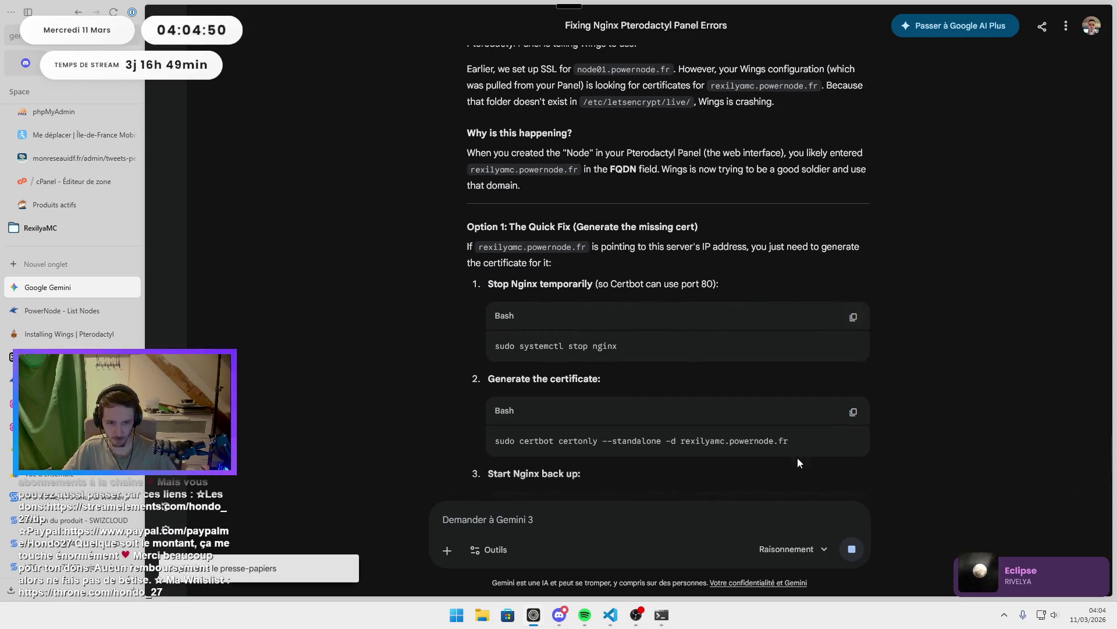
{"action": "left_click", "coordinate": [669, 615]}
{"action": "right_click", "coordinate": [661, 361]}
{"action": "key", "text": "Return"}
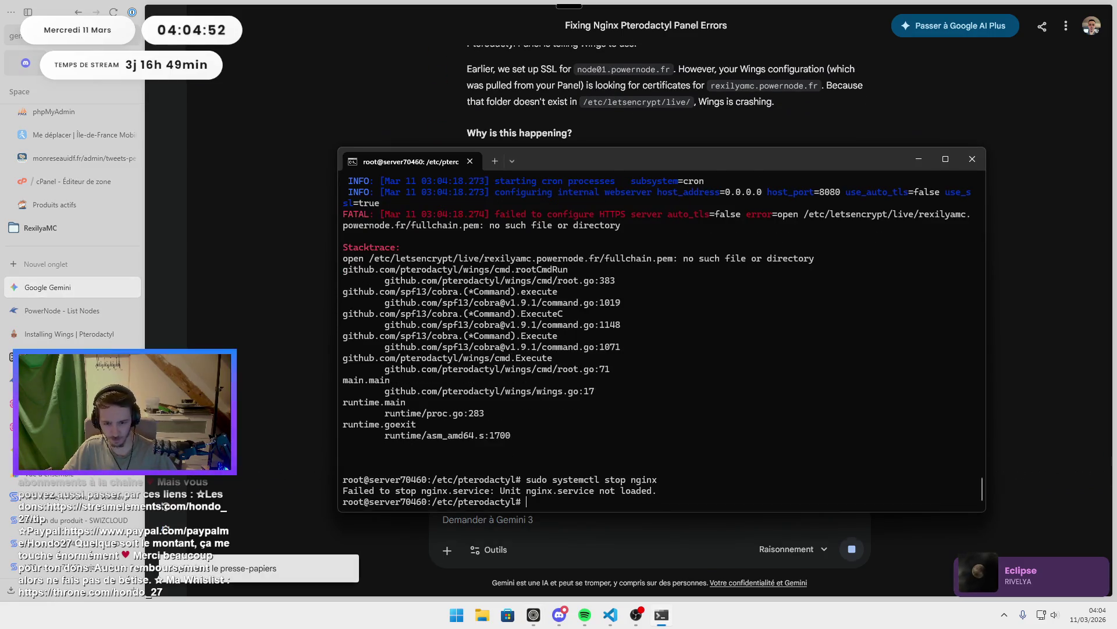
Run Gemini's certbot certificate command on the server, which reports certbot is not installed
{"action": "scroll", "coordinate": [853, 378], "scroll_direction": "up", "scroll_amount": 5}
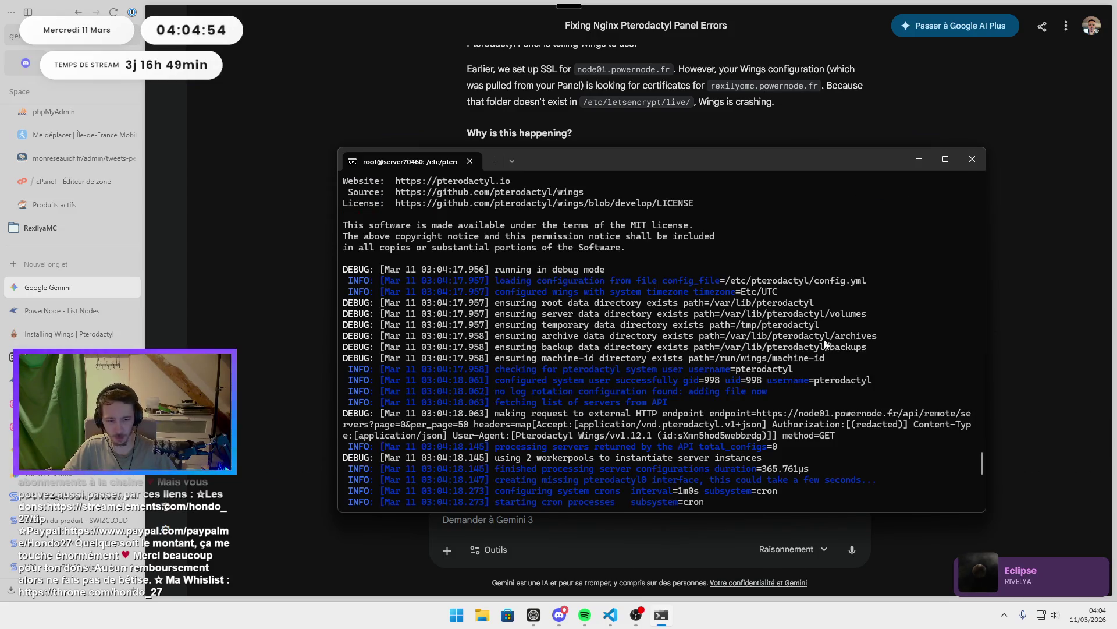
{"action": "scroll", "coordinate": [853, 379], "scroll_direction": "down", "scroll_amount": 5}
{"action": "left_click", "coordinate": [1004, 383]}
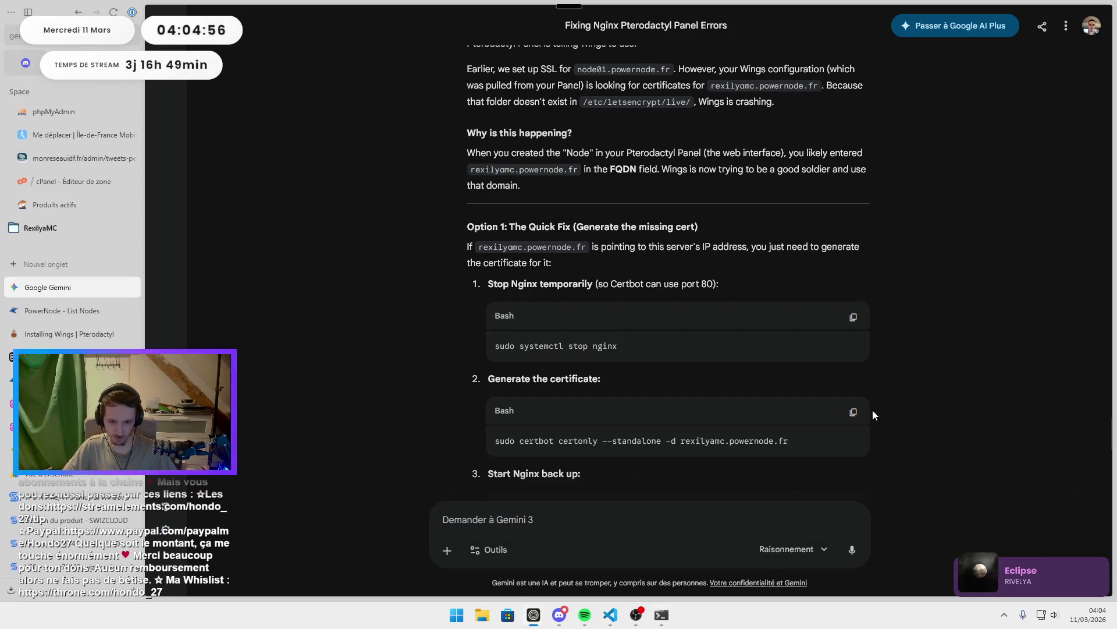
{"action": "left_click", "coordinate": [854, 412]}
{"action": "key", "text": "alt+Tab"}
{"action": "right_click", "coordinate": [711, 361]}
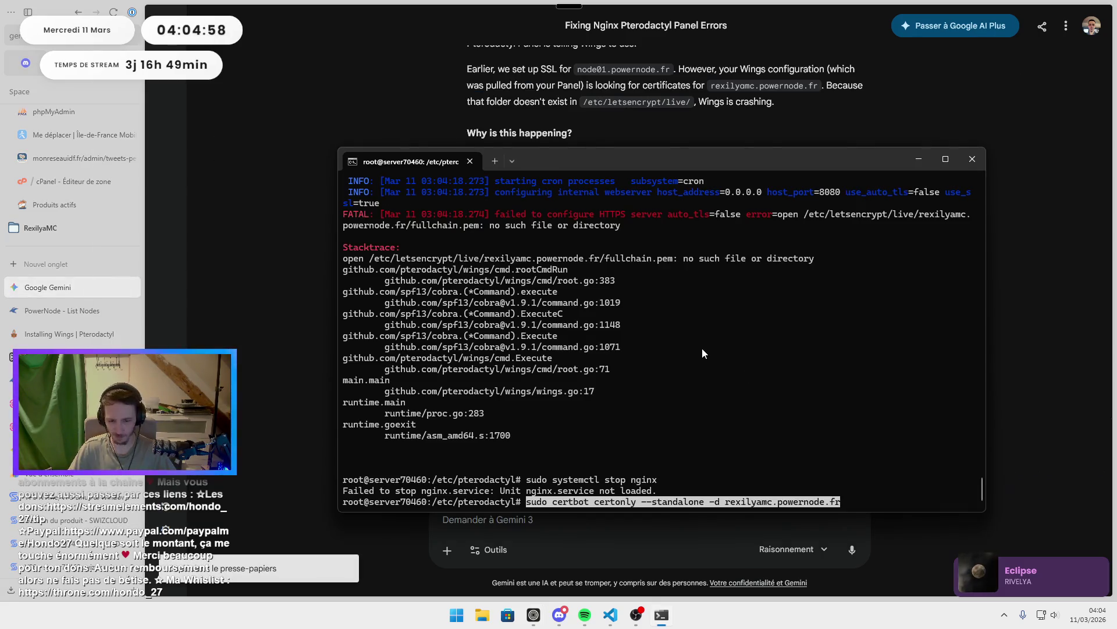
{"action": "key", "text": "Return"}
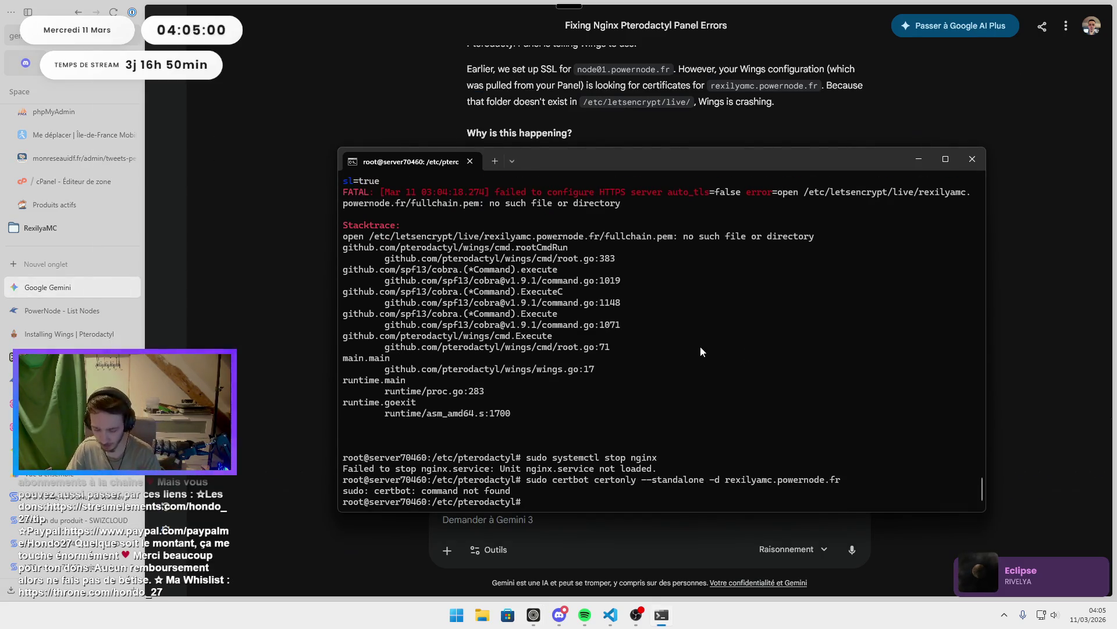
Install certbot with apt, dismiss the kernel upgrade notice and mark dbus.service for restart
{"action": "type", "text": "i"}
{"action": "key", "text": "BackSpace"}
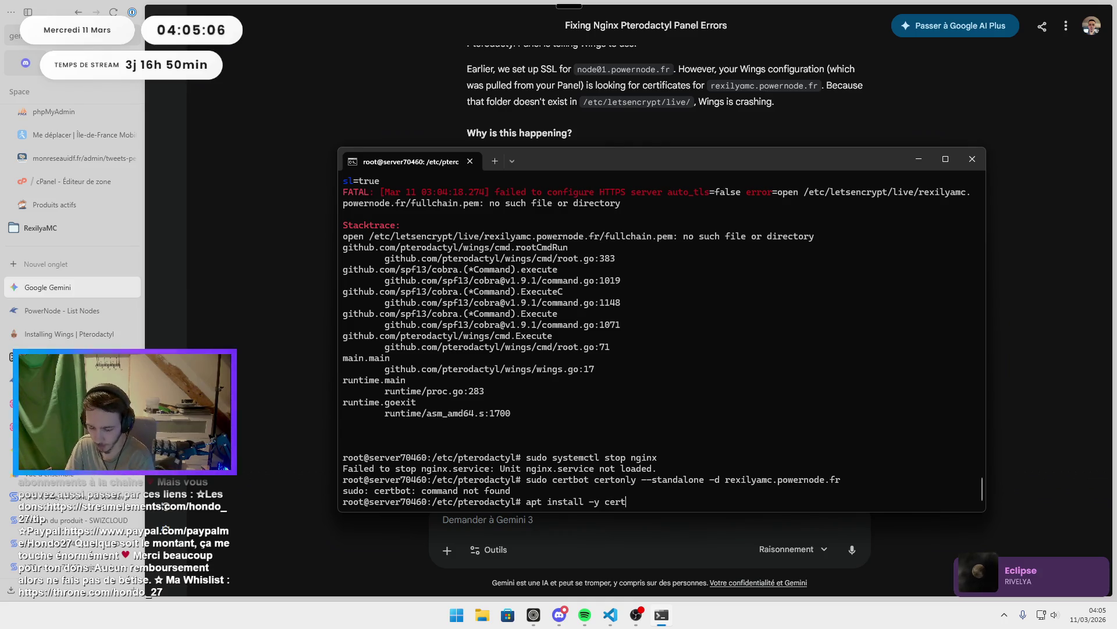
{"action": "type", "text": "ot"}
{"action": "key", "text": "Return"}
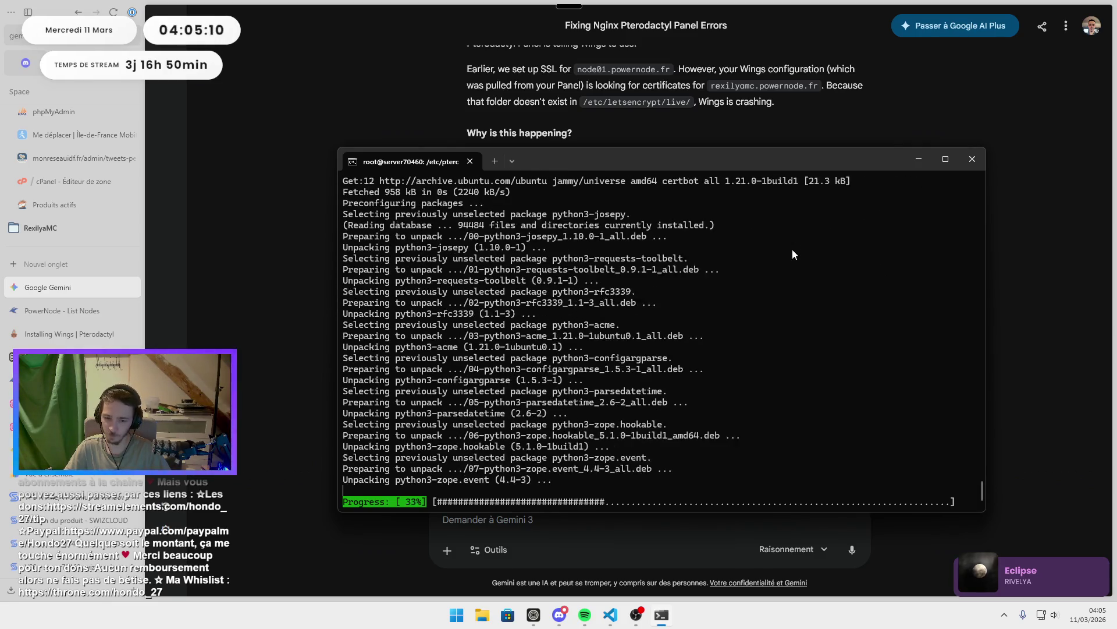
{"action": "left_click", "coordinate": [1065, 337]}
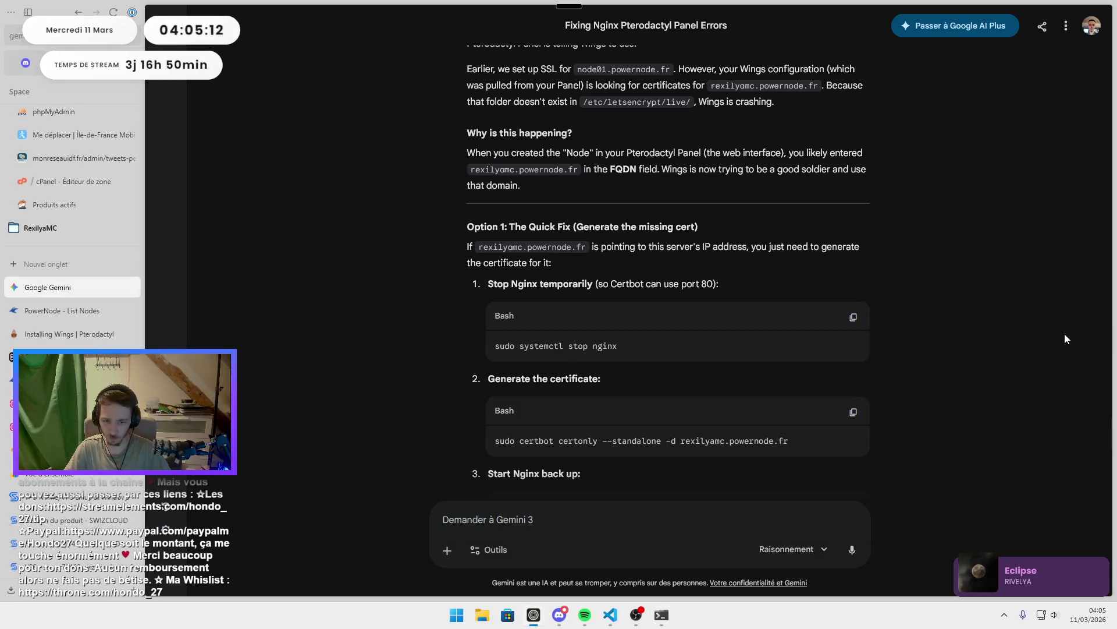
{"action": "key", "text": "alt+Tab"}
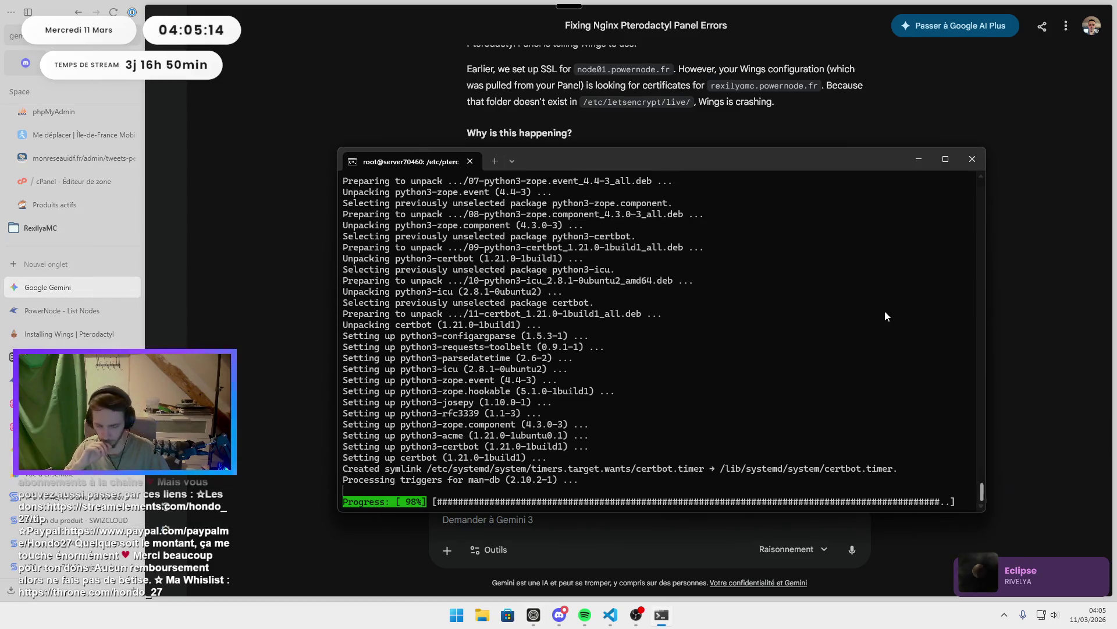
{"action": "key", "text": "Return"}
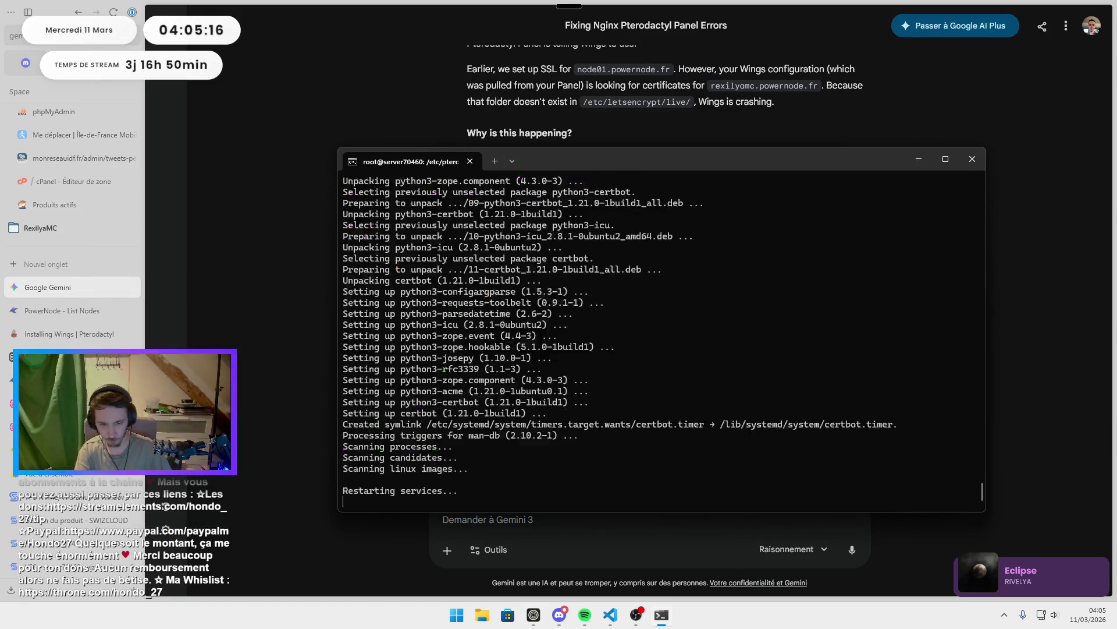
{"action": "key", "text": "space"}
{"action": "key", "text": "Down"}
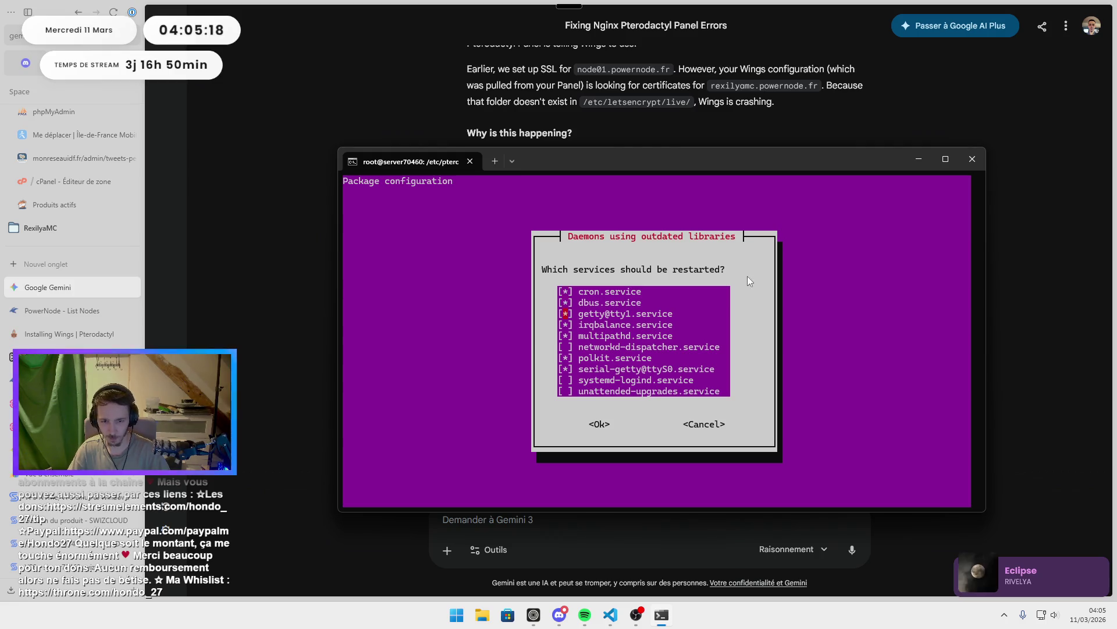
Confirm the service restarts and run sudo certbot certonly --standalone -d rexilyamc.powernode.fr
{"action": "key", "text": "Down"}
{"action": "key", "text": "Down"}
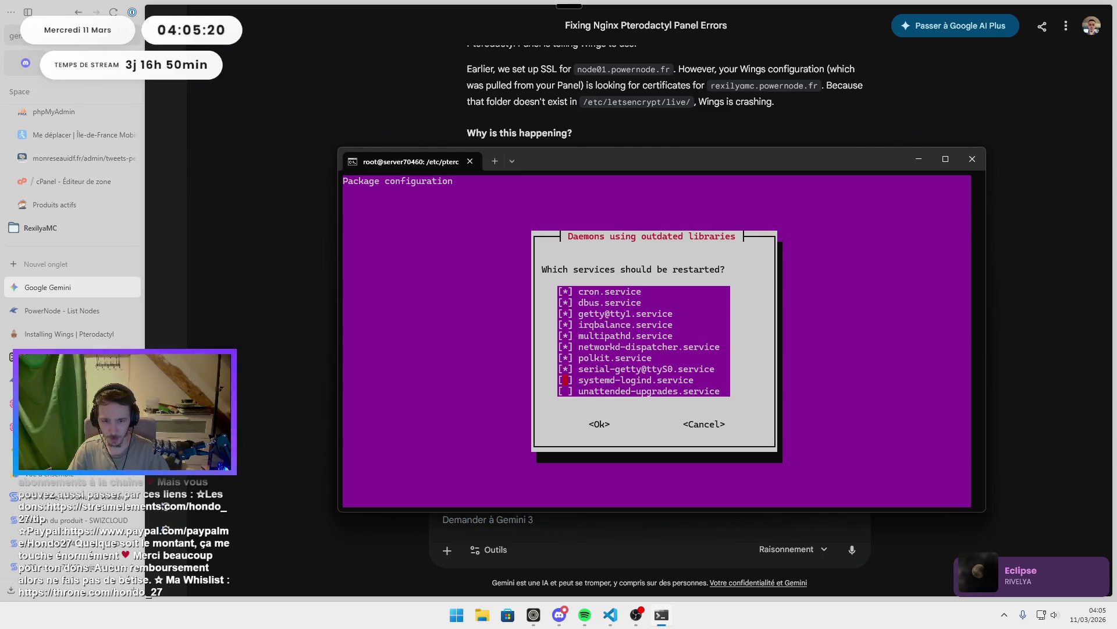
{"action": "key", "text": "Return"}
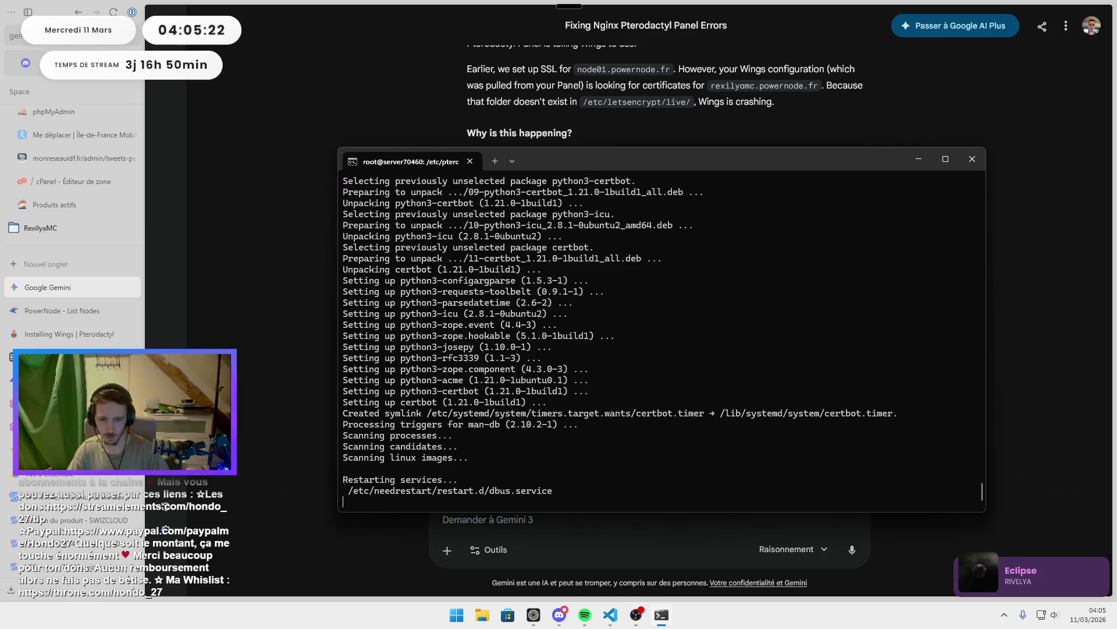
{"action": "type", "text": "sudo certbot certonly --standalone -d rexilyamc.powernode.fr"}
{"action": "key", "text": "Return"}
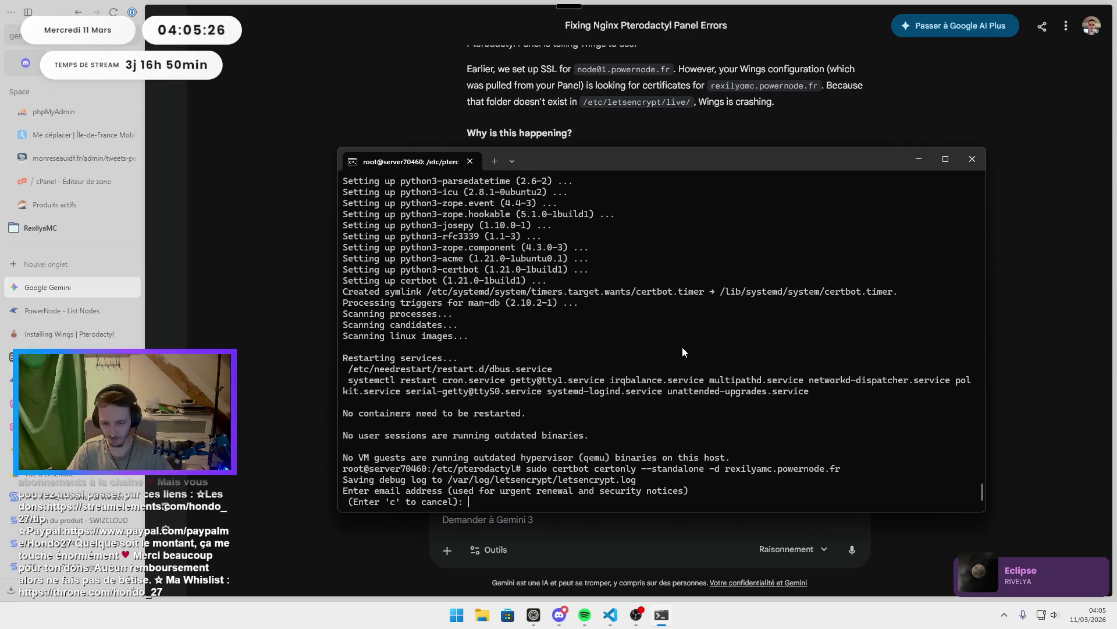
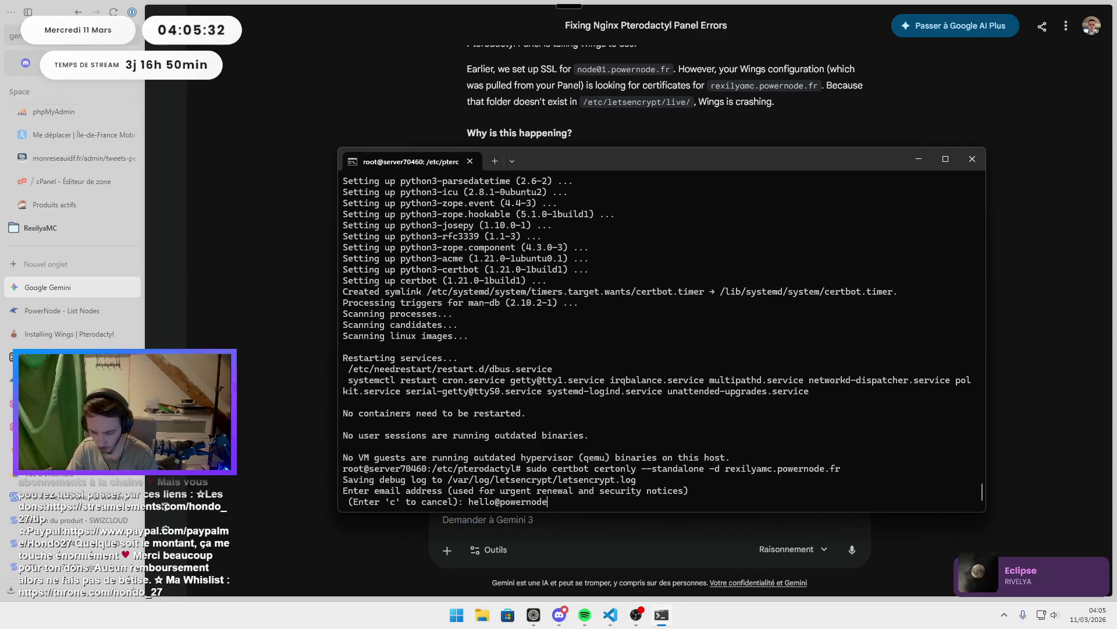
Register with Let's Encrypt: enter a contact e-mail, accept the terms, and answer the EFF question
{"action": "key", "text": "Return"}
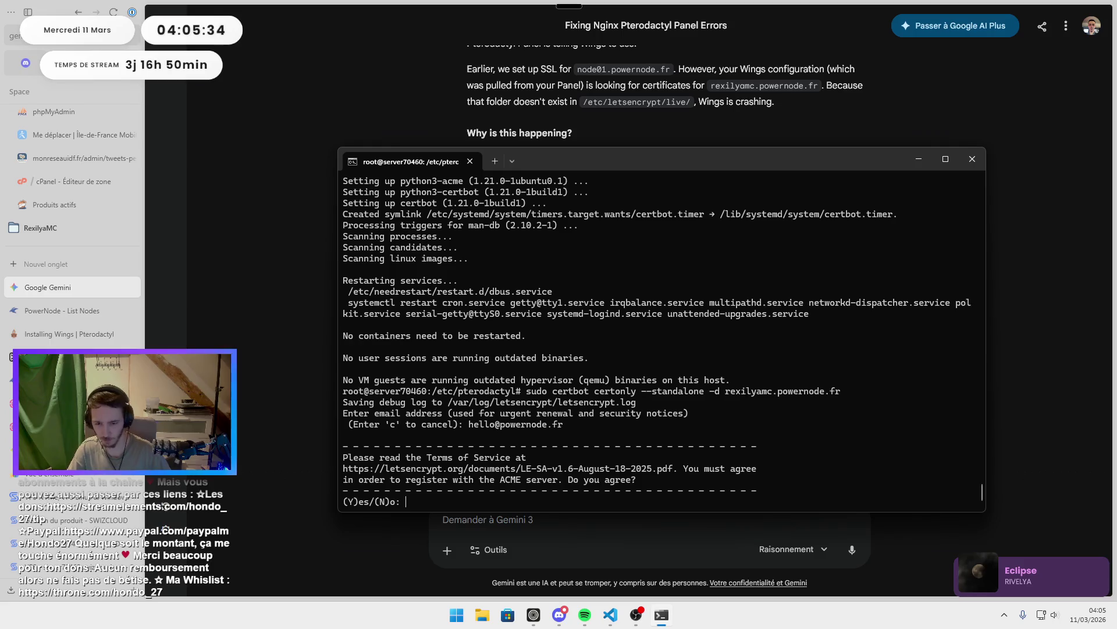
{"action": "type", "text": "y"}
{"action": "key", "text": "Return"}
{"action": "type", "text": "y"}
{"action": "key", "text": "Return"}
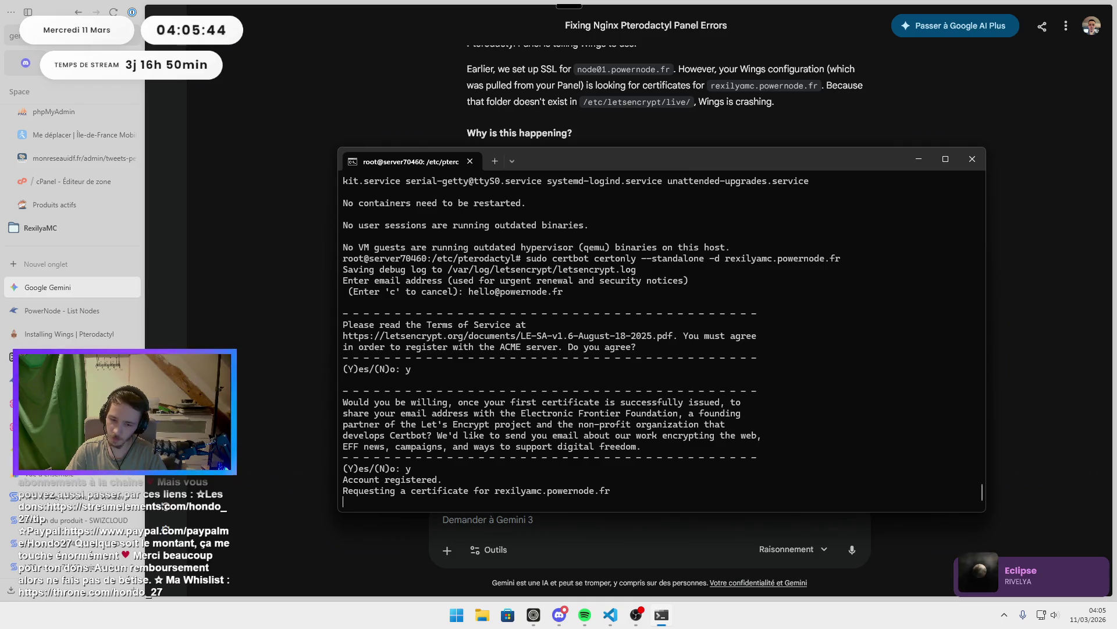
{"action": "left_click", "coordinate": [282, 388]}
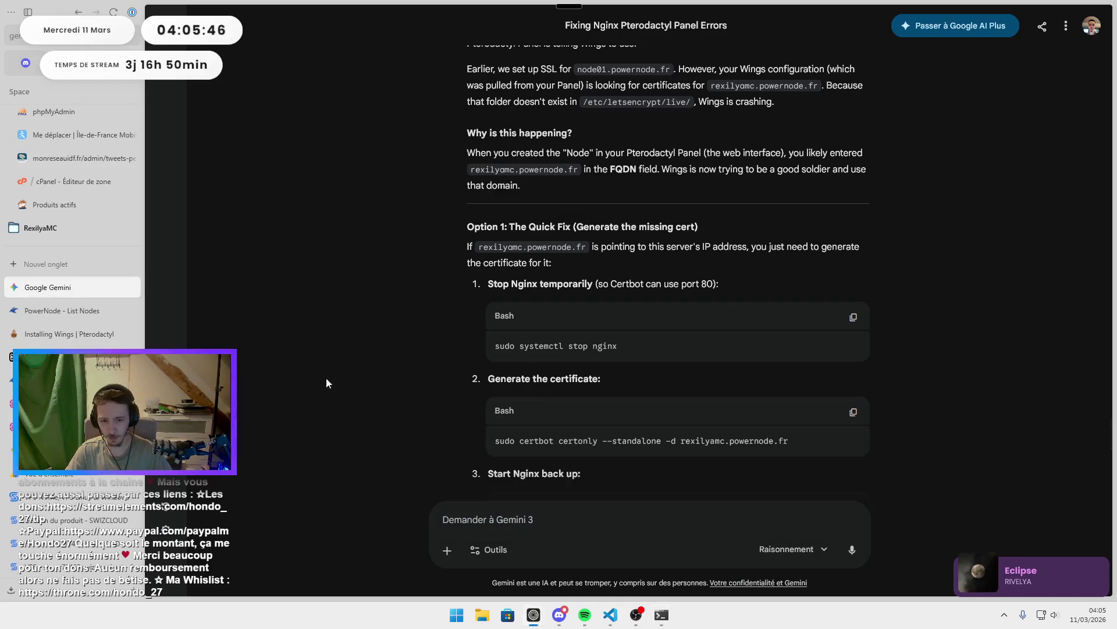
Check that both nodes show online on the Nodes page, then open Locations
{"action": "scroll", "coordinate": [413, 334], "scroll_direction": "down", "scroll_amount": 3}
{"action": "scroll", "coordinate": [412, 333], "scroll_direction": "down", "scroll_amount": 2}
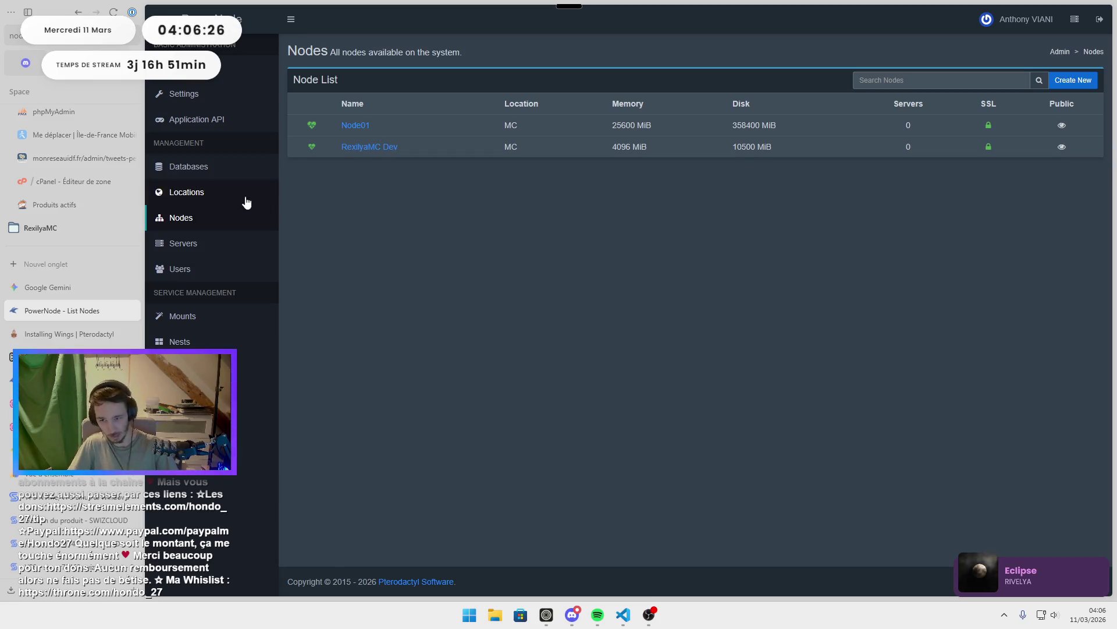
{"action": "left_click", "coordinate": [223, 195]}
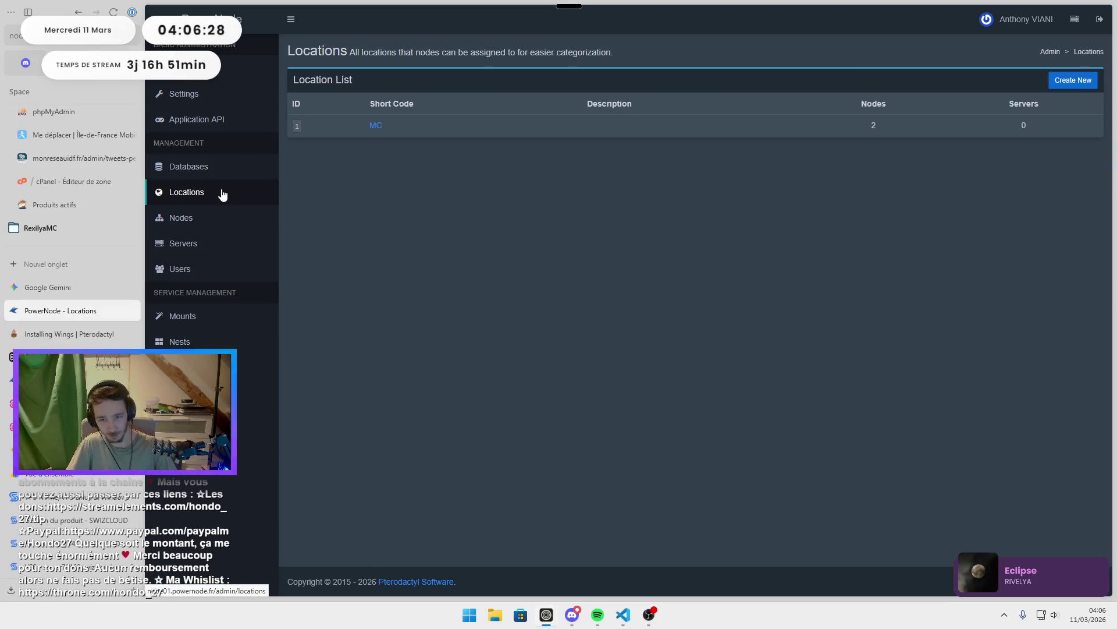
Start a new server named RexilyaMC, assigned to the matching owner, on the RexilyaMC Dev node
{"action": "left_click", "coordinate": [190, 246]}
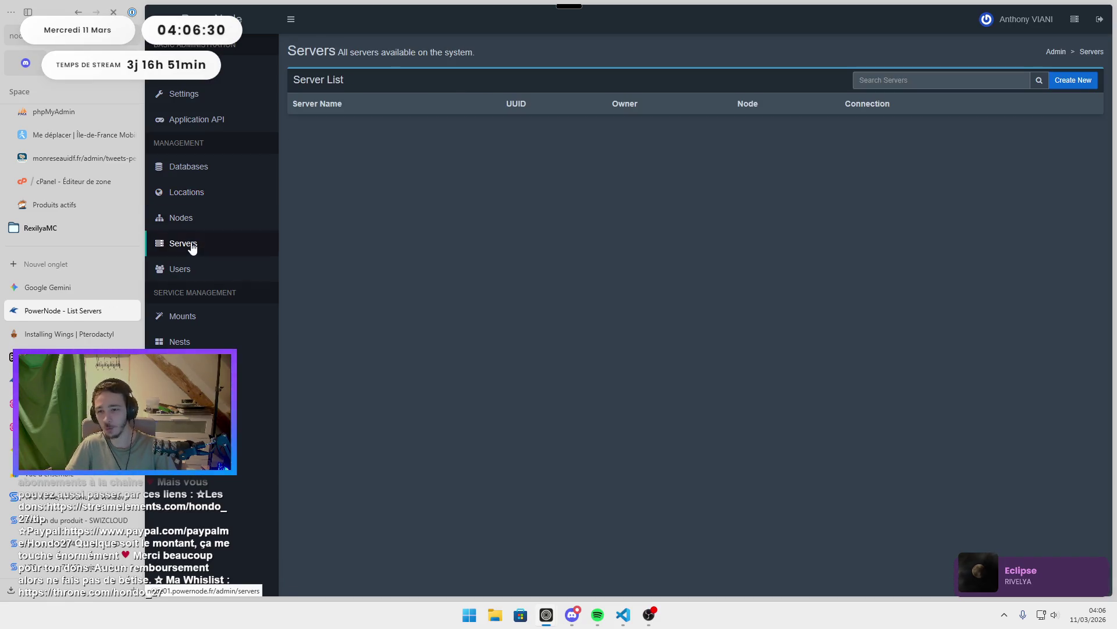
{"action": "left_click", "coordinate": [1073, 80]}
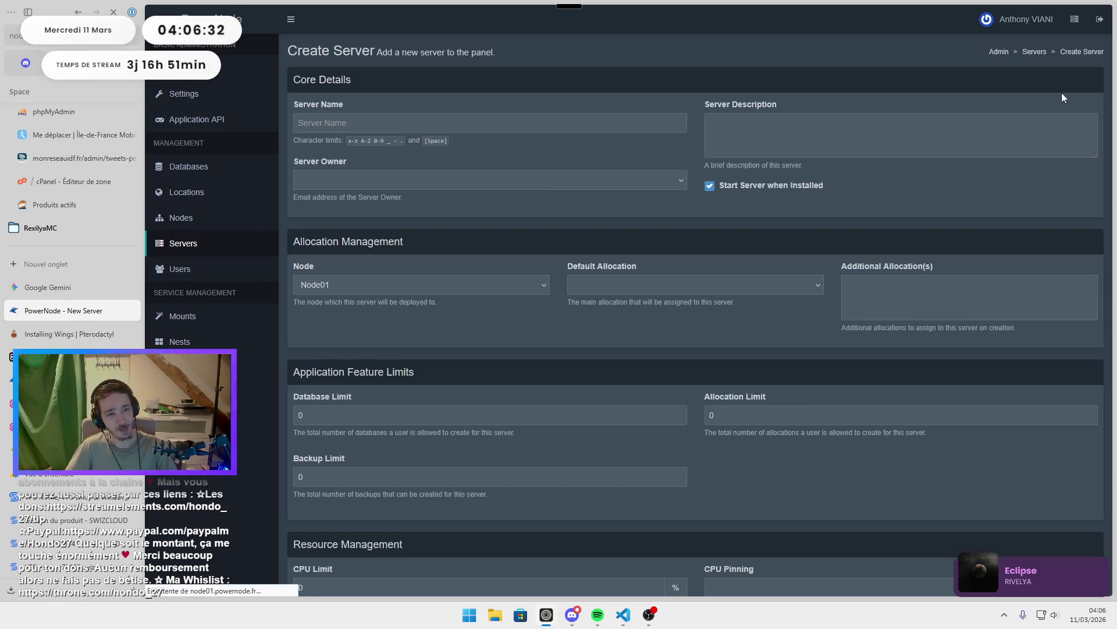
{"action": "left_click", "coordinate": [373, 105]}
{"action": "type", "text": "Rexilya"}
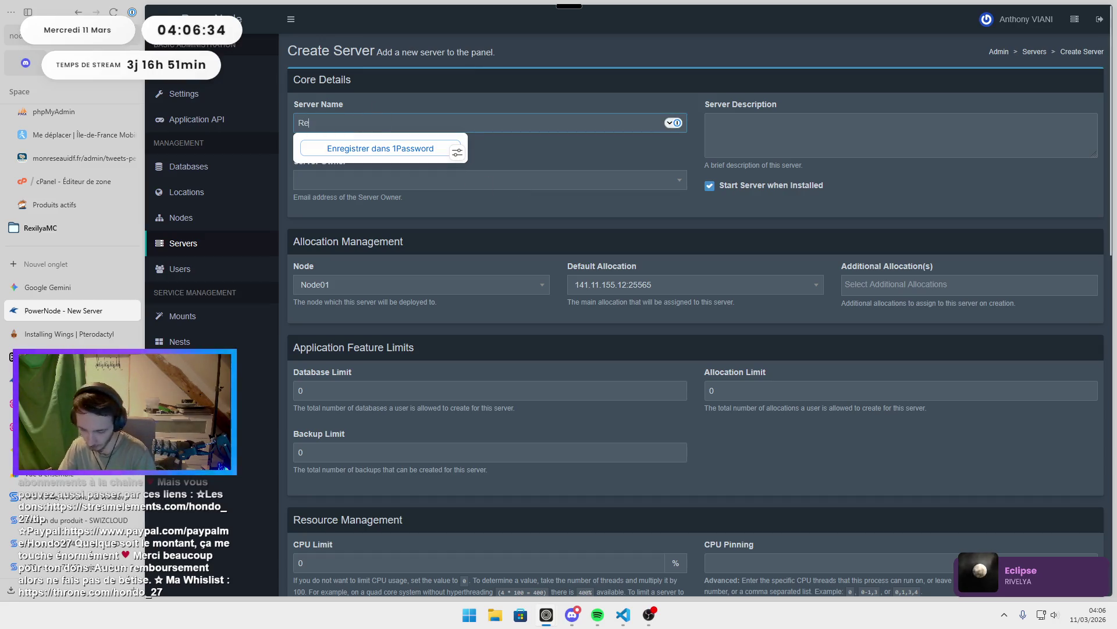
{"action": "type", "text": "MC Dev"}
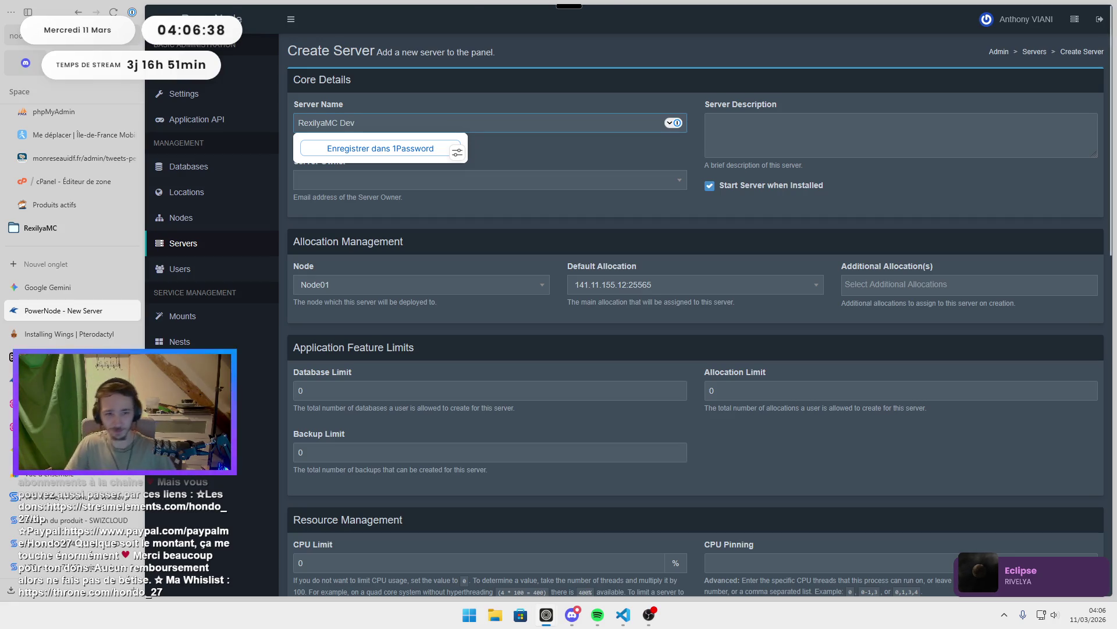
{"action": "left_click", "coordinate": [476, 197]}
{"action": "left_click", "coordinate": [474, 183]}
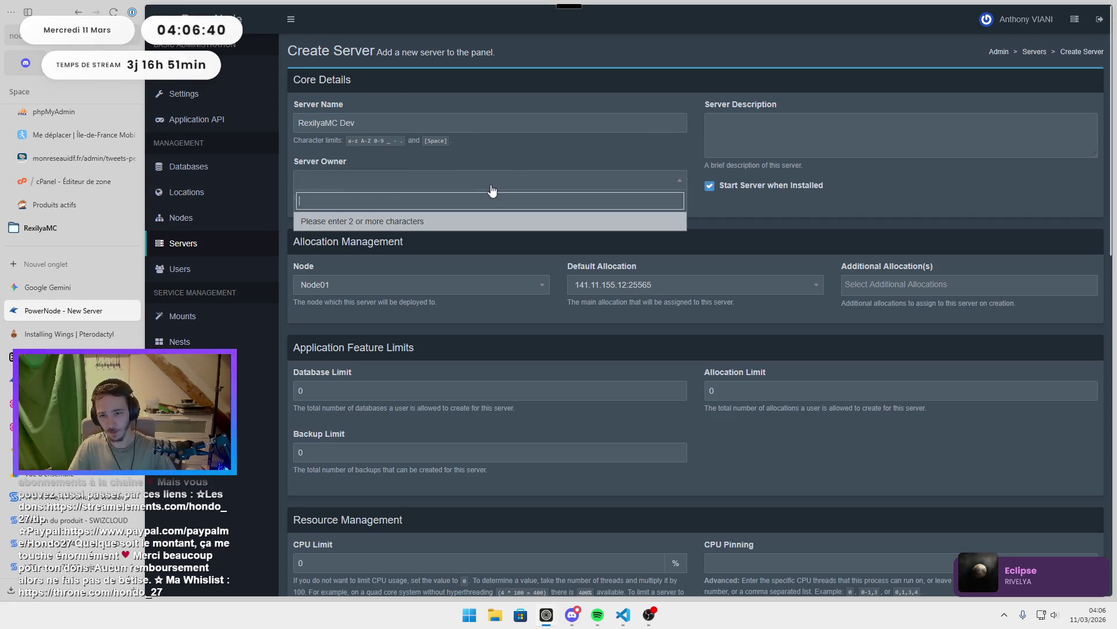
{"action": "type", "text": "an"}
{"action": "left_click", "coordinate": [546, 229]}
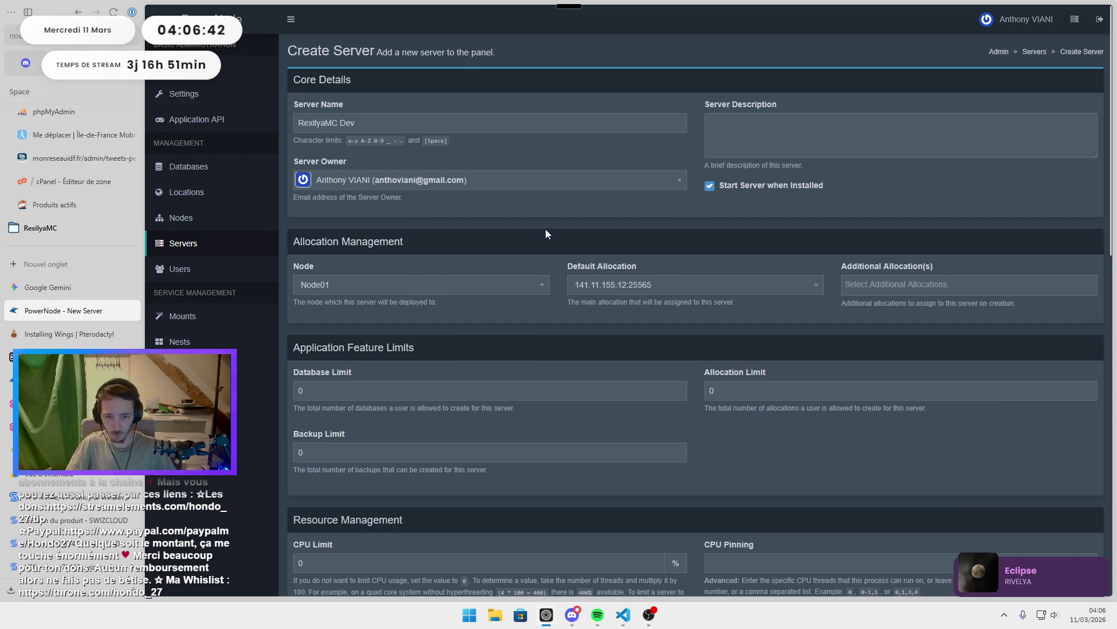
{"action": "left_click", "coordinate": [379, 284]}
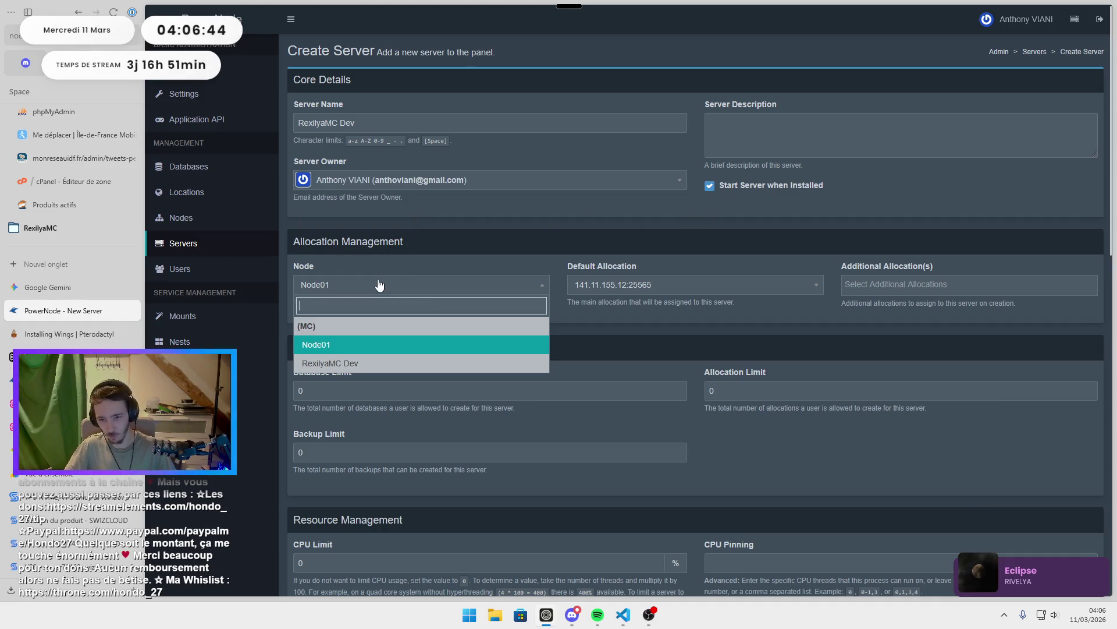
{"action": "left_click", "coordinate": [312, 366]}
{"action": "left_click", "coordinate": [632, 291]}
{"action": "left_click", "coordinate": [632, 291]}
{"action": "left_click", "coordinate": [965, 285]}
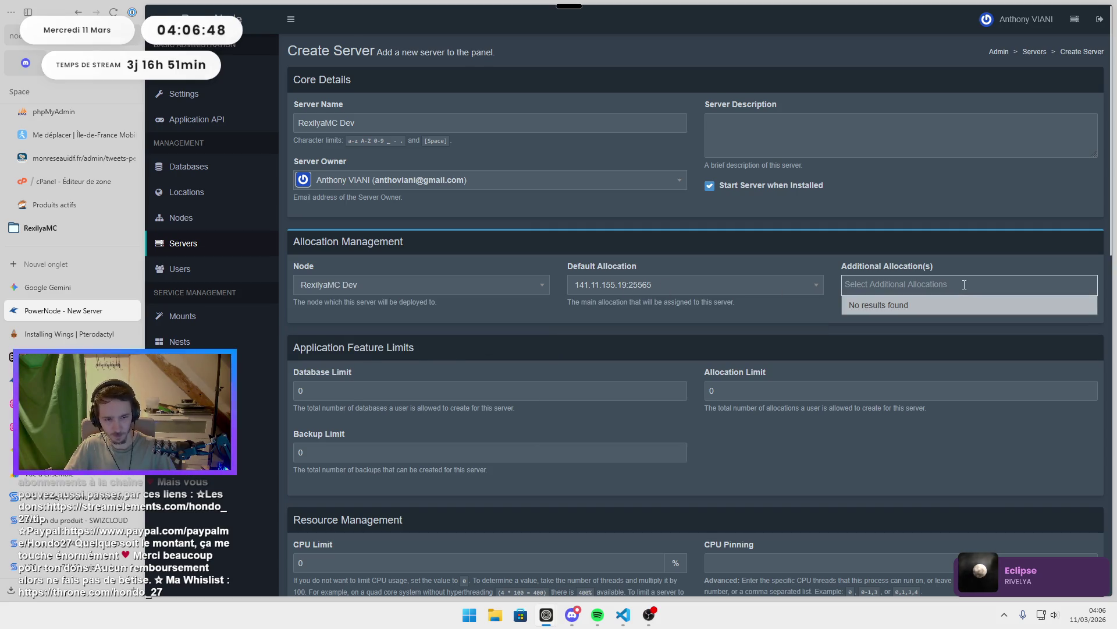
Set the allocation limit to 5, backup limit to 10 and CPU limit to 200%
{"action": "left_click", "coordinate": [336, 397]}
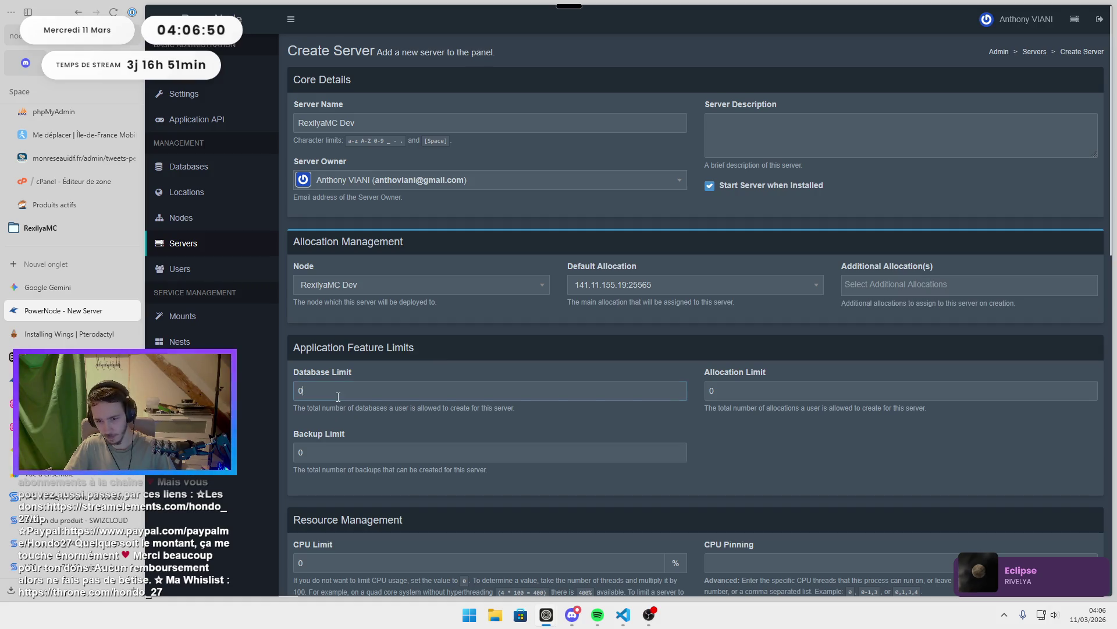
{"action": "double_click", "coordinate": [756, 393]}
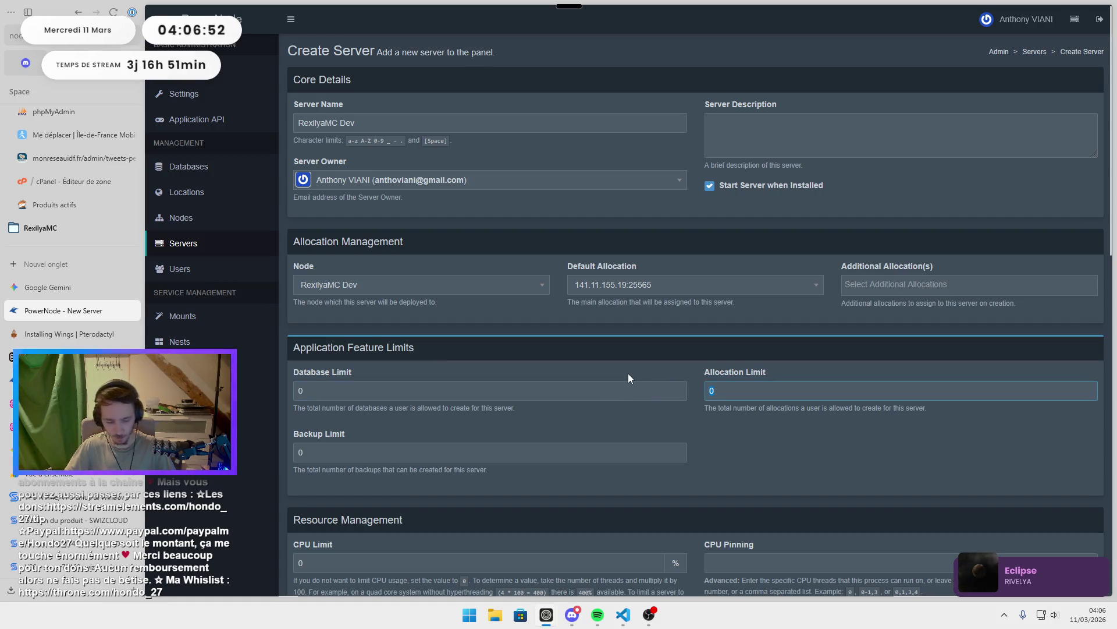
{"action": "type", "text": "5"}
{"action": "scroll", "coordinate": [628, 384], "scroll_direction": "down", "scroll_amount": 3}
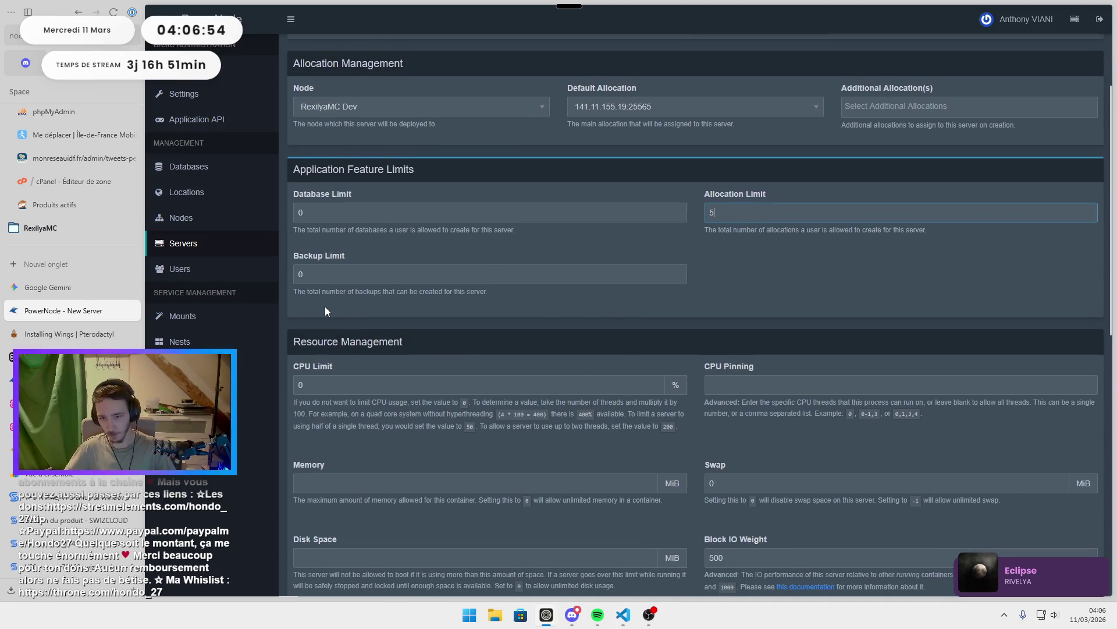
{"action": "triple_click", "coordinate": [380, 291]}
{"action": "double_click", "coordinate": [295, 282]}
{"action": "type", "text": "10"}
{"action": "scroll", "coordinate": [407, 331], "scroll_direction": "down", "scroll_amount": 1}
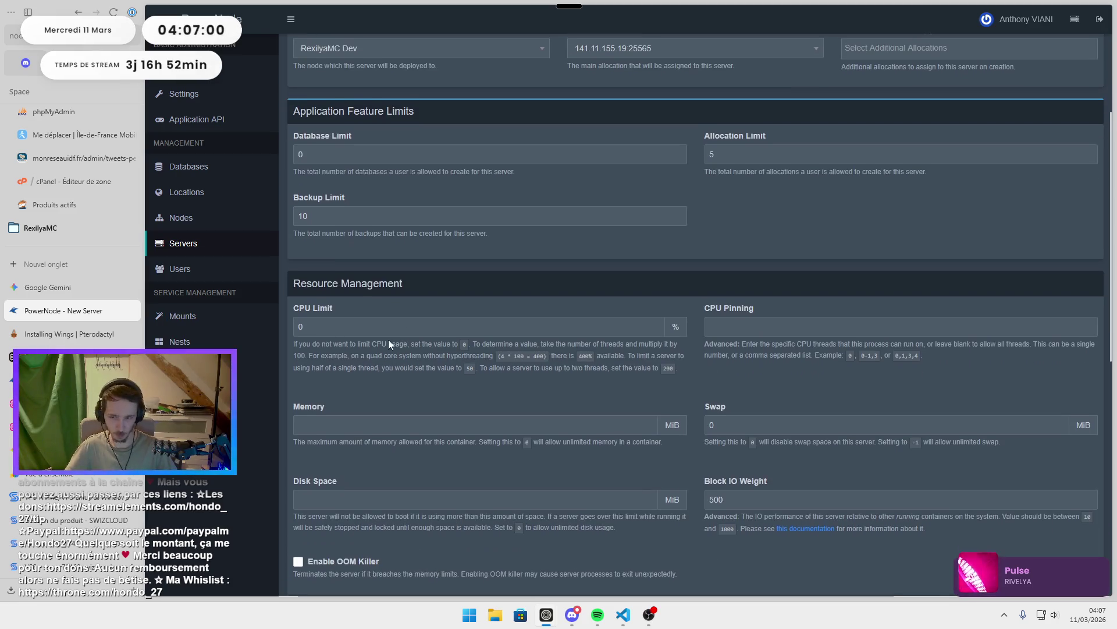
{"action": "double_click", "coordinate": [392, 326]}
{"action": "type", "text": "200"}
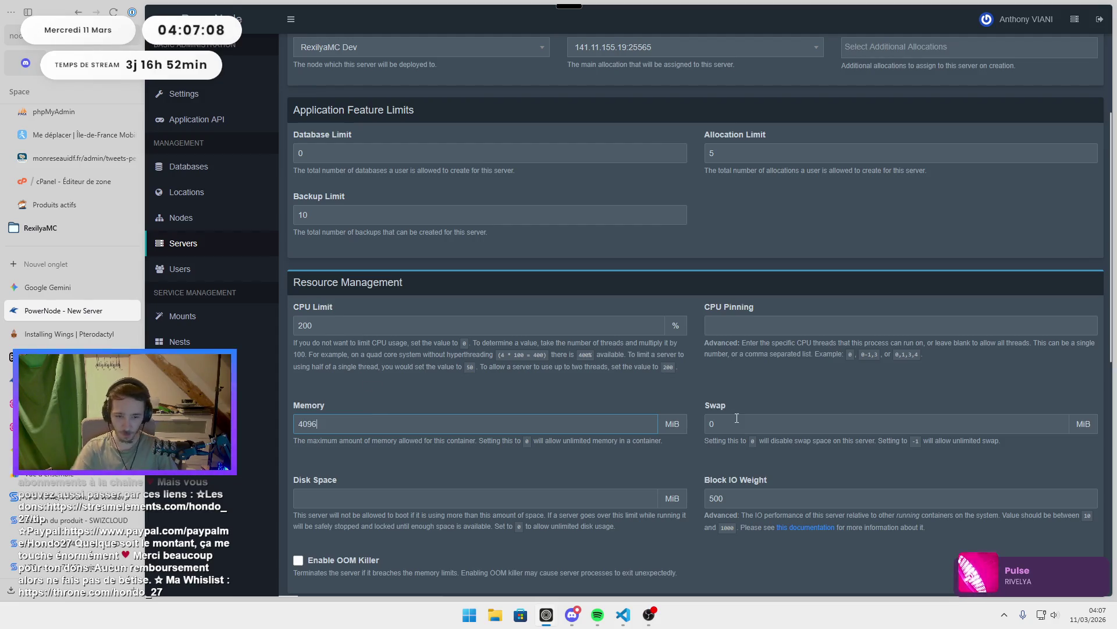
Set 10500 MiB disk, enable the OOM Killer, choose the Paper egg and create the server
{"action": "scroll", "coordinate": [696, 405], "scroll_direction": "down", "scroll_amount": 2}
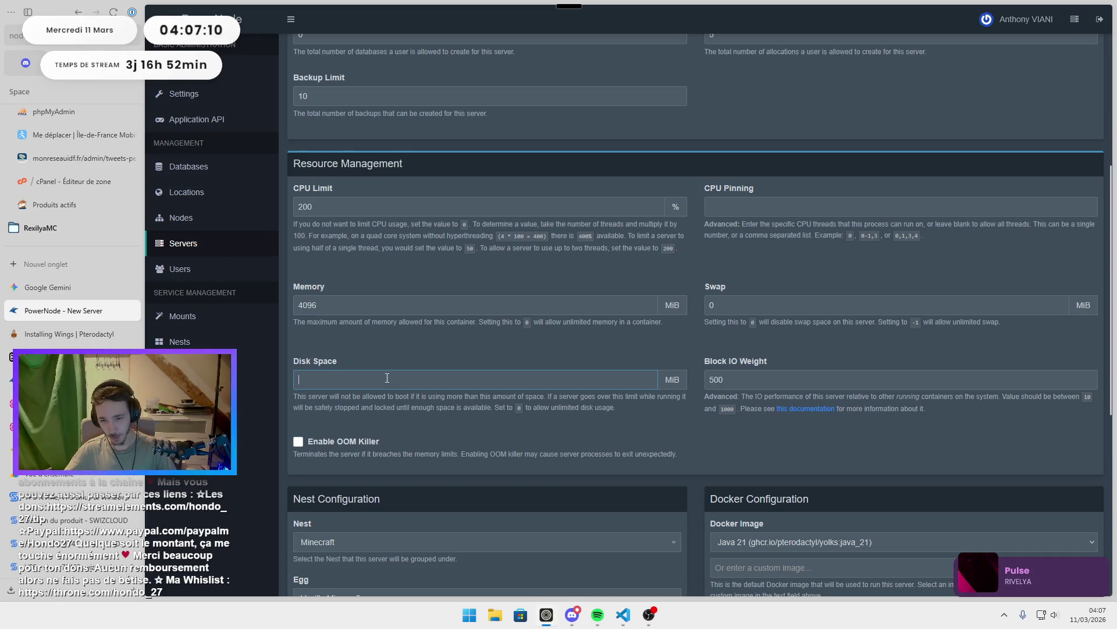
{"action": "left_click", "coordinate": [434, 371]}
{"action": "type", "text": "10500"}
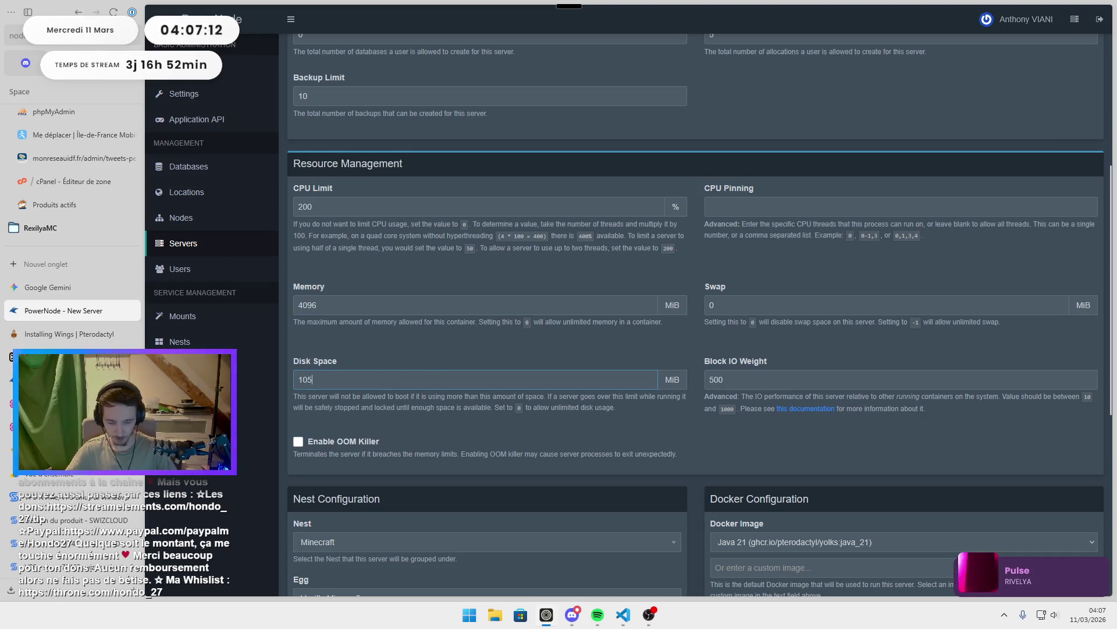
{"action": "left_click", "coordinate": [326, 443]}
{"action": "scroll", "coordinate": [605, 463], "scroll_direction": "down", "scroll_amount": 4}
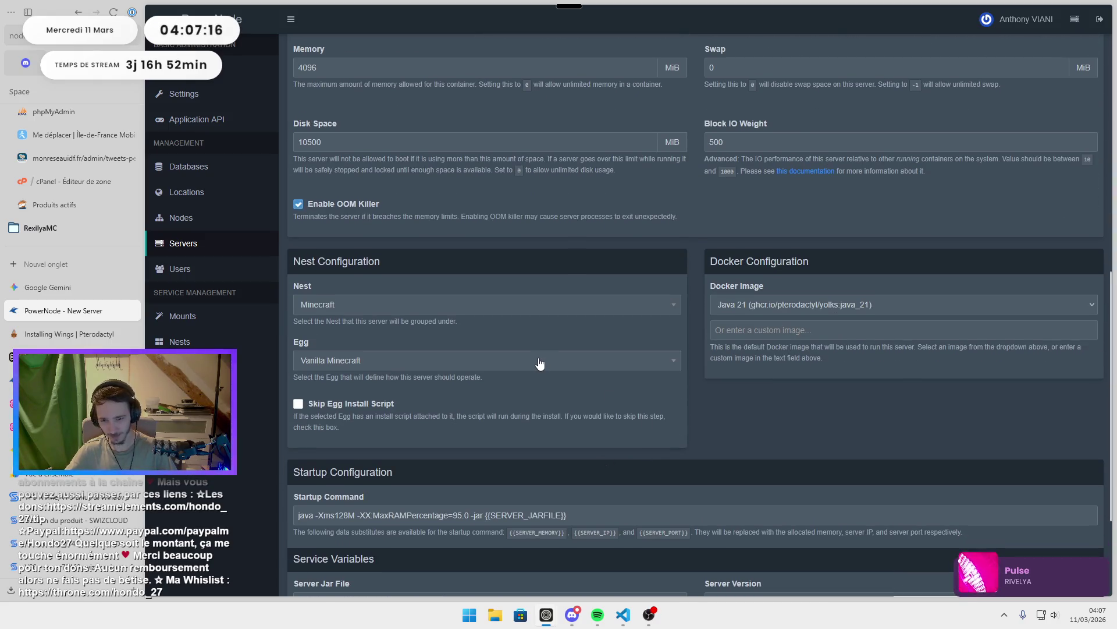
{"action": "left_click", "coordinate": [499, 360]}
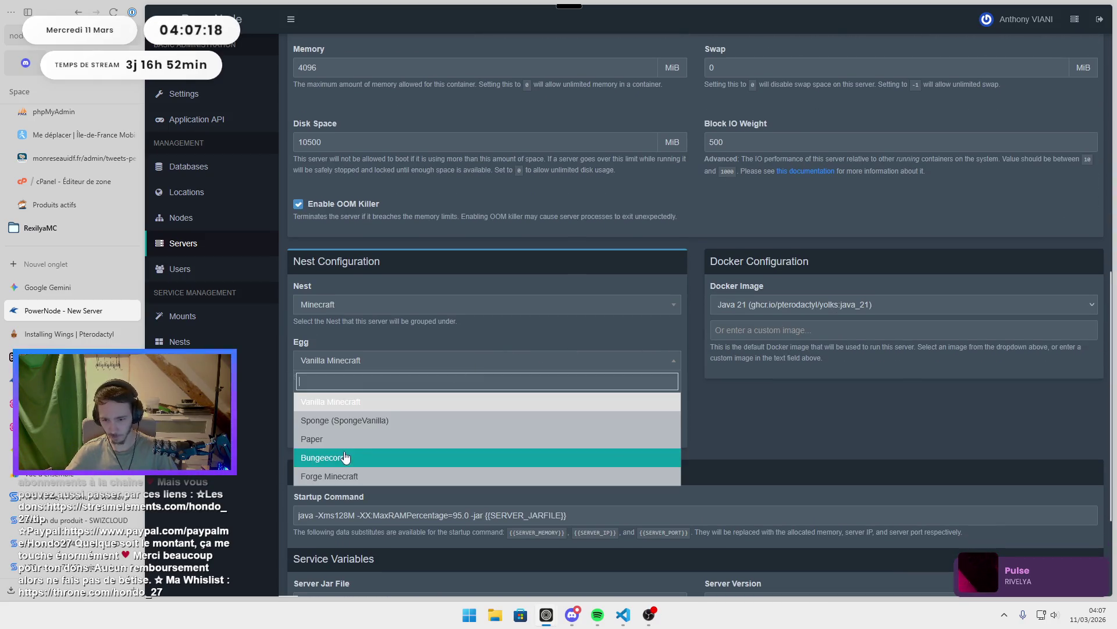
{"action": "left_click", "coordinate": [379, 442]}
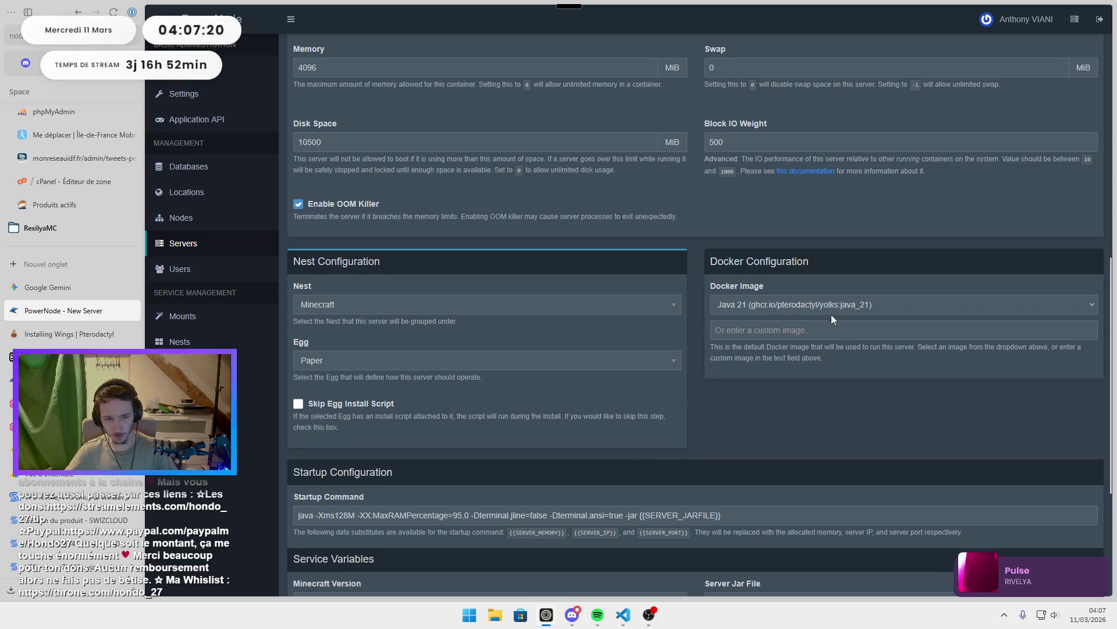
{"action": "scroll", "coordinate": [443, 405], "scroll_direction": "down", "scroll_amount": 1}
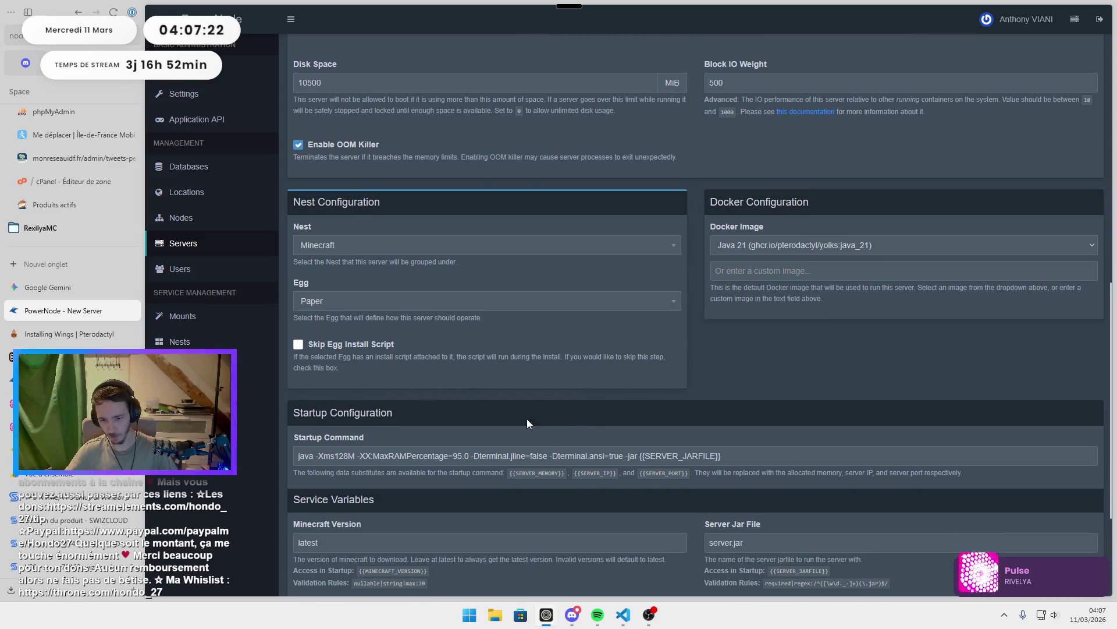
{"action": "scroll", "coordinate": [554, 420], "scroll_direction": "down", "scroll_amount": 3}
{"action": "left_click", "coordinate": [1050, 529]}
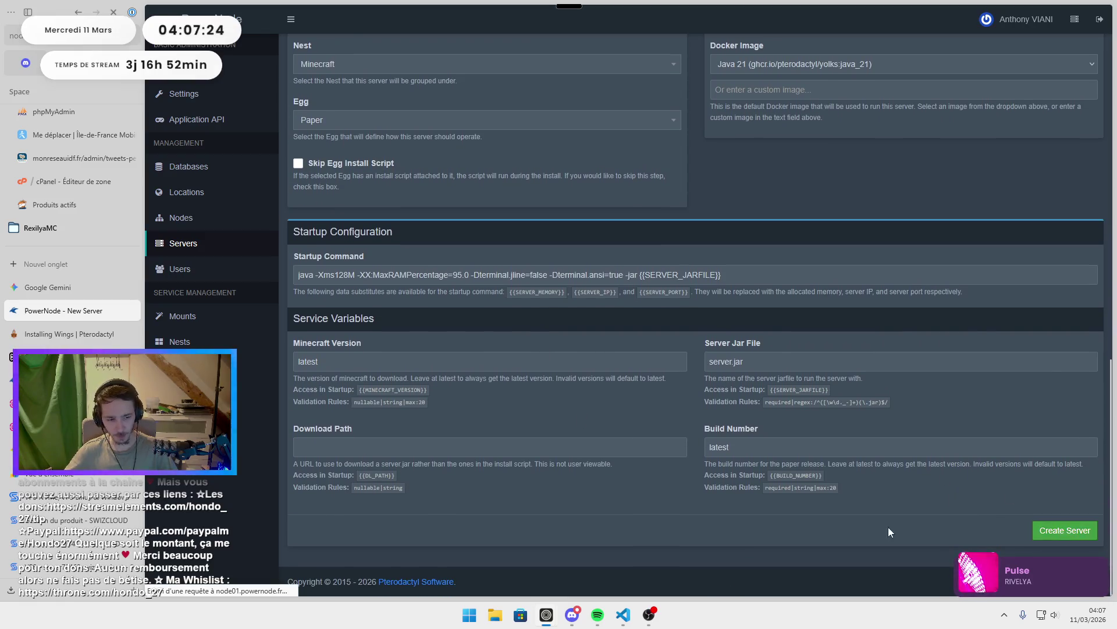
{"action": "left_click", "coordinate": [173, 11]}
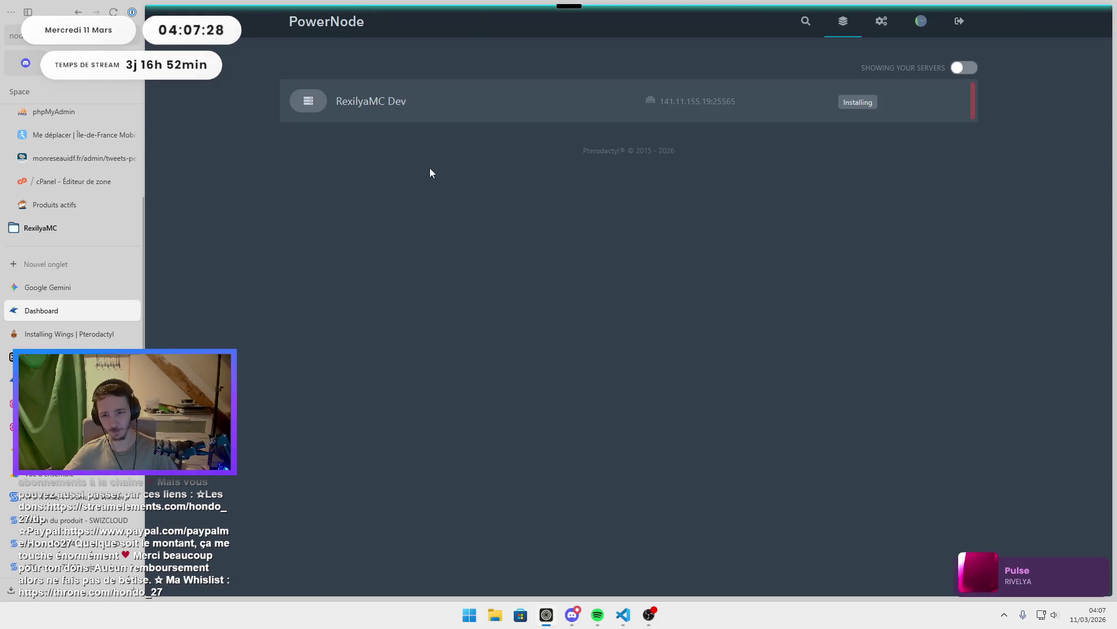
Open the RexilyaMC Dev console and accept the Minecraft EULA so Paper 1.21.11 boots
{"action": "left_click", "coordinate": [594, 99]}
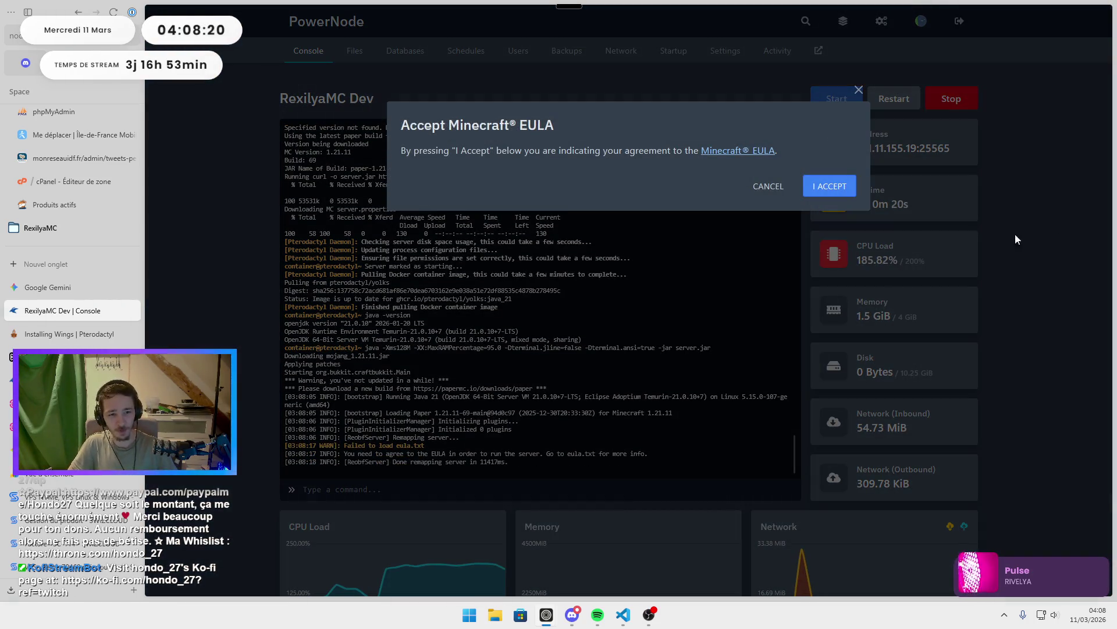
{"action": "left_click", "coordinate": [830, 186]}
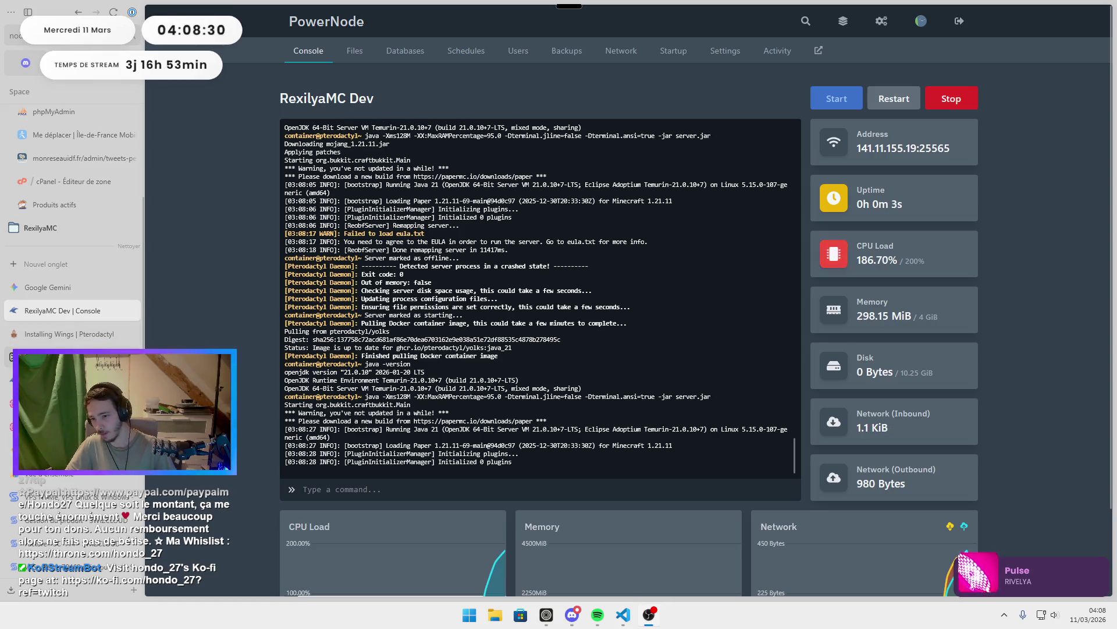
{"action": "scroll", "coordinate": [73, 233], "scroll_direction": "down", "scroll_amount": 3}
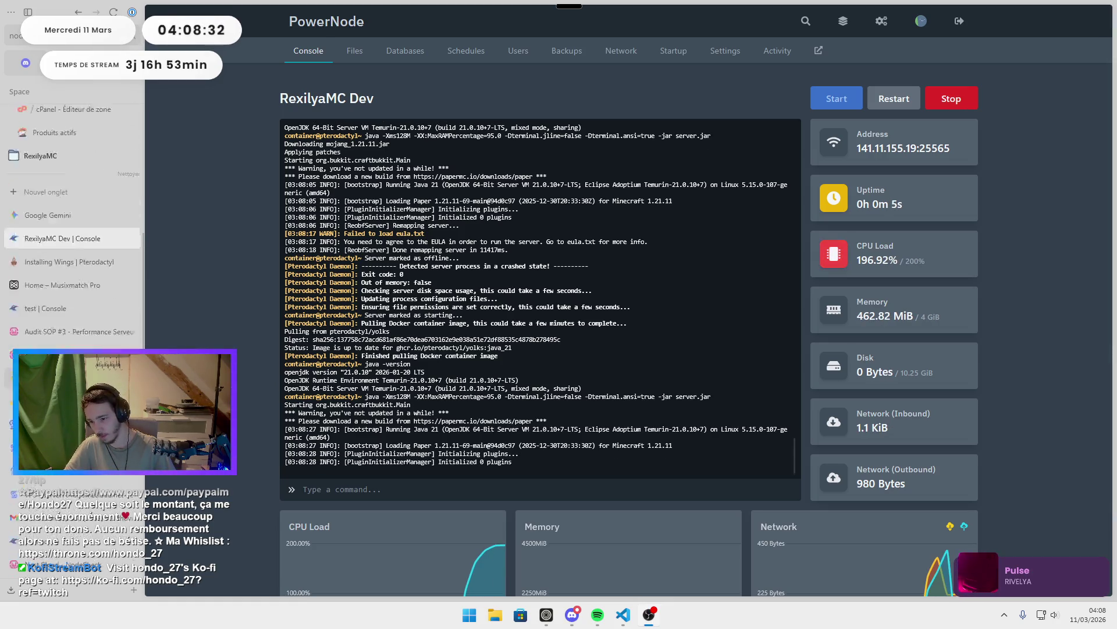
Check the NestCloud server list and NodeCheck audit tabs, then search for 'nestcloud'
{"action": "left_click", "coordinate": [58, 445]}
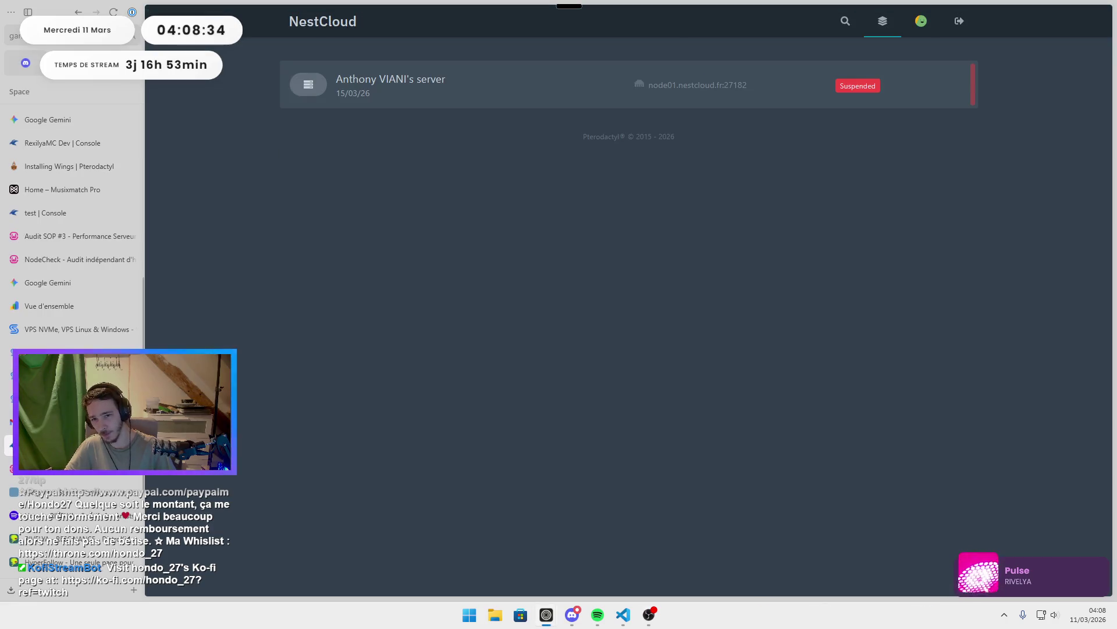
{"action": "left_click", "coordinate": [54, 478]}
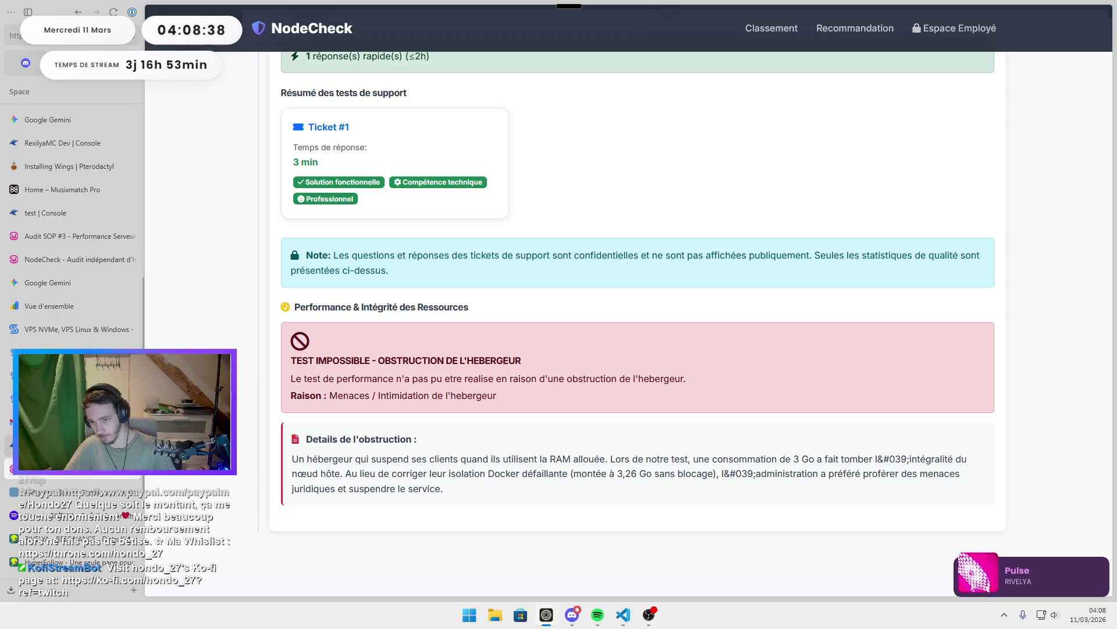
{"action": "left_click", "coordinate": [59, 445]}
{"action": "scroll", "coordinate": [30, 265], "scroll_direction": "up", "scroll_amount": 5}
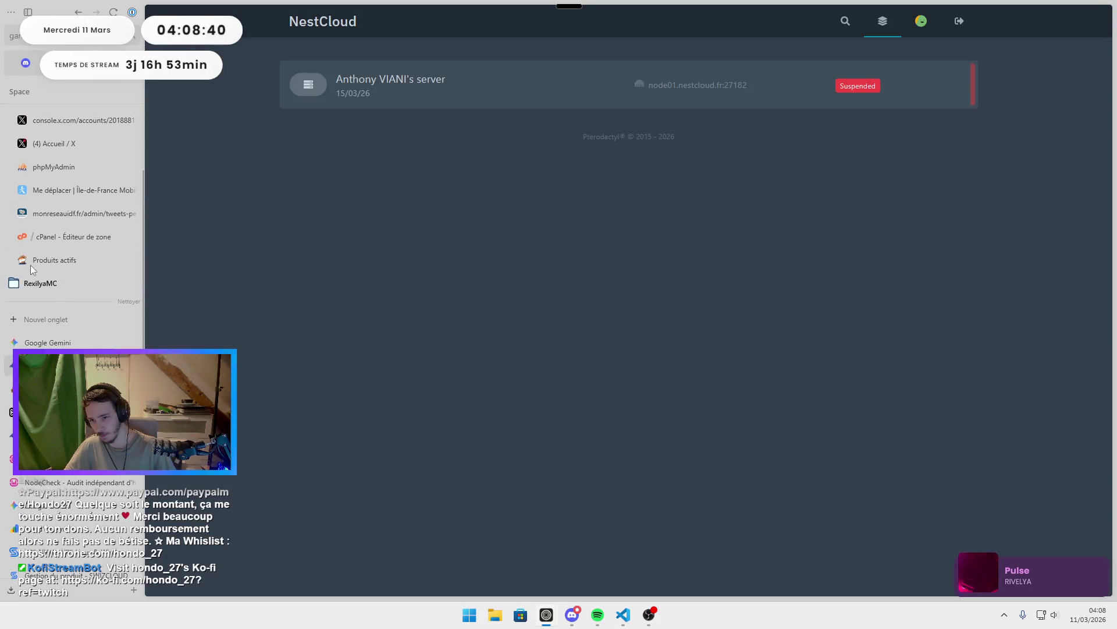
{"action": "left_click", "coordinate": [24, 323]}
{"action": "scroll", "coordinate": [38, 328], "scroll_direction": "down", "scroll_amount": 5}
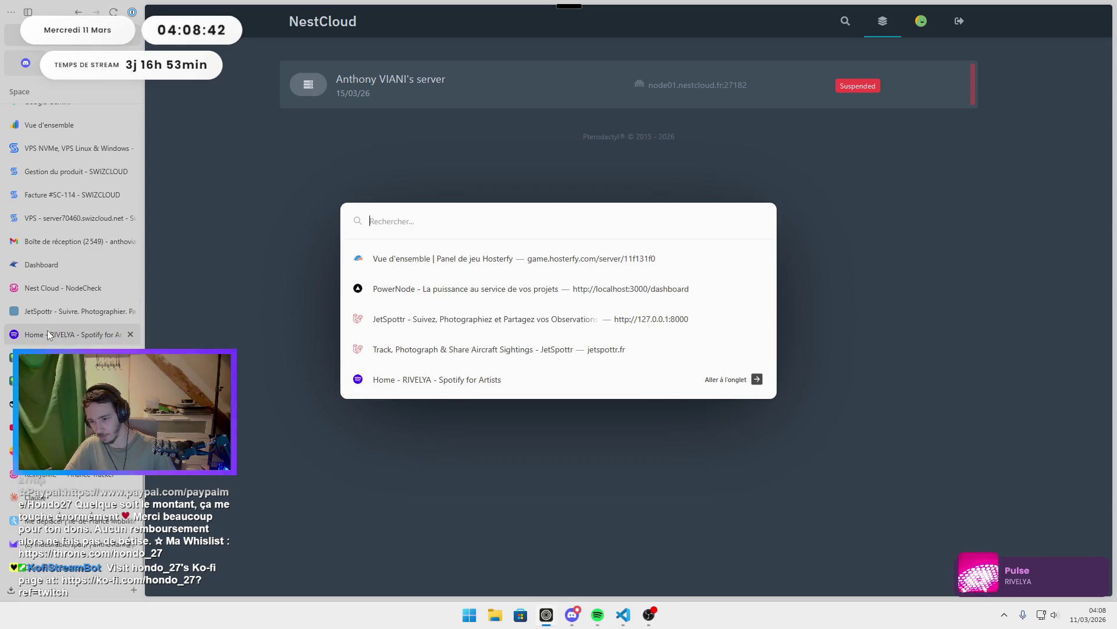
{"action": "type", "text": "nestcloud.fr/"}
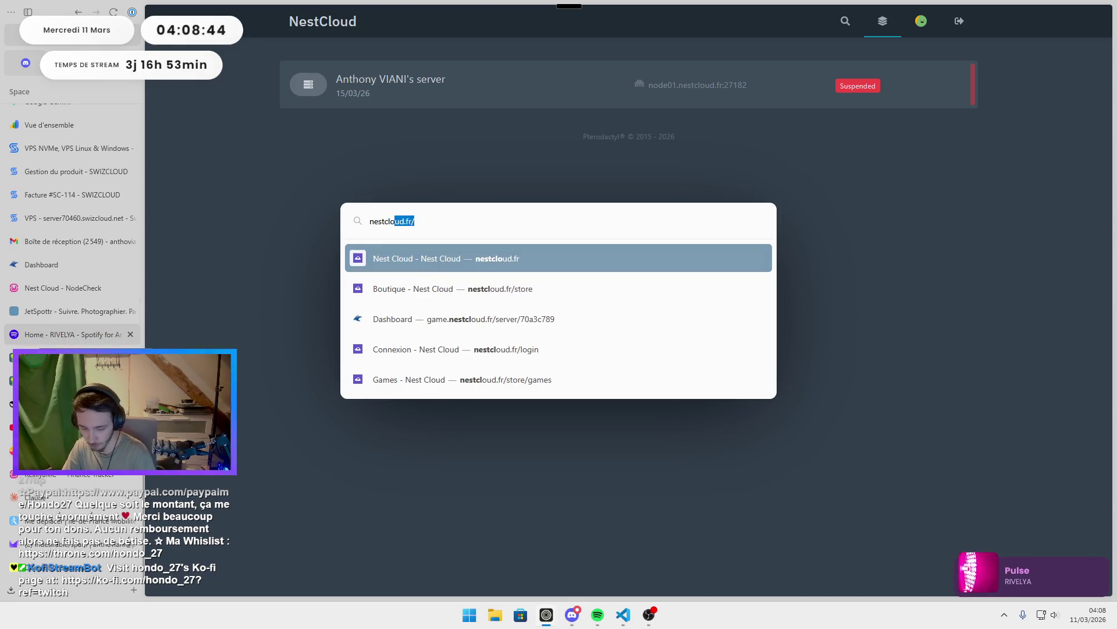
{"action": "key", "text": "Return"}
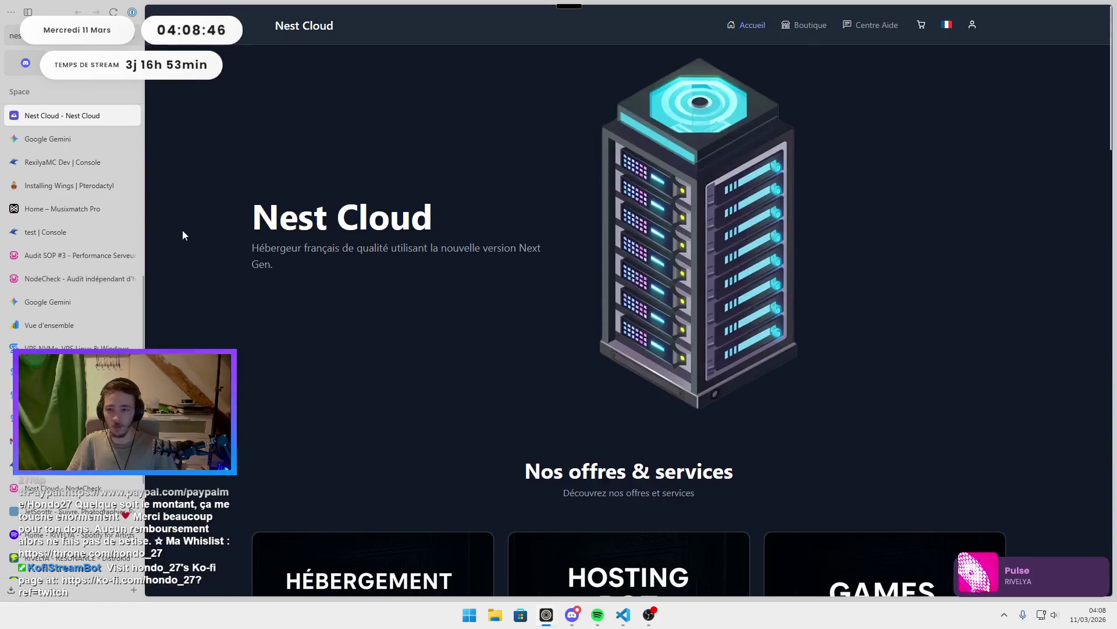
Open Nest Cloud's Minecraft Starter offer (5.99 € TTC, 3 Go RAM), then begin typing 'hosterf'
{"action": "left_click", "coordinate": [802, 27]}
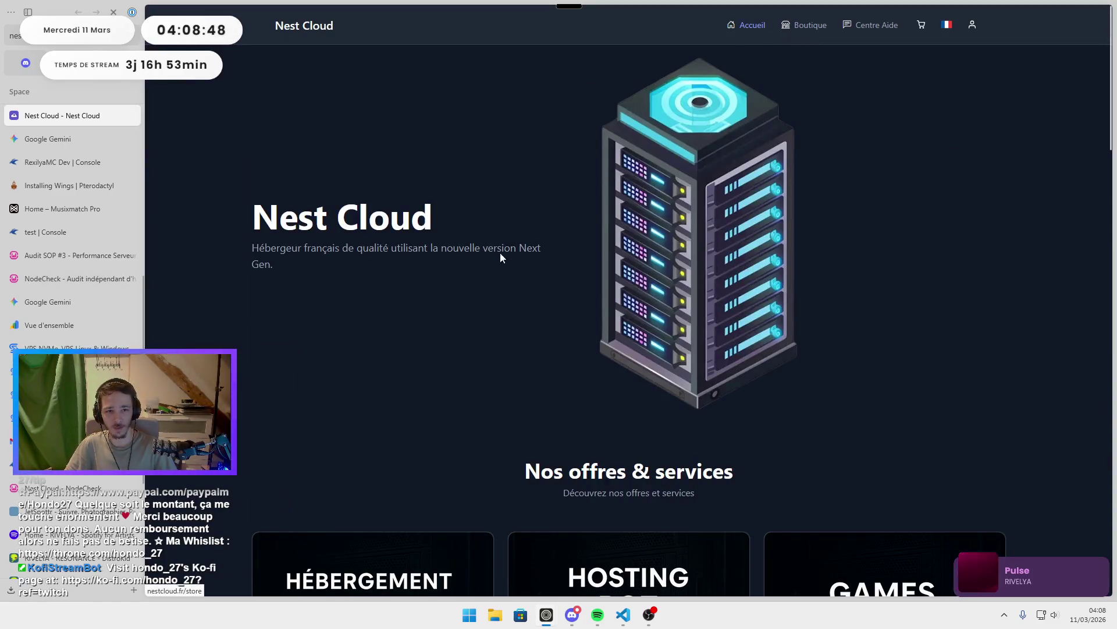
{"action": "left_click", "coordinate": [946, 353]}
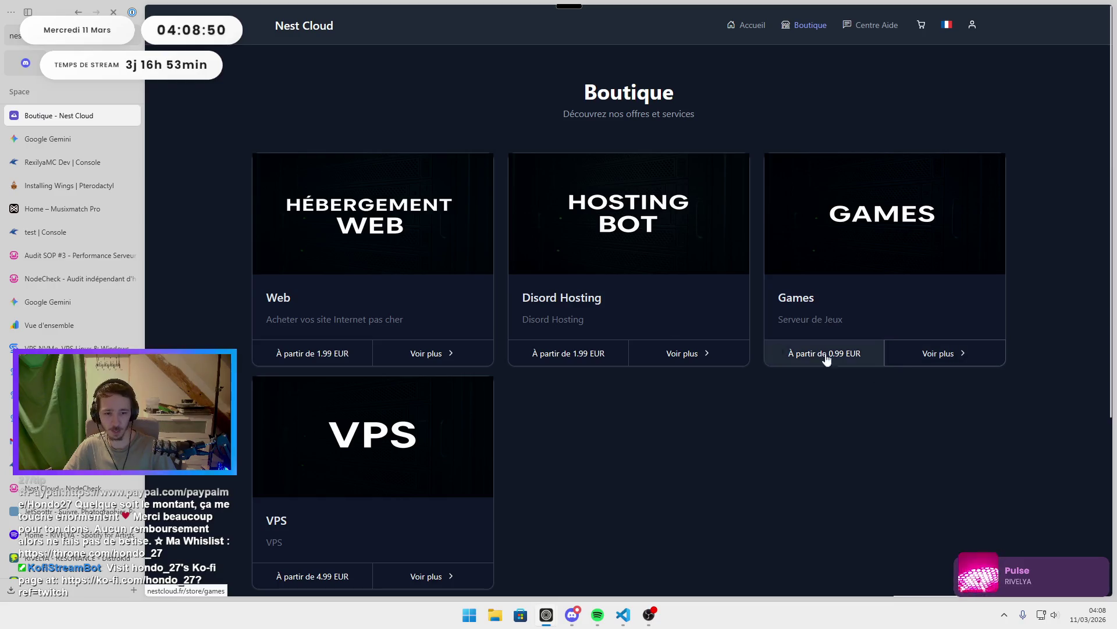
{"action": "left_click", "coordinate": [703, 353]}
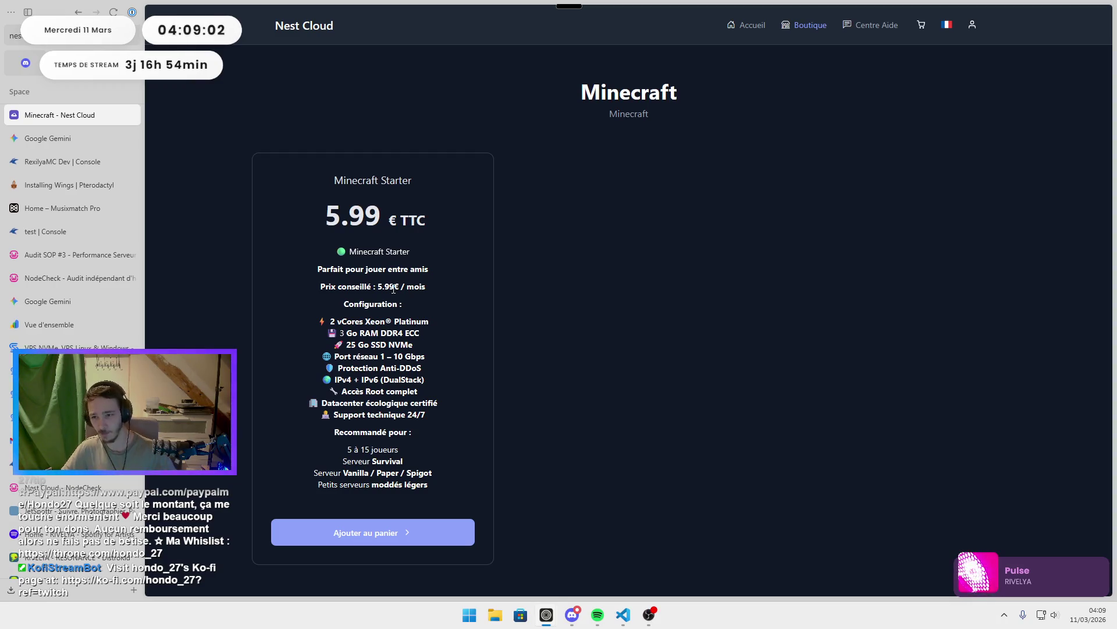
{"action": "left_click", "coordinate": [49, 38]}
{"action": "type", "text": "hosterf"}
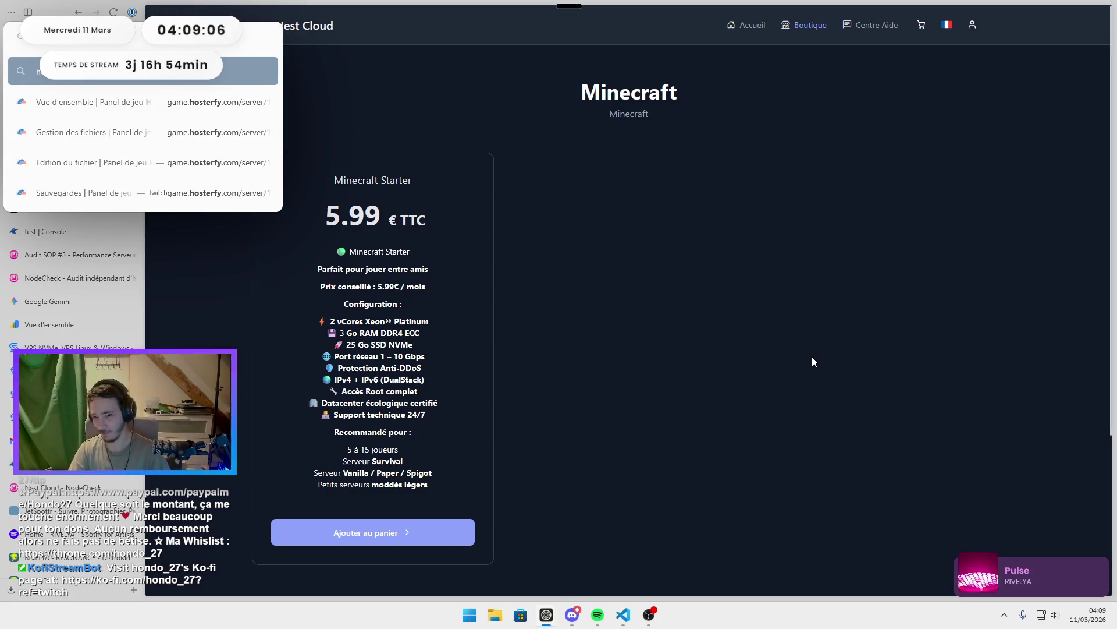
Search for Hosterfy and open its Minecraft hosting page
{"action": "key", "text": "Return"}
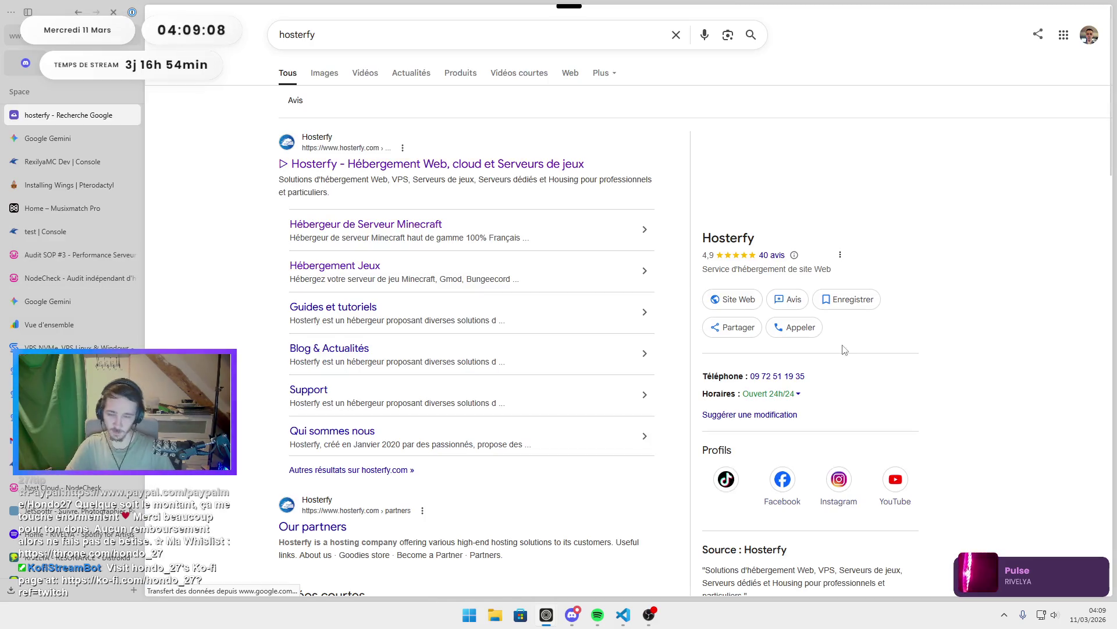
{"action": "left_click", "coordinate": [425, 167]}
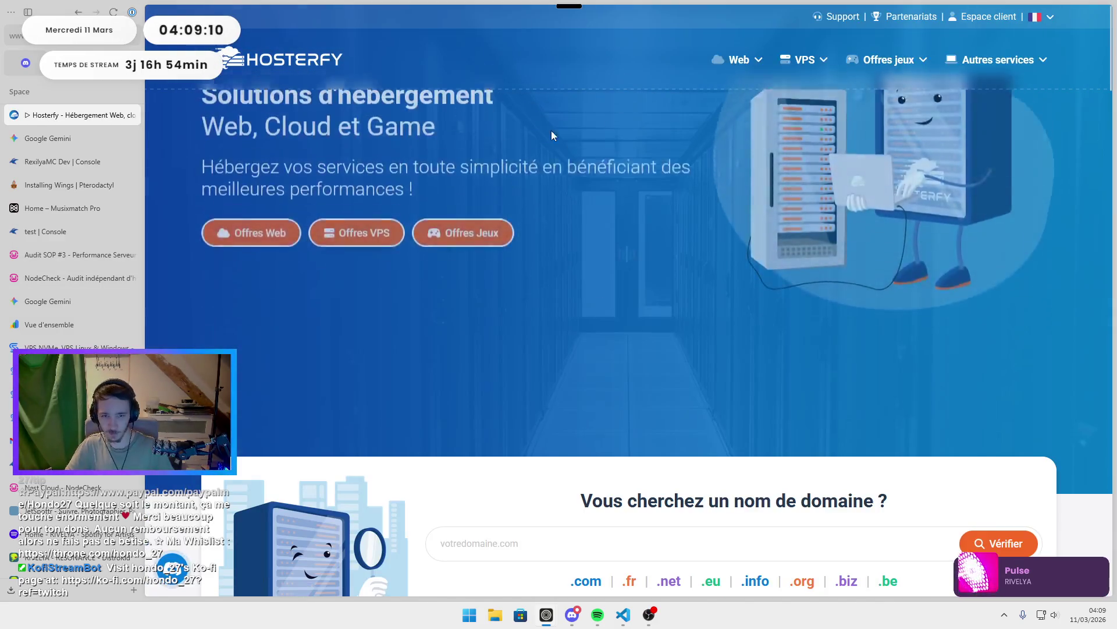
{"action": "mouse_move", "coordinate": [873, 65]}
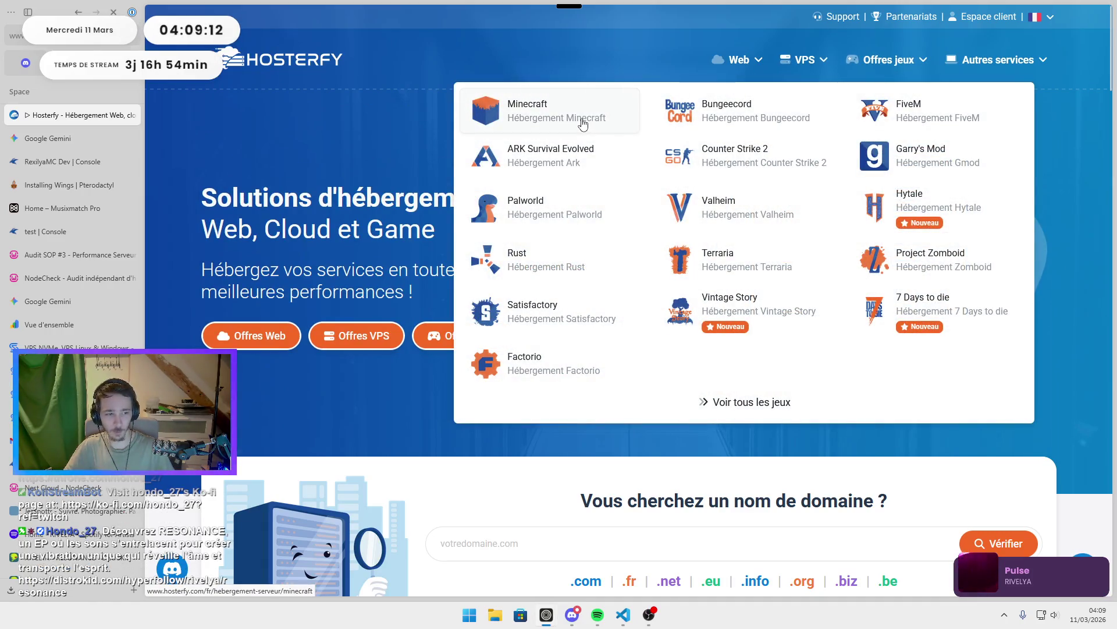
{"action": "left_click", "coordinate": [523, 110]}
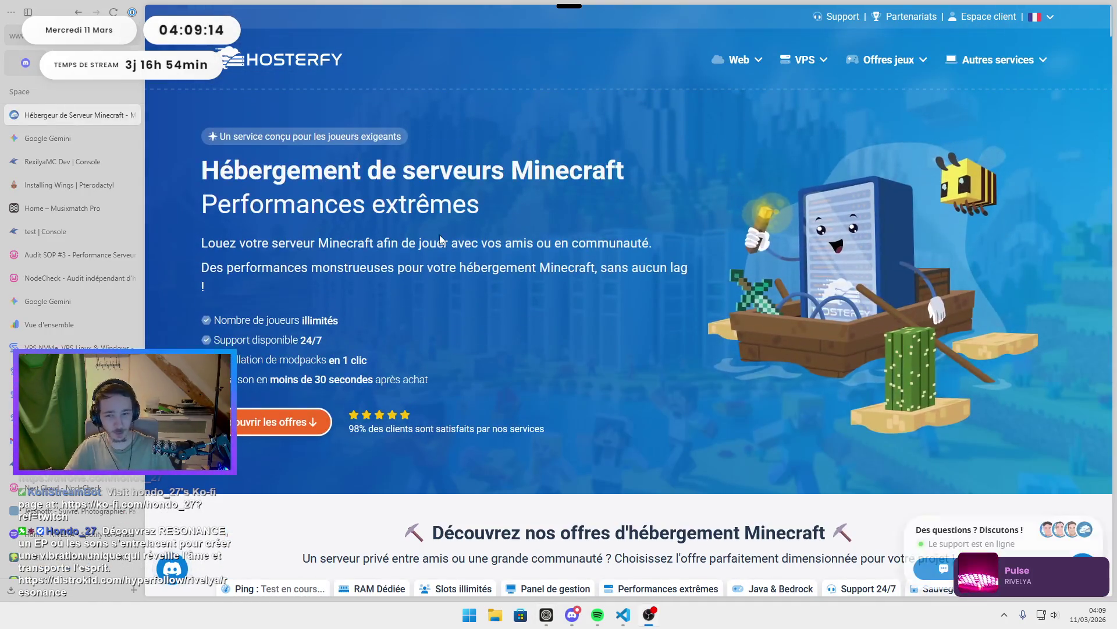
Compare Standard and Extrême Minecraft pricing, leaving Extrême selected from 6,99 €/mois
{"action": "scroll", "coordinate": [627, 281], "scroll_direction": "down", "scroll_amount": 7}
{"action": "scroll", "coordinate": [627, 281], "scroll_direction": "down", "scroll_amount": 1}
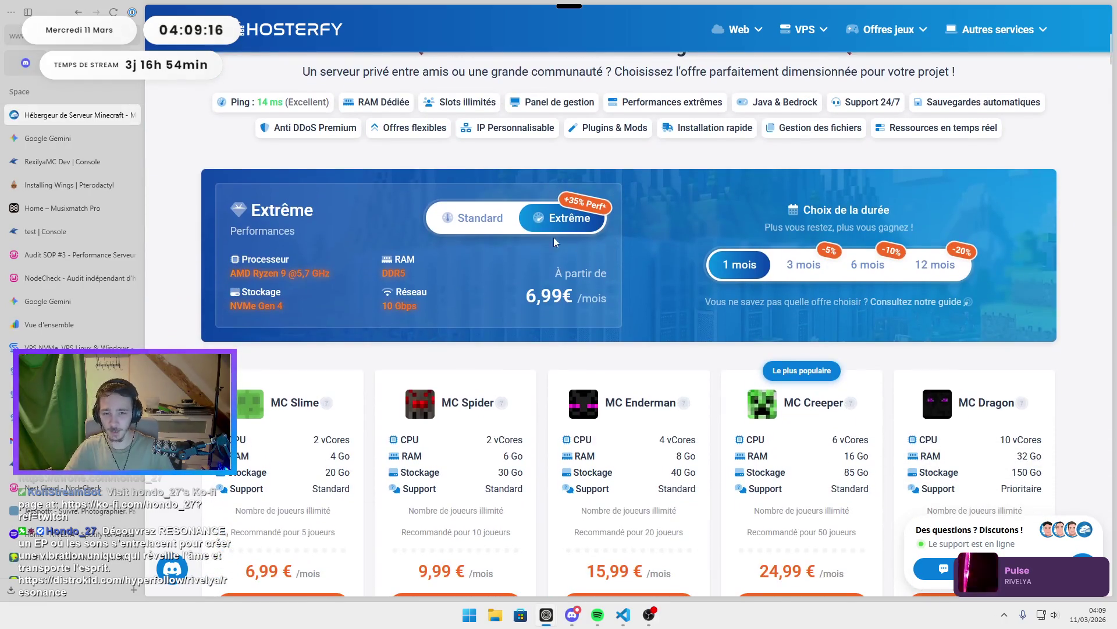
{"action": "scroll", "coordinate": [436, 268], "scroll_direction": "down", "scroll_amount": 3}
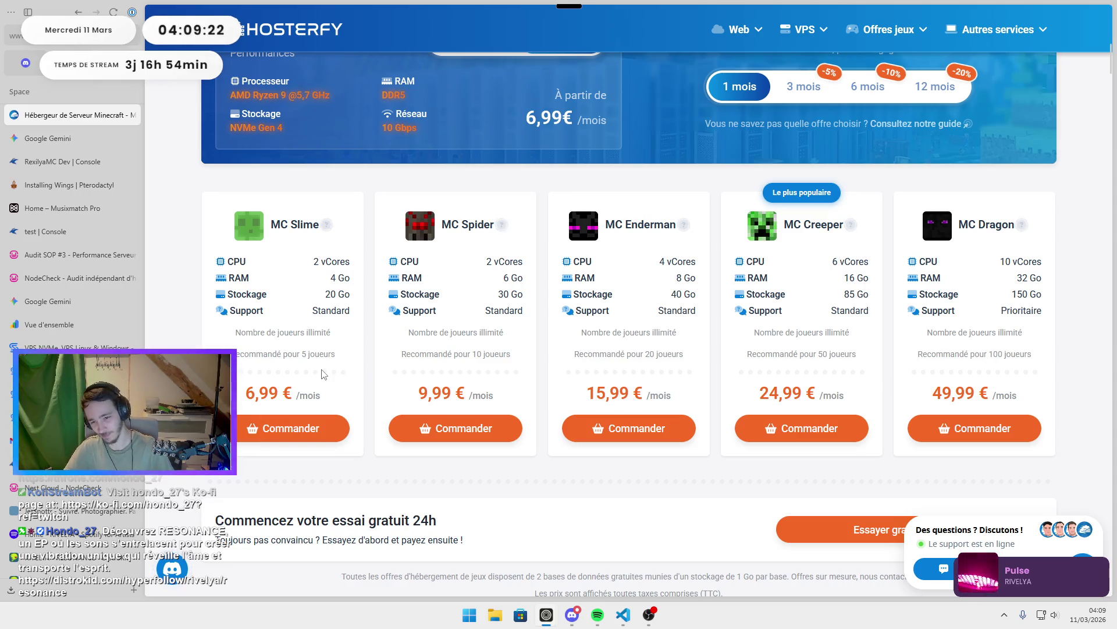
{"action": "scroll", "coordinate": [438, 167], "scroll_direction": "up", "scroll_amount": 2}
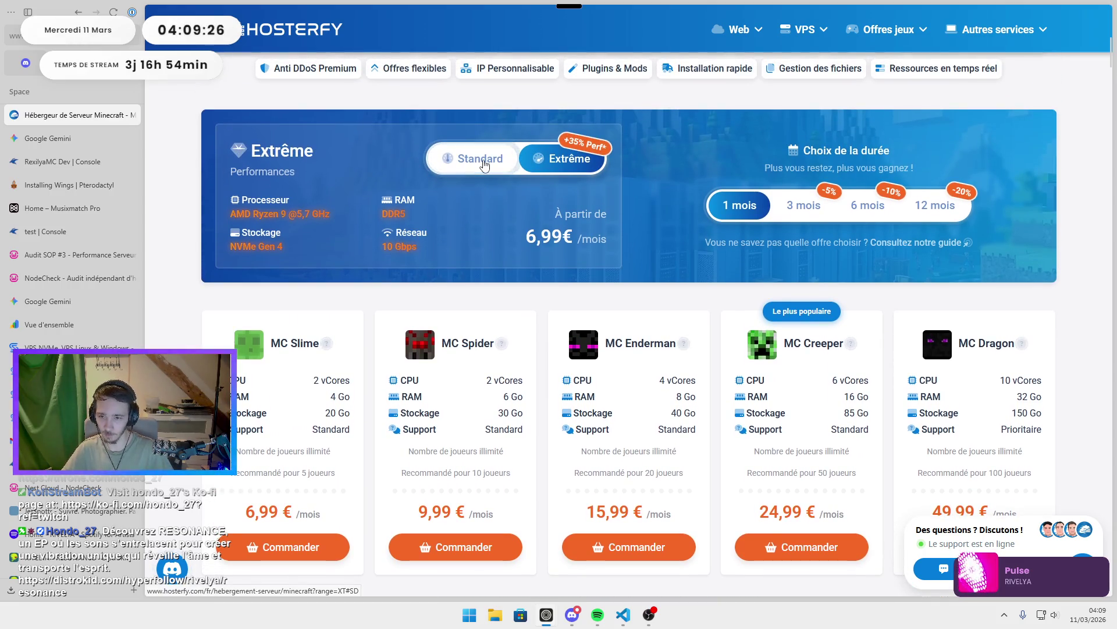
{"action": "left_click", "coordinate": [482, 165]}
{"action": "left_click", "coordinate": [560, 166]}
{"action": "left_click", "coordinate": [478, 163]}
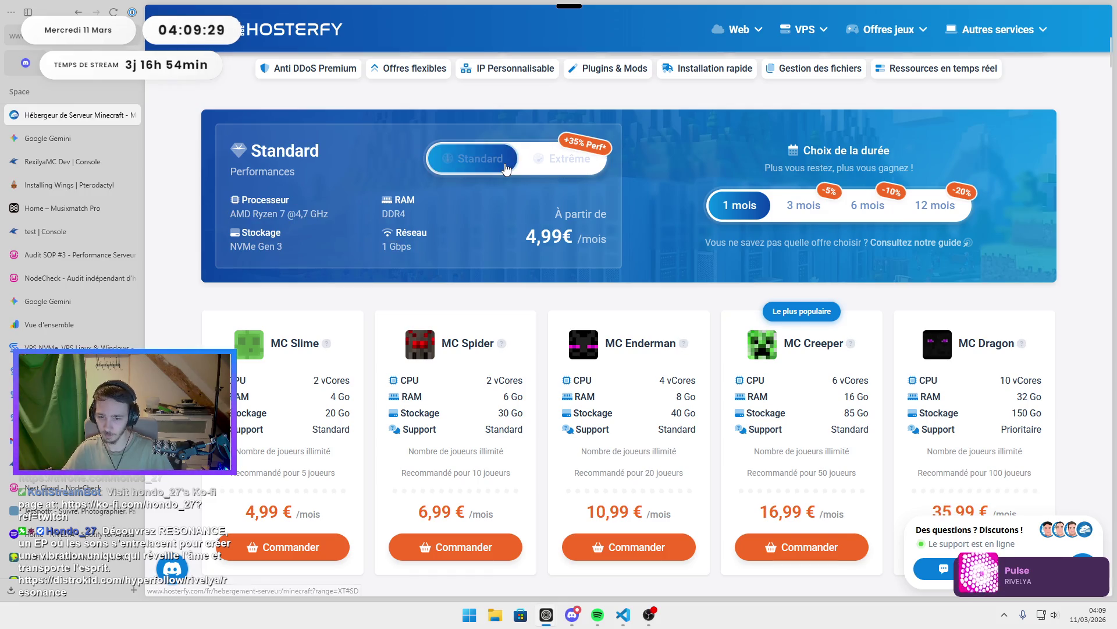
{"action": "left_click", "coordinate": [555, 167]}
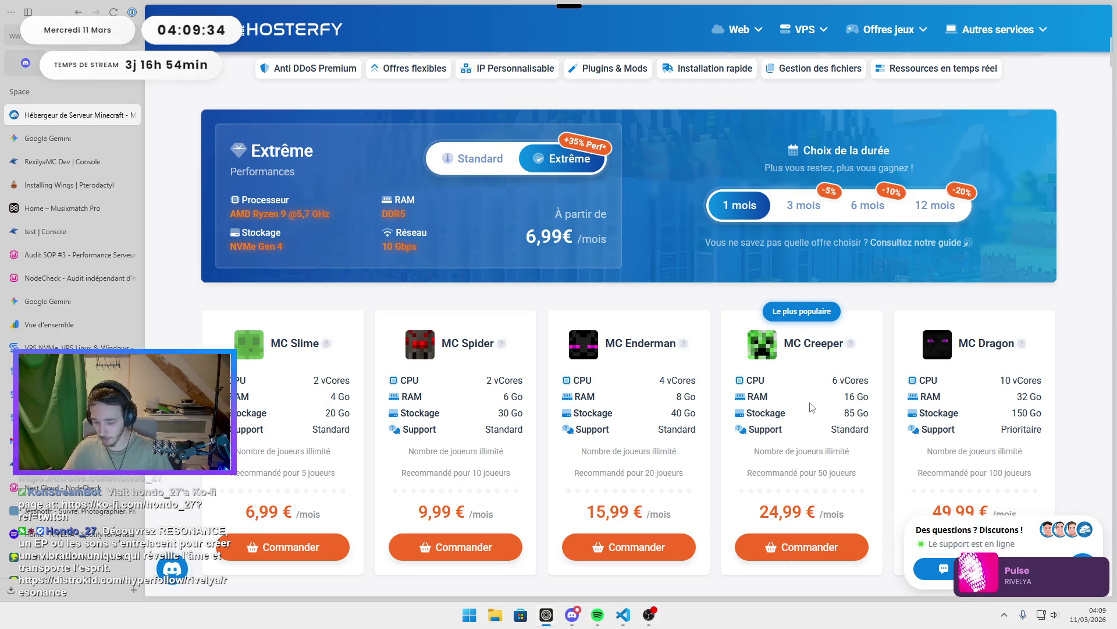
{"action": "key", "text": "super"}
Launch Calculatrice and compute 25 ÷ 4, then 6 × 6,99 = 41,94
{"action": "type", "text": "calculatrice"}
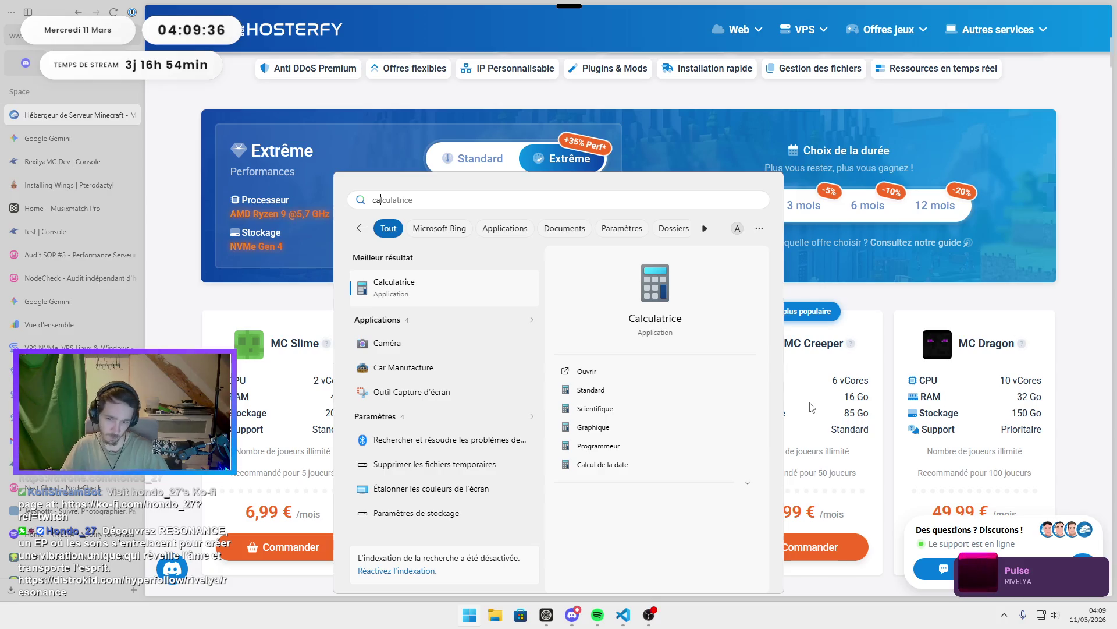
{"action": "key", "text": "Return"}
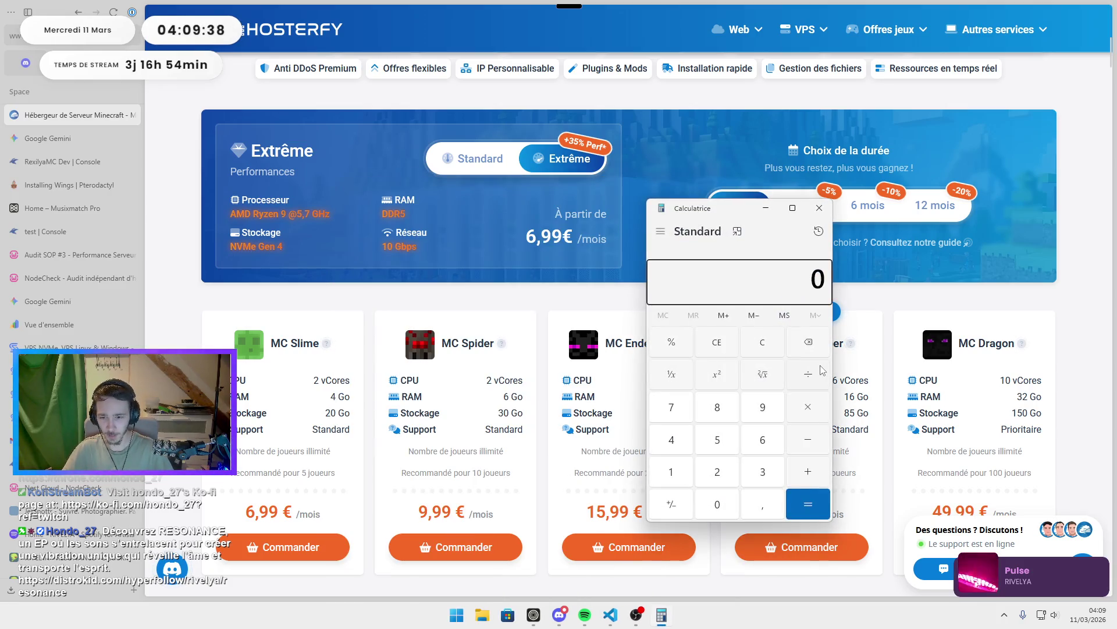
{"action": "type", "text": "25/4"}
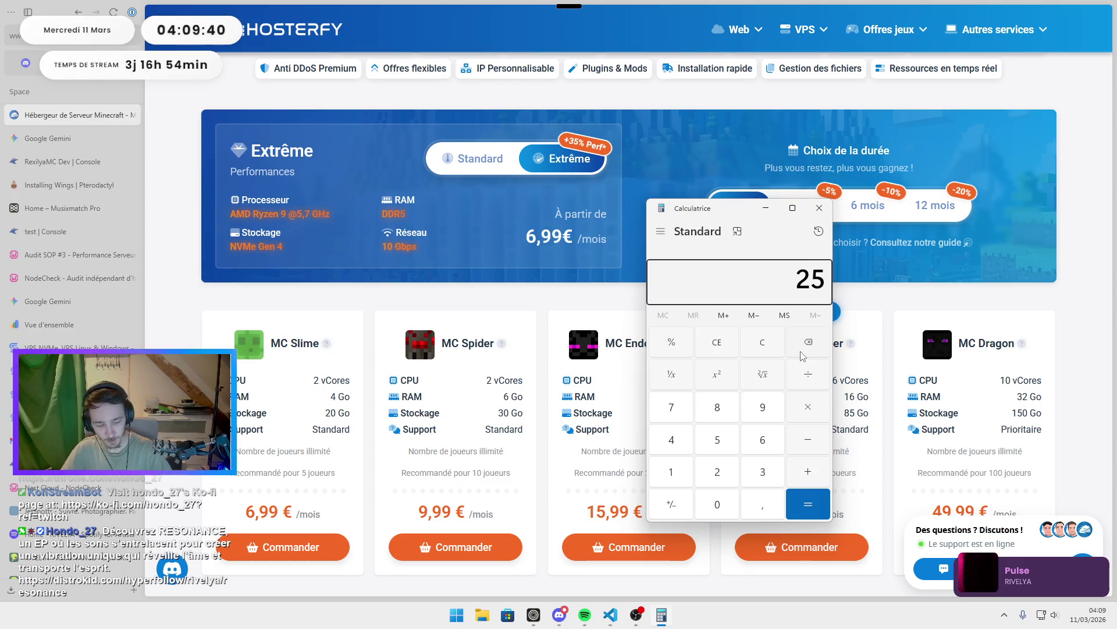
{"action": "key", "text": "Return"}
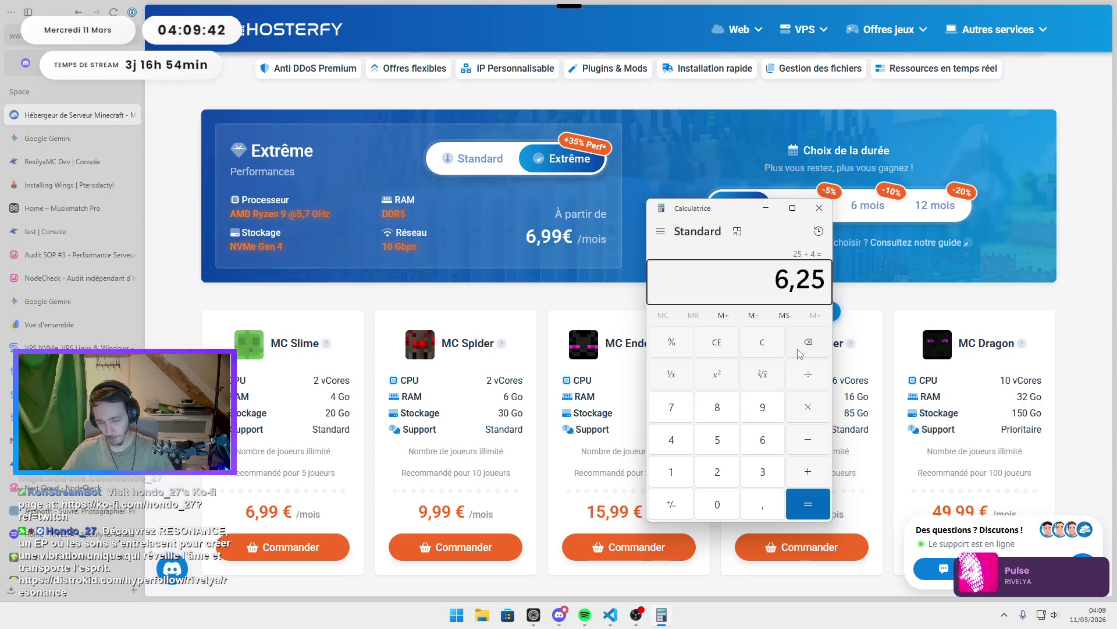
{"action": "key", "text": "Escape"}
{"action": "type", "text": "6 × "}
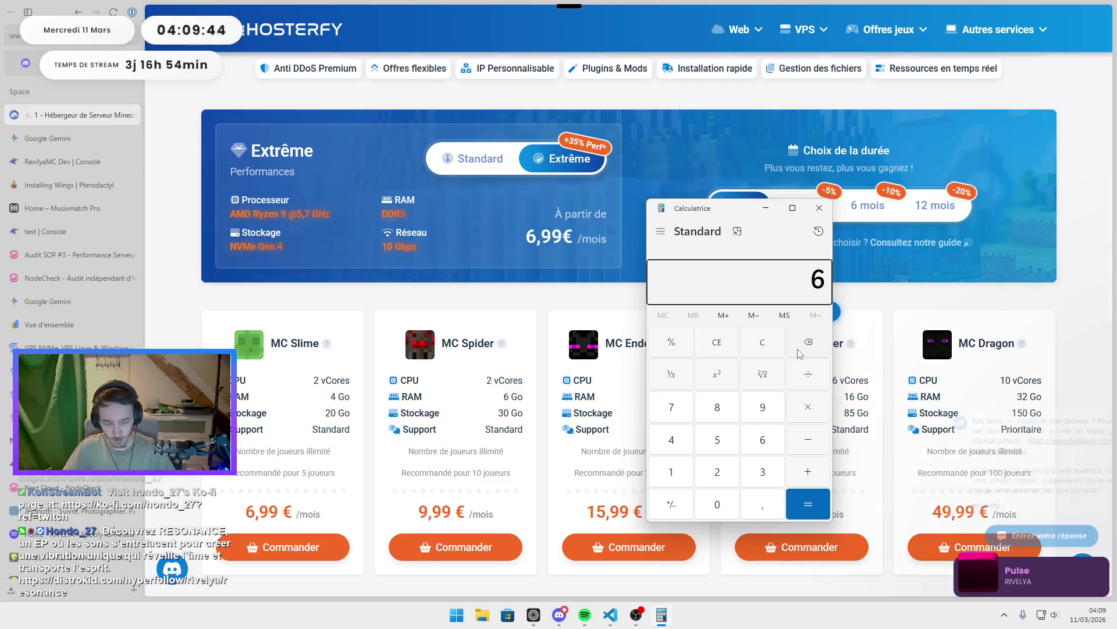
{"action": "type", "text": "6,99"}
{"action": "key", "text": "Return"}
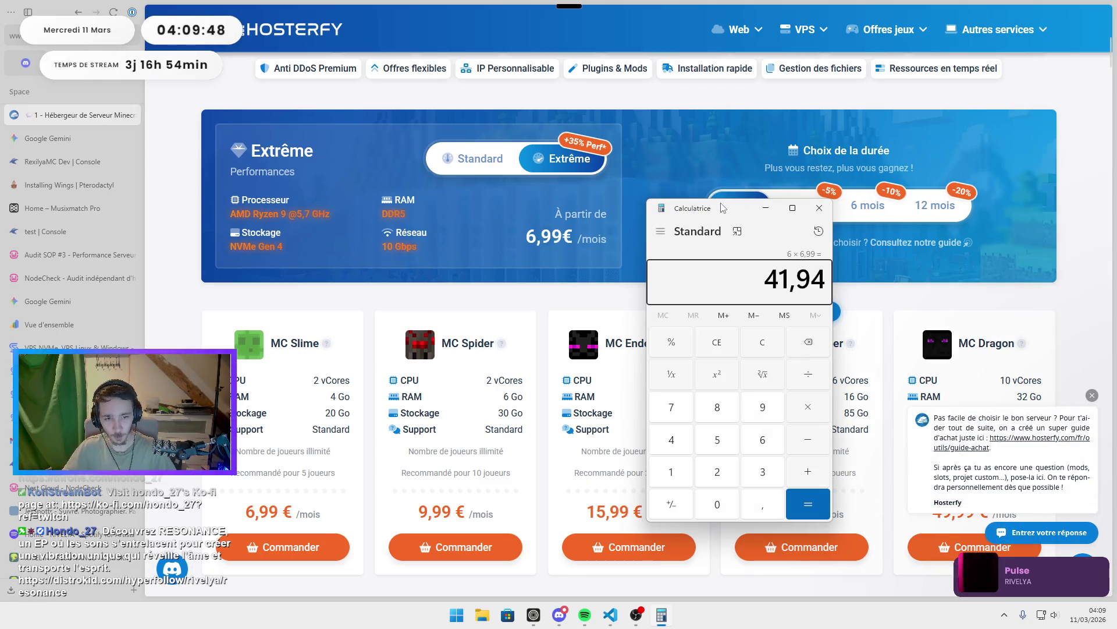
Subtract 20,99 from 41,94 to get 20,95
{"action": "left_click_drag", "start_coordinate": [715, 207], "coordinate": [725, 193]}
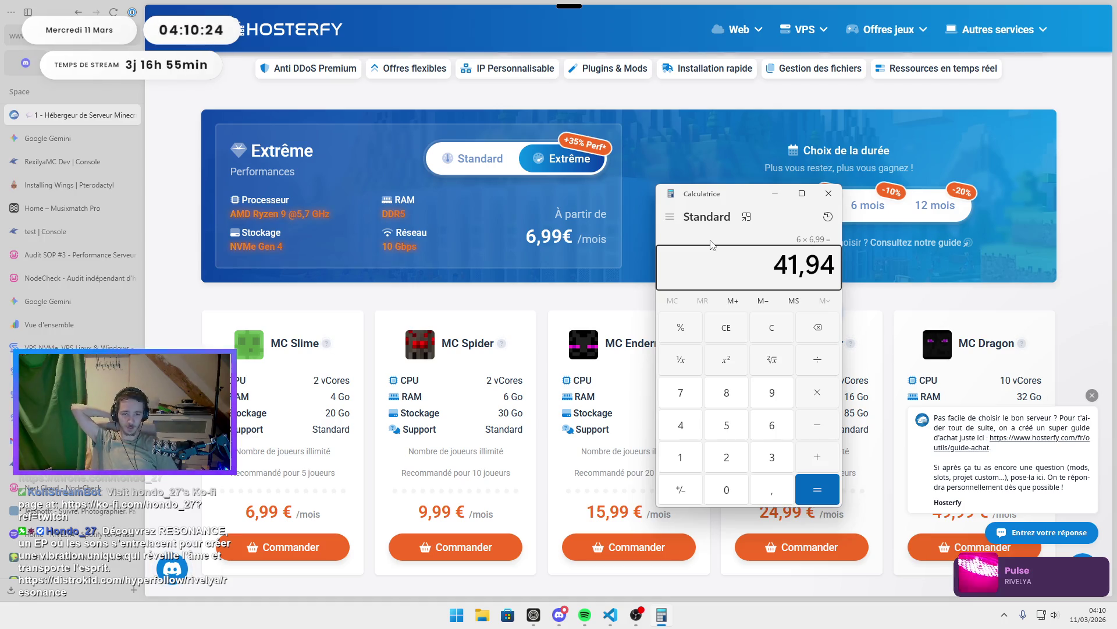
{"action": "key", "text": "minus"}
{"action": "type", "text": "20,99"}
{"action": "key", "text": "Return"}
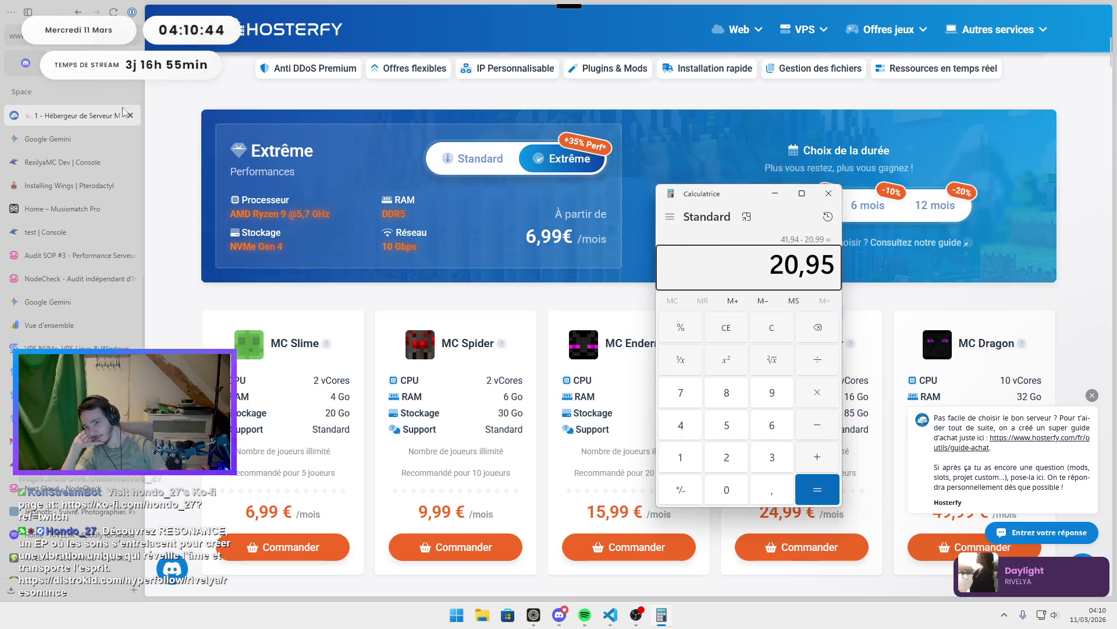
Close the Calculator and dismiss the Hosterfy chat popup
{"action": "scroll", "coordinate": [90, 163], "scroll_direction": "up", "scroll_amount": 6}
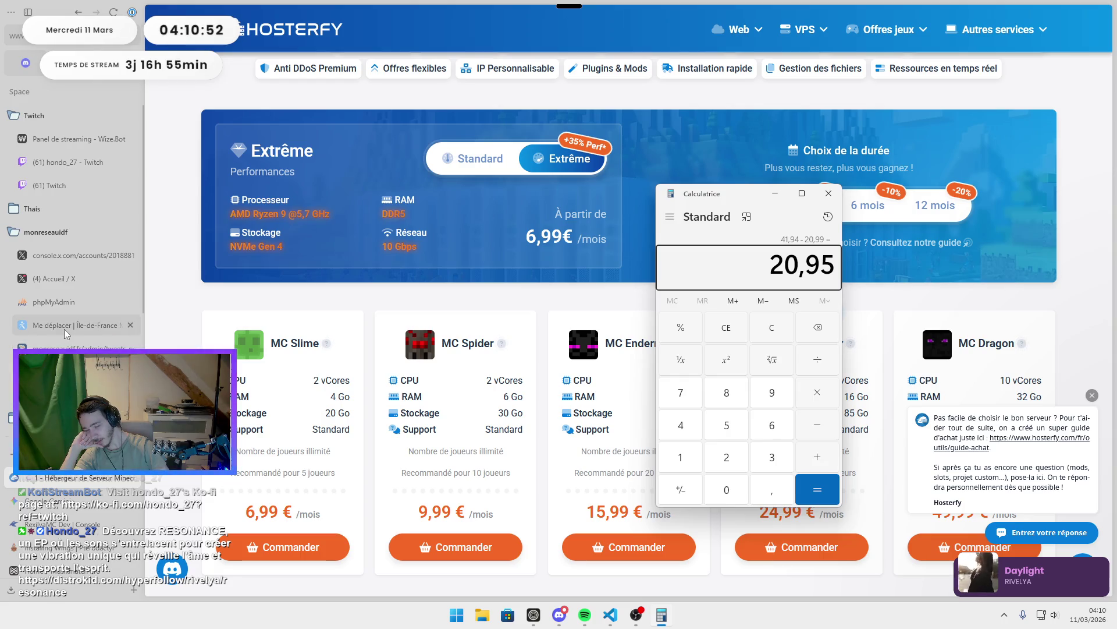
{"action": "left_click", "coordinate": [829, 193]}
{"action": "scroll", "coordinate": [73, 233], "scroll_direction": "down", "scroll_amount": 3}
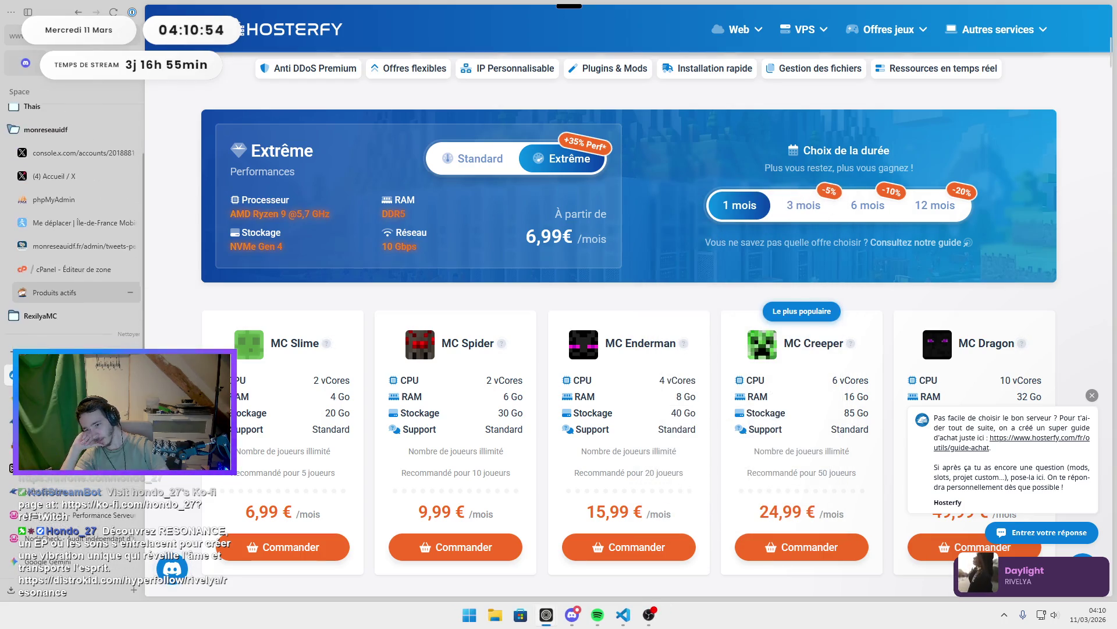
{"action": "scroll", "coordinate": [536, 359], "scroll_direction": "up", "scroll_amount": 5}
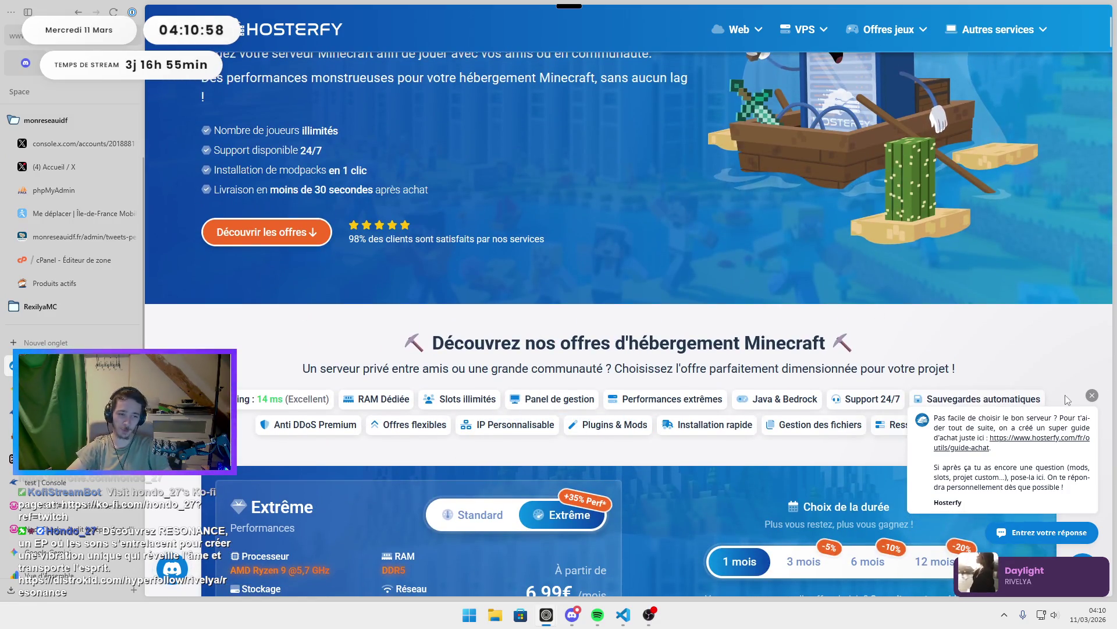
{"action": "left_click", "coordinate": [1092, 396]}
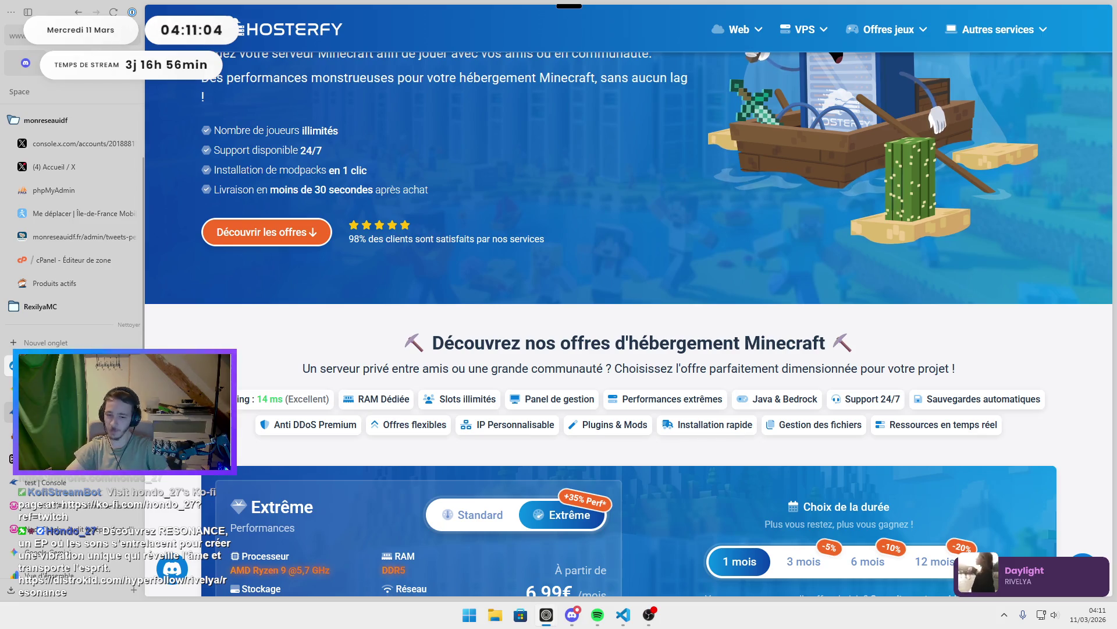
{"action": "scroll", "coordinate": [72, 233], "scroll_direction": "down", "scroll_amount": 4}
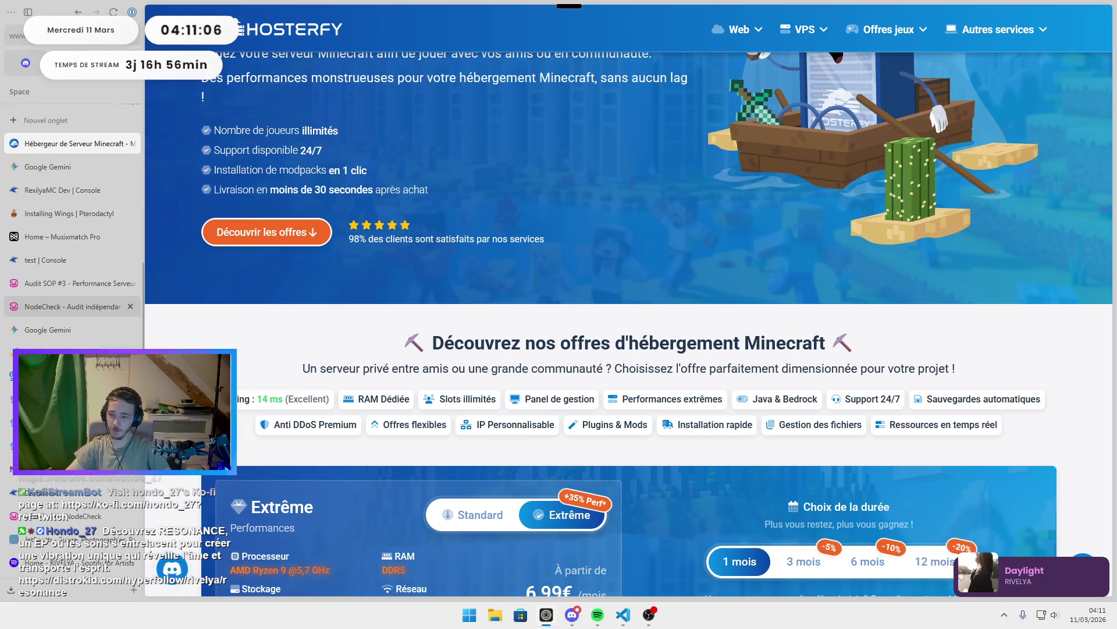
Switch to the Swizcloud tab and scroll down to the VPS plan table
{"action": "left_click", "coordinate": [69, 375]}
{"action": "scroll", "coordinate": [526, 420], "scroll_direction": "up", "scroll_amount": 10}
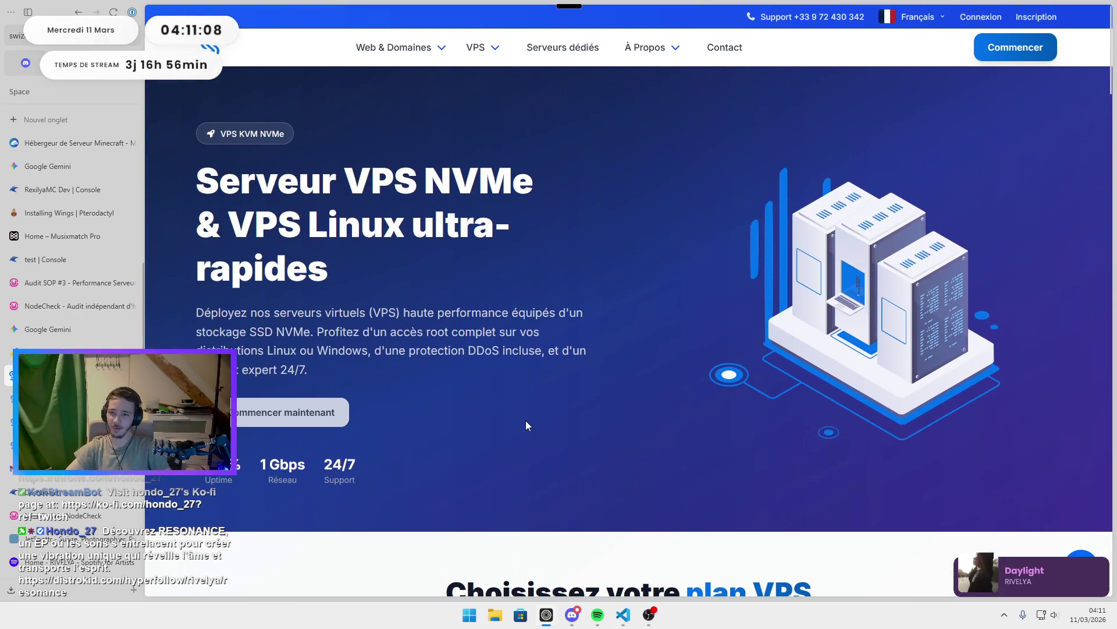
{"action": "scroll", "coordinate": [681, 361], "scroll_direction": "down", "scroll_amount": 6}
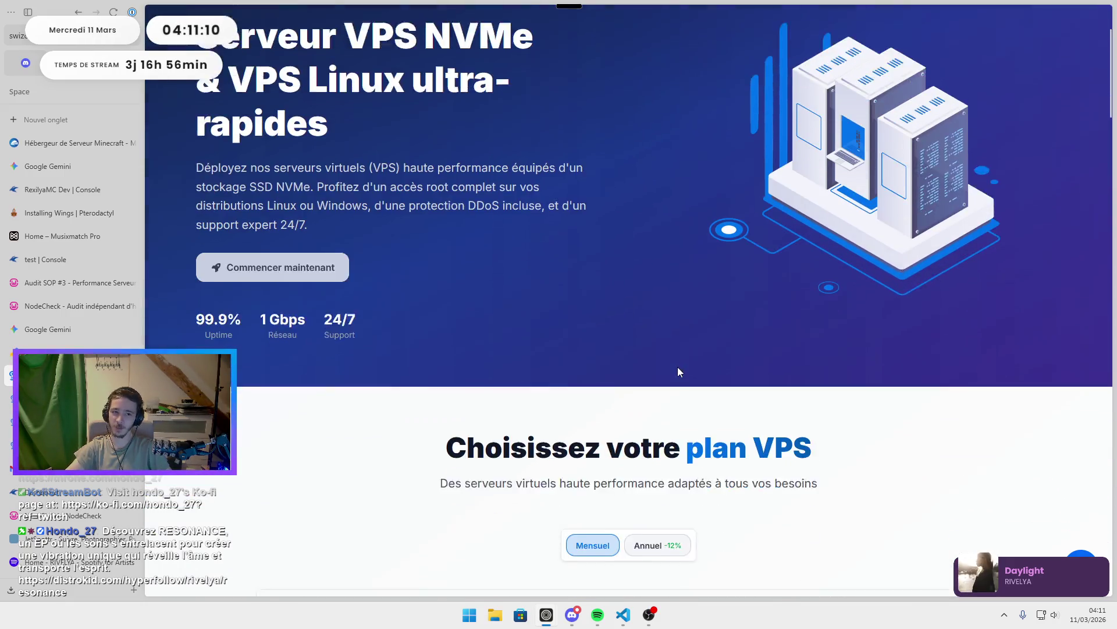
{"action": "scroll", "coordinate": [667, 350], "scroll_direction": "down", "scroll_amount": 1}
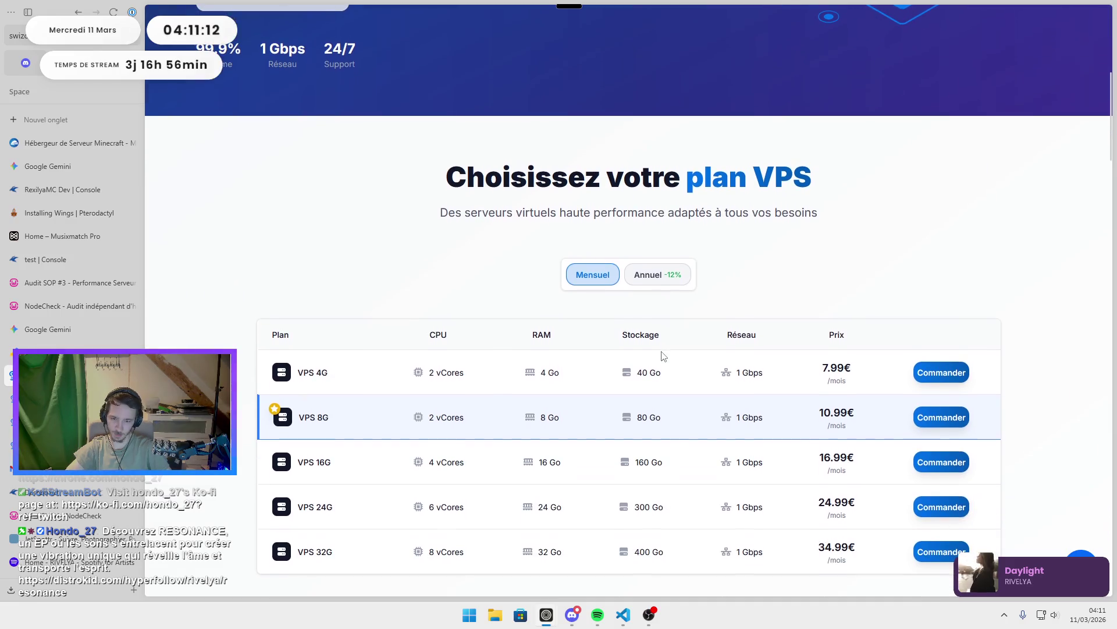
{"action": "scroll", "coordinate": [654, 362], "scroll_direction": "down", "scroll_amount": 2}
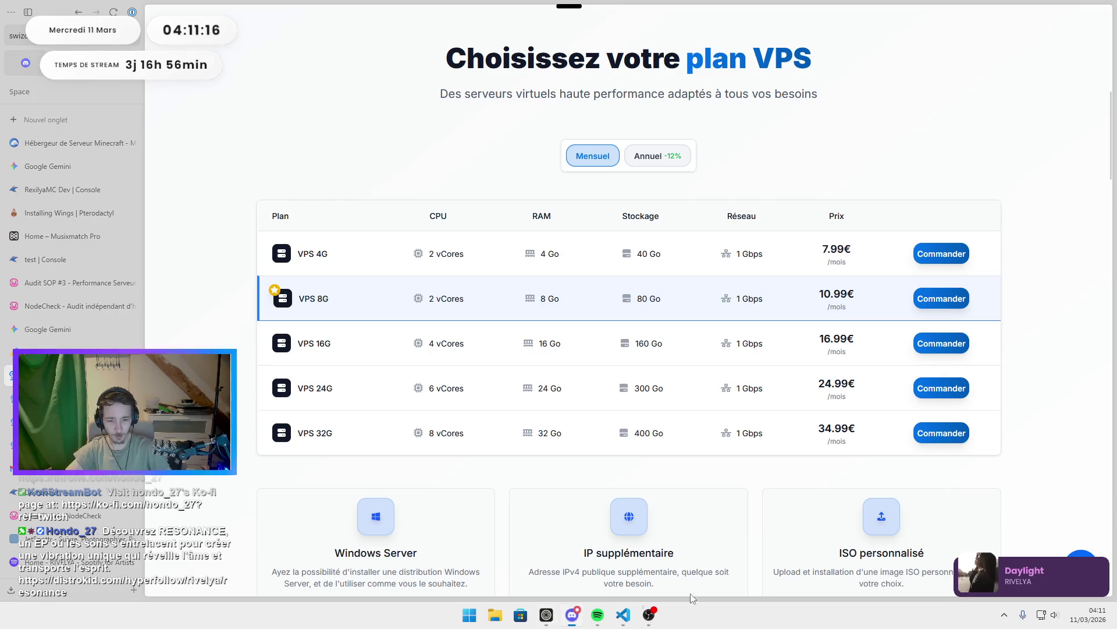
{"action": "left_click", "coordinate": [572, 614]}
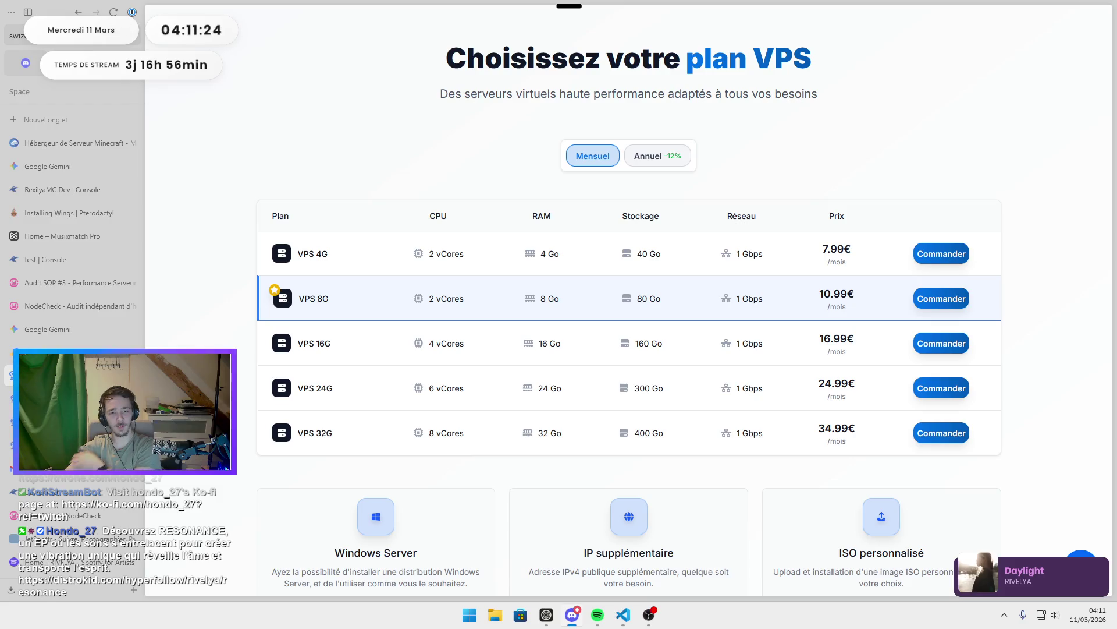
Show annual (-12%) VPS pricing and order the VPS 32G plan
{"action": "left_click", "coordinate": [645, 161]}
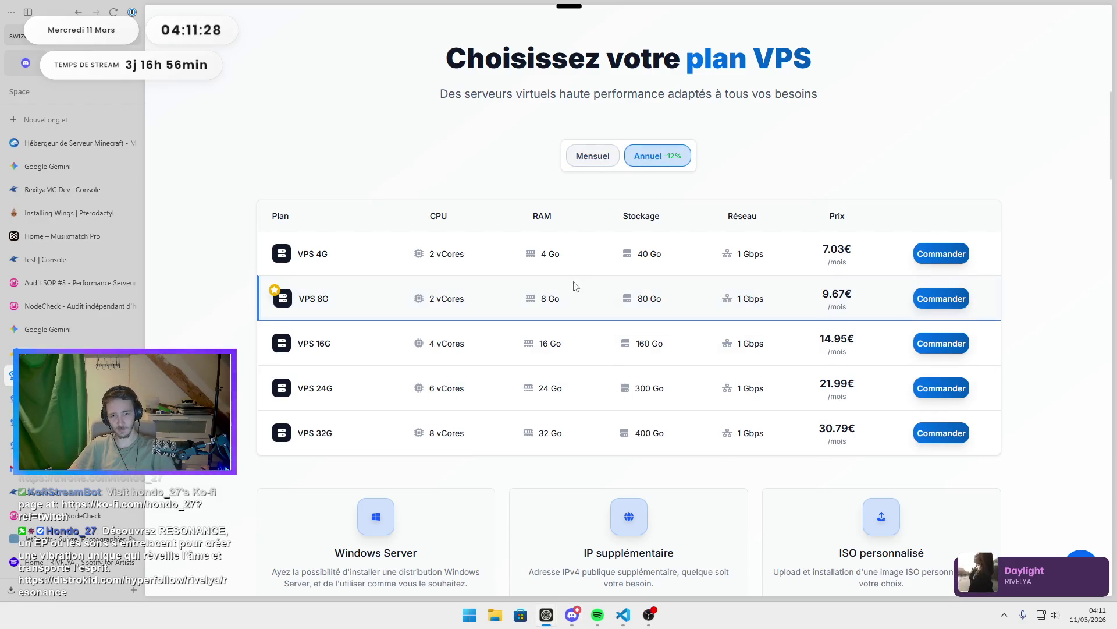
{"action": "left_click", "coordinate": [598, 162]}
{"action": "left_click", "coordinate": [646, 156]}
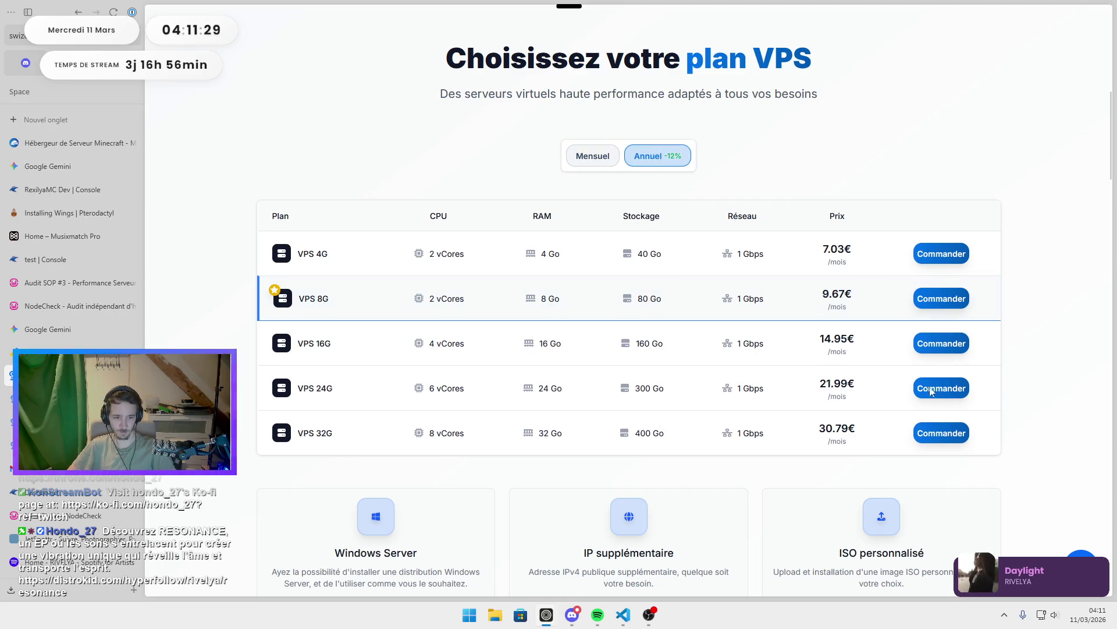
{"action": "left_click", "coordinate": [941, 435]}
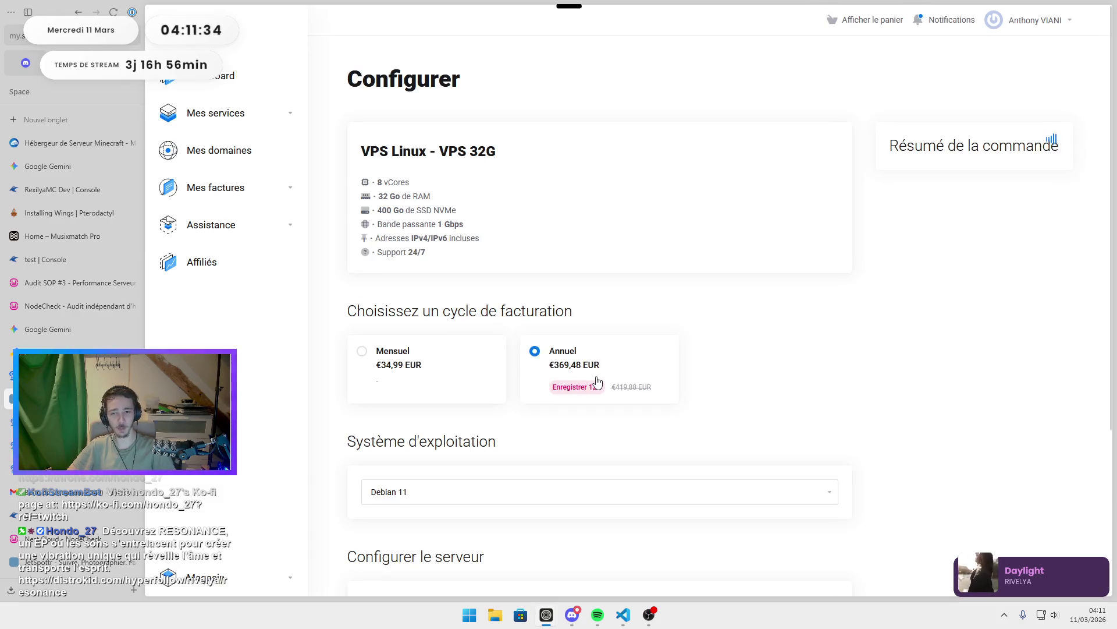
Give the VPS 32G Ubuntu 22 with a generated root password and continue to review
{"action": "left_click_drag", "start_coordinate": [906, 330], "coordinate": [965, 329]}
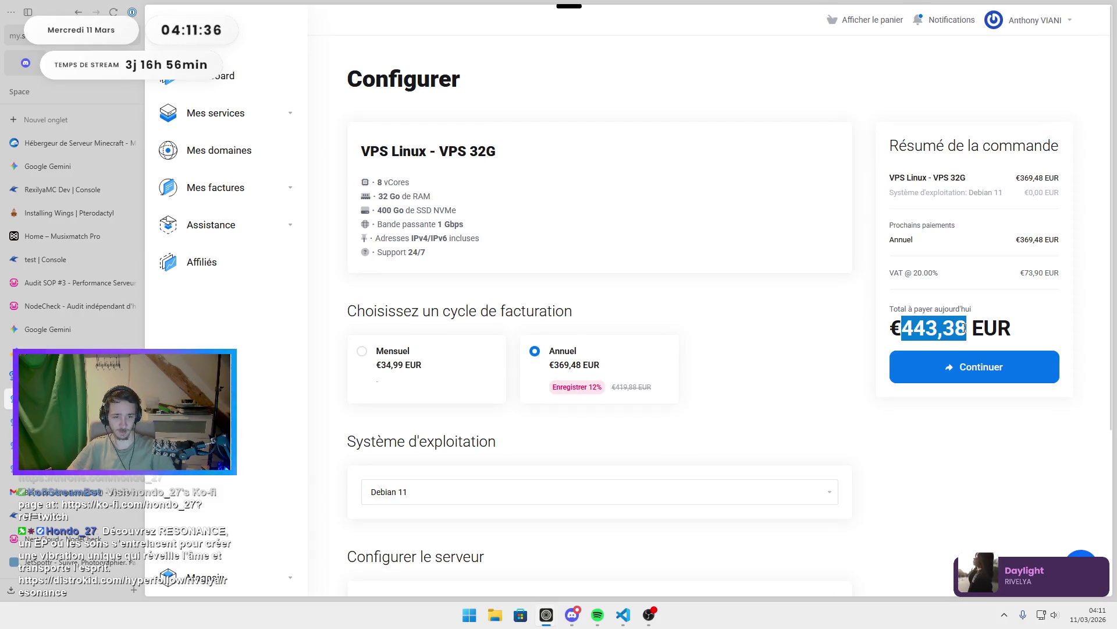
{"action": "left_click", "coordinate": [759, 378]}
{"action": "scroll", "coordinate": [758, 378], "scroll_direction": "down", "scroll_amount": 3}
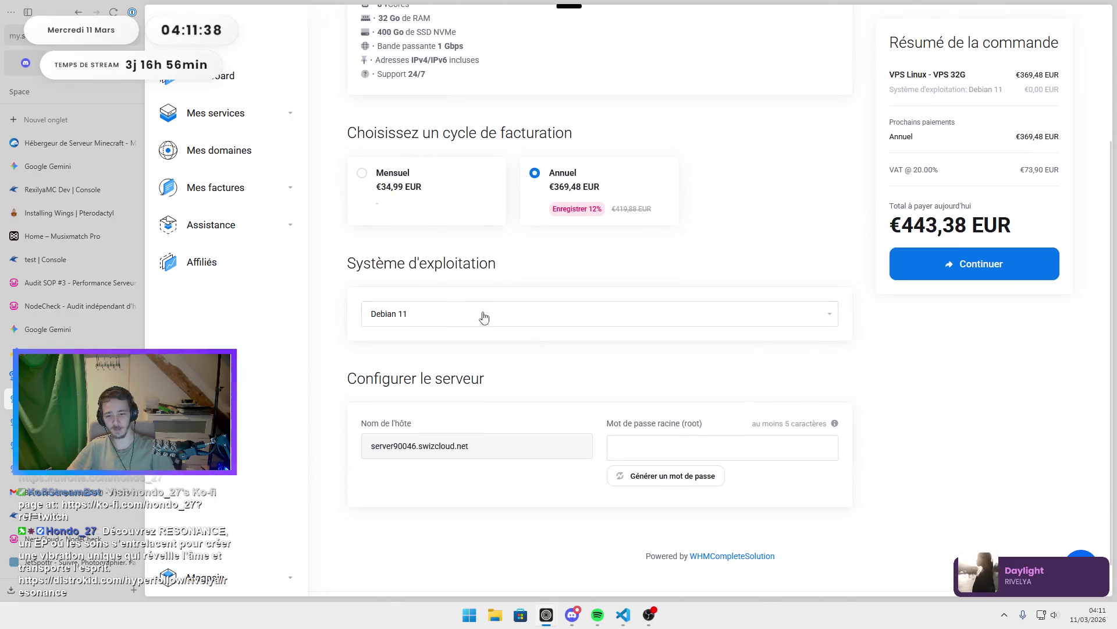
{"action": "left_click", "coordinate": [471, 321]}
{"action": "left_click", "coordinate": [408, 399]}
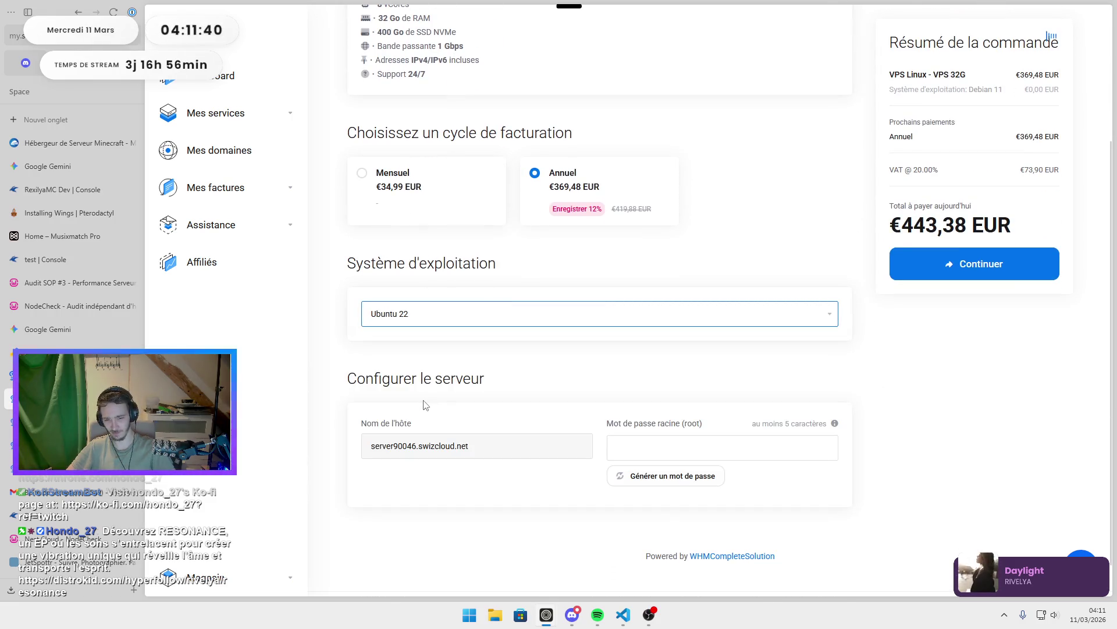
{"action": "left_click", "coordinate": [666, 475]}
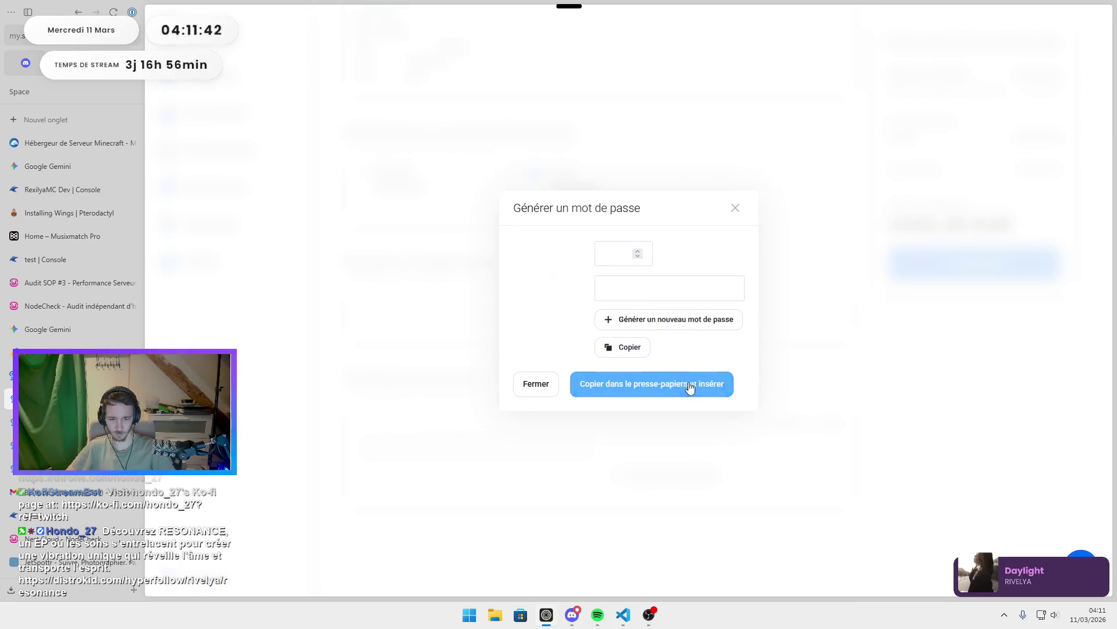
{"action": "left_click", "coordinate": [681, 382]}
{"action": "left_click", "coordinate": [968, 278]}
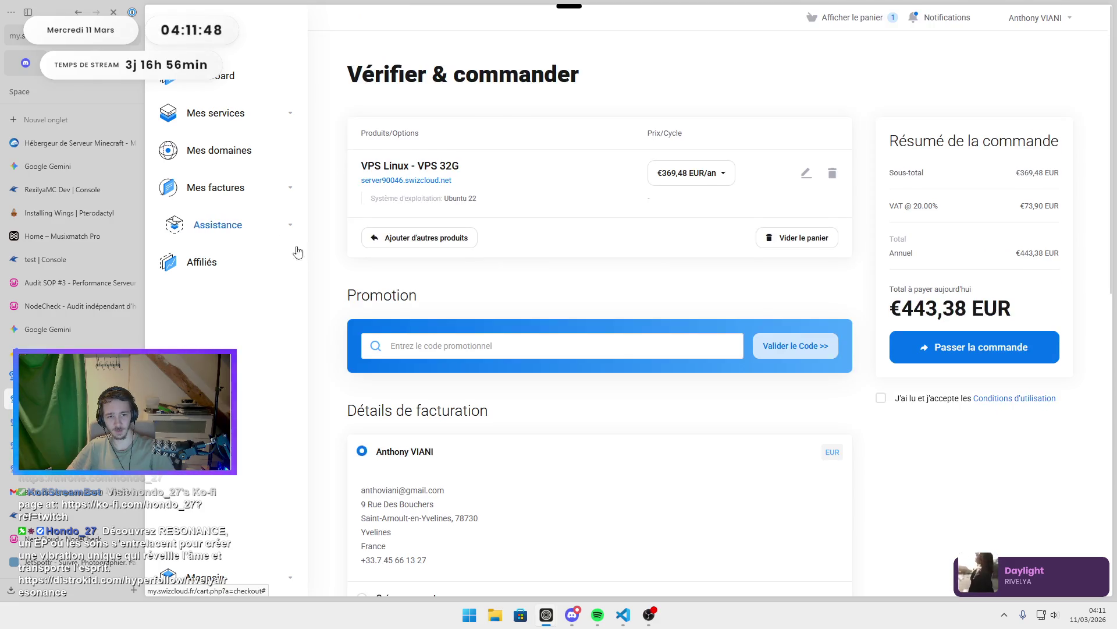
{"action": "left_click", "coordinate": [490, 347]}
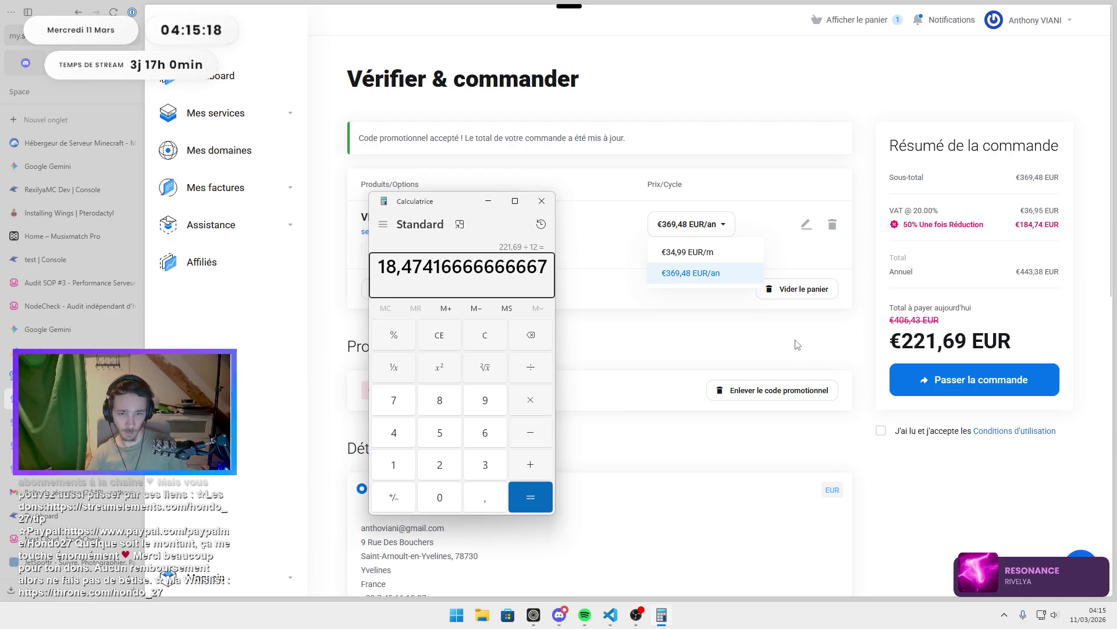
Switch billing to €34,99 monthly and compute 38,49 × 11 + 20,99 = 444,38
{"action": "left_click", "coordinate": [698, 252]}
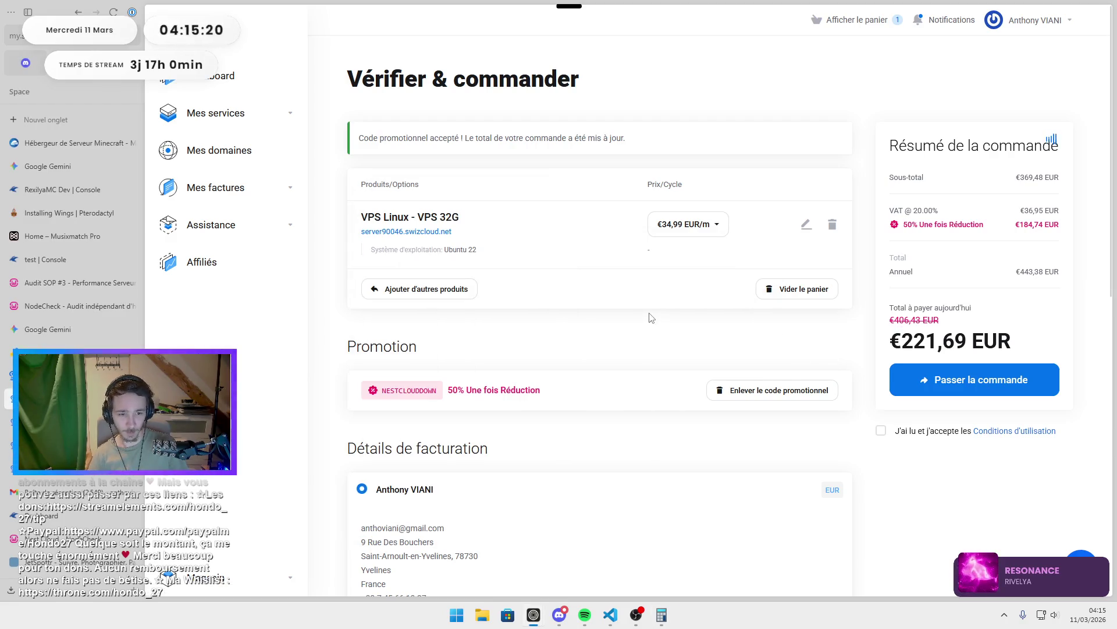
{"action": "key", "text": "alt+Tab"}
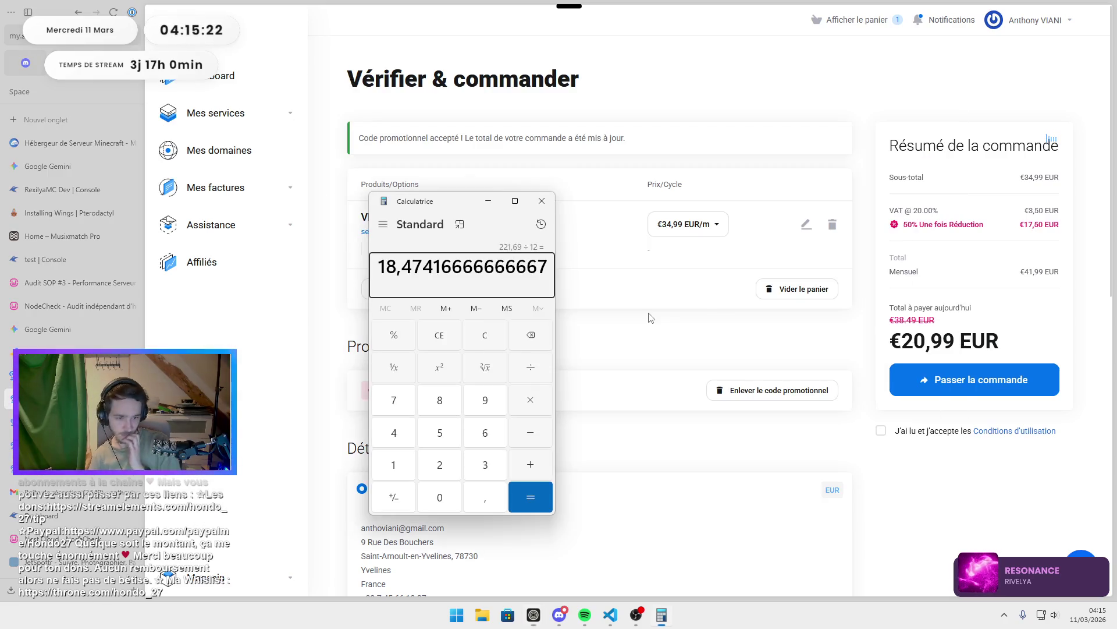
{"action": "key", "text": "Escape"}
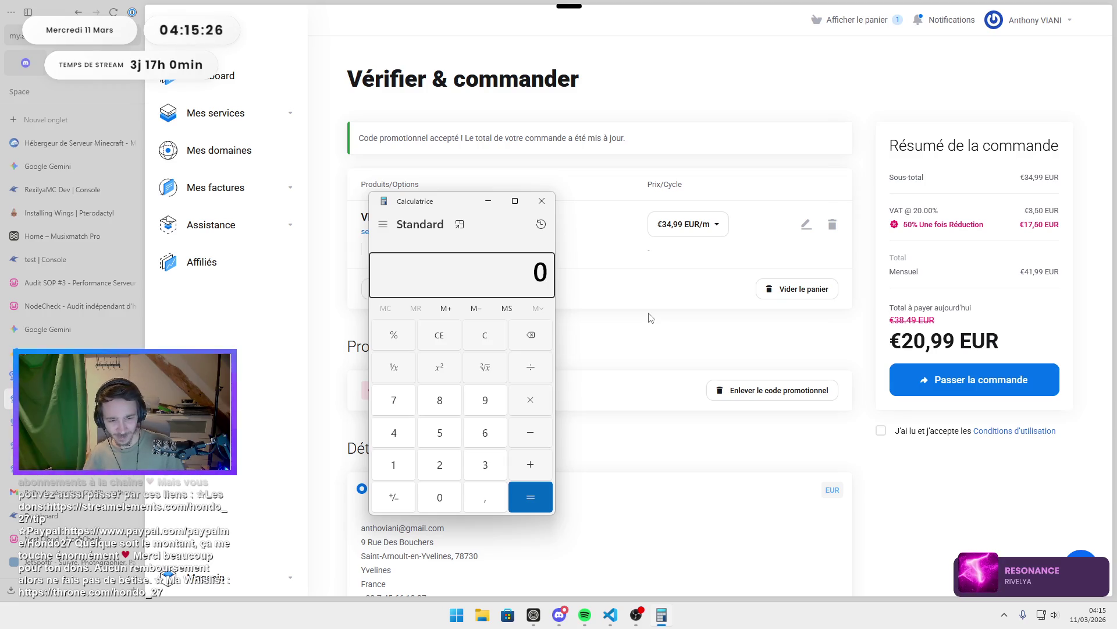
{"action": "type", "text": "38,49 × "}
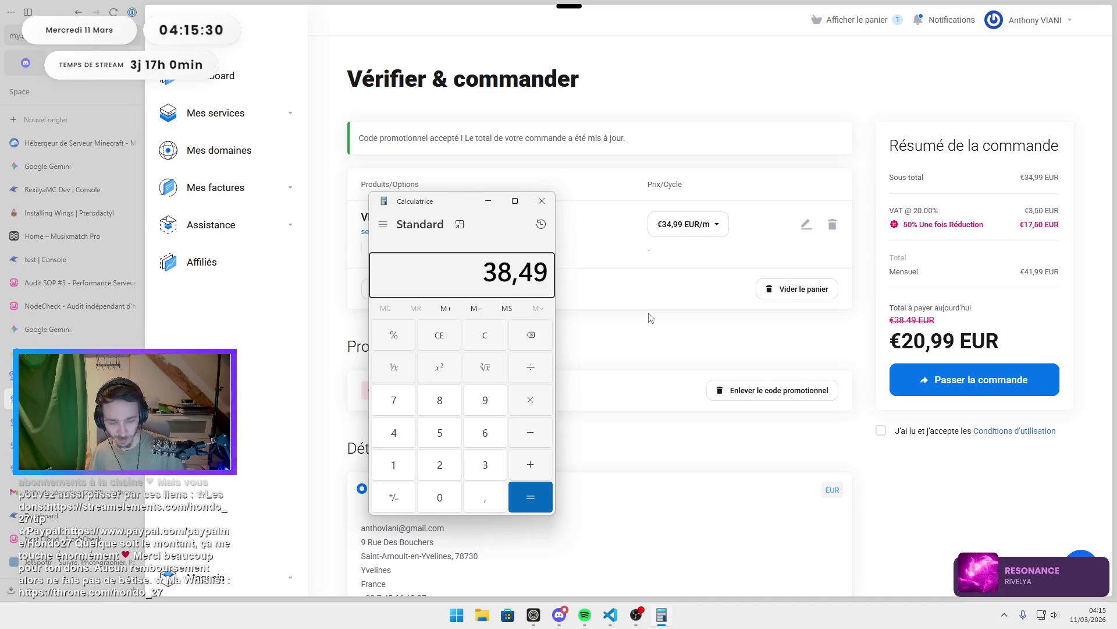
{"action": "type", "text": "11"}
{"action": "key", "text": "Return"}
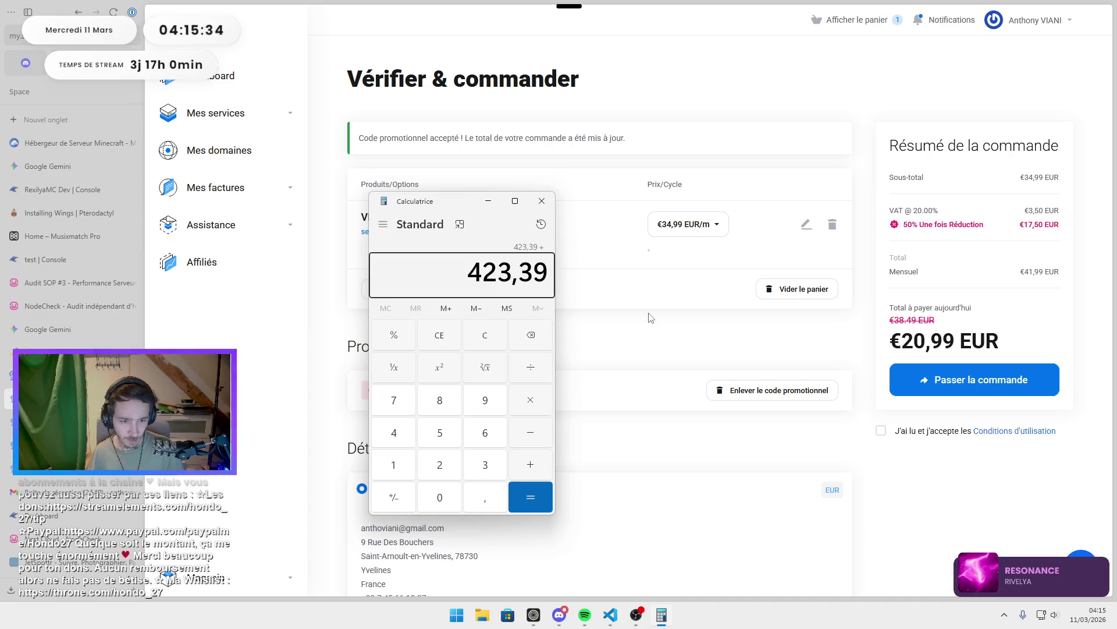
{"action": "type", "text": "20,99"}
{"action": "key", "text": "Return"}
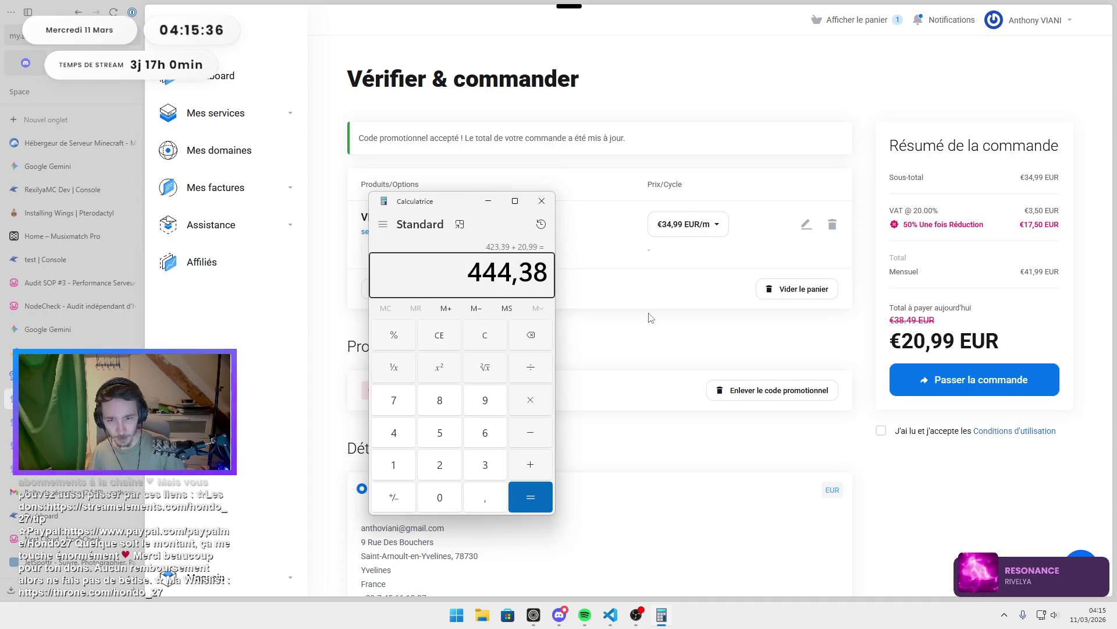
Close the extra Calculator and set the cart's billing cycle back to annual
{"action": "mouse_move", "coordinate": [462, 200]}
{"action": "left_mouse_down"}
{"action": "mouse_move", "coordinate": [303, 210]}
{"action": "mouse_move", "coordinate": [155, 176]}
{"action": "left_mouse_up"}
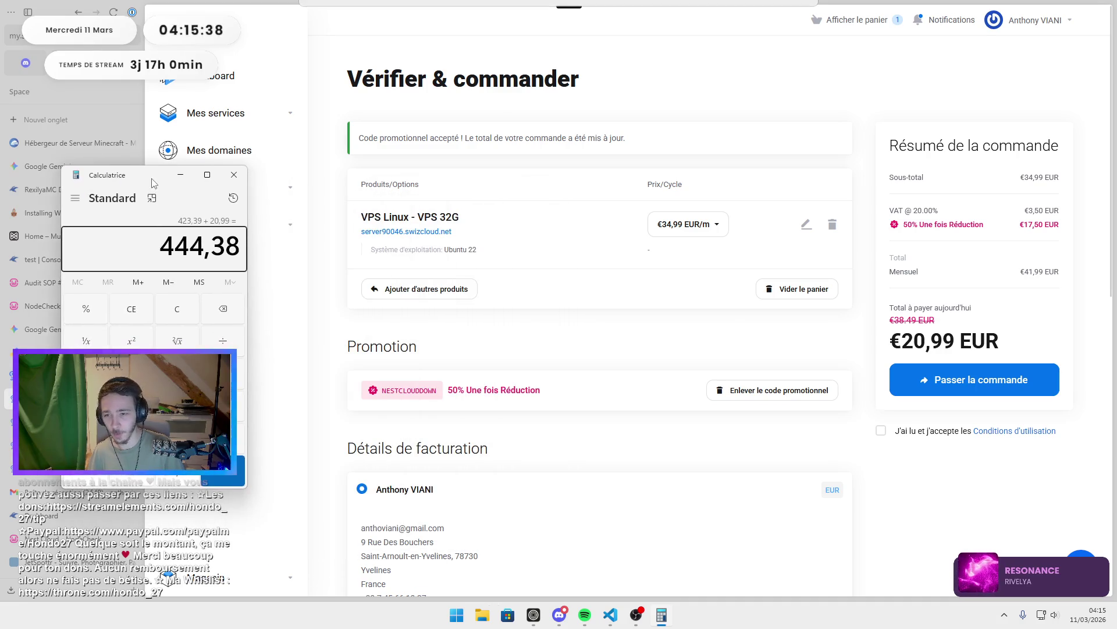
{"action": "key", "text": "super"}
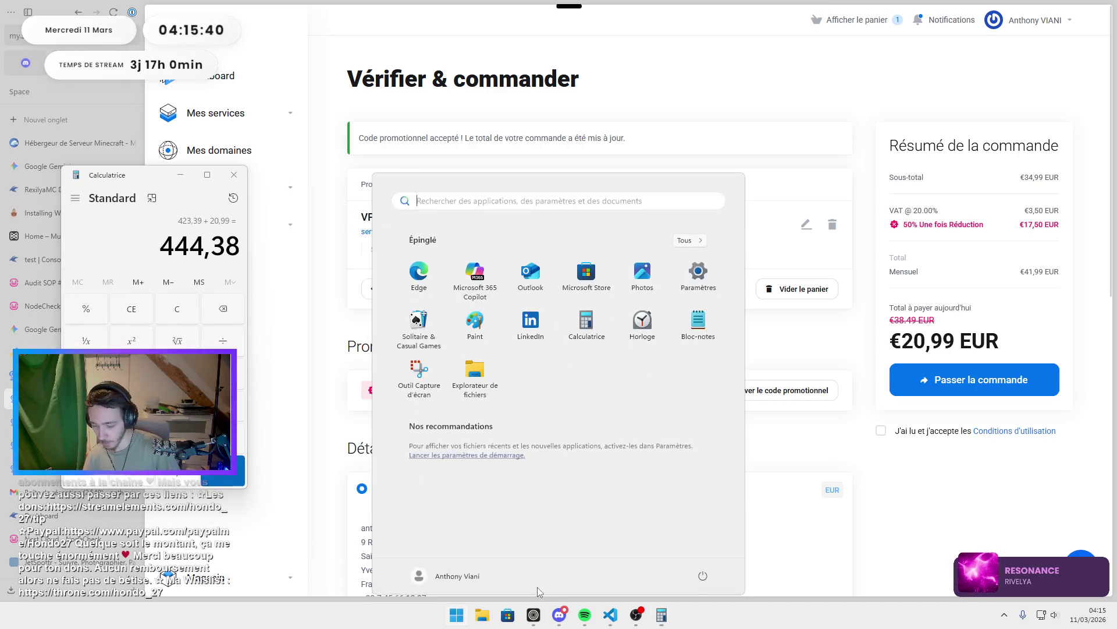
{"action": "type", "text": "cal"}
{"action": "key", "text": "Escape"}
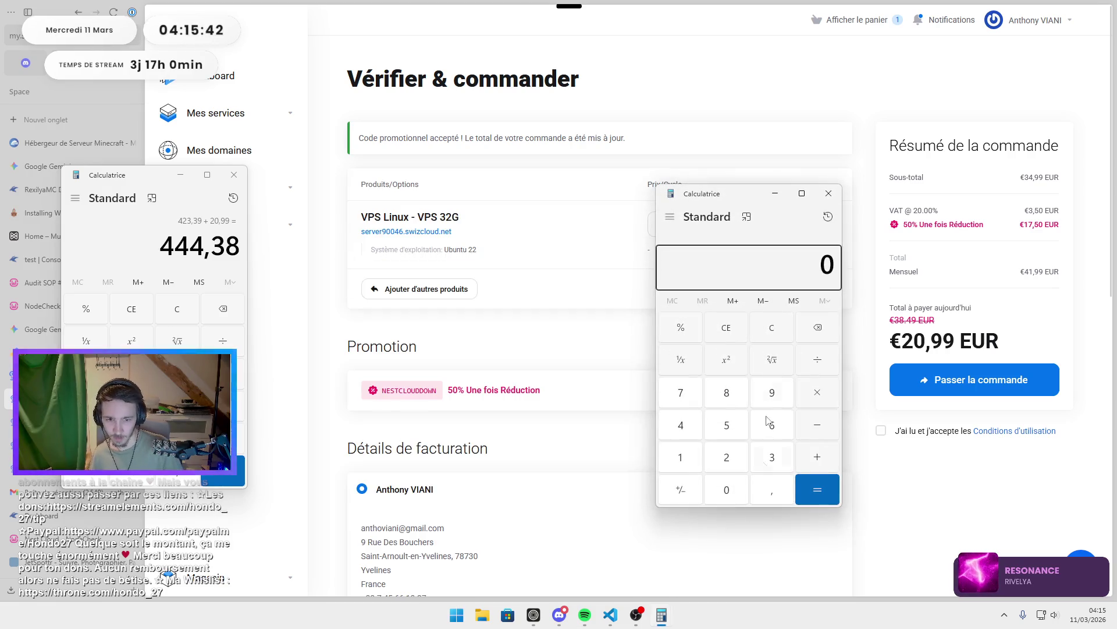
{"action": "mouse_move", "coordinate": [717, 201]}
{"action": "left_mouse_down"}
{"action": "mouse_move", "coordinate": [442, 208]}
{"action": "mouse_move", "coordinate": [494, 208]}
{"action": "left_mouse_up"}
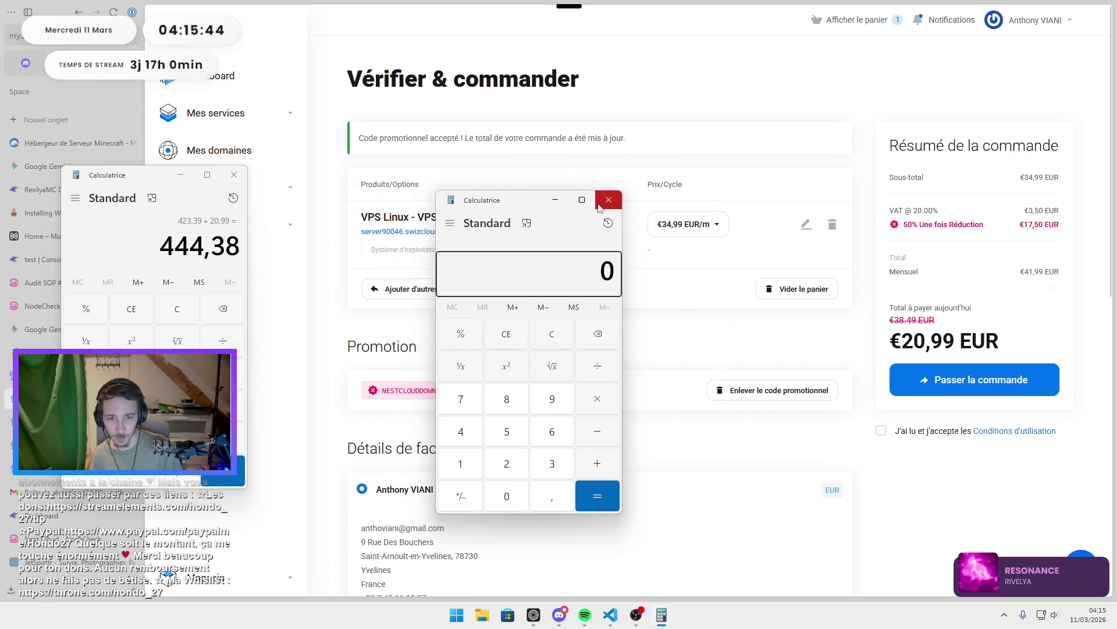
{"action": "left_click", "coordinate": [606, 201]}
{"action": "left_click", "coordinate": [688, 224]}
{"action": "left_click", "coordinate": [693, 273]}
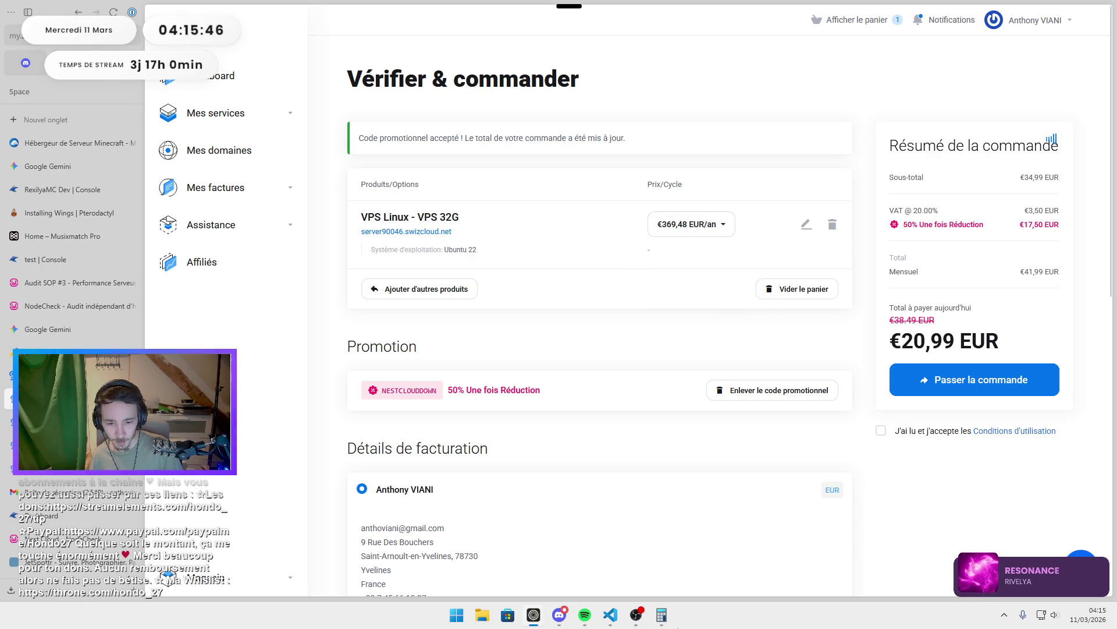
Subtract 221,69 from 444,38 in Calculator to get 222,69
{"action": "key", "text": "alt+Tab"}
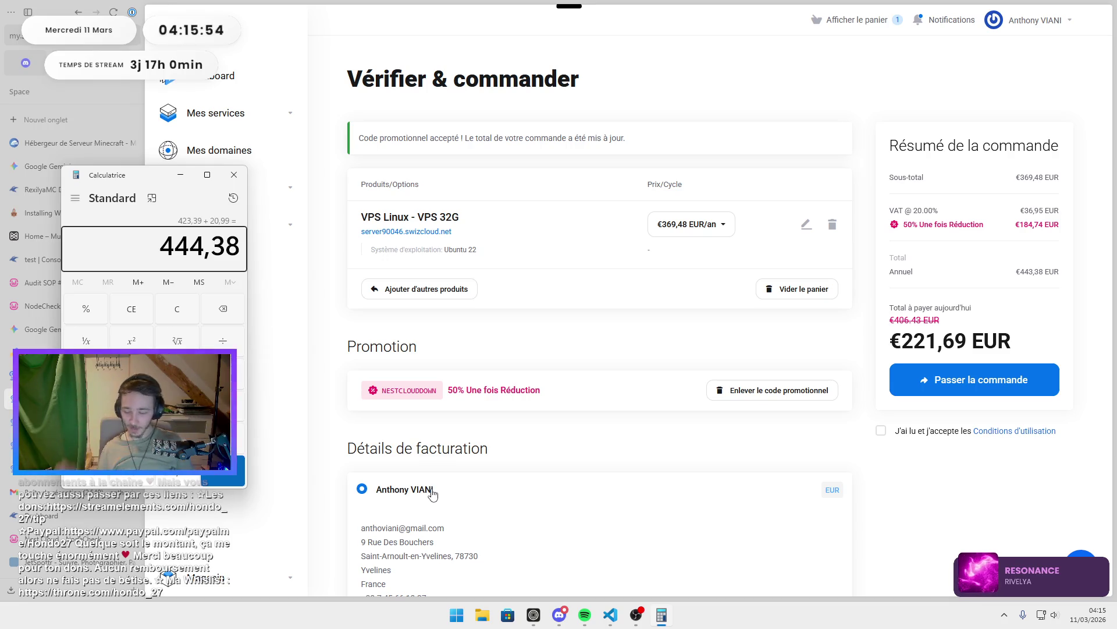
{"action": "mouse_move", "coordinate": [100, 183]}
{"action": "left_mouse_down"}
{"action": "mouse_move", "coordinate": [456, 168]}
{"action": "mouse_move", "coordinate": [511, 176]}
{"action": "left_mouse_up"}
{"action": "type", "text": "- 221"}
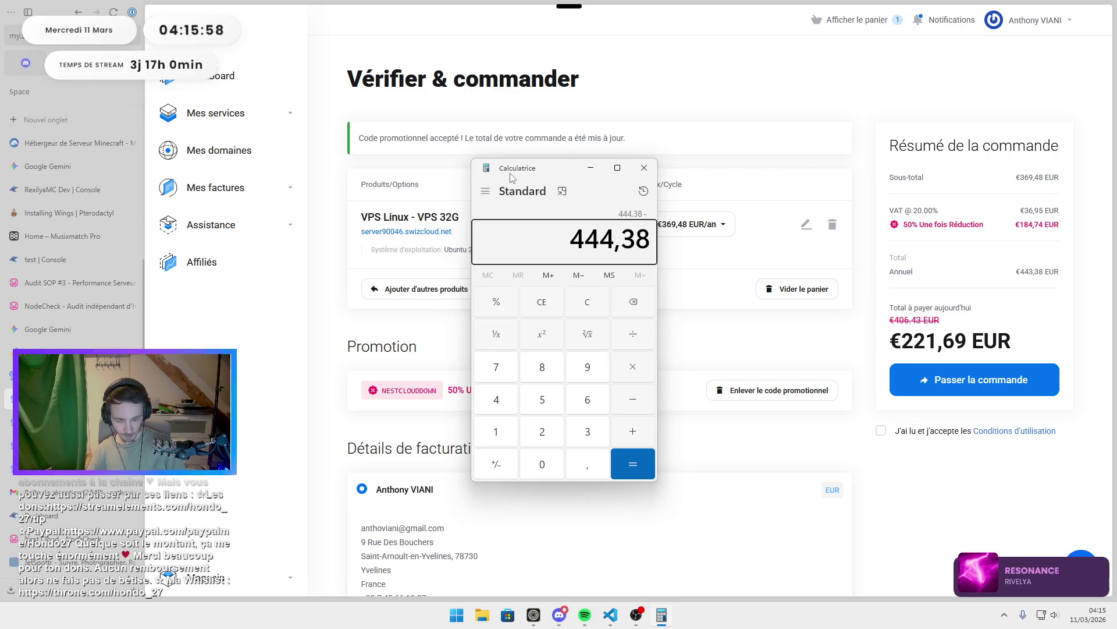
{"action": "type", "text": ",69"}
{"action": "key", "text": "Return"}
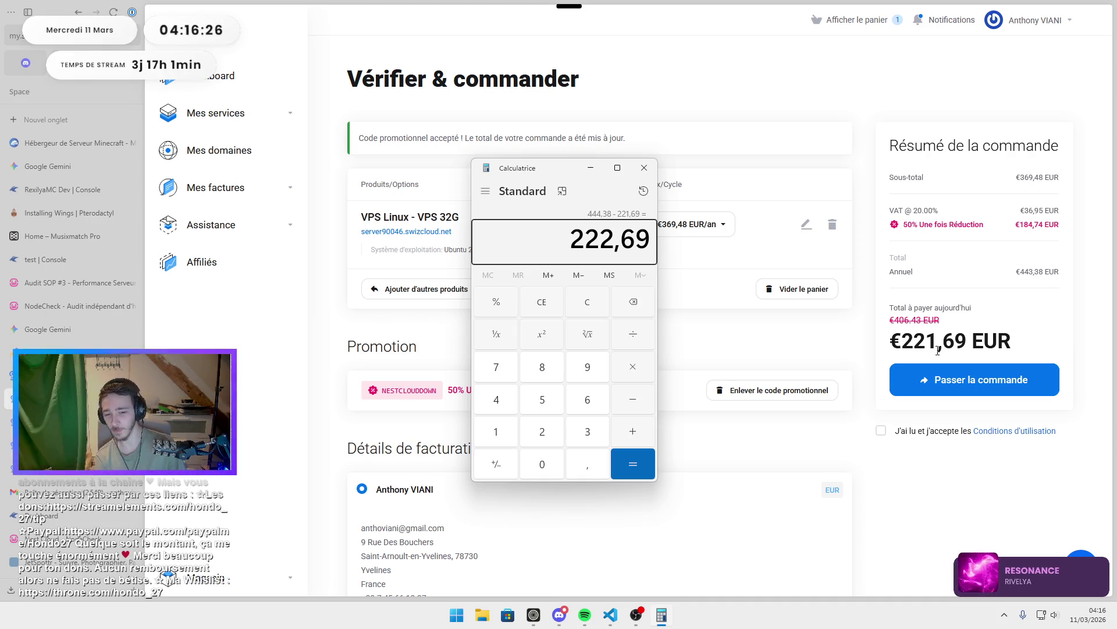
Relaunch and minimize Calculator, then view Hosterfy's Extrême plans from 6,99 to 49,99 €
{"action": "left_click", "coordinate": [645, 168]}
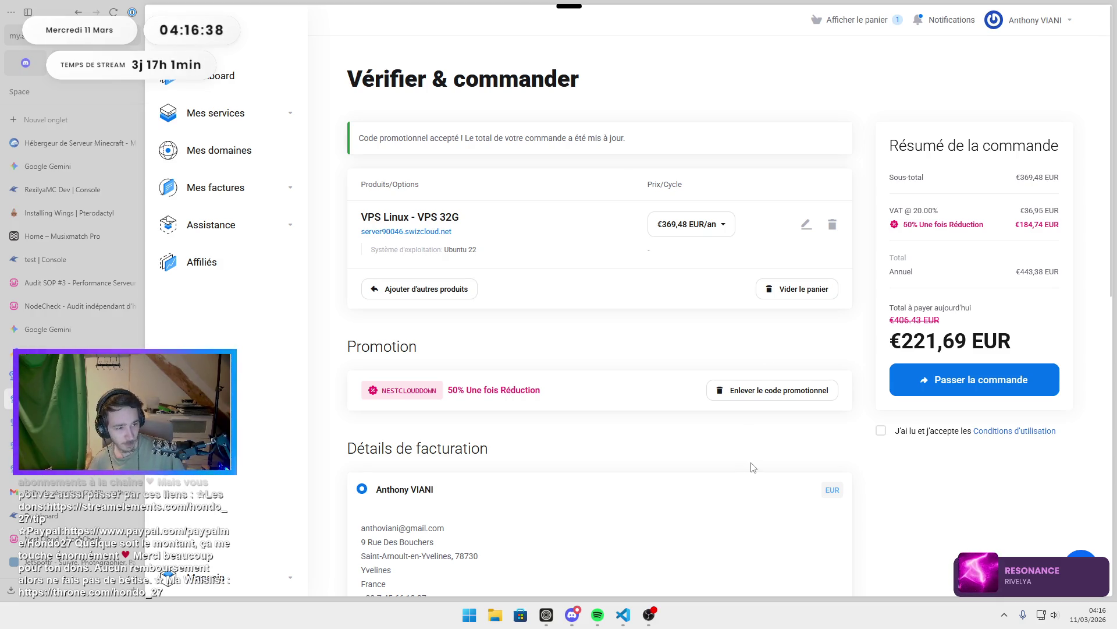
{"action": "key", "text": "super"}
{"action": "type", "text": "ca"}
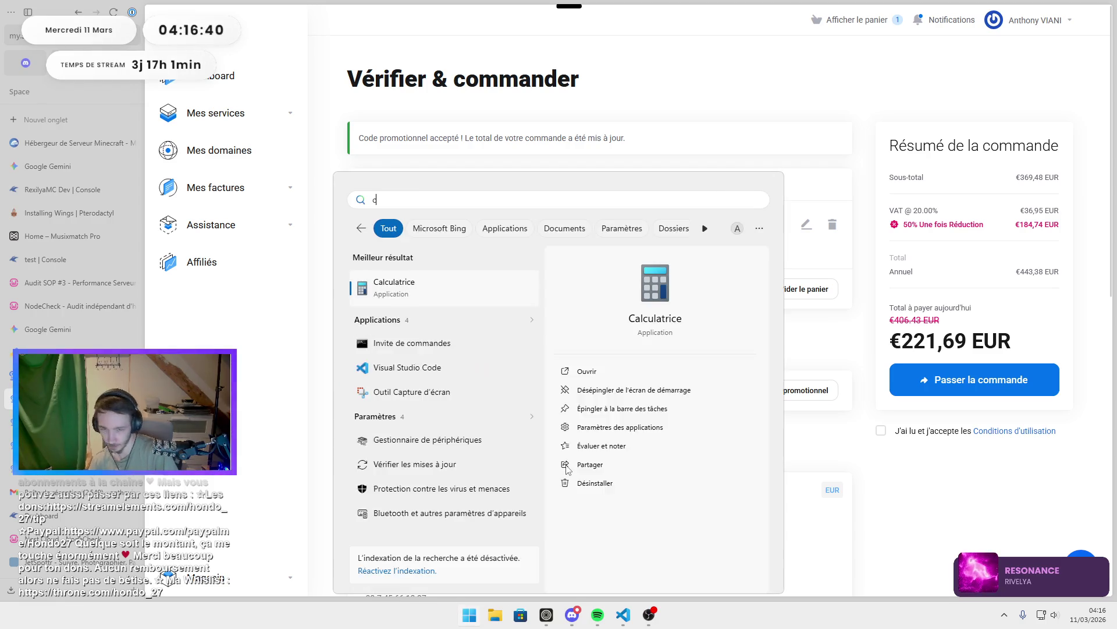
{"action": "key", "text": "Return"}
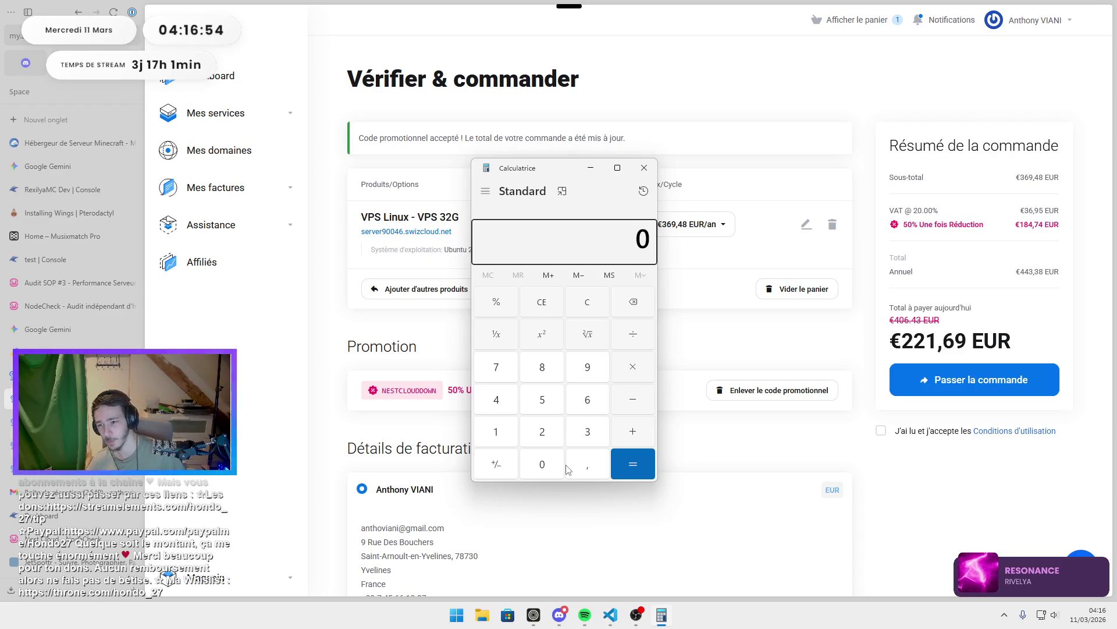
{"action": "key", "text": "super+Down"}
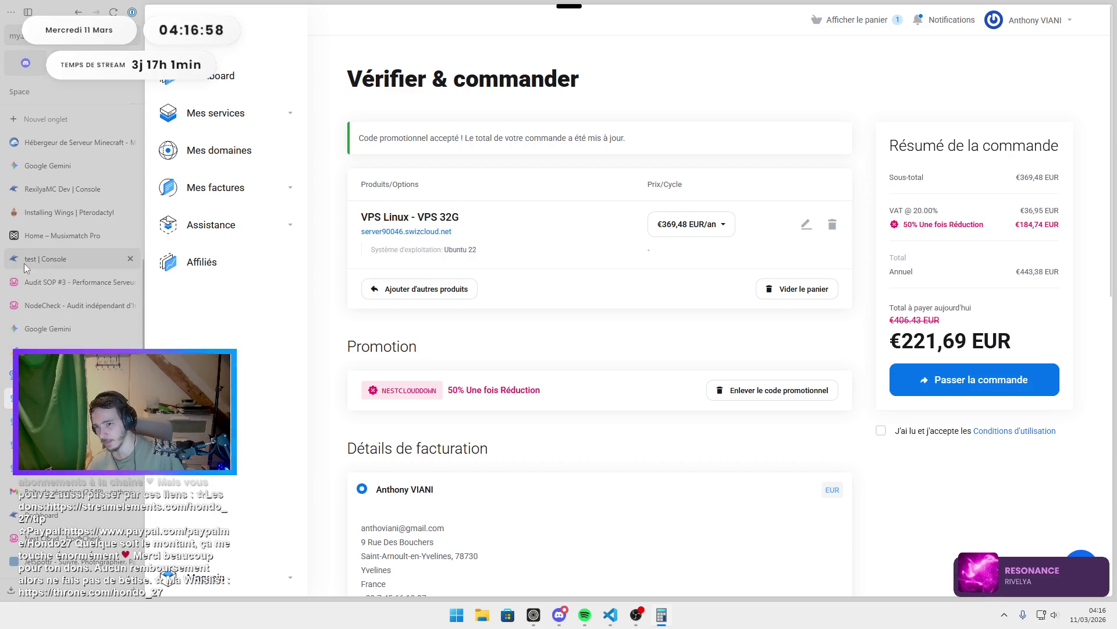
{"action": "left_click", "coordinate": [68, 142]}
{"action": "scroll", "coordinate": [408, 291], "scroll_direction": "down", "scroll_amount": 3}
{"action": "scroll", "coordinate": [465, 341], "scroll_direction": "down", "scroll_amount": 3}
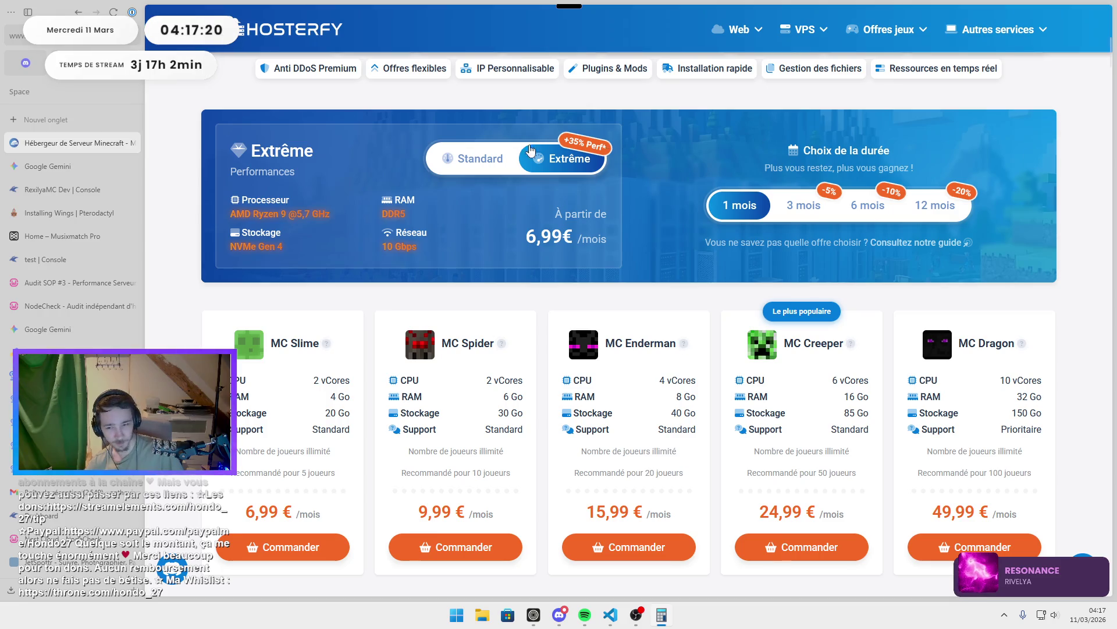
Back on the Swizcloud VPS 32G checkout, compute 41,94 × 12 = 503,28 and close Calculator
{"action": "left_click", "coordinate": [59, 375]}
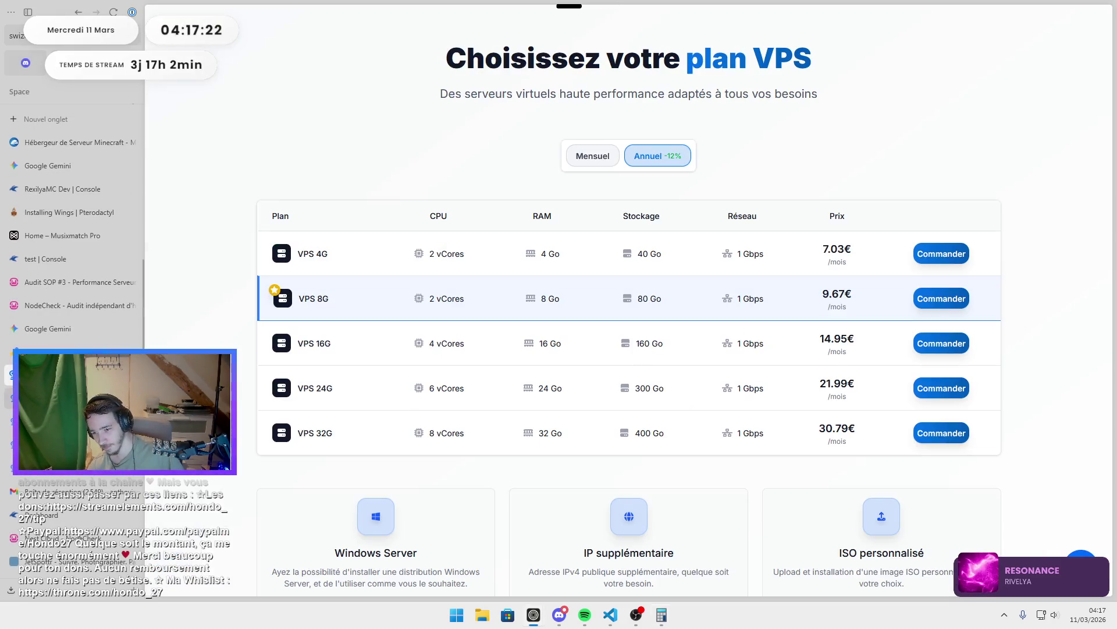
{"action": "left_click", "coordinate": [58, 398]}
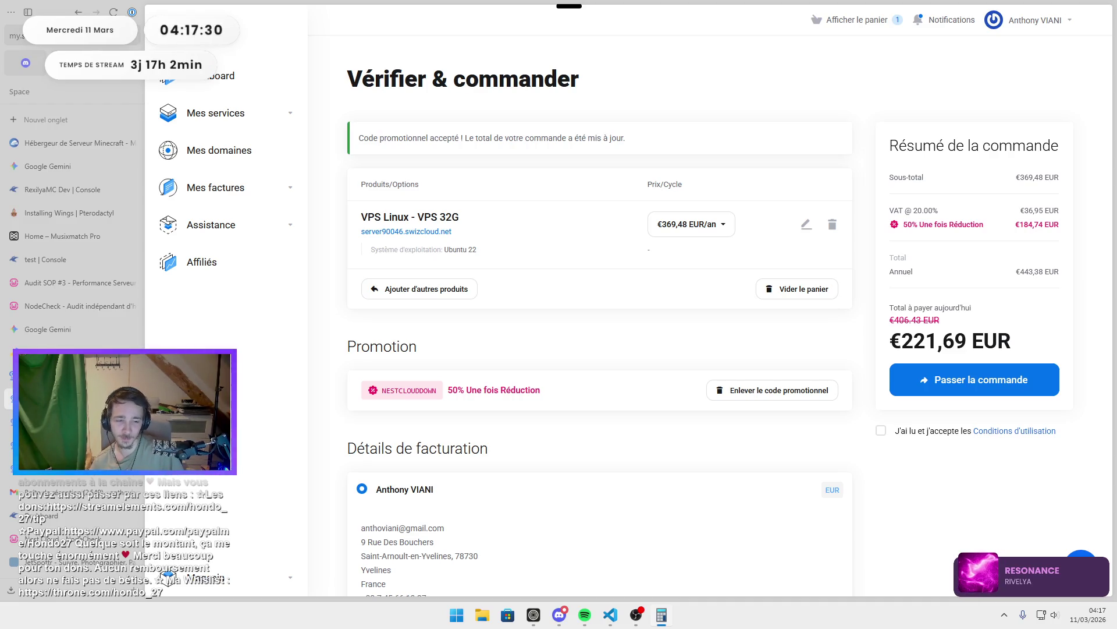
{"action": "left_click", "coordinate": [661, 615]}
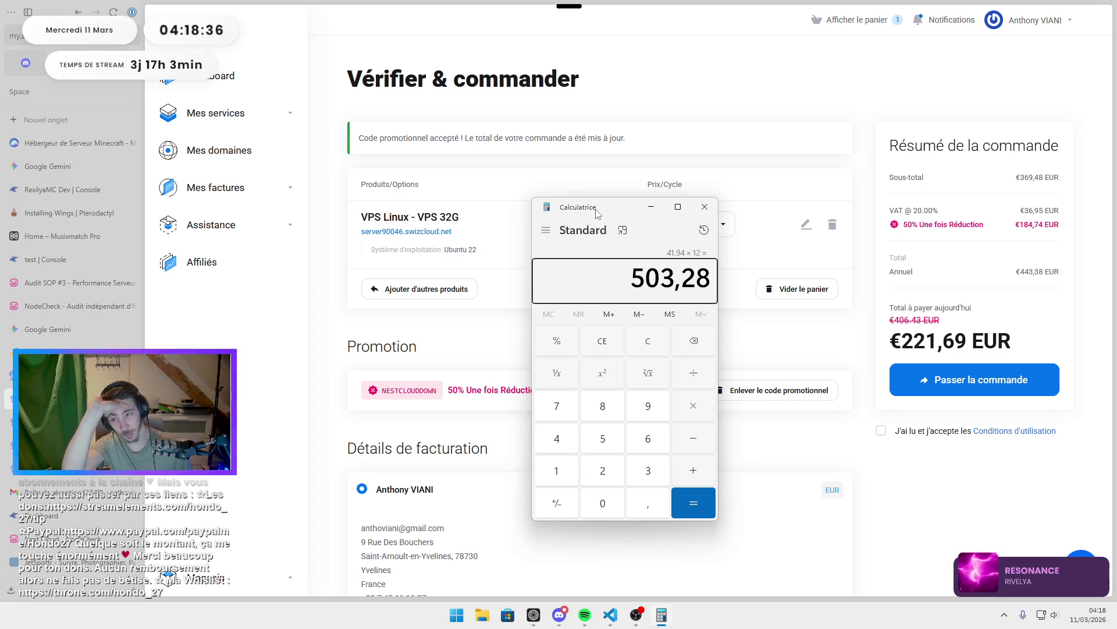
{"action": "left_click", "coordinate": [705, 207]}
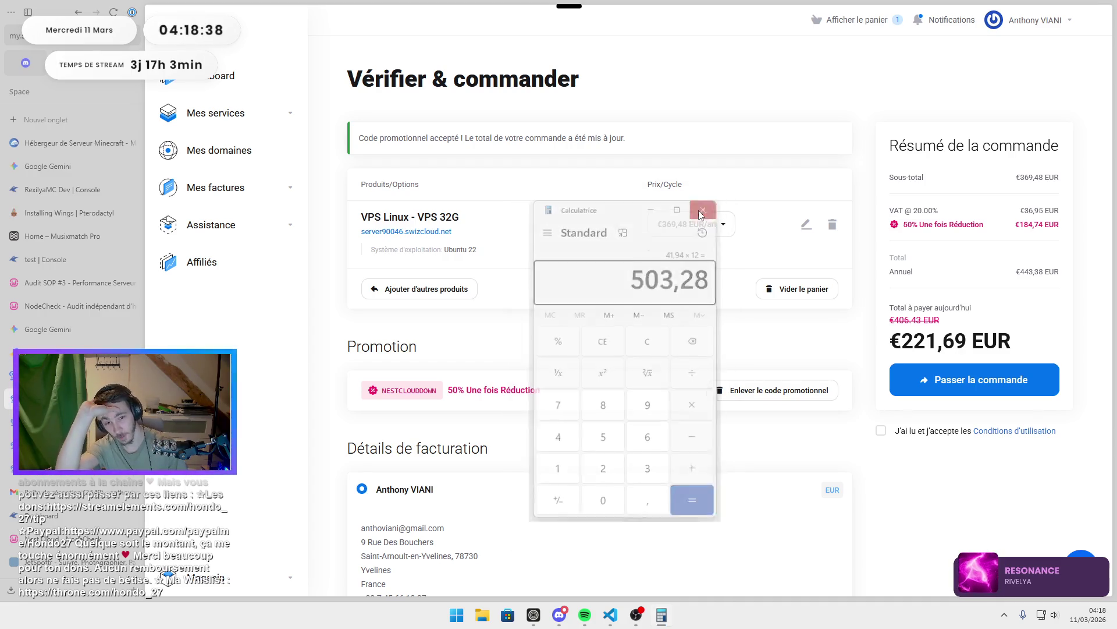
{"action": "left_click", "coordinate": [28, 140]}
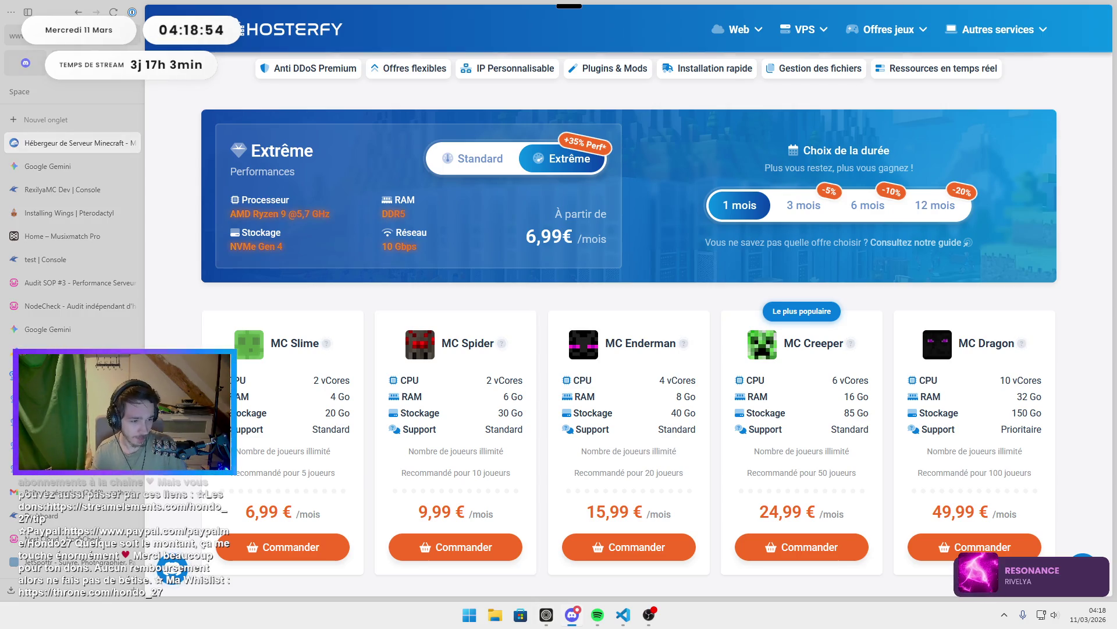
Open a new browser tab from the sidebar
{"action": "left_click", "coordinate": [50, 119]}
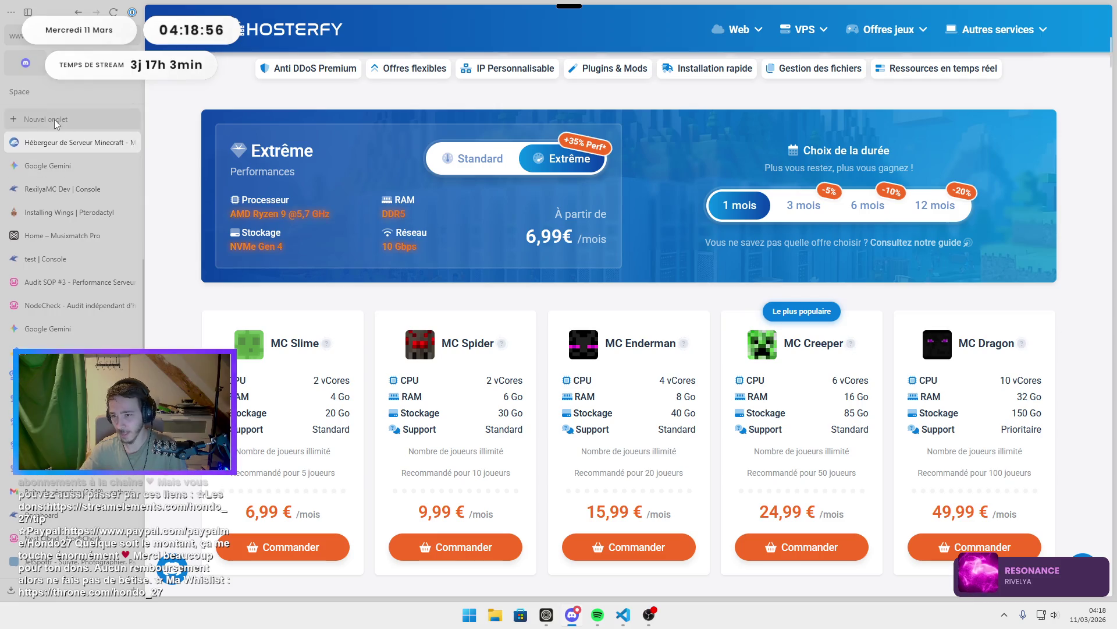
Open Intel's i9-9900K spec page, decline cookies, and return to the Hosterfy tab
{"action": "type", "text": "i9-9900k"}
{"action": "key", "text": "Return"}
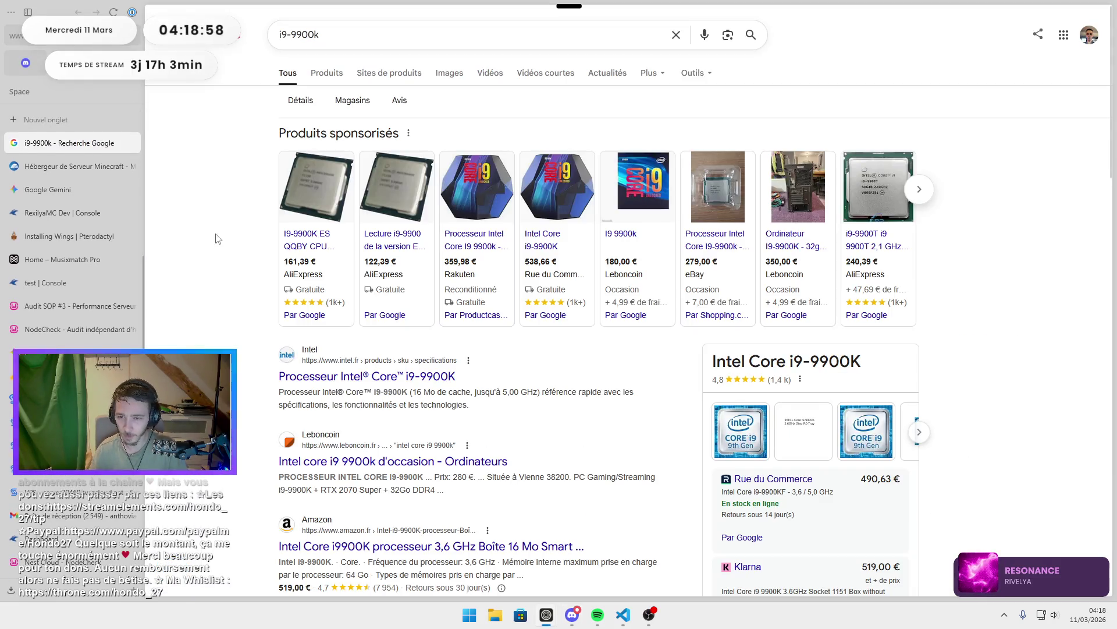
{"action": "left_click", "coordinate": [293, 372]}
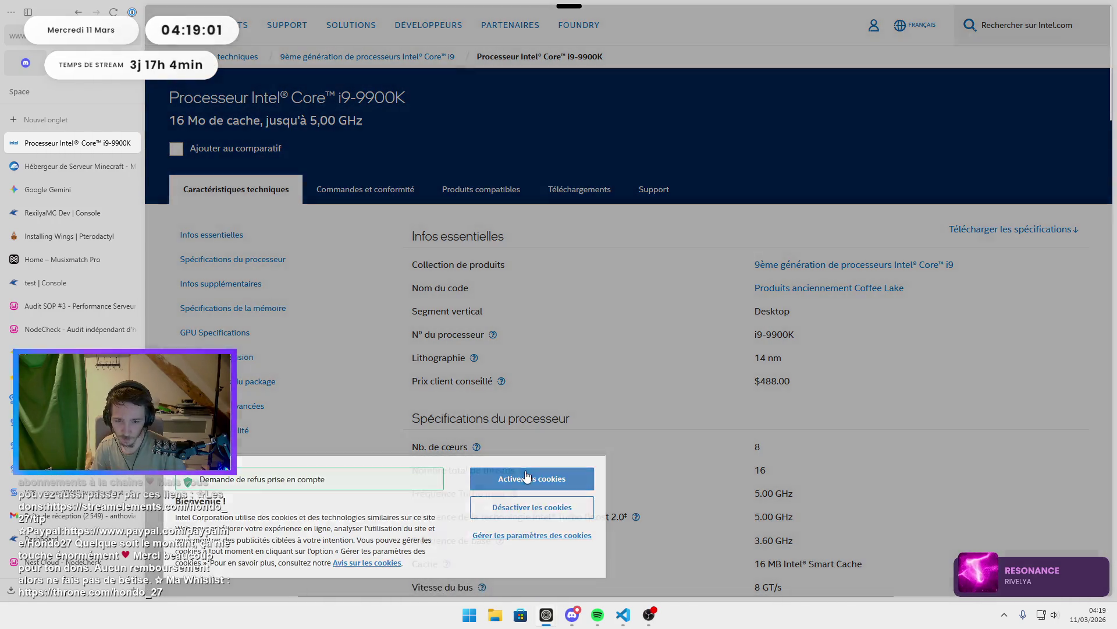
{"action": "left_click", "coordinate": [525, 475]}
{"action": "scroll", "coordinate": [573, 384], "scroll_direction": "down", "scroll_amount": 1}
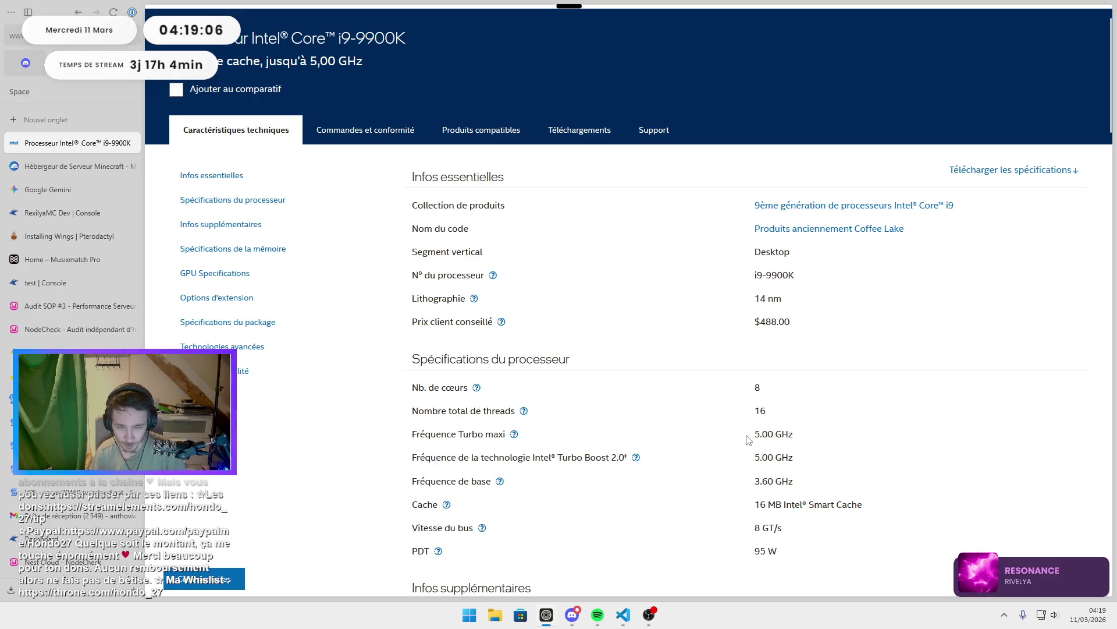
{"action": "left_click", "coordinate": [64, 167]}
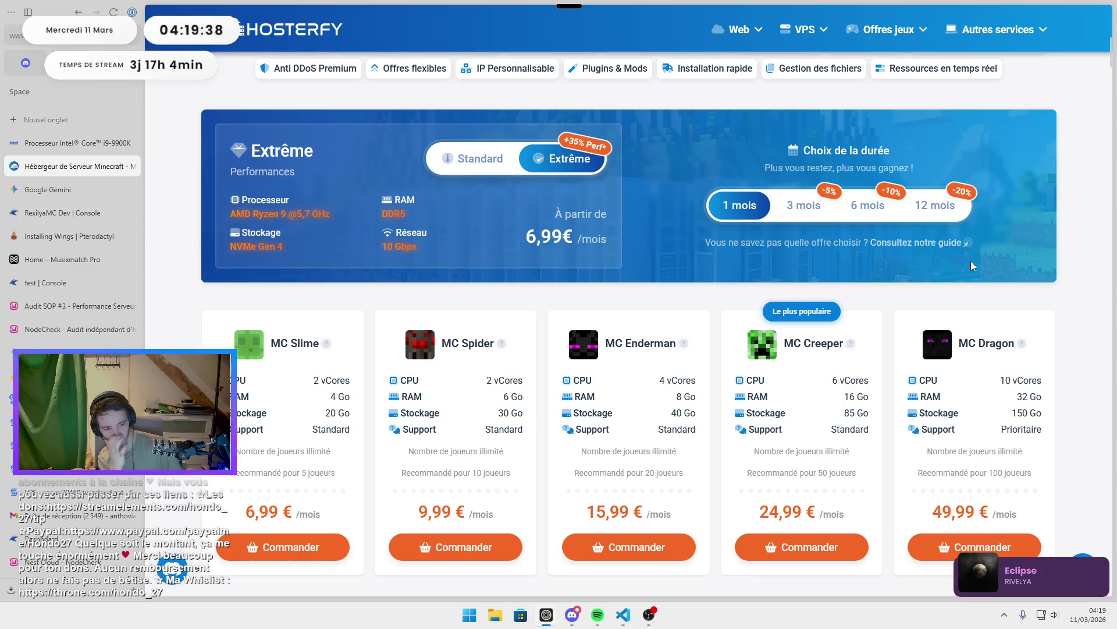
{"action": "left_click_drag", "start_coordinate": [914, 345], "coordinate": [1006, 441]}
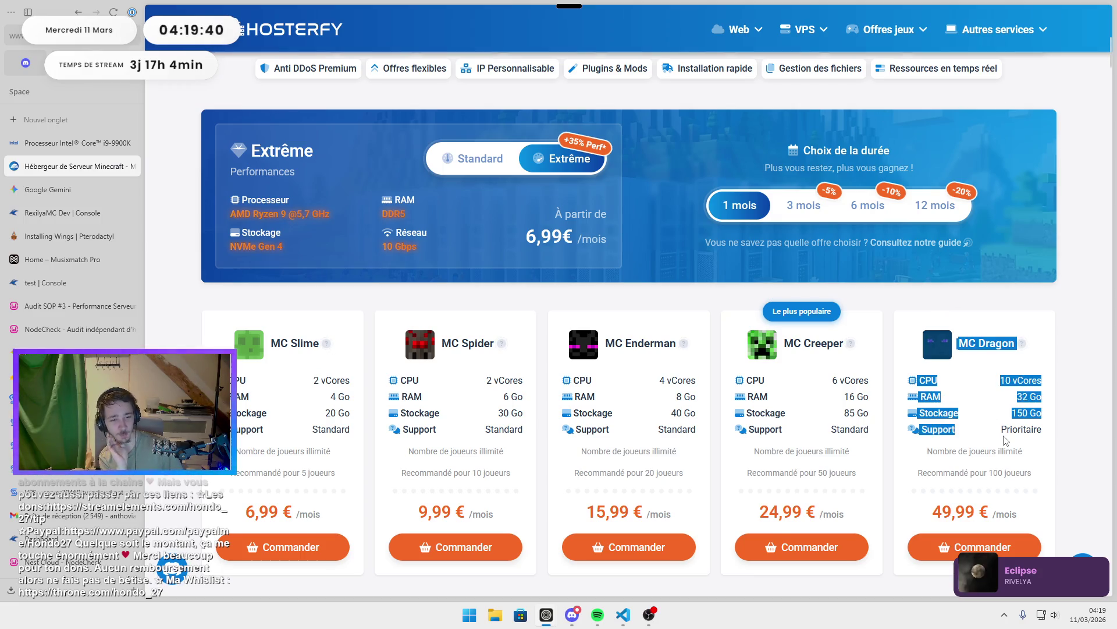
{"action": "left_click", "coordinate": [1007, 441]}
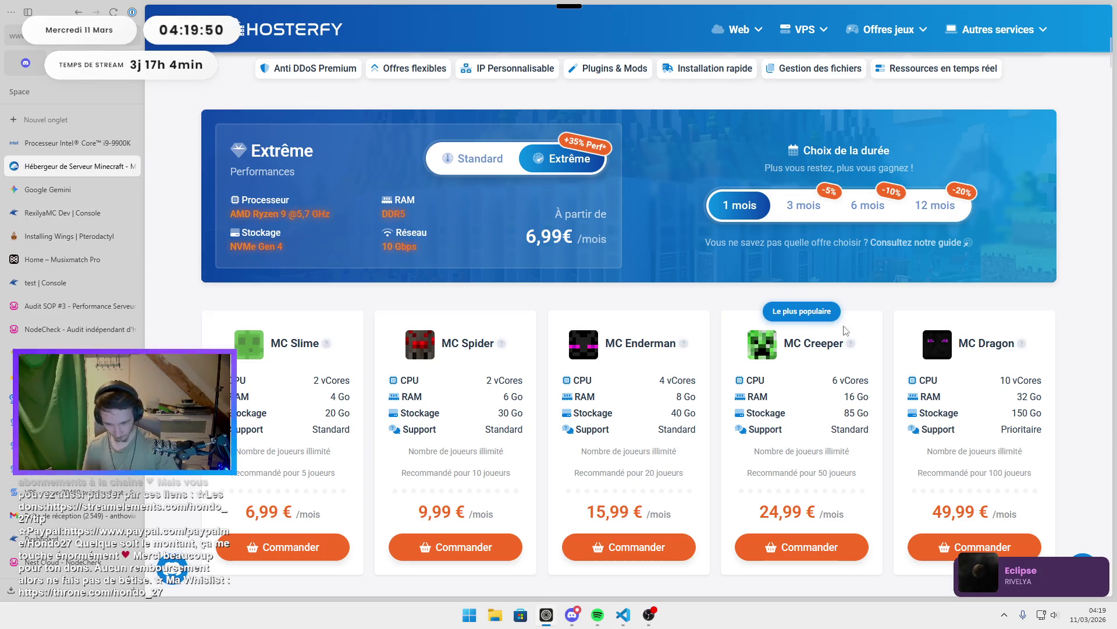
{"action": "key", "text": "super"}
In Calculator, compute a year of MC Dragon: 49,99 × 12 = 599,88
{"action": "type", "text": "calc"}
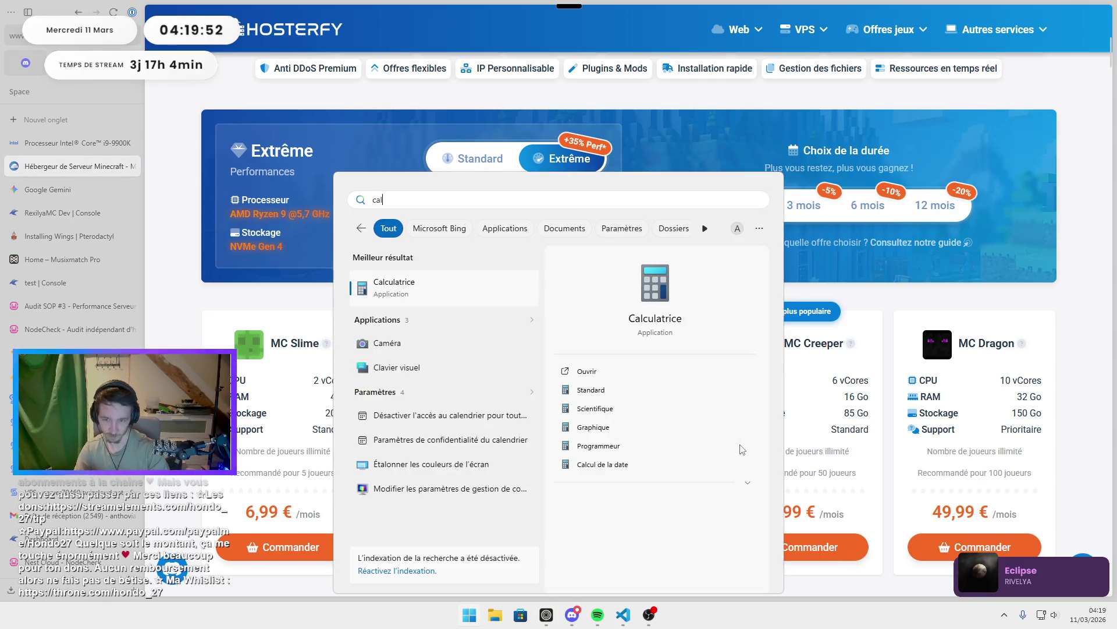
{"action": "key", "text": "Return"}
{"action": "type", "text": "49,99"}
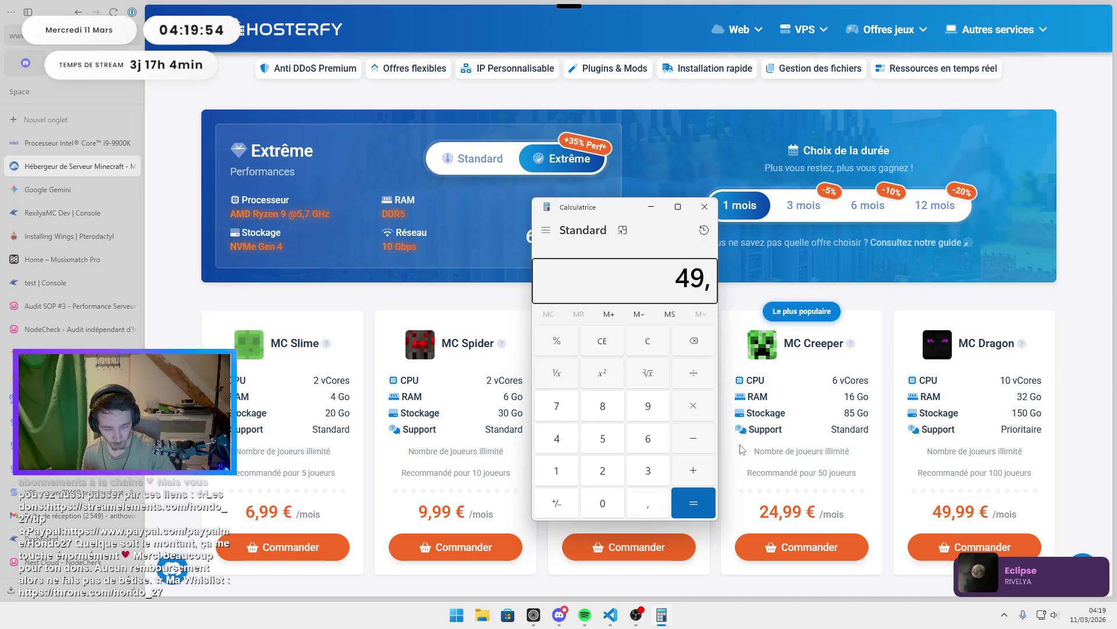
{"action": "type", "text": "*12"}
{"action": "key", "text": "Return"}
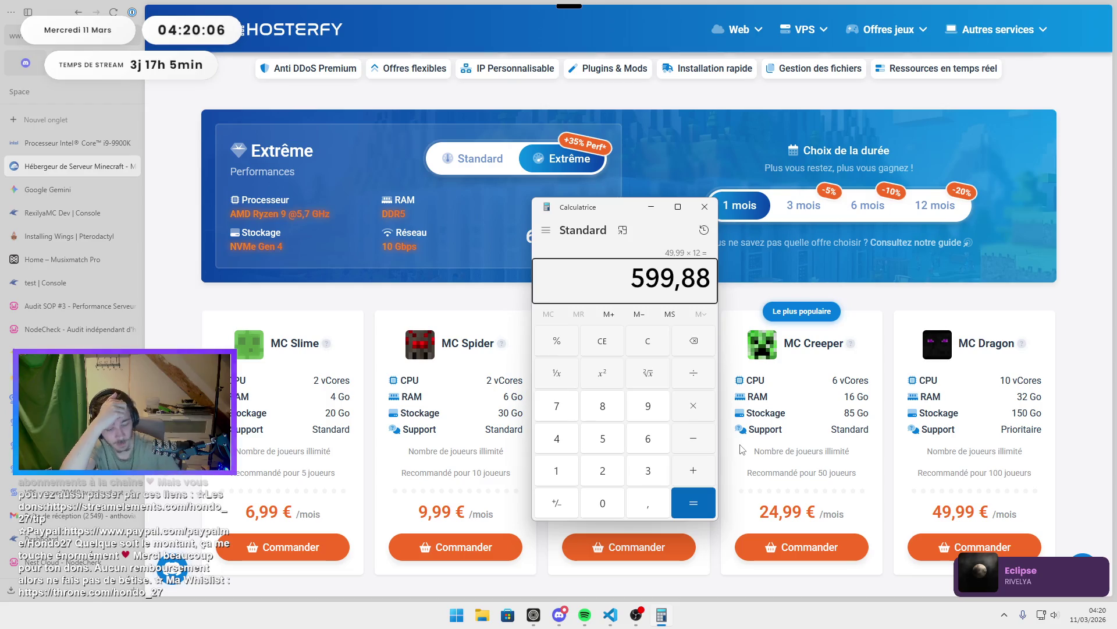
Subtract 221 and divide by 12 for about 31,57 per month, then close Calculator
{"action": "type", "text": "221"}
{"action": "key", "text": "Return"}
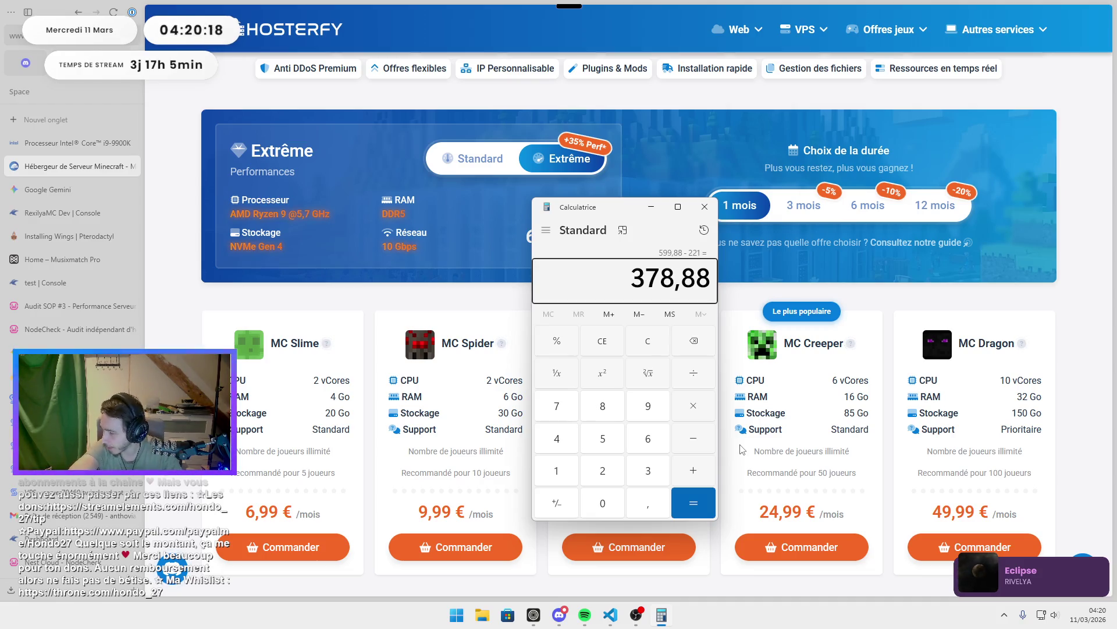
{"action": "type", "text": "/12"}
{"action": "key", "text": "Return"}
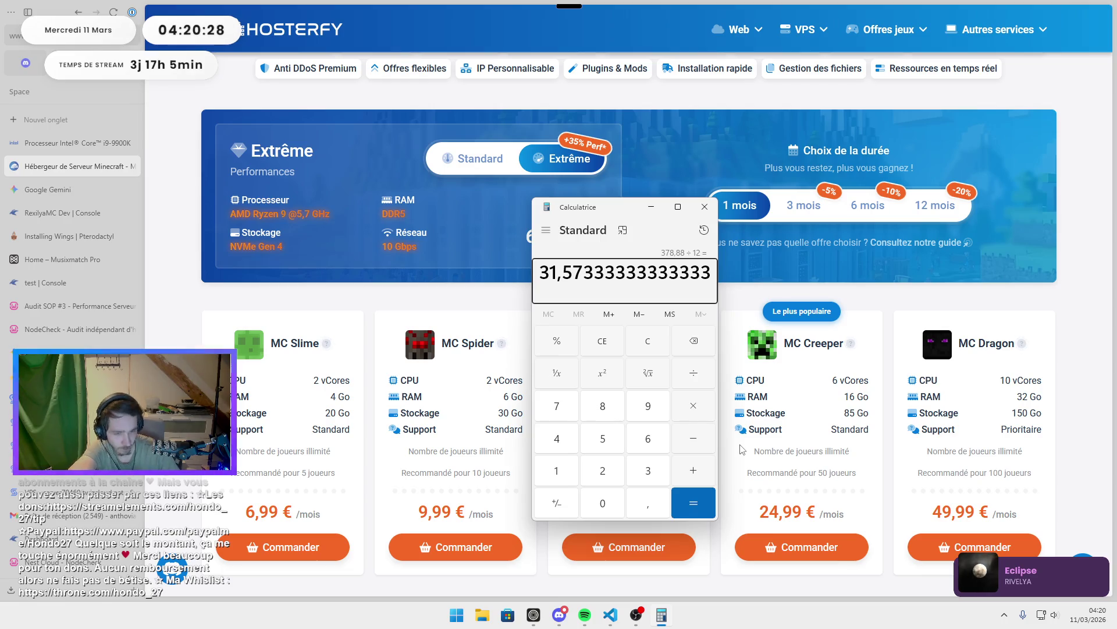
{"action": "left_click", "coordinate": [705, 207]}
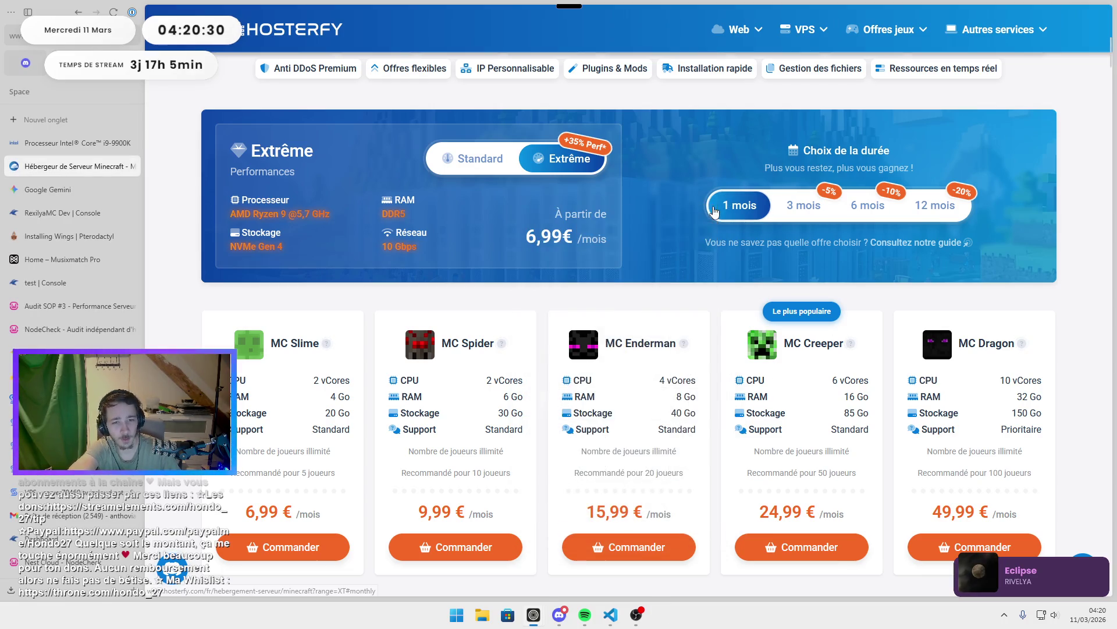
Order the MC Dragon R3 plan, check its €49.99 monthly total, then close the cart tab
{"action": "left_click", "coordinate": [997, 550]}
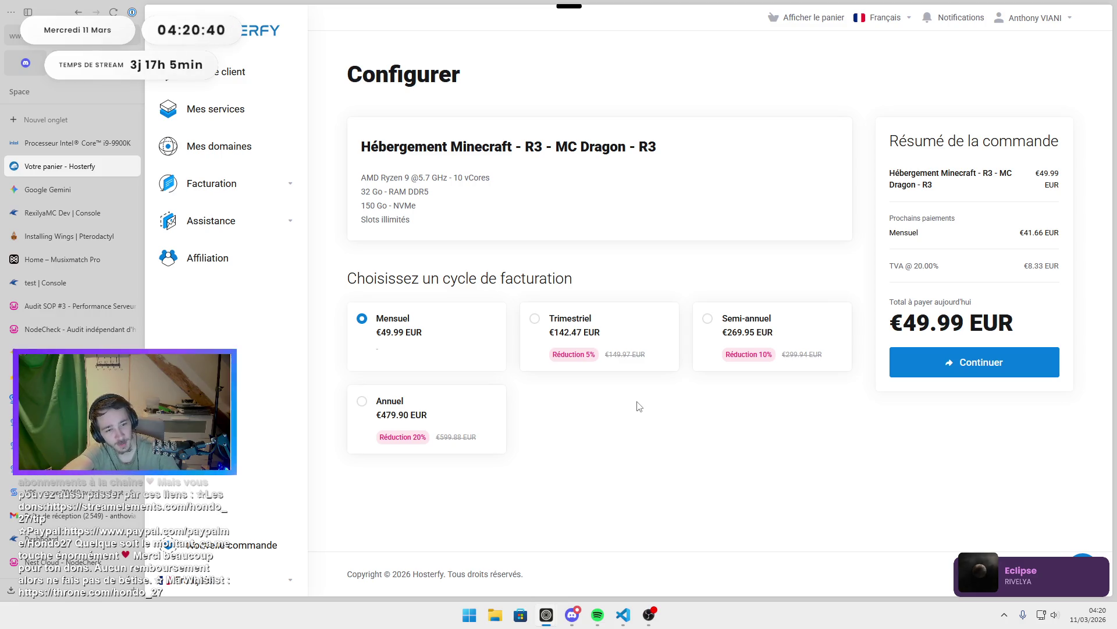
{"action": "left_click_drag", "start_coordinate": [904, 323], "coordinate": [1002, 355]}
{"action": "left_click", "coordinate": [989, 431]}
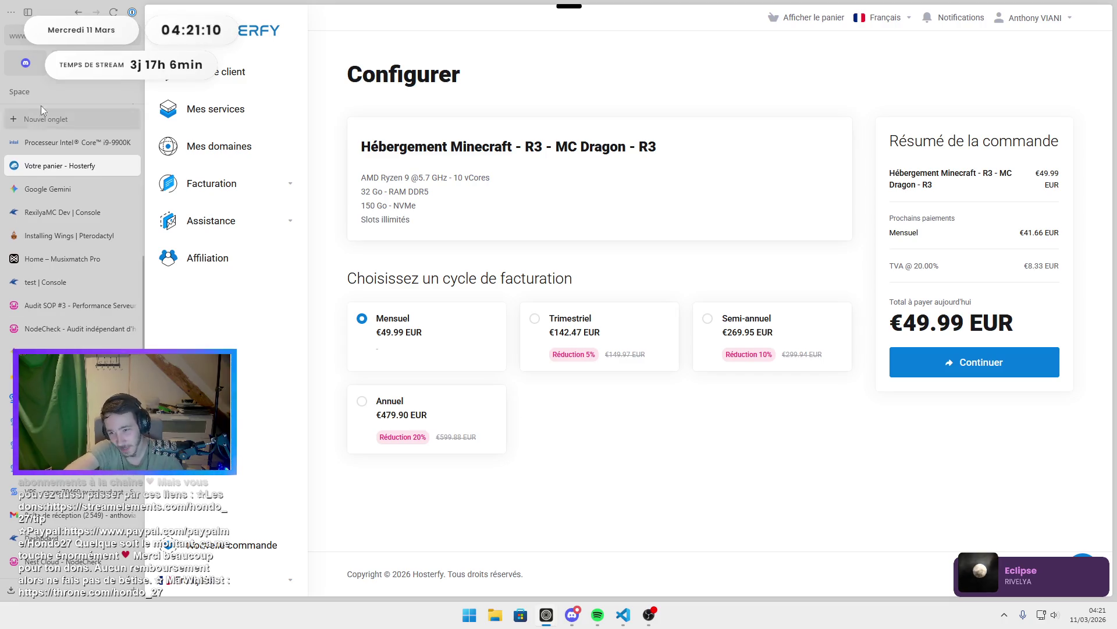
{"action": "middle_click", "coordinate": [70, 169]}
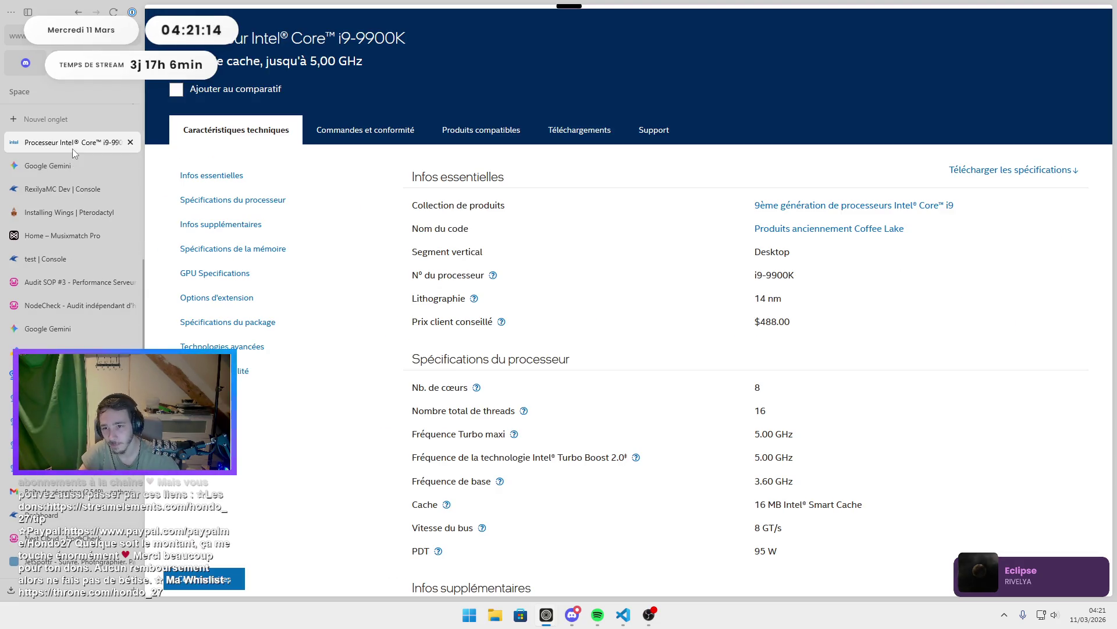
Close the Intel i9-9900K and checkout tabs, then review VPS NVMe plans from 7.03€ to 30.79€
{"action": "middle_click", "coordinate": [73, 149]}
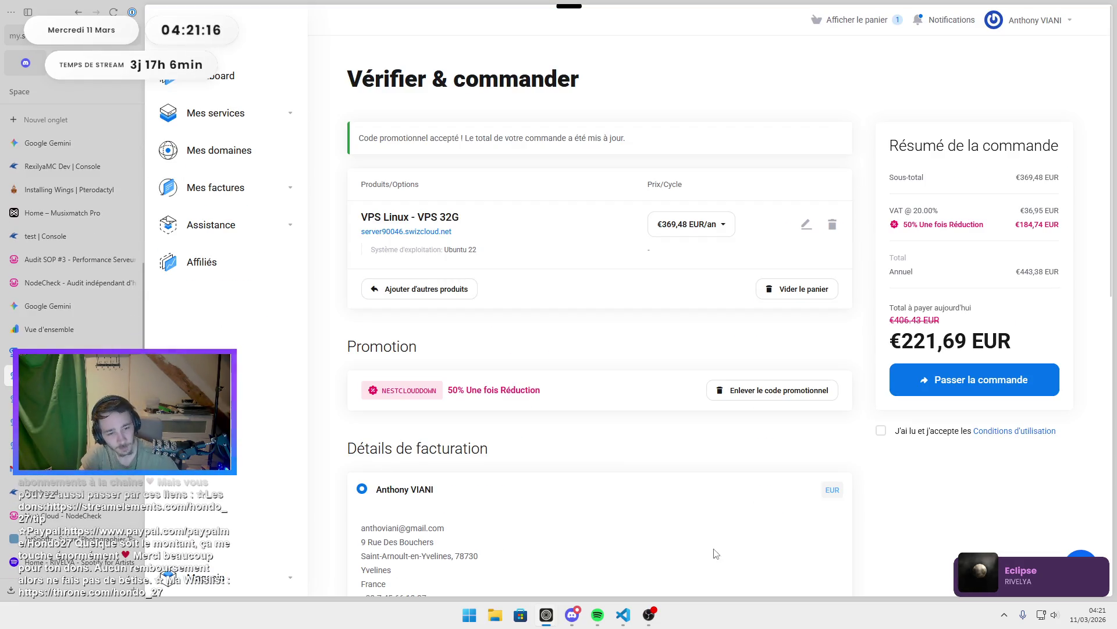
{"action": "scroll", "coordinate": [419, 523], "scroll_direction": "down", "scroll_amount": 5}
{"action": "scroll", "coordinate": [419, 523], "scroll_direction": "up", "scroll_amount": 5}
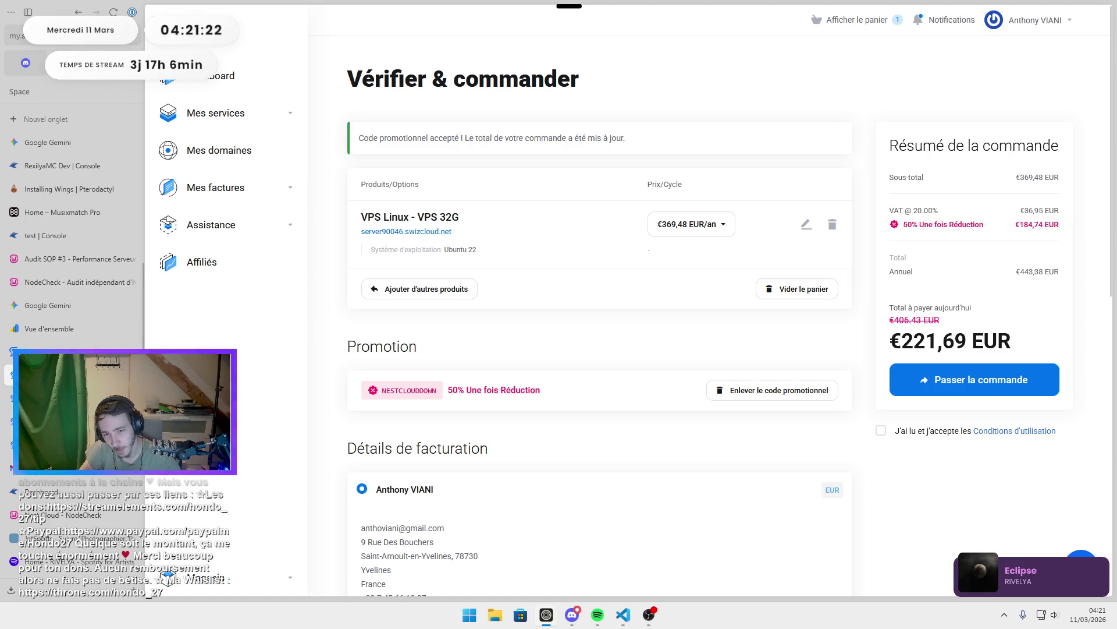
{"action": "key", "text": "ctrl+w"}
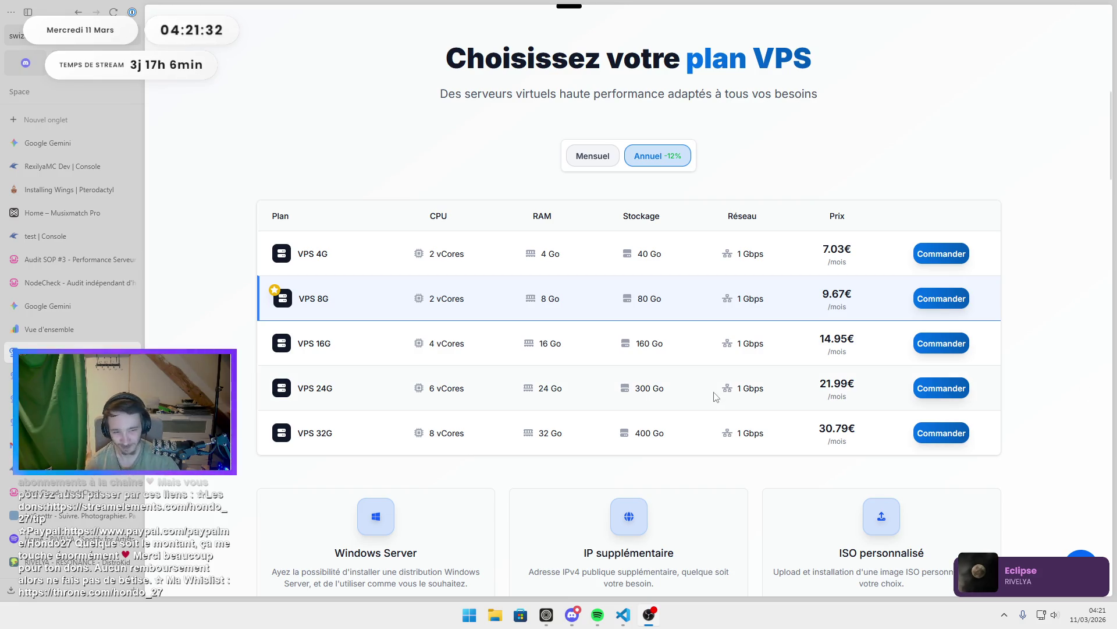
{"action": "scroll", "coordinate": [716, 397], "scroll_direction": "down", "scroll_amount": 7}
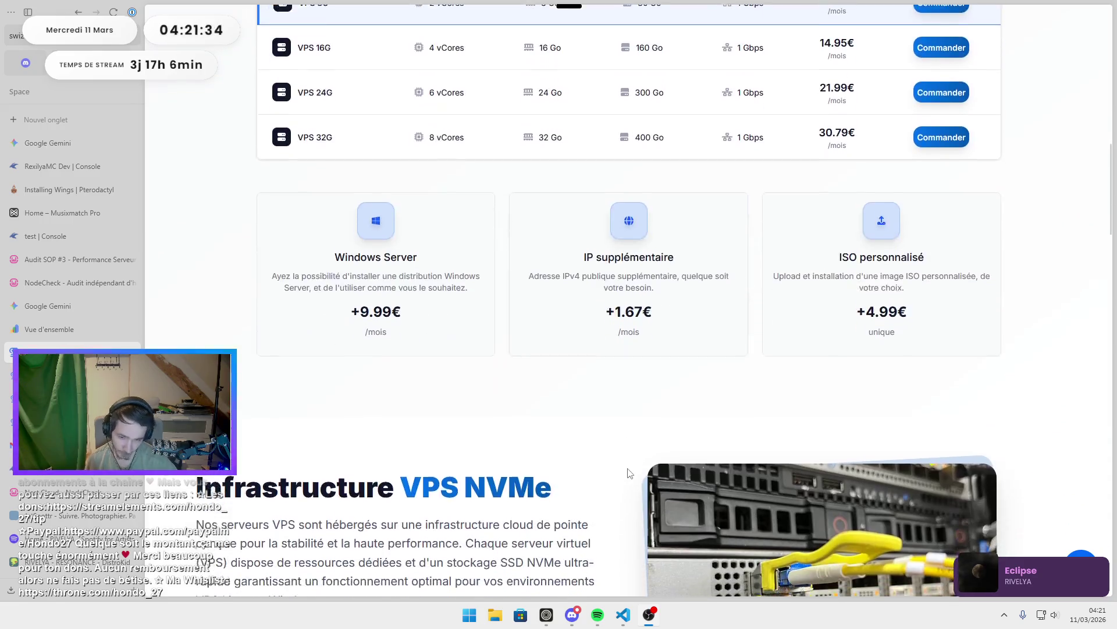
{"action": "scroll", "coordinate": [628, 472], "scroll_direction": "down", "scroll_amount": 14}
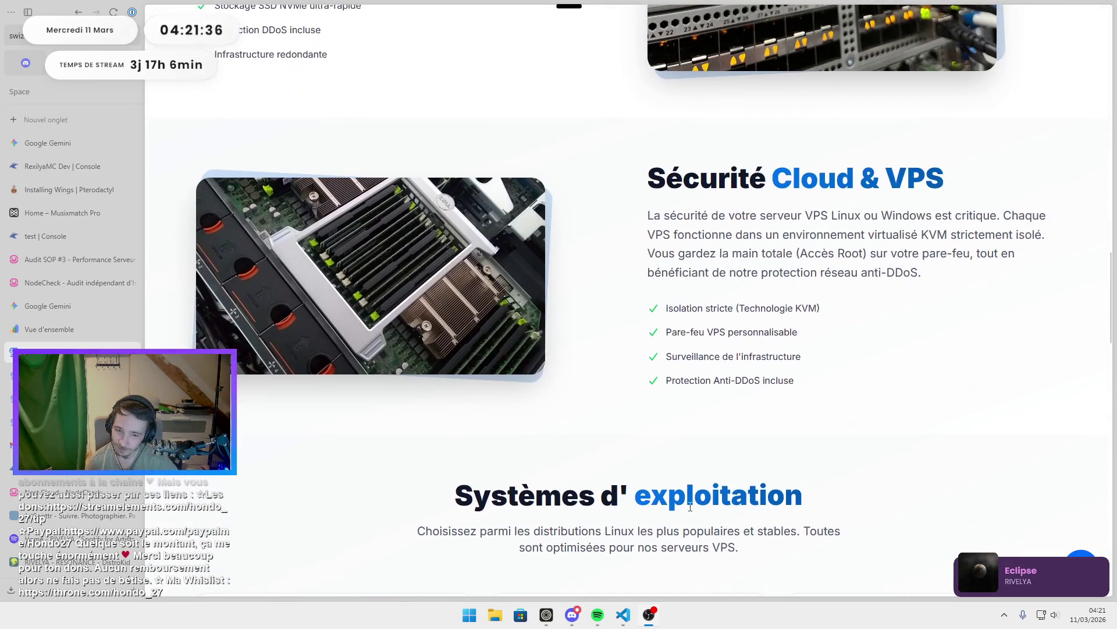
{"action": "scroll", "coordinate": [690, 507], "scroll_direction": "up", "scroll_amount": 20}
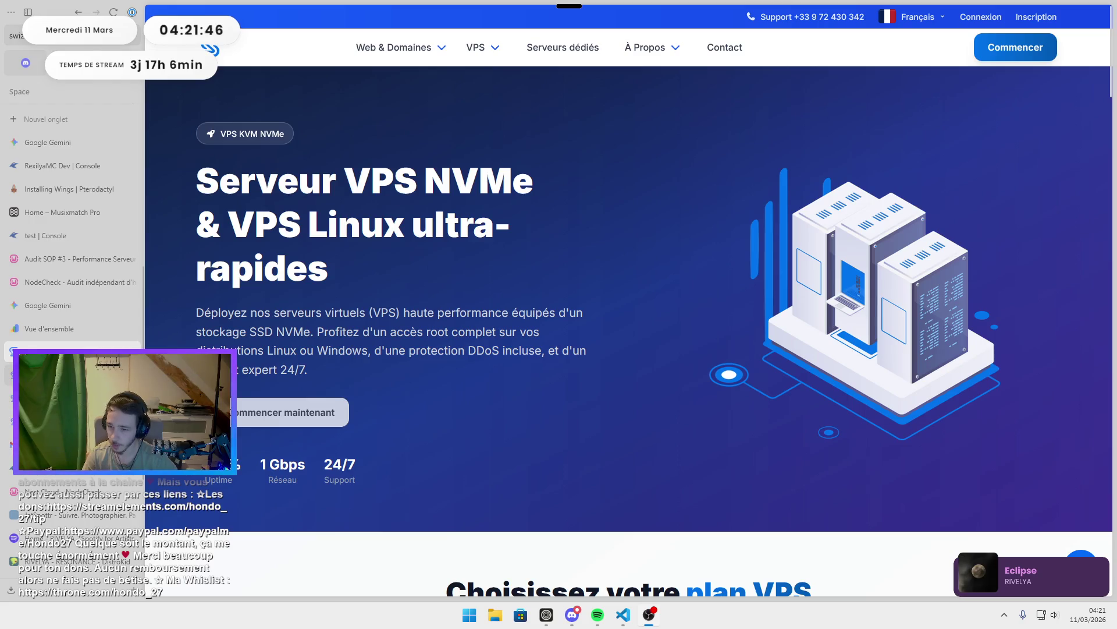
{"action": "left_click", "coordinate": [70, 445]}
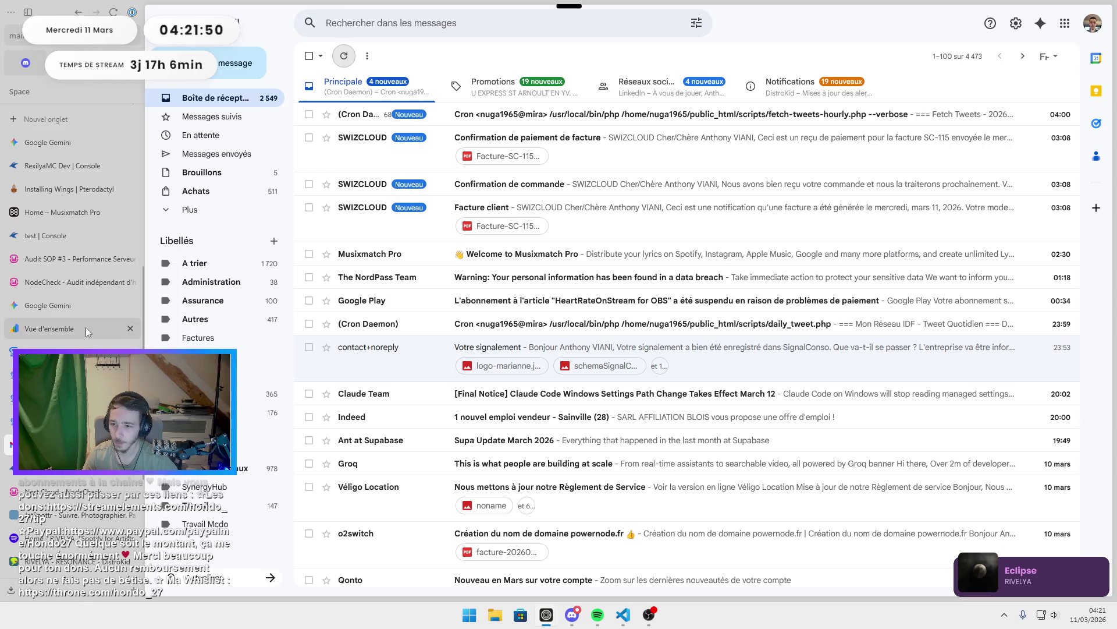
{"action": "left_click", "coordinate": [68, 336]}
{"action": "left_click", "coordinate": [58, 305]}
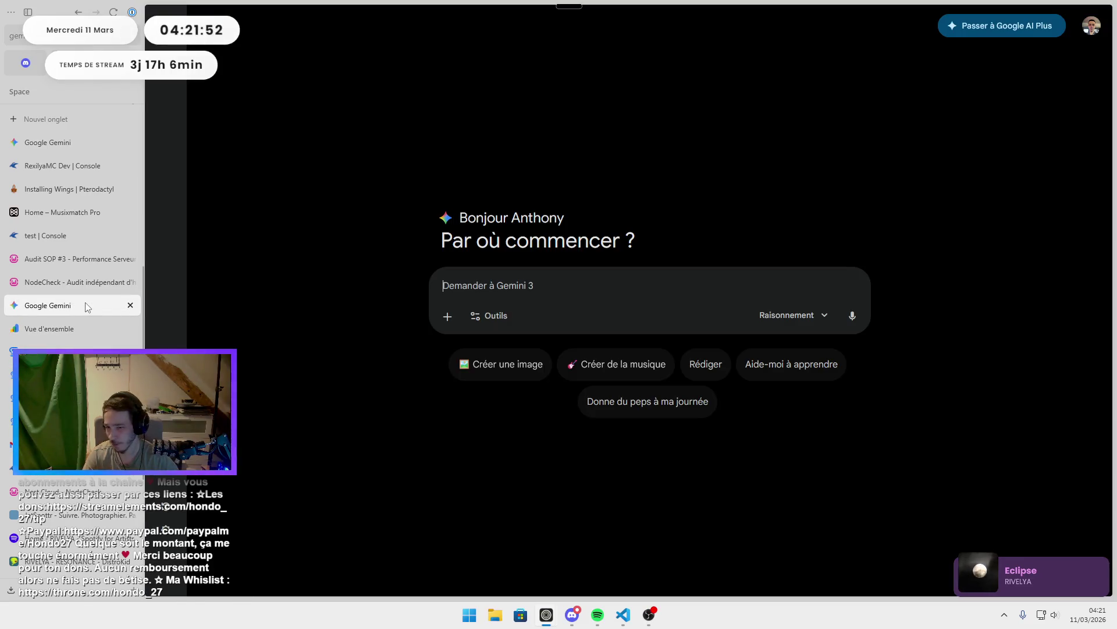
{"action": "left_click", "coordinate": [62, 236]}
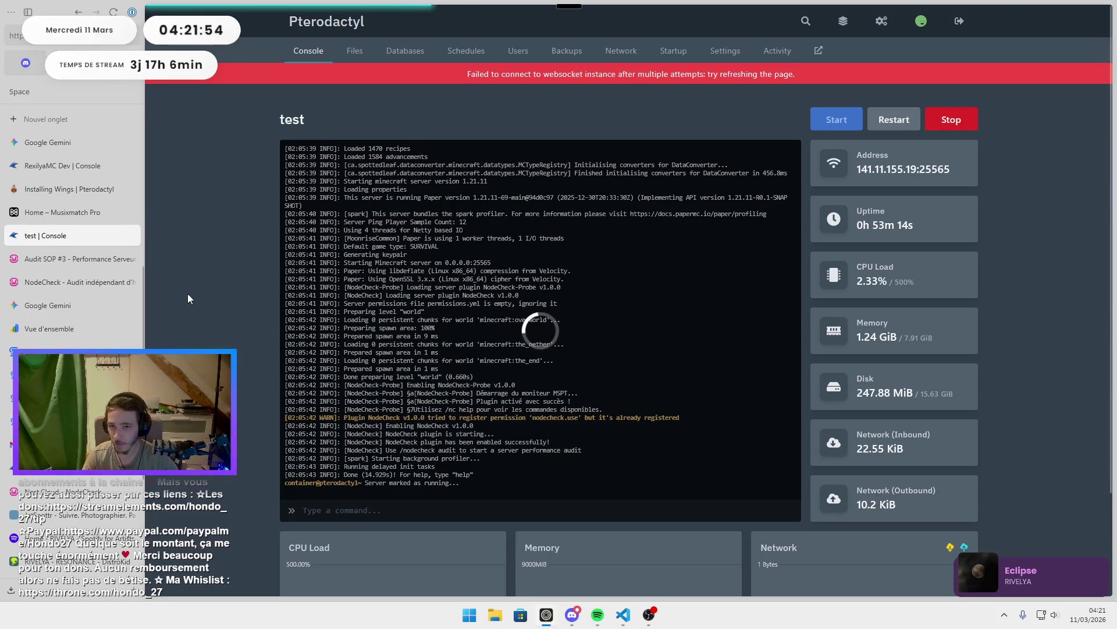
{"action": "scroll", "coordinate": [63, 278], "scroll_direction": "up", "scroll_amount": 6}
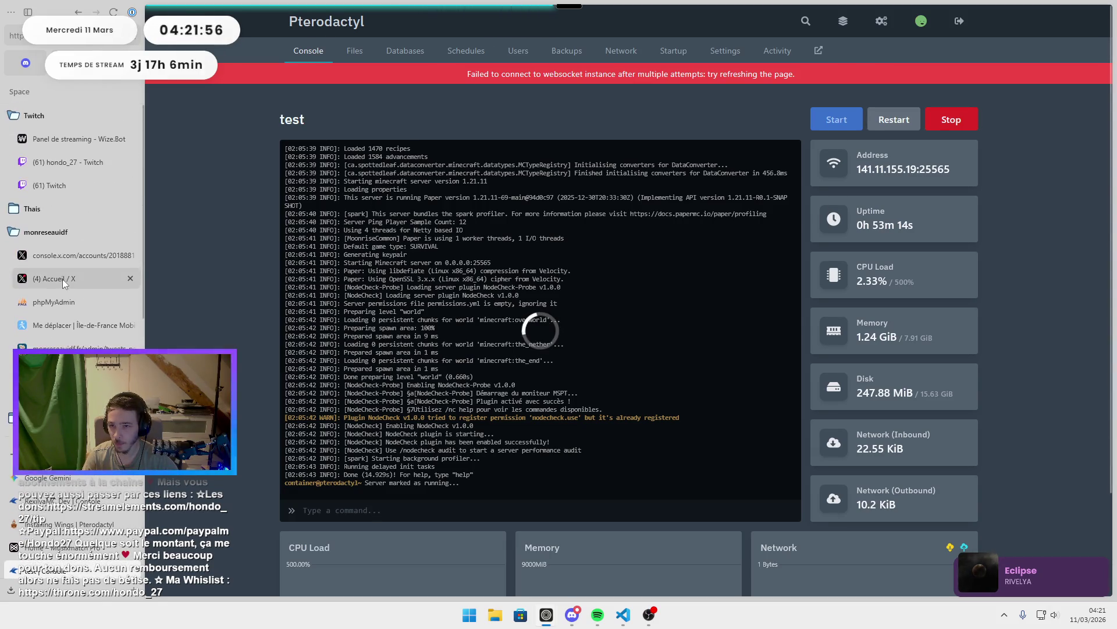
{"action": "scroll", "coordinate": [62, 278], "scroll_direction": "down", "scroll_amount": 4}
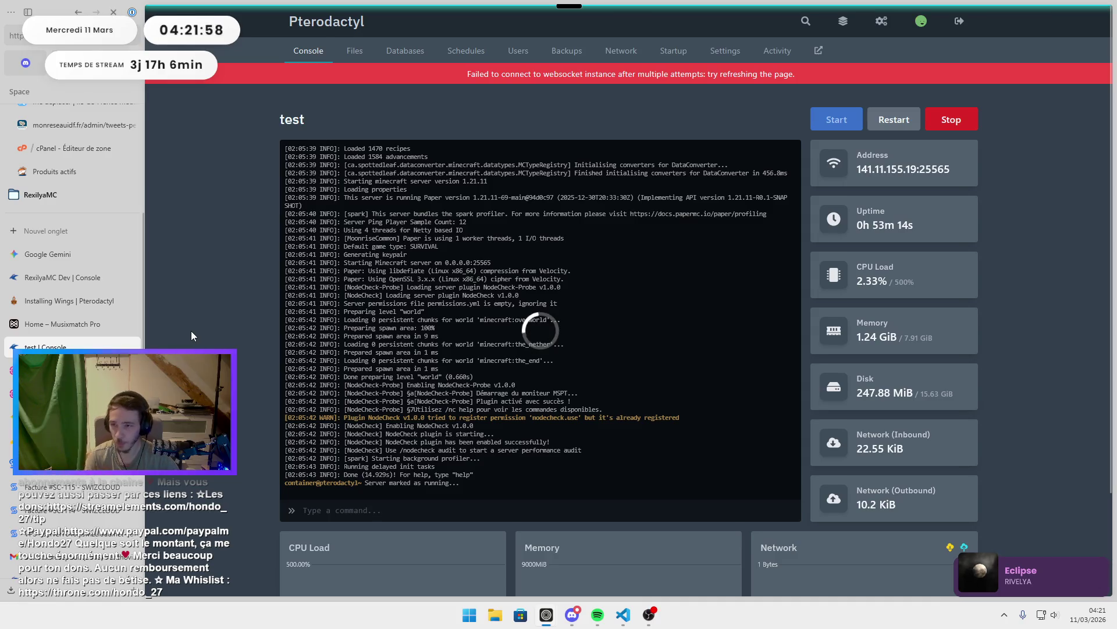
{"action": "key", "text": "ctrl+w"}
{"action": "key", "text": "ctrl+Tab"}
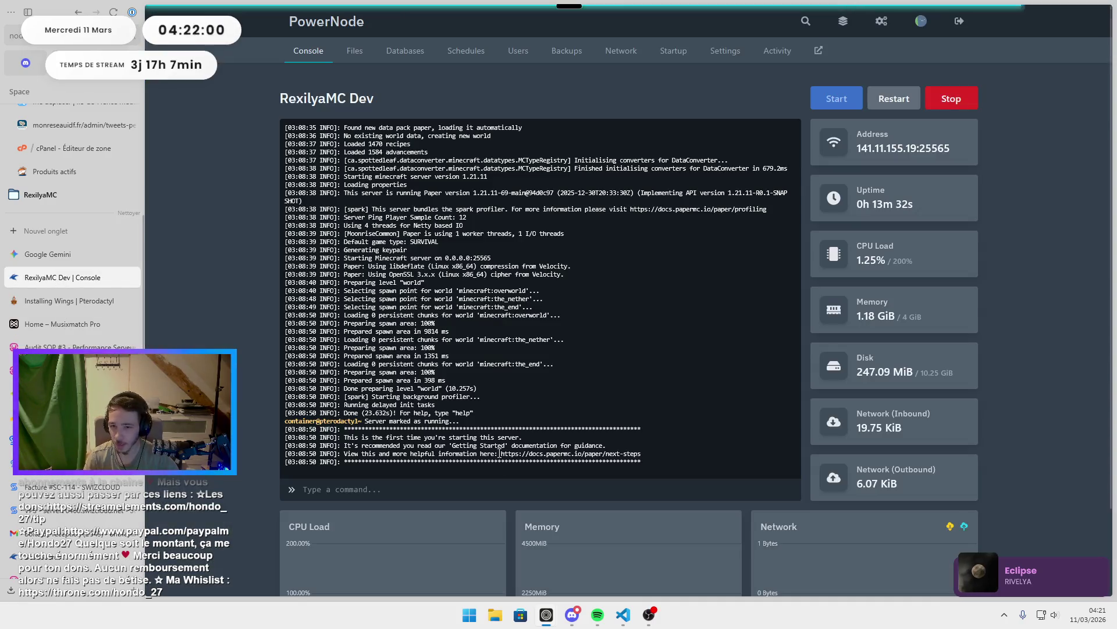
{"action": "left_click", "coordinate": [309, 22]}
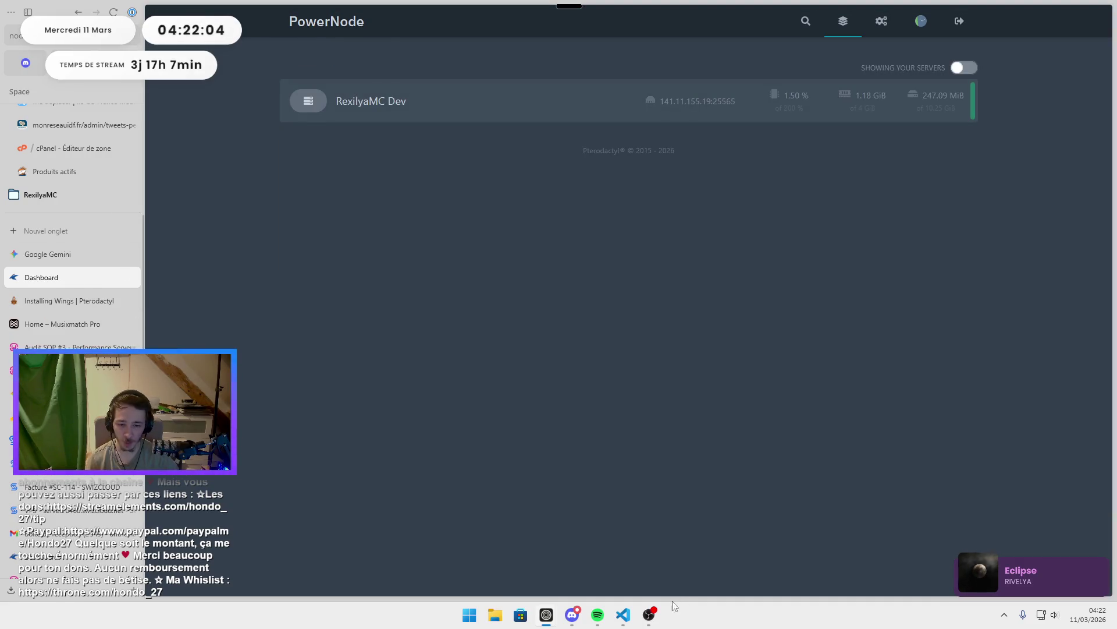
{"action": "mouse_move", "coordinate": [637, 622]}
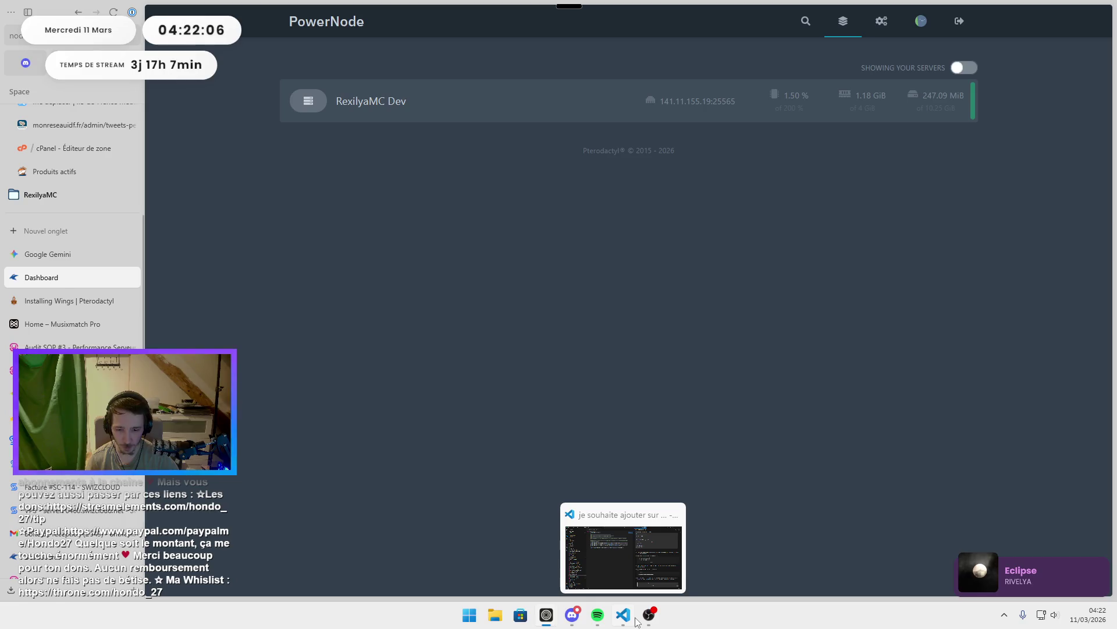
{"action": "mouse_move", "coordinate": [544, 615]}
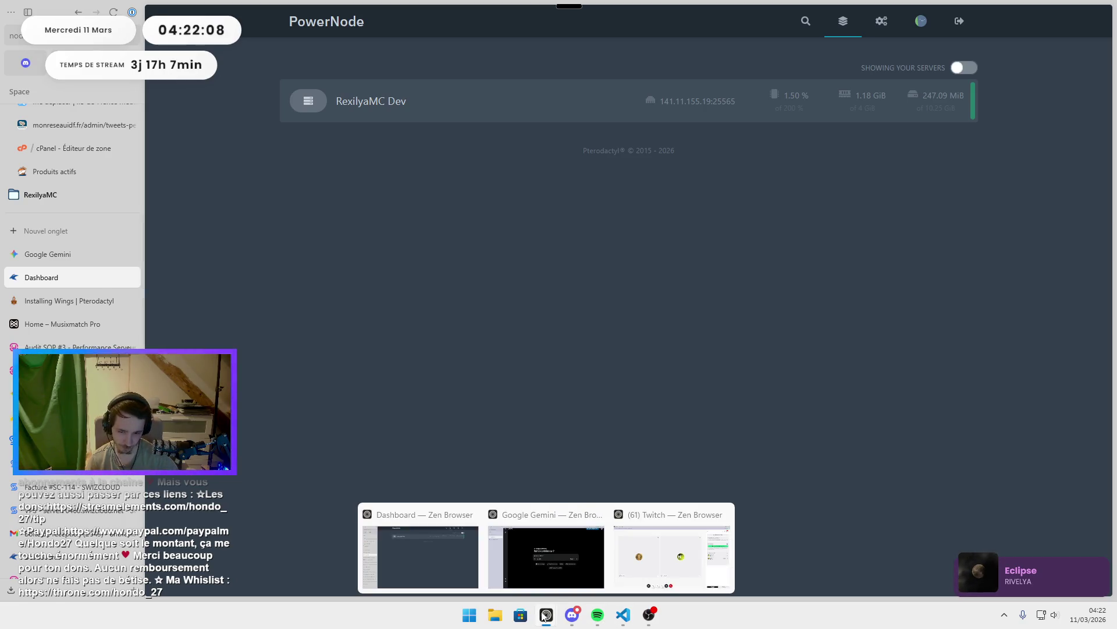
{"action": "left_click", "coordinate": [625, 616]}
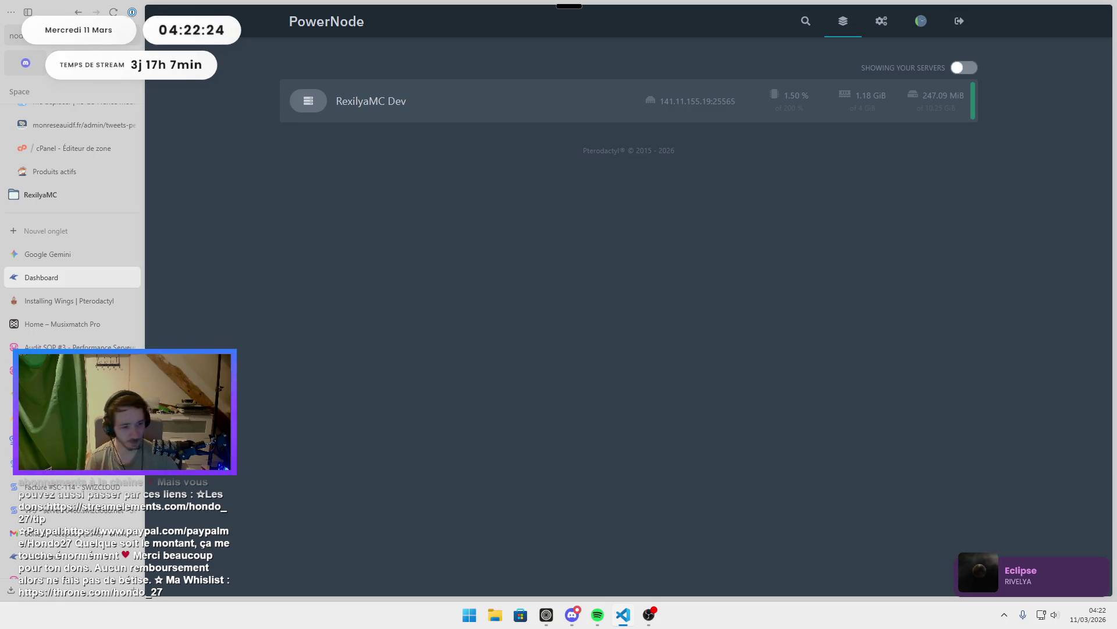
{"action": "left_click", "coordinate": [803, 244]}
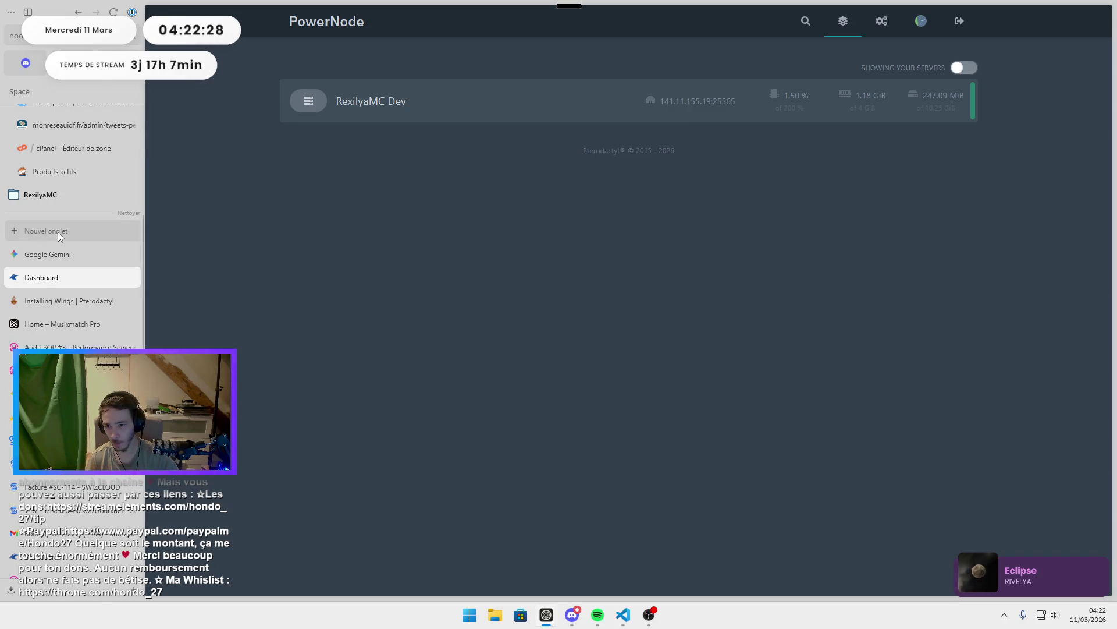
Search the web for 'thème pterodactyl' and open BuiltByBit's Pterodactyl theme resources
{"action": "left_click", "coordinate": [58, 232]}
{"action": "type", "text": "thème pteroda"}
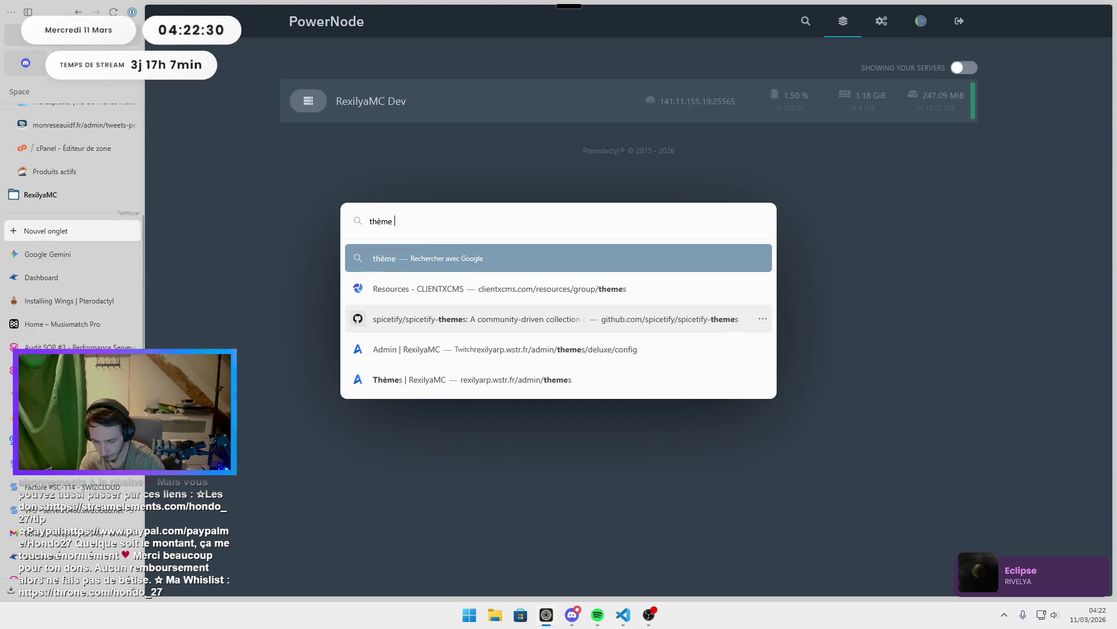
{"action": "type", "text": "ctyl"}
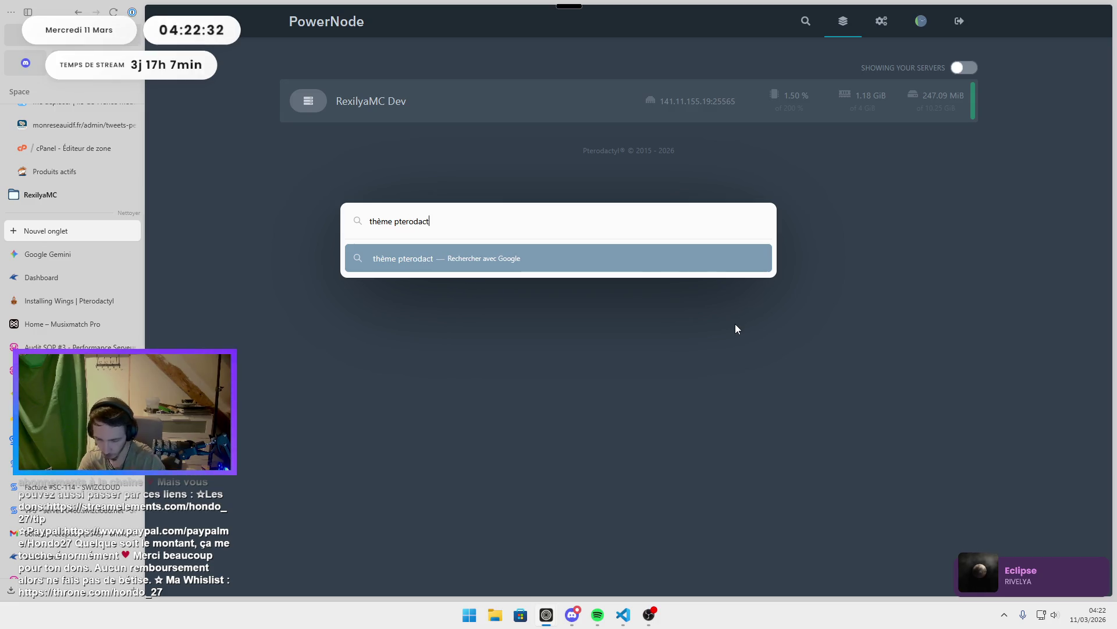
{"action": "key", "text": "Return"}
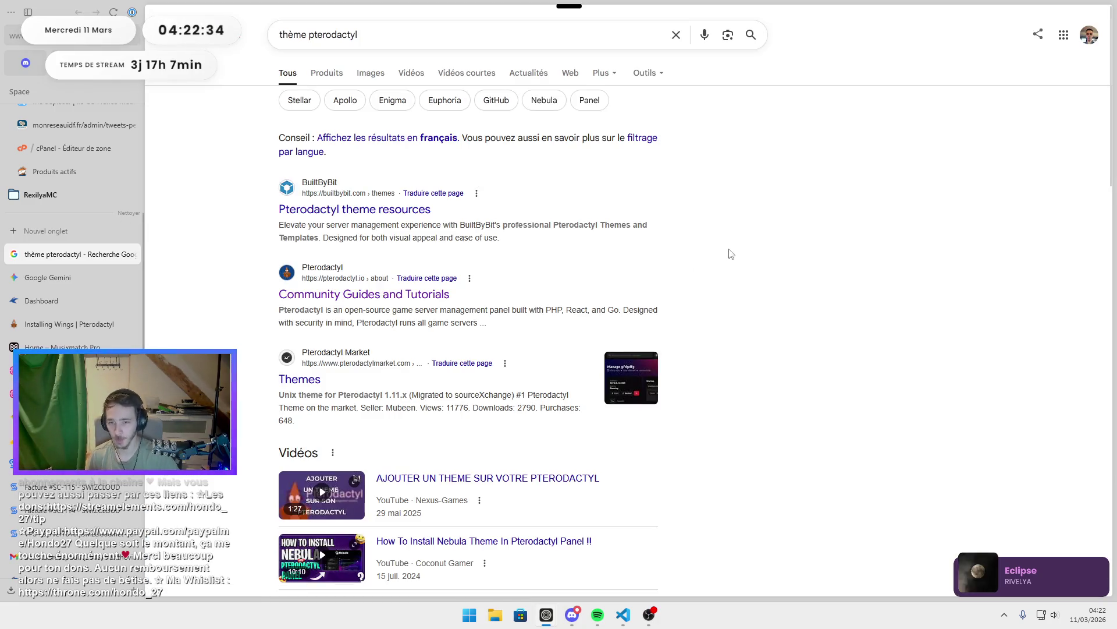
{"action": "left_click", "coordinate": [361, 210]}
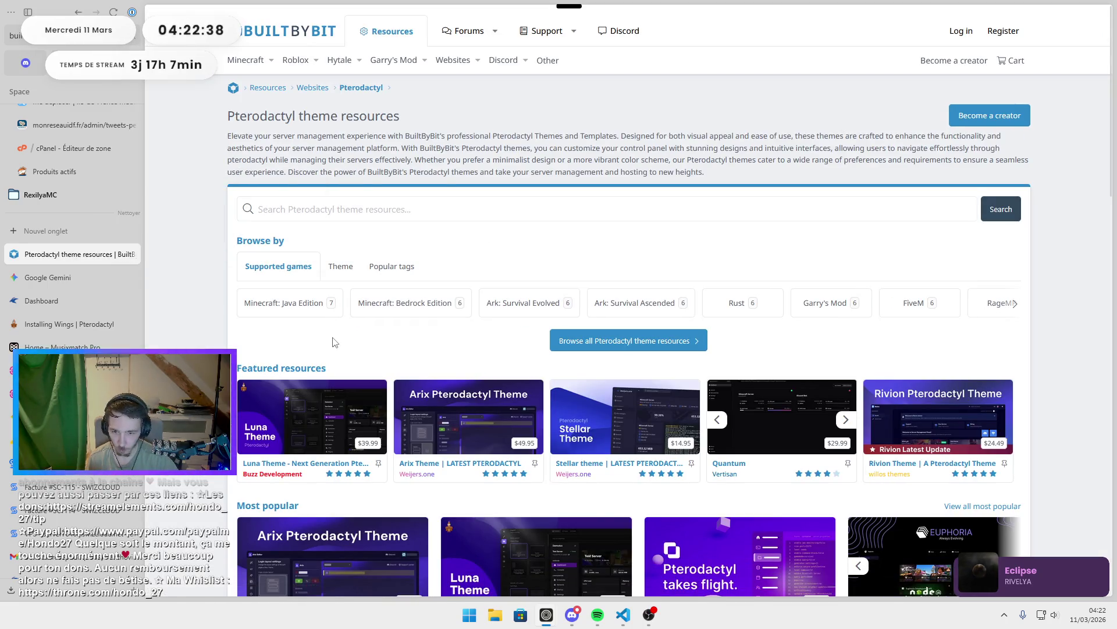
{"action": "scroll", "coordinate": [355, 373], "scroll_direction": "down", "scroll_amount": 1}
Open the Luna, Arix and Stellar themes in background tabs, then review and close Luna
{"action": "middle_click", "coordinate": [324, 352]}
{"action": "middle_click", "coordinate": [524, 370]}
{"action": "middle_click", "coordinate": [651, 371]}
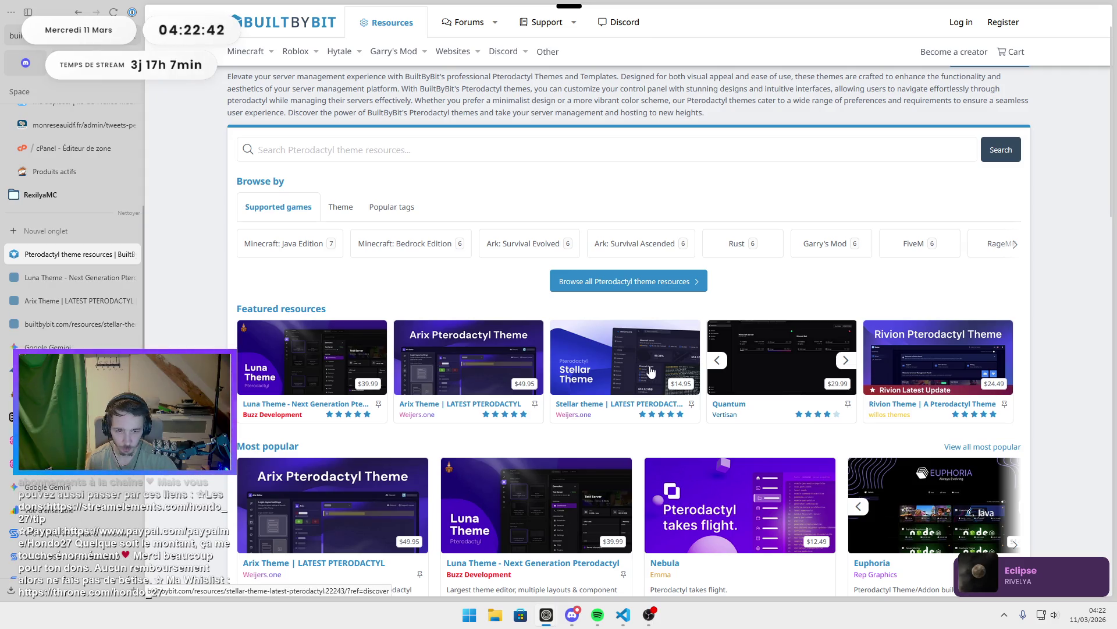
{"action": "scroll", "coordinate": [925, 367], "scroll_direction": "down", "scroll_amount": 1}
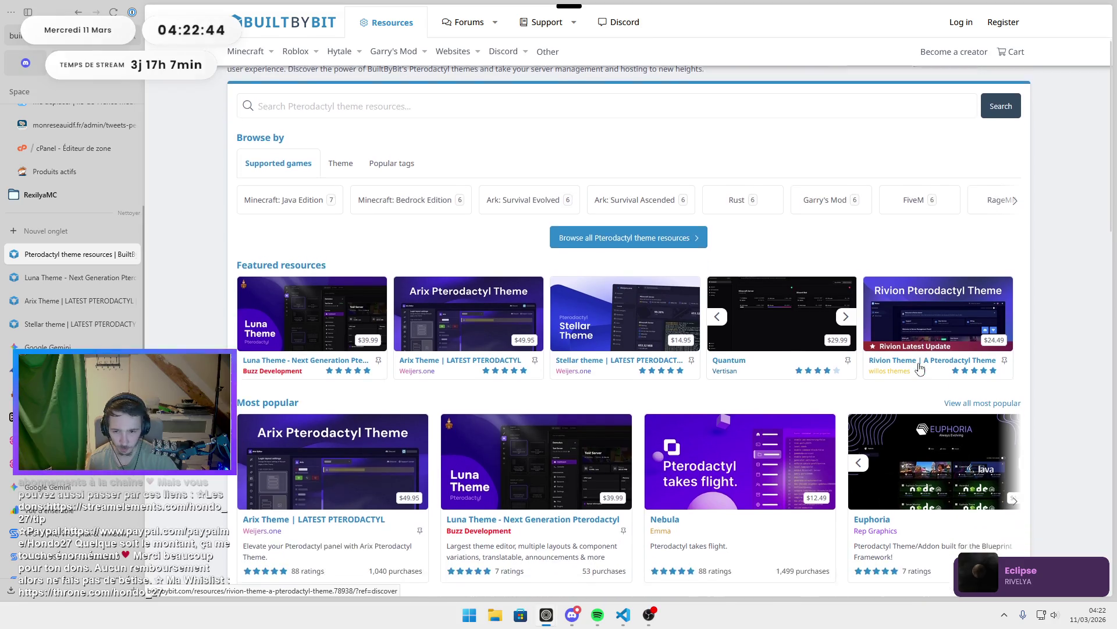
{"action": "left_click", "coordinate": [53, 278]}
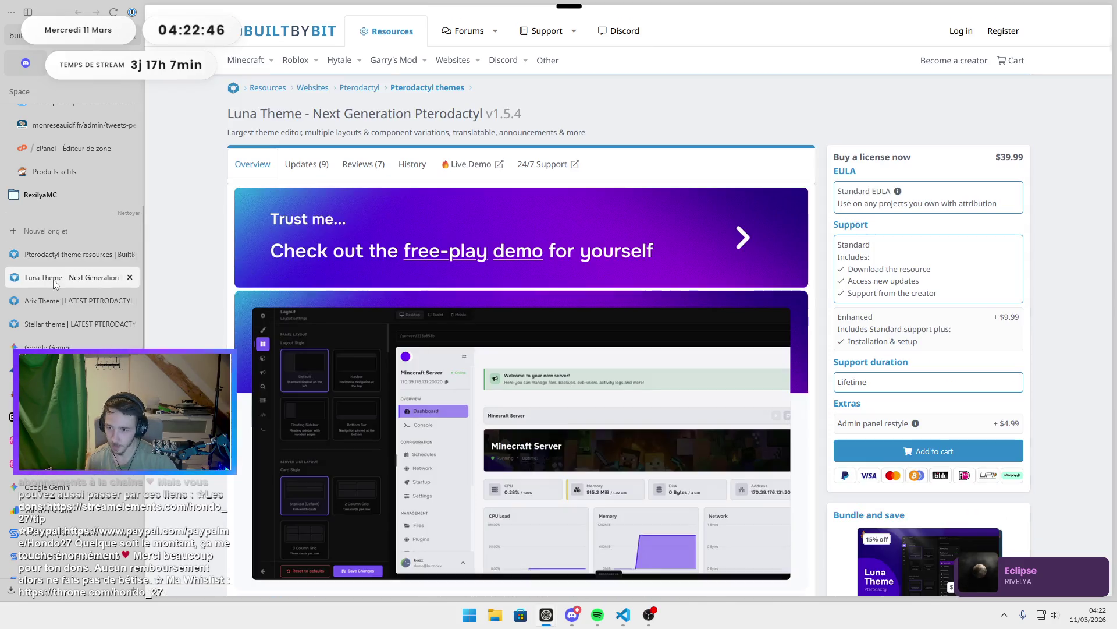
{"action": "scroll", "coordinate": [396, 359], "scroll_direction": "down", "scroll_amount": 1}
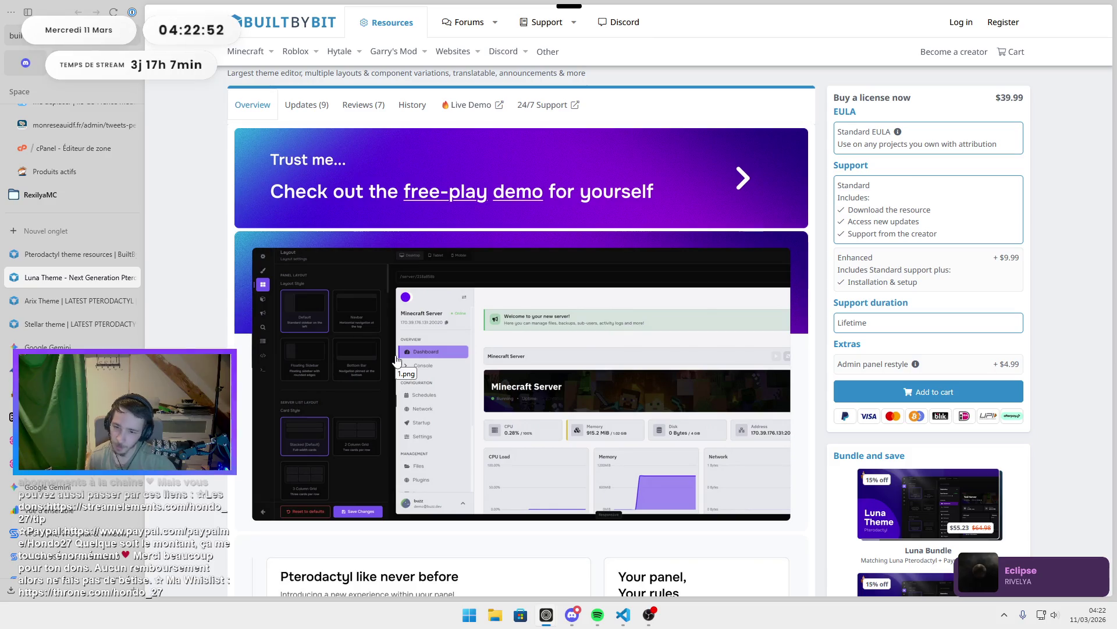
{"action": "middle_click", "coordinate": [78, 283]}
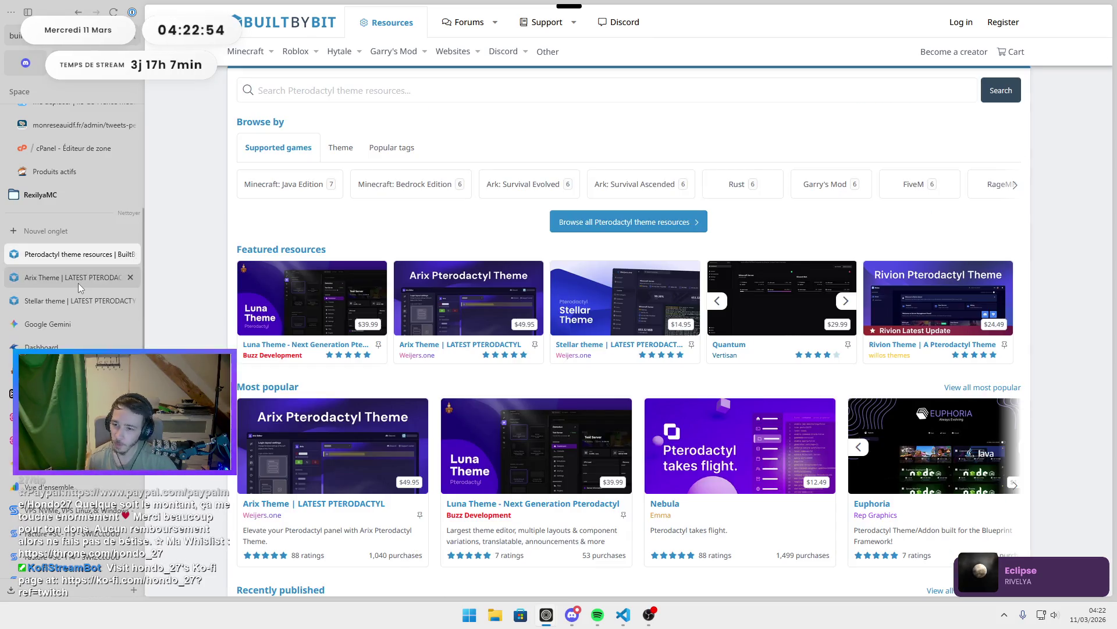
Read through the Arix Theme page, then close the Arix and Stellar tabs
{"action": "left_click", "coordinate": [78, 283]}
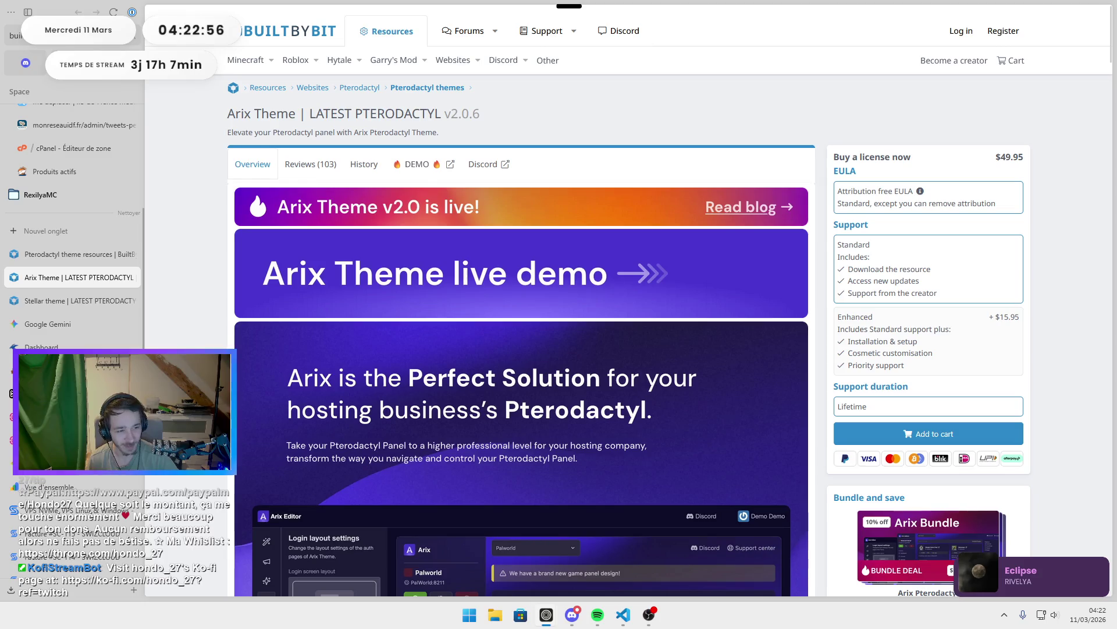
{"action": "scroll", "coordinate": [574, 348], "scroll_direction": "down", "scroll_amount": 5}
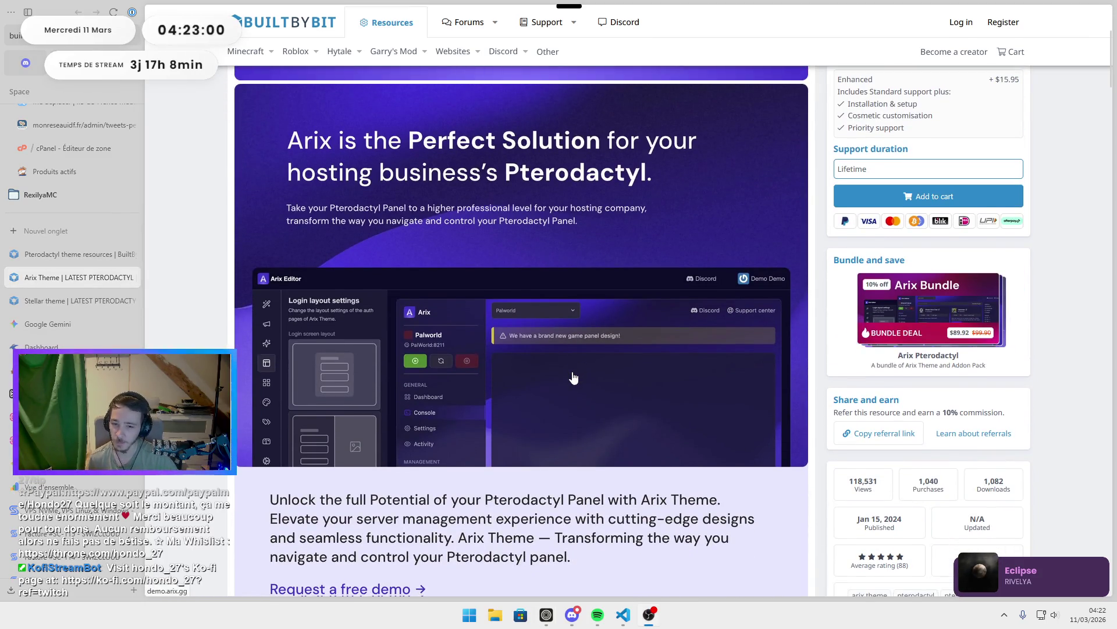
{"action": "scroll", "coordinate": [572, 378], "scroll_direction": "down", "scroll_amount": 6}
{"action": "scroll", "coordinate": [783, 451], "scroll_direction": "down", "scroll_amount": 5}
{"action": "scroll", "coordinate": [804, 469], "scroll_direction": "down", "scroll_amount": 10}
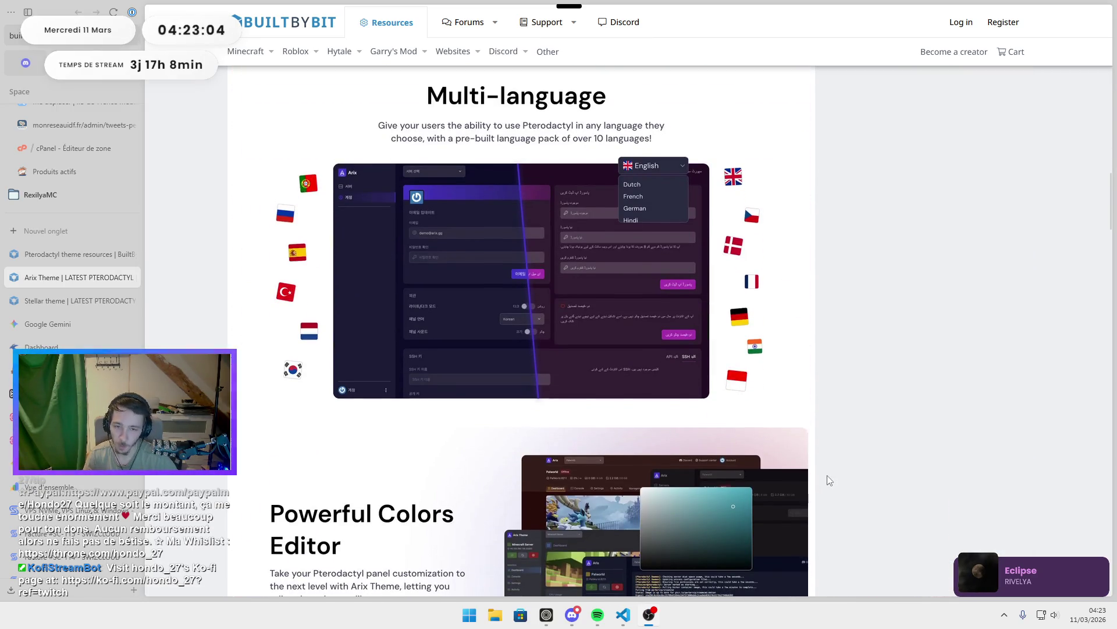
{"action": "scroll", "coordinate": [826, 475], "scroll_direction": "down", "scroll_amount": 5}
{"action": "middle_click", "coordinate": [76, 279]}
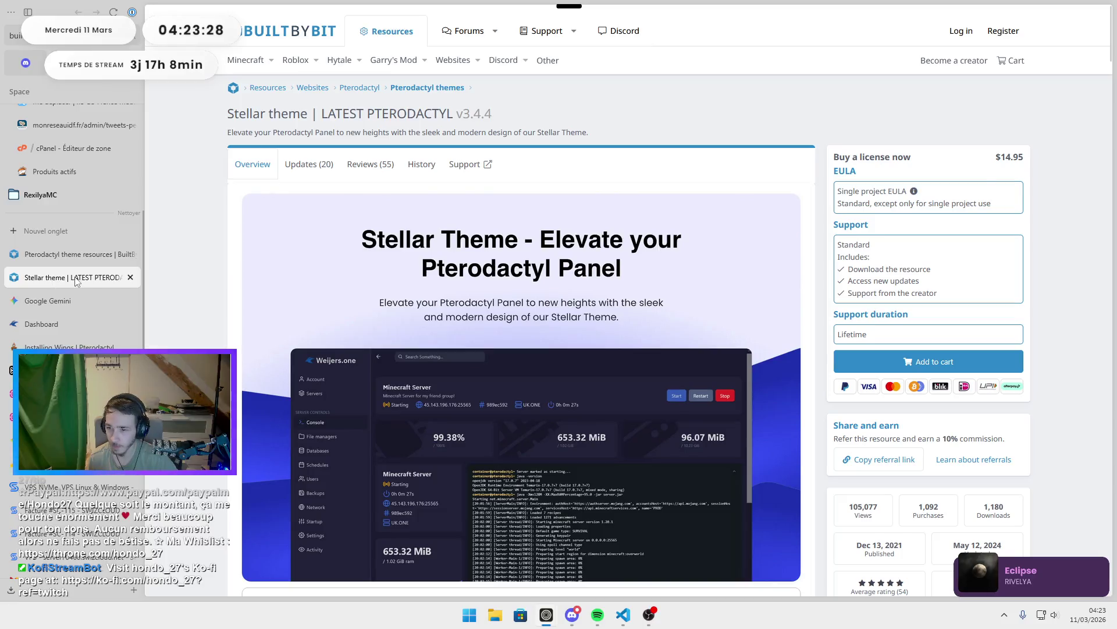
{"action": "middle_click", "coordinate": [75, 278]}
Open the Catppuccindactyl – Rework, Noobee and Refresh themes in background tabs
{"action": "scroll", "coordinate": [342, 440], "scroll_direction": "down", "scroll_amount": 3}
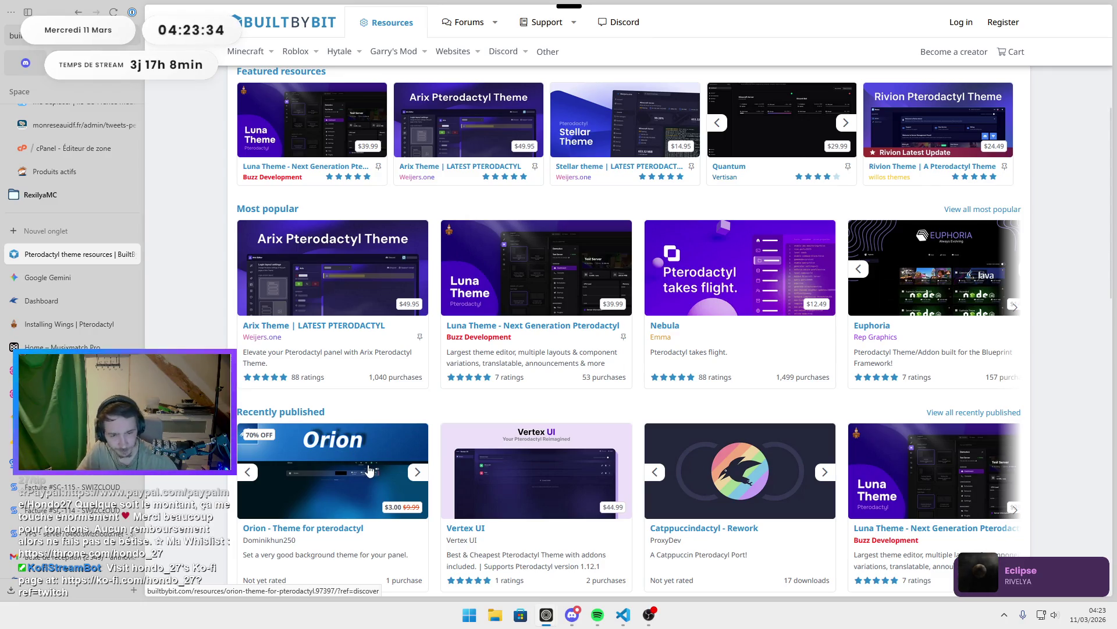
{"action": "scroll", "coordinate": [603, 447], "scroll_direction": "down", "scroll_amount": 3}
{"action": "middle_click", "coordinate": [710, 323]}
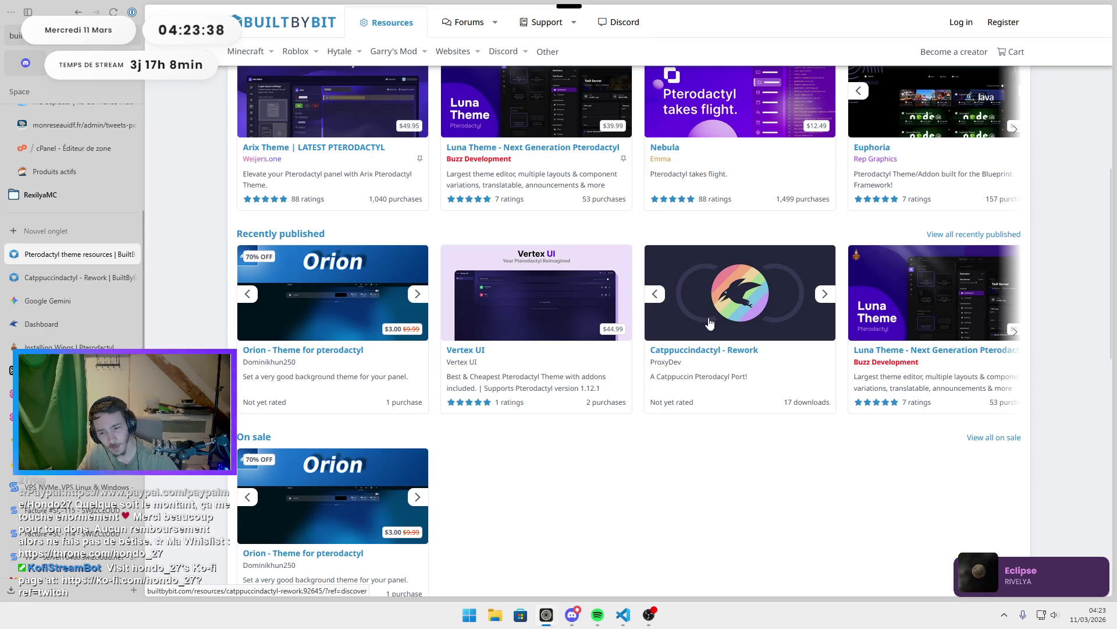
{"action": "scroll", "coordinate": [448, 353], "scroll_direction": "down", "scroll_amount": 4}
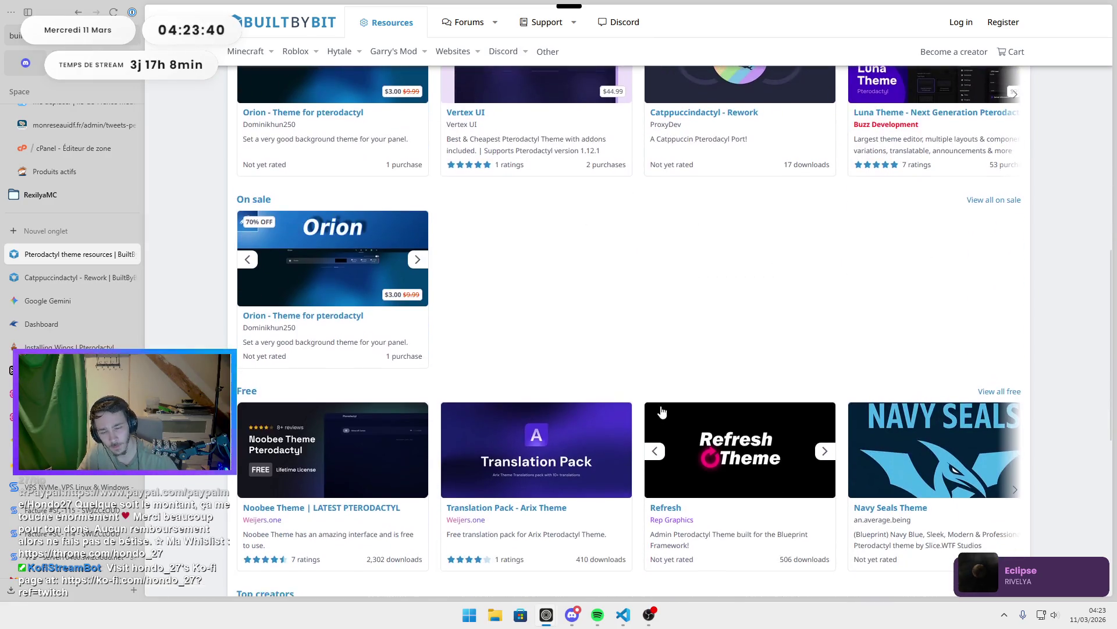
{"action": "scroll", "coordinate": [428, 367], "scroll_direction": "down", "scroll_amount": 2}
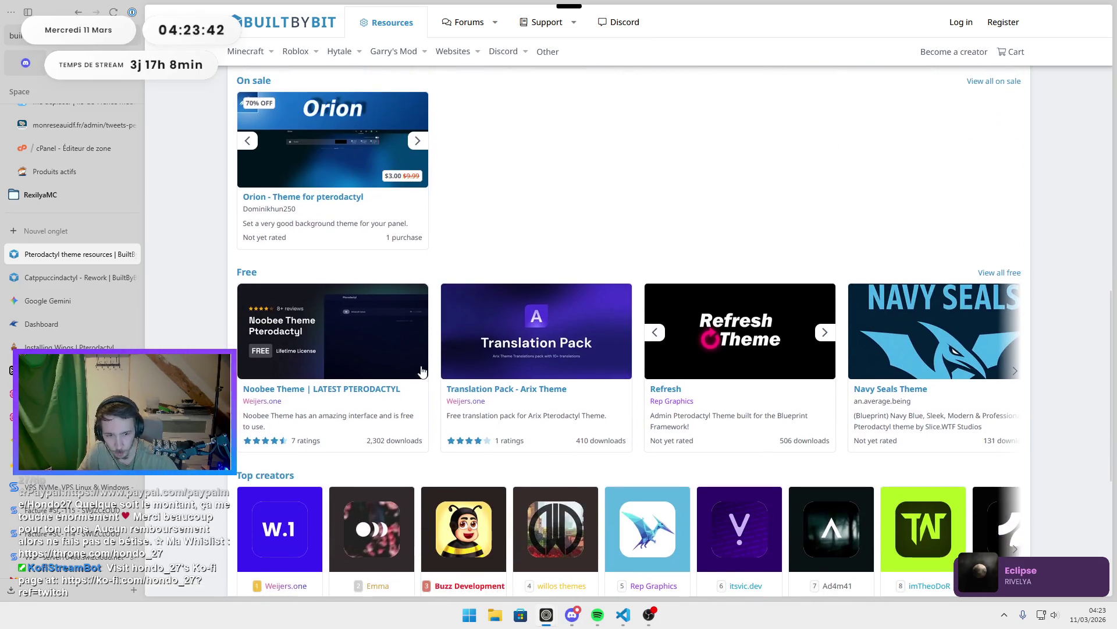
{"action": "middle_click", "coordinate": [344, 345]}
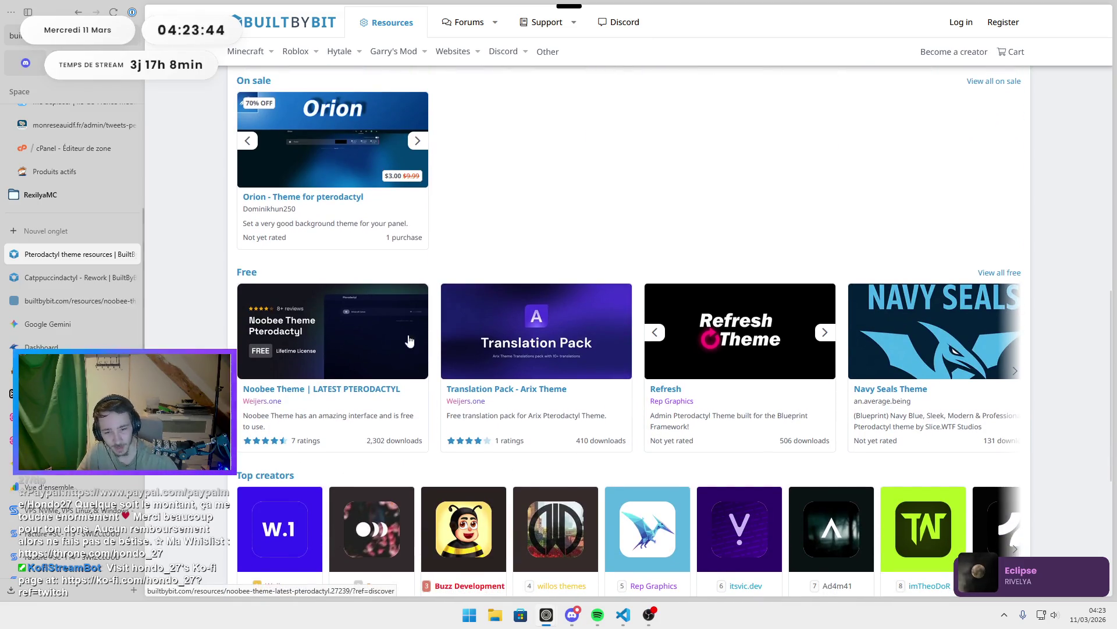
{"action": "middle_click", "coordinate": [760, 333]}
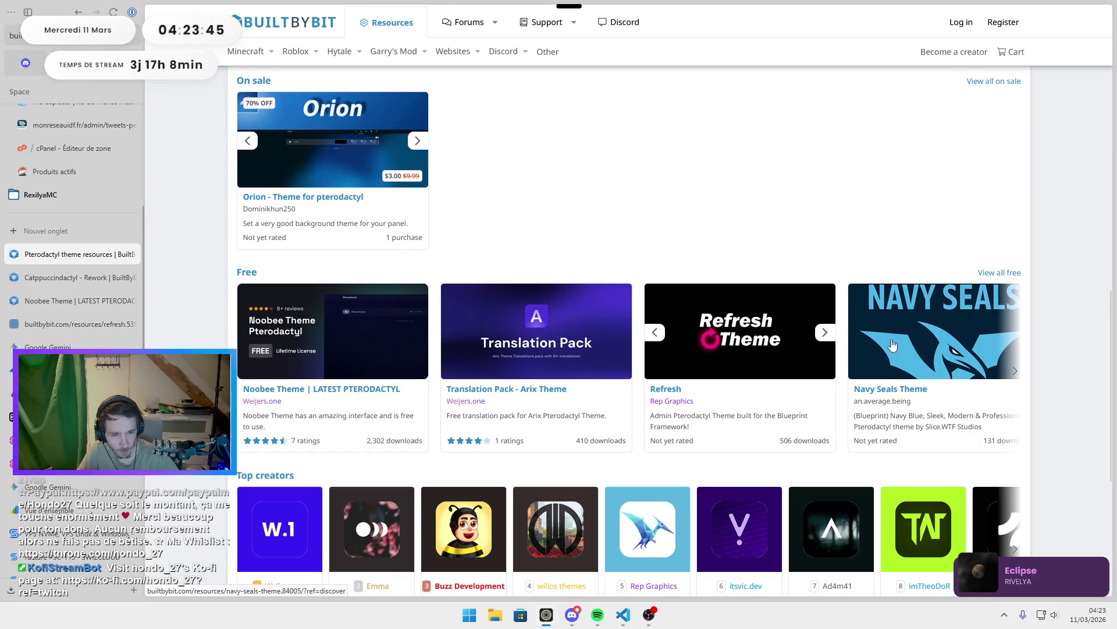
Page through the Free themes row to its end and view Catppuccindactyl – Rework
{"action": "left_click", "coordinate": [1016, 372]}
{"action": "left_click", "coordinate": [1016, 376]}
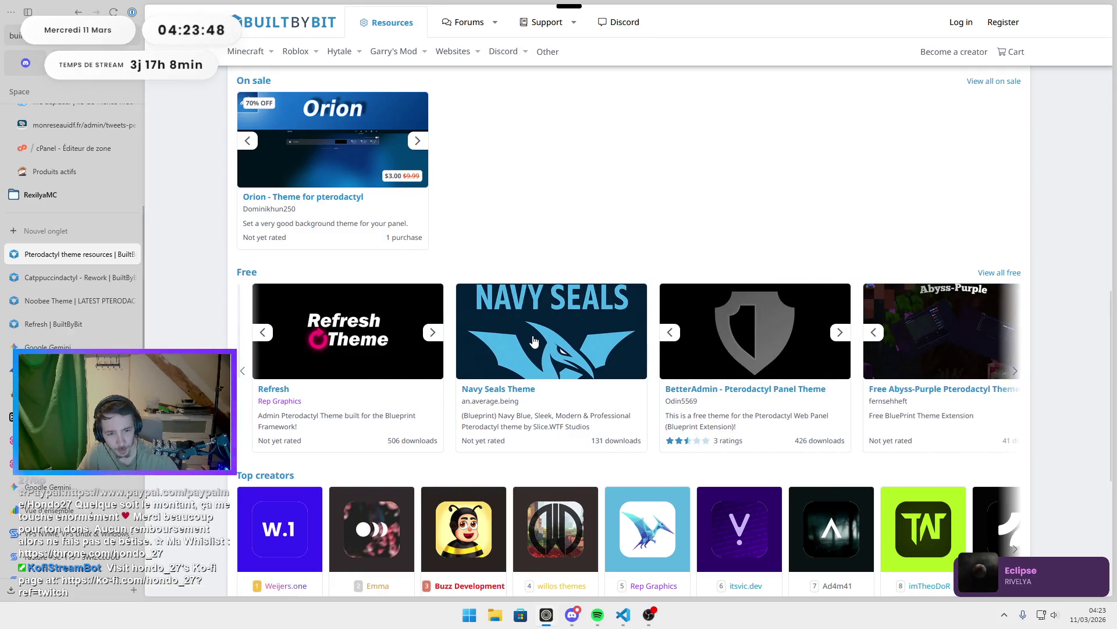
{"action": "left_click", "coordinate": [1016, 380]}
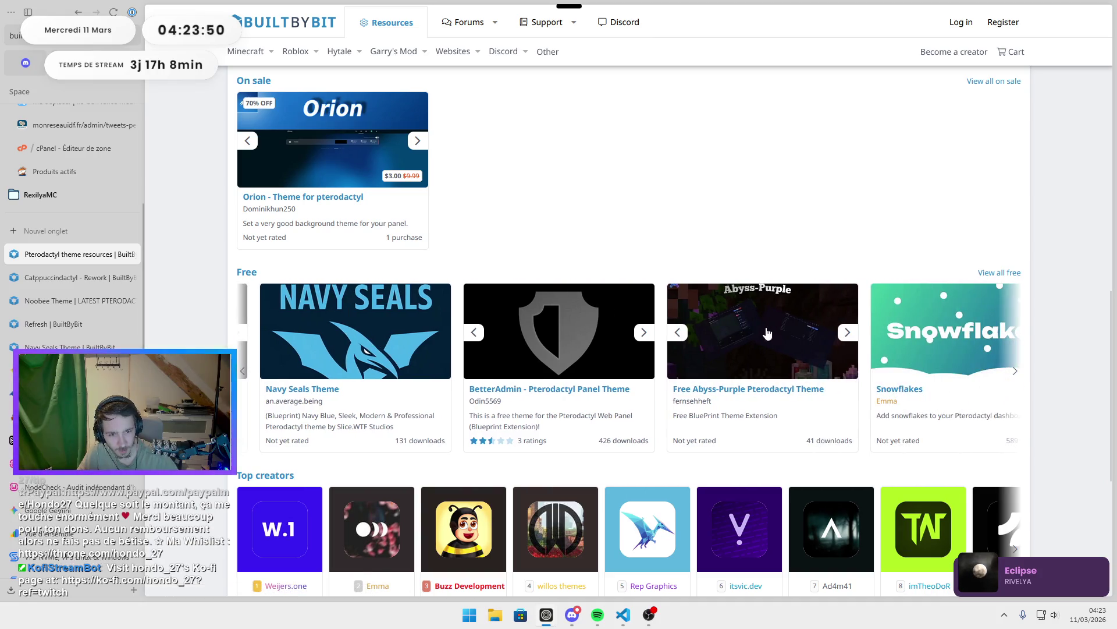
{"action": "left_click", "coordinate": [1013, 370]}
{"action": "left_click", "coordinate": [1012, 368]}
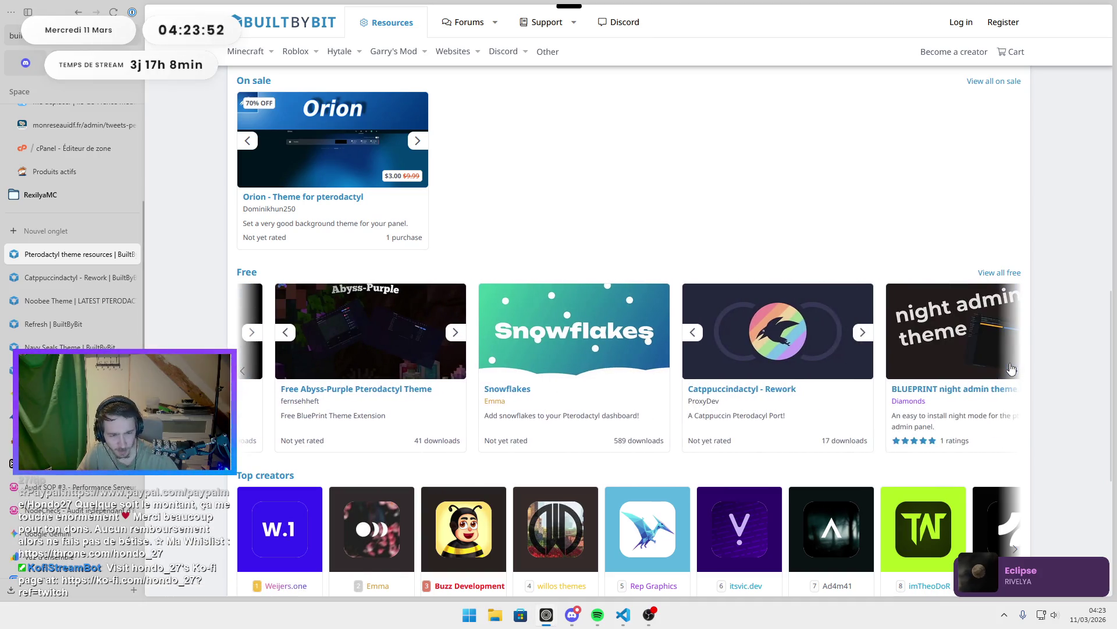
{"action": "left_click", "coordinate": [1011, 368]}
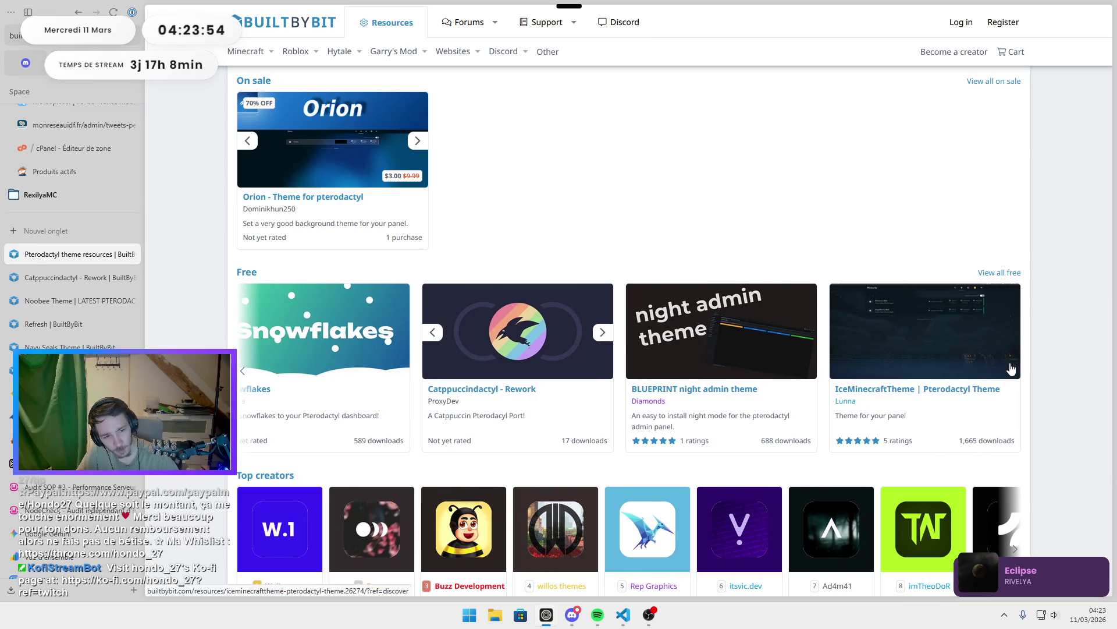
{"action": "left_click", "coordinate": [594, 361]}
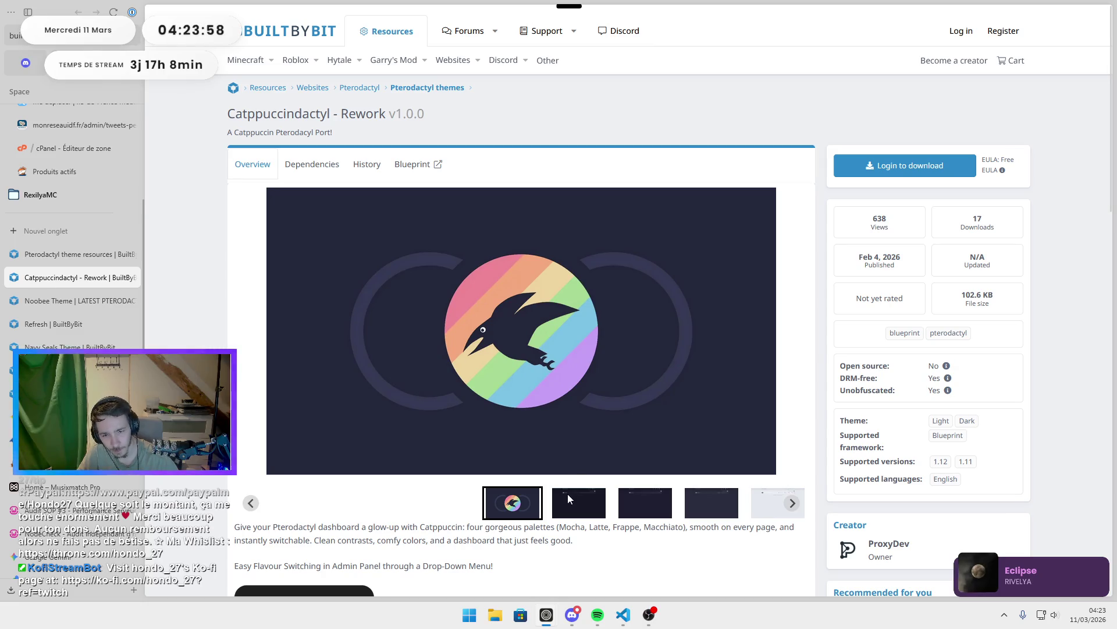
Preview the Catppuccindactyl dashboard screenshot, close it, and browse the Noobee Theme page
{"action": "left_click", "coordinate": [567, 494]}
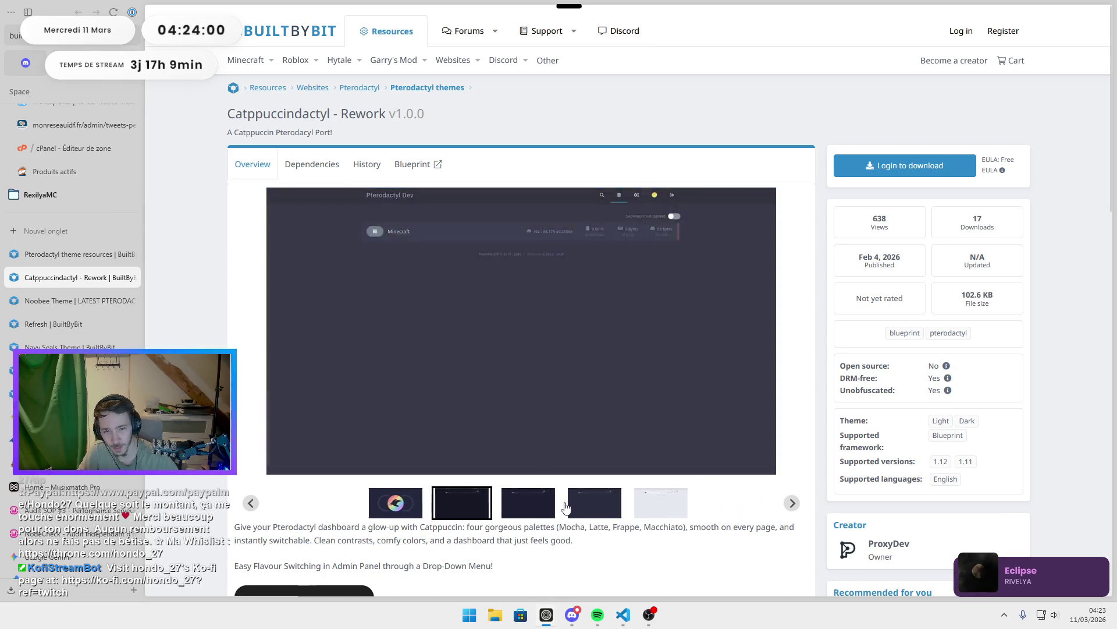
{"action": "middle_click", "coordinate": [43, 284]}
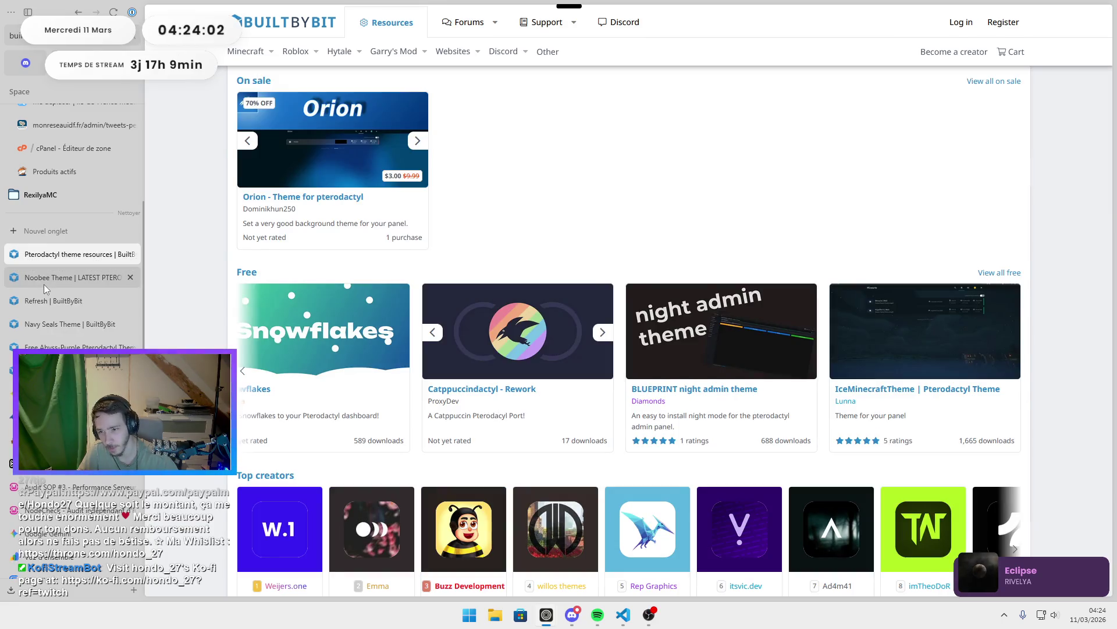
{"action": "left_click", "coordinate": [44, 284]}
{"action": "scroll", "coordinate": [497, 412], "scroll_direction": "down", "scroll_amount": 5}
{"action": "scroll", "coordinate": [496, 412], "scroll_direction": "down", "scroll_amount": 5}
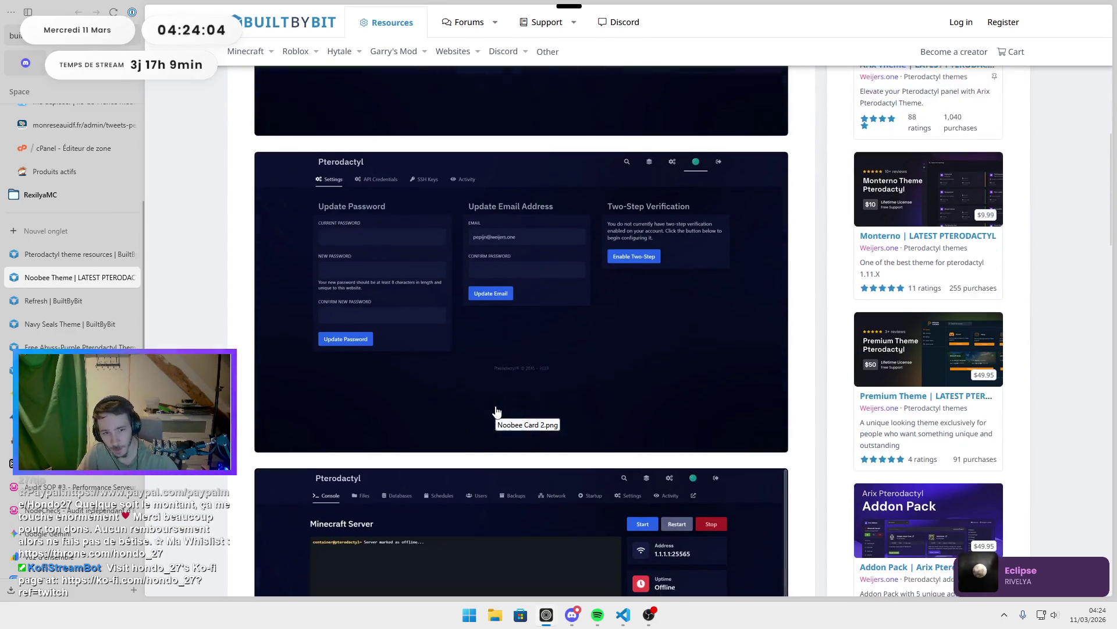
Close Noobee, flip through the Refresh theme screenshots, and close Refresh
{"action": "middle_click", "coordinate": [61, 278]}
{"action": "left_click", "coordinate": [60, 279]}
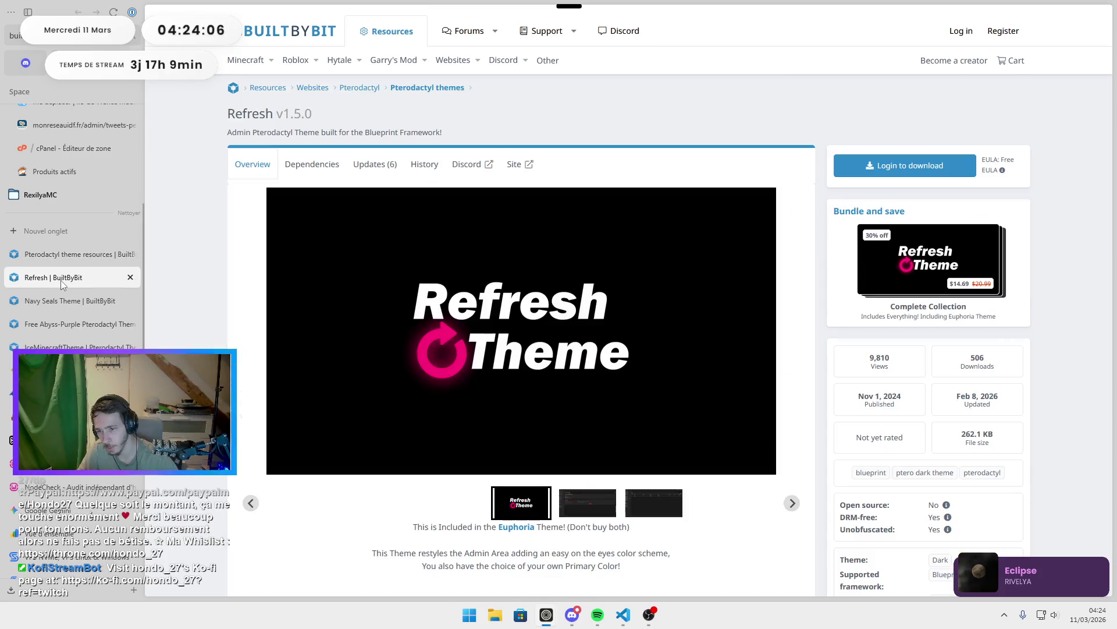
{"action": "left_click", "coordinate": [582, 517]}
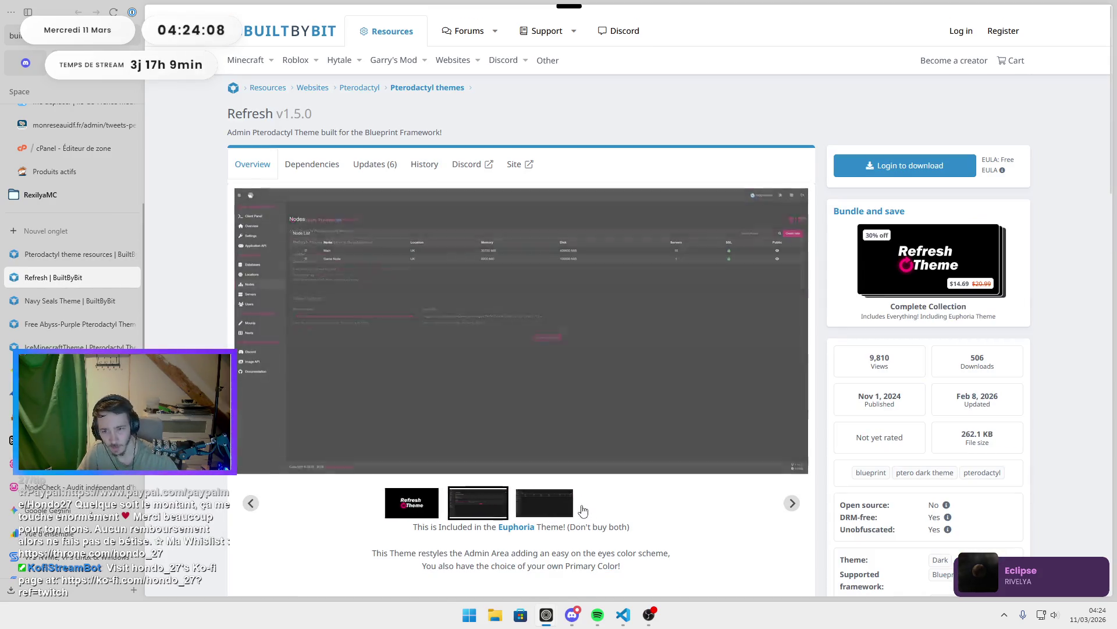
{"action": "middle_click", "coordinate": [77, 289]}
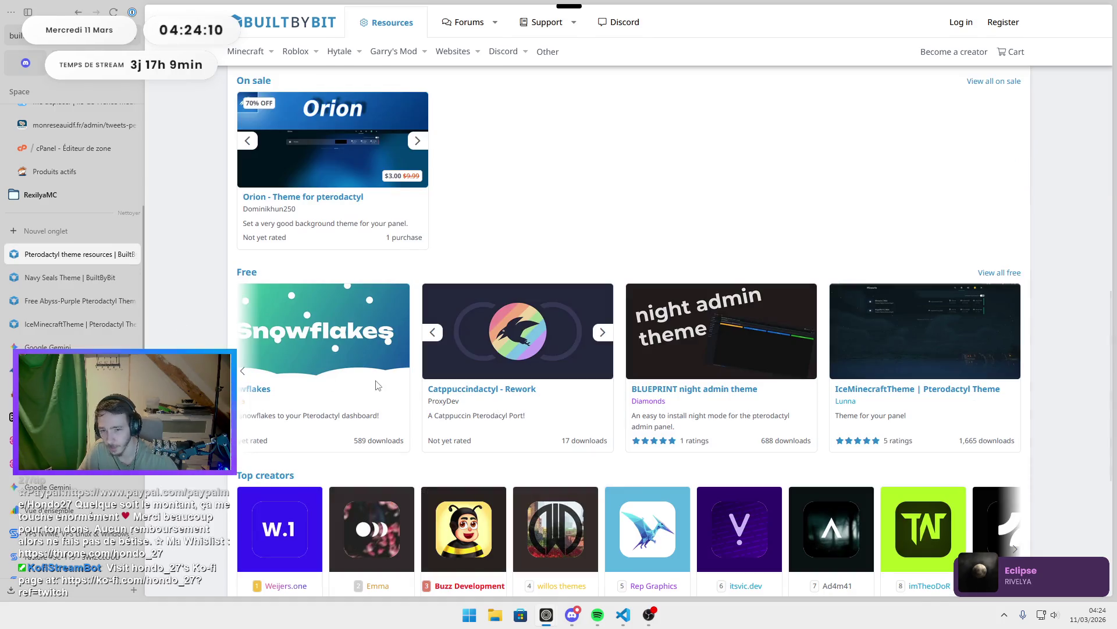
Enlarge the Navy Seals console and Slice.wtf dashboard screenshots, then close the Navy Seals tab
{"action": "left_click", "coordinate": [39, 279]}
{"action": "scroll", "coordinate": [541, 392], "scroll_direction": "down", "scroll_amount": 3}
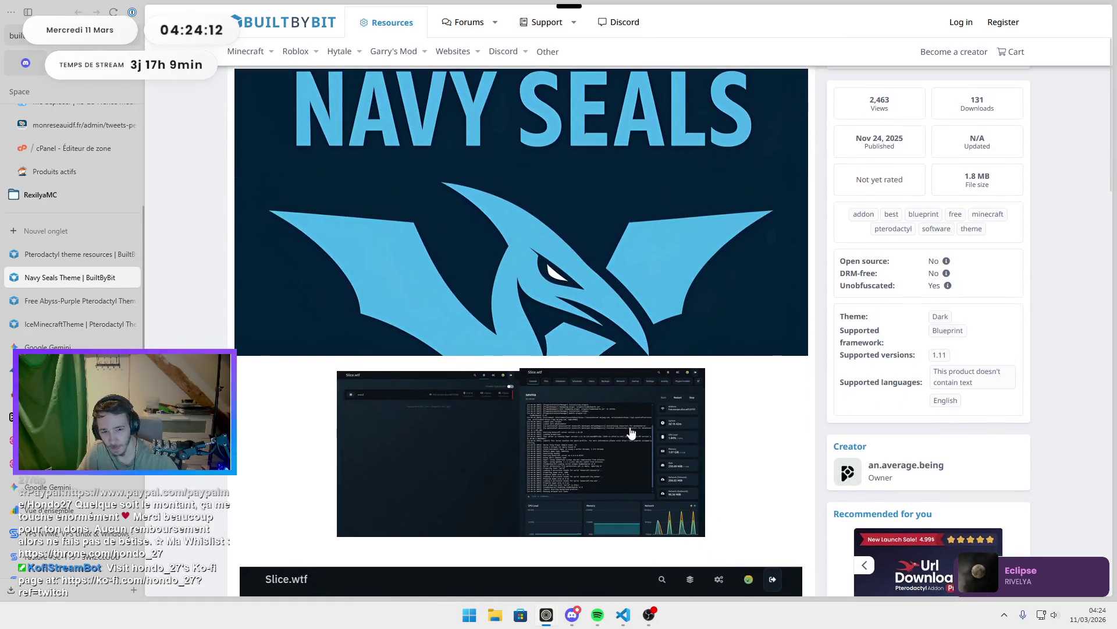
{"action": "left_click", "coordinate": [544, 411]}
{"action": "left_click", "coordinate": [272, 374]}
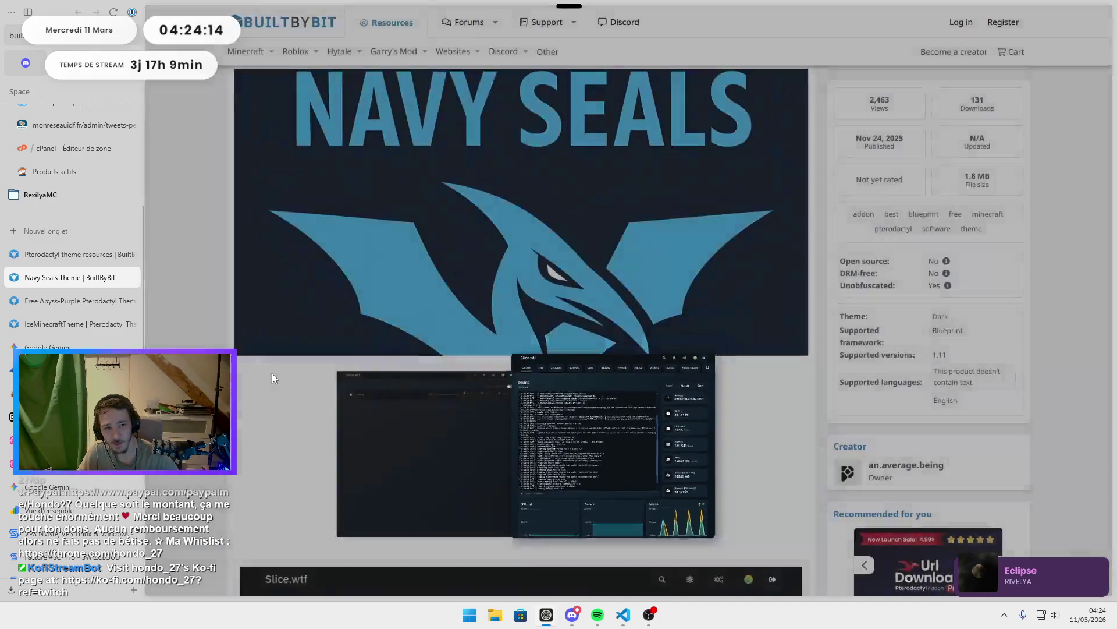
{"action": "scroll", "coordinate": [670, 454], "scroll_direction": "up", "scroll_amount": 5}
{"action": "scroll", "coordinate": [819, 478], "scroll_direction": "down", "scroll_amount": 3}
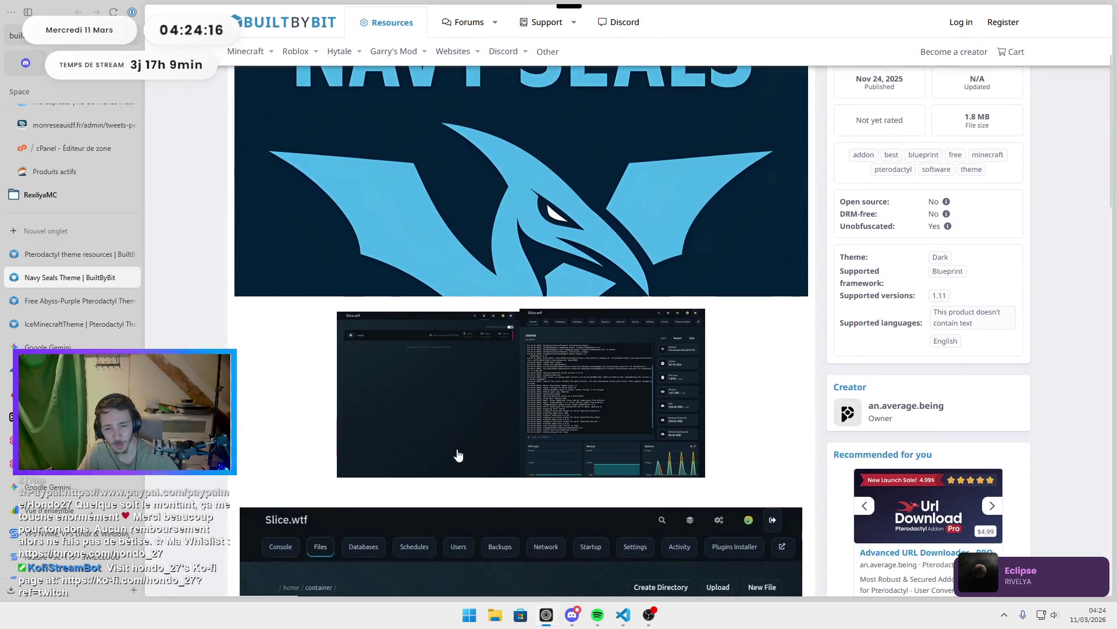
{"action": "left_click", "coordinate": [451, 449]}
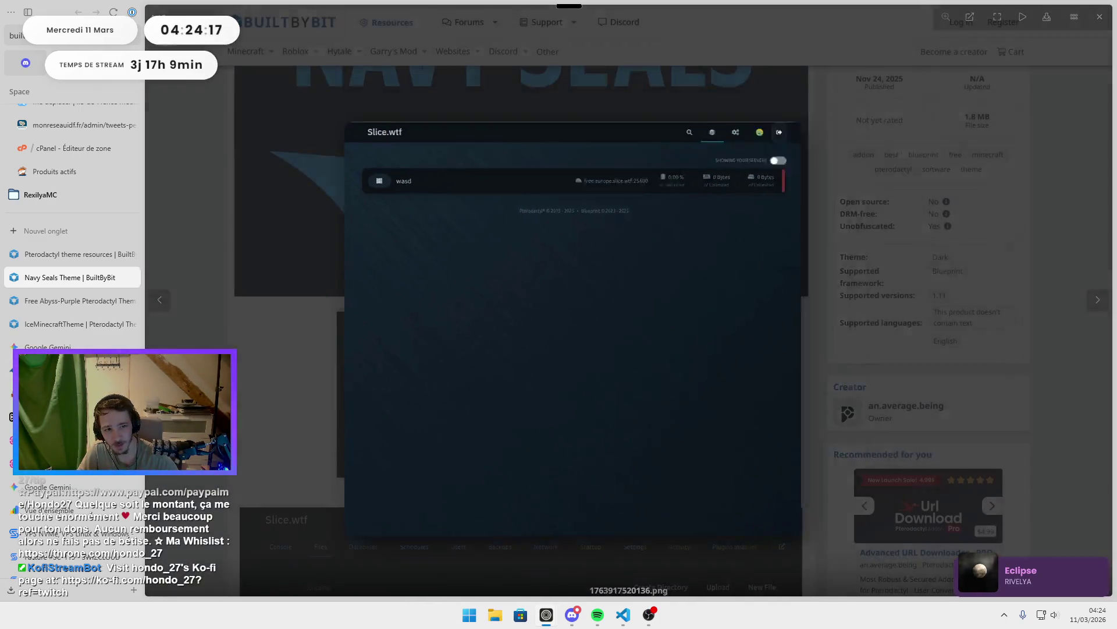
{"action": "left_click", "coordinate": [296, 404]}
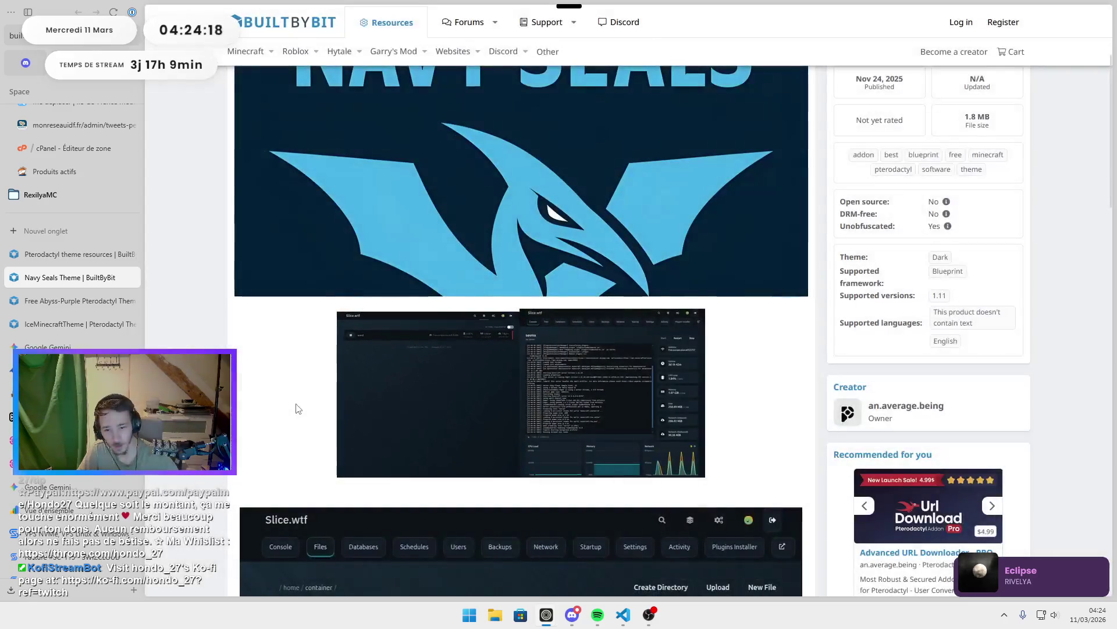
{"action": "scroll", "coordinate": [296, 403], "scroll_direction": "down", "scroll_amount": 3}
{"action": "key", "text": "ctrl+w"}
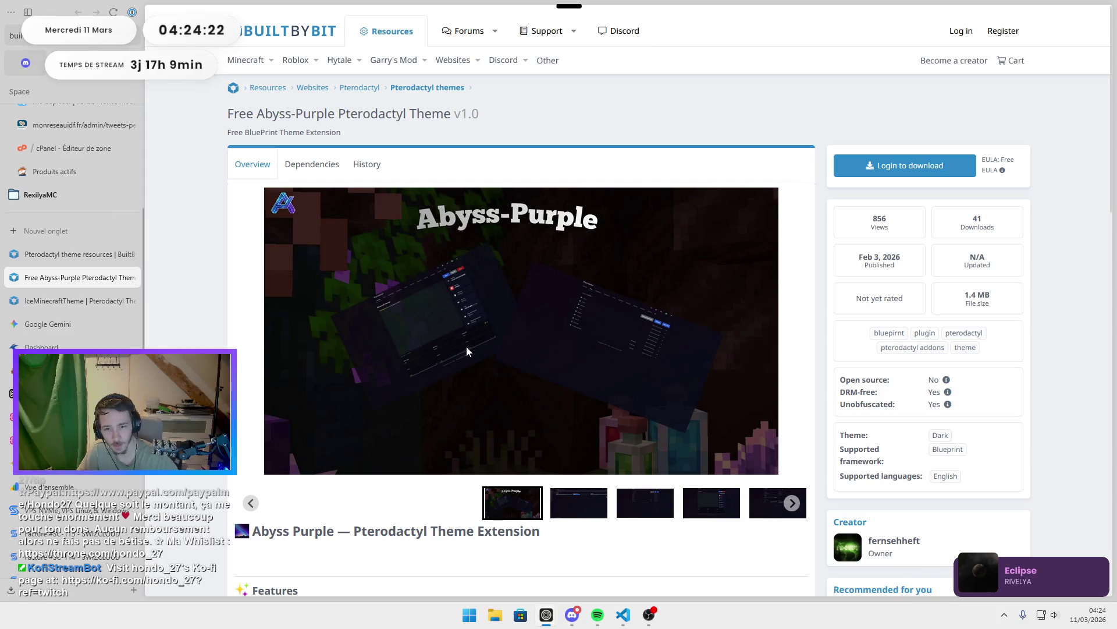
Flip through the Abyss-Purple gallery to its Minecraft console shot, then close Abyss-Purple and IceMinecraftTheme
{"action": "left_click", "coordinate": [583, 493]}
{"action": "left_click", "coordinate": [583, 493]}
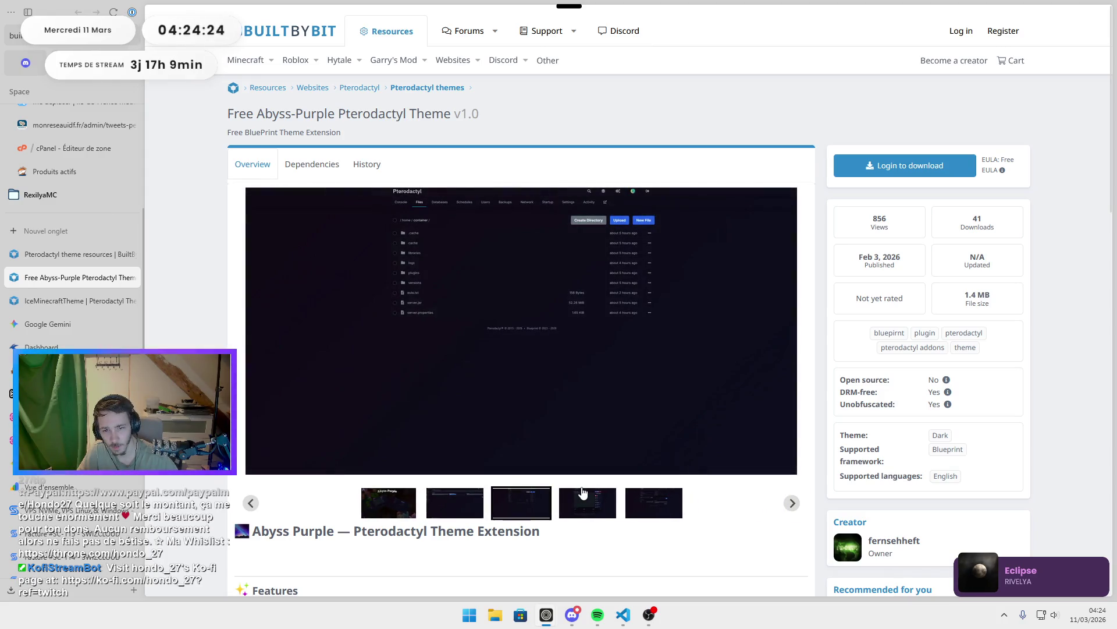
{"action": "left_click", "coordinate": [582, 493]}
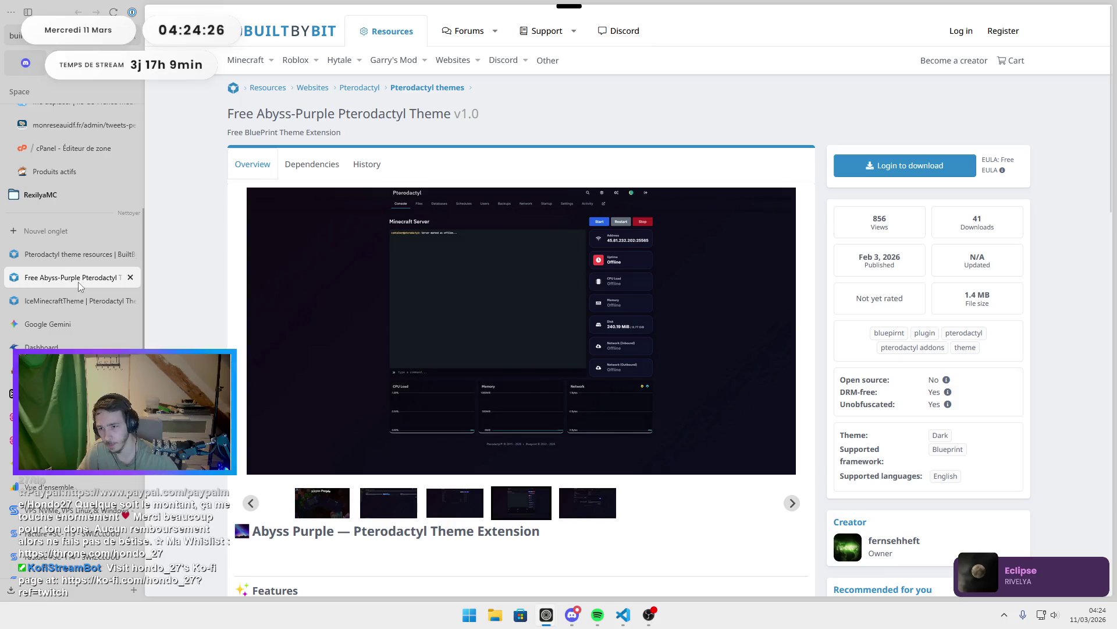
{"action": "middle_click", "coordinate": [78, 282]}
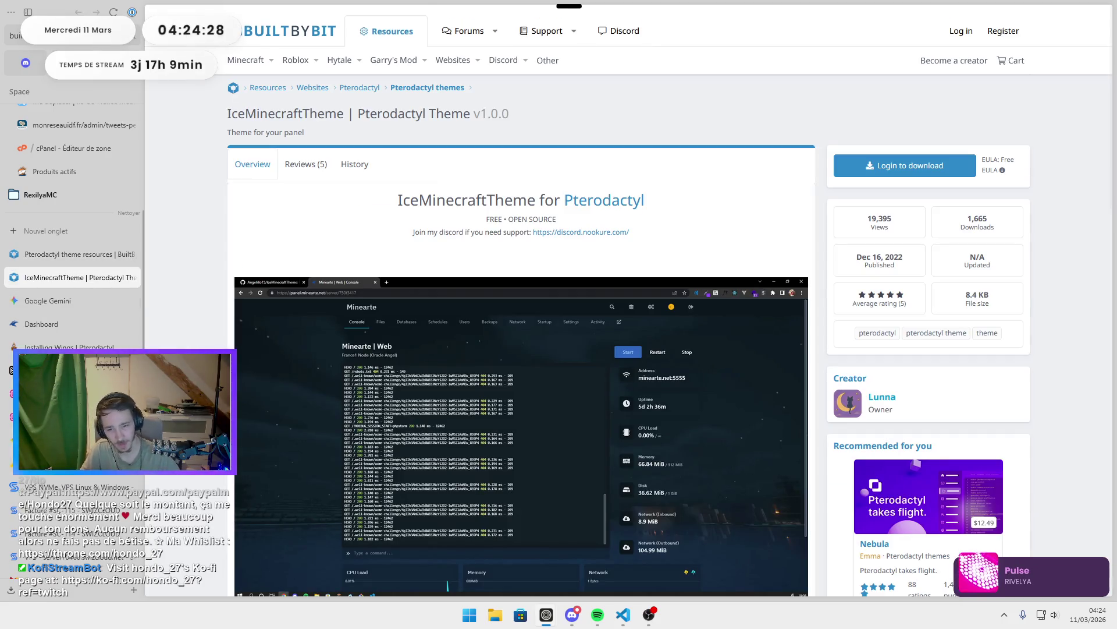
{"action": "scroll", "coordinate": [351, 407], "scroll_direction": "down", "scroll_amount": 4}
{"action": "scroll", "coordinate": [462, 444], "scroll_direction": "down", "scroll_amount": 8}
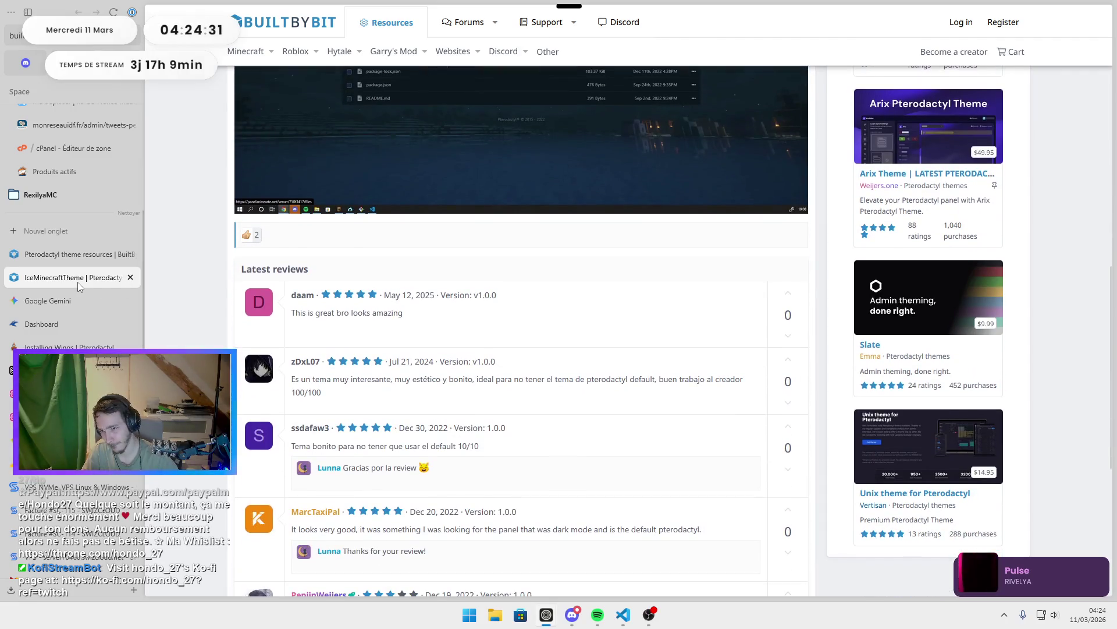
{"action": "middle_click", "coordinate": [78, 282]}
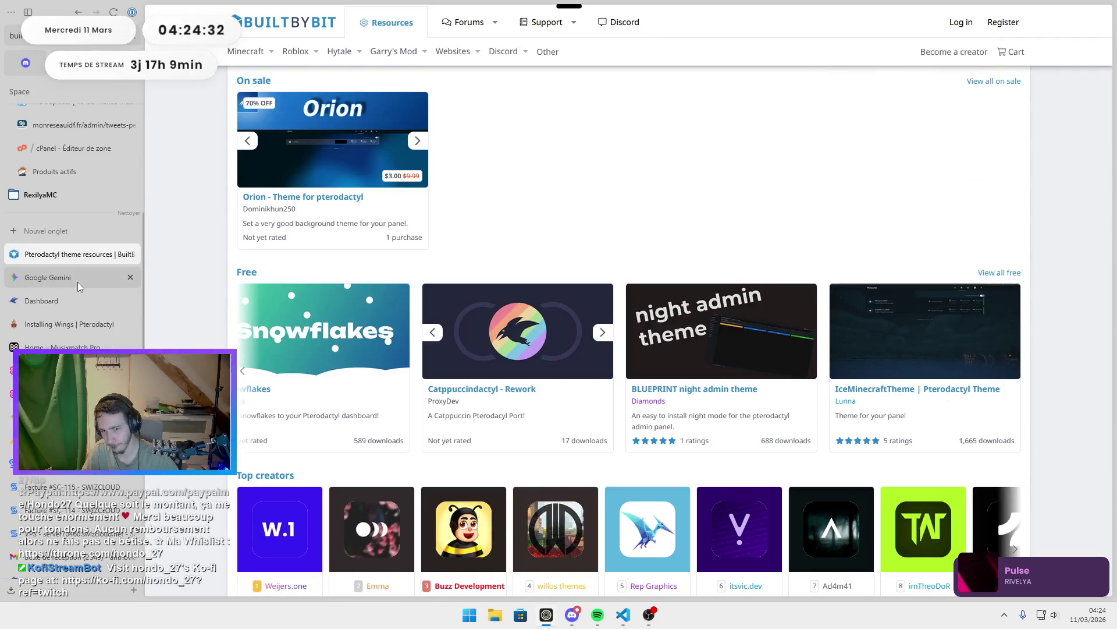
Advance the Most popular carousel and open Nebula and Euphoria in background tabs
{"action": "scroll", "coordinate": [519, 399], "scroll_direction": "down", "scroll_amount": 4}
{"action": "scroll", "coordinate": [519, 399], "scroll_direction": "up", "scroll_amount": 15}
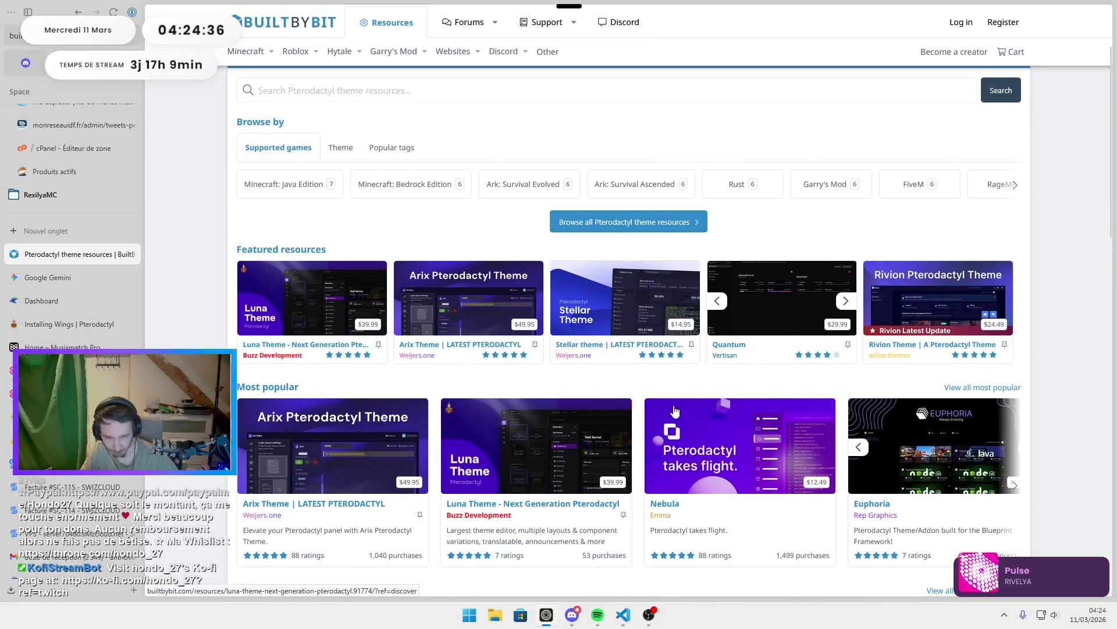
{"action": "left_click", "coordinate": [1018, 487]}
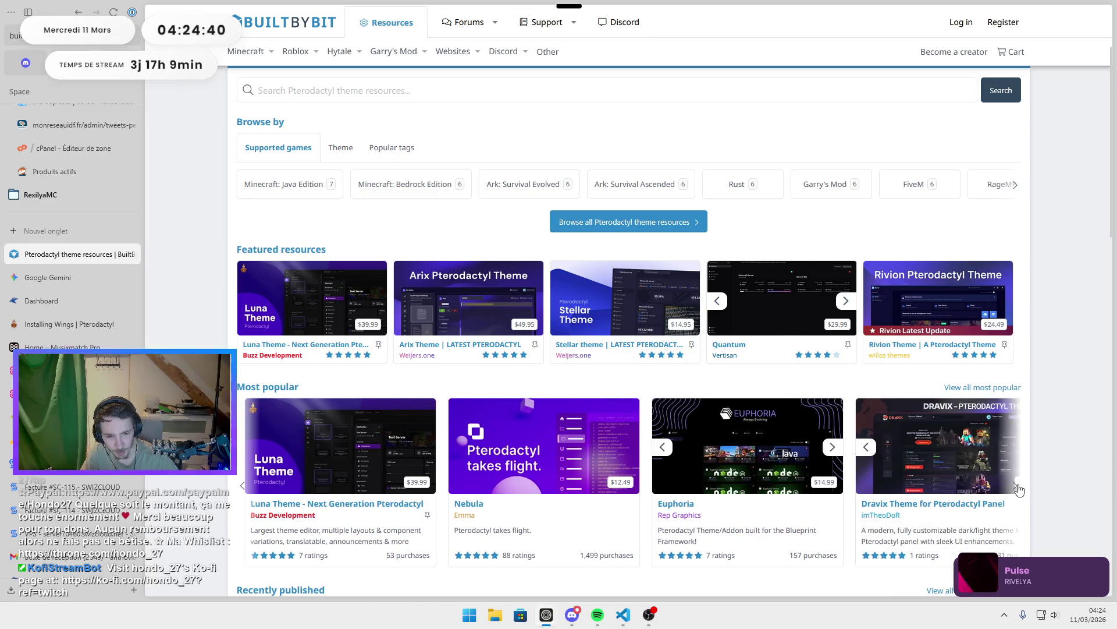
{"action": "left_click", "coordinate": [1017, 487]}
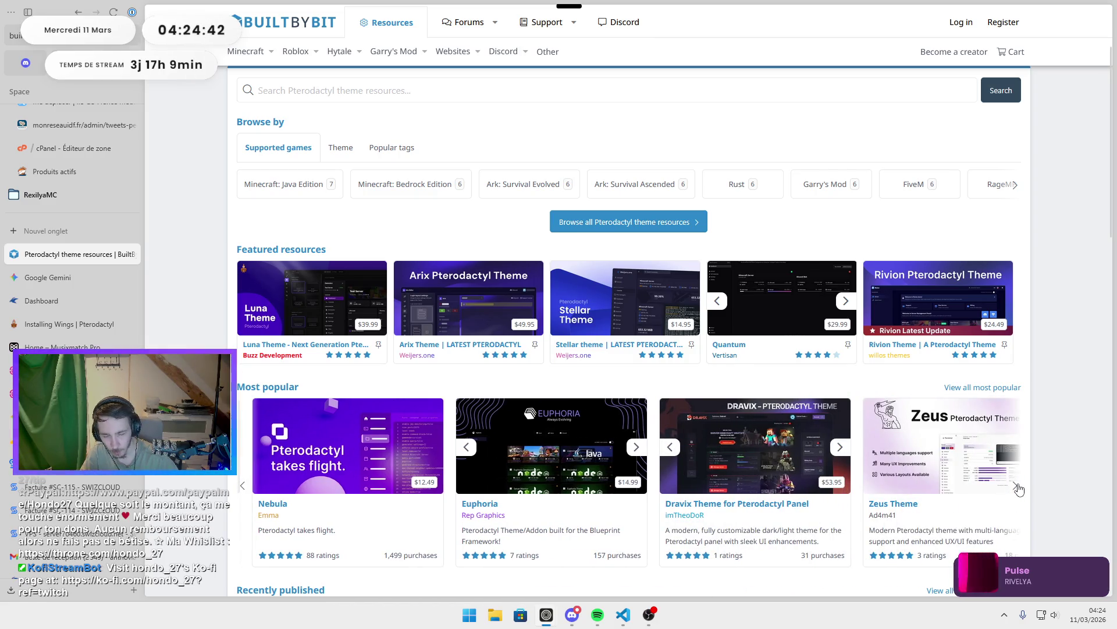
{"action": "middle_click", "coordinate": [349, 454]}
{"action": "middle_click", "coordinate": [552, 454]}
Page further to open Apollo Theme in a tab, then switch to the Nebula page
{"action": "left_click", "coordinate": [1014, 485]}
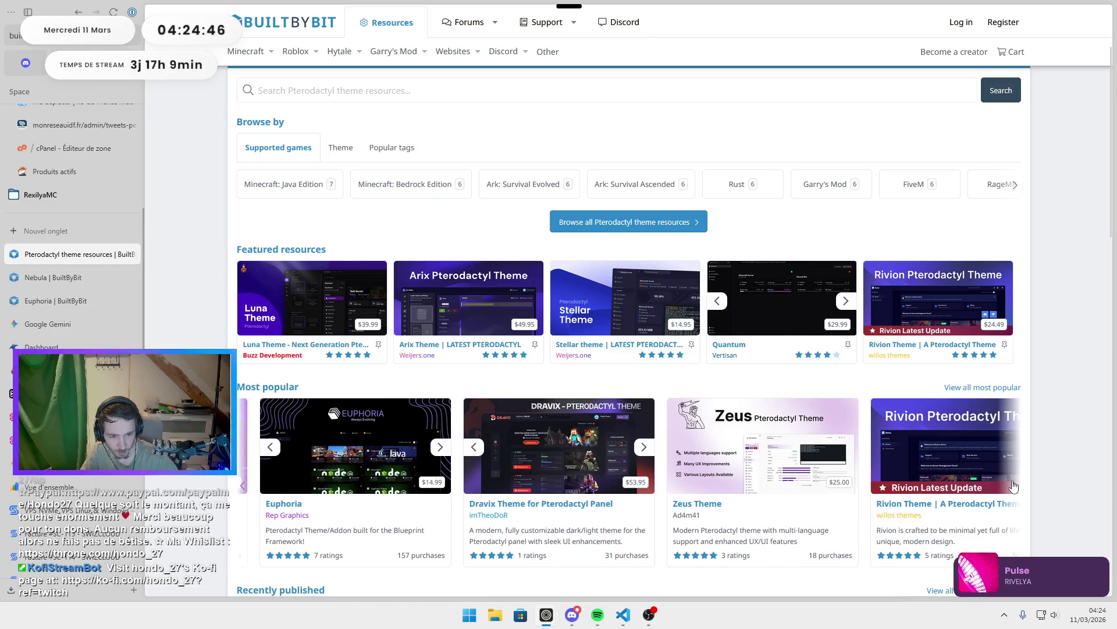
{"action": "left_click", "coordinate": [1013, 485]}
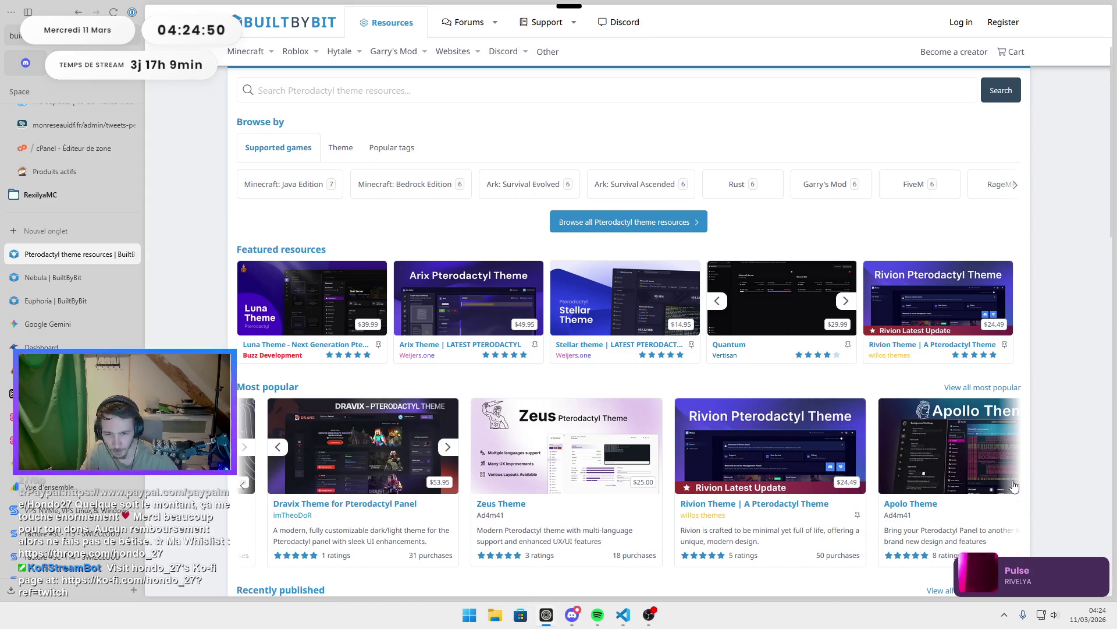
{"action": "left_click", "coordinate": [1013, 486]}
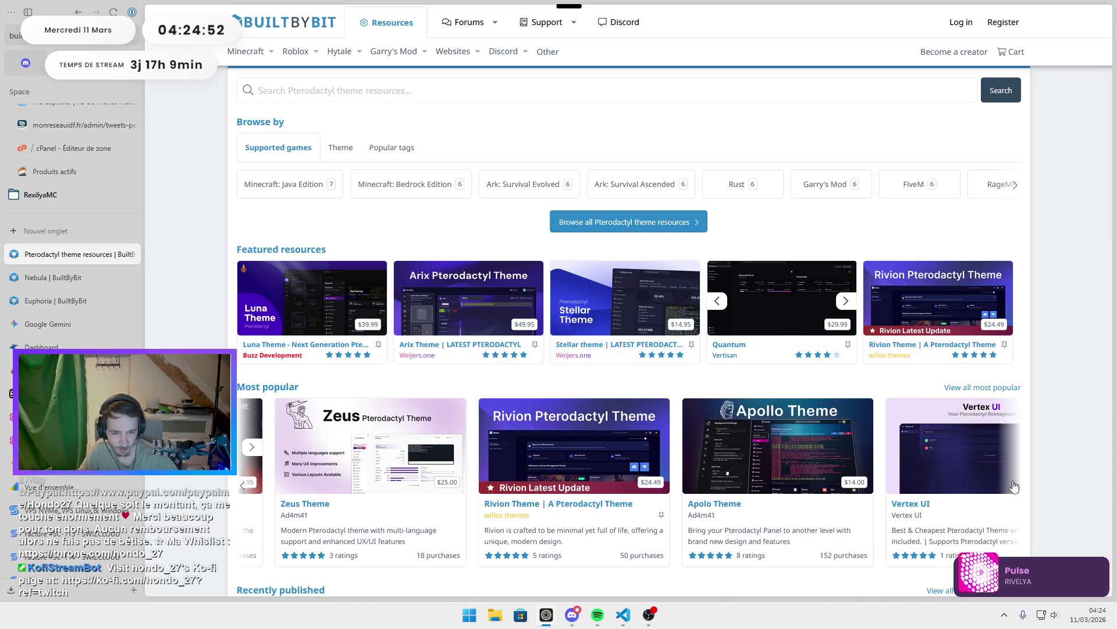
{"action": "middle_click", "coordinate": [763, 436]}
{"action": "left_click", "coordinate": [1014, 495]}
{"action": "left_click", "coordinate": [1015, 495]}
{"action": "left_click", "coordinate": [1011, 491]}
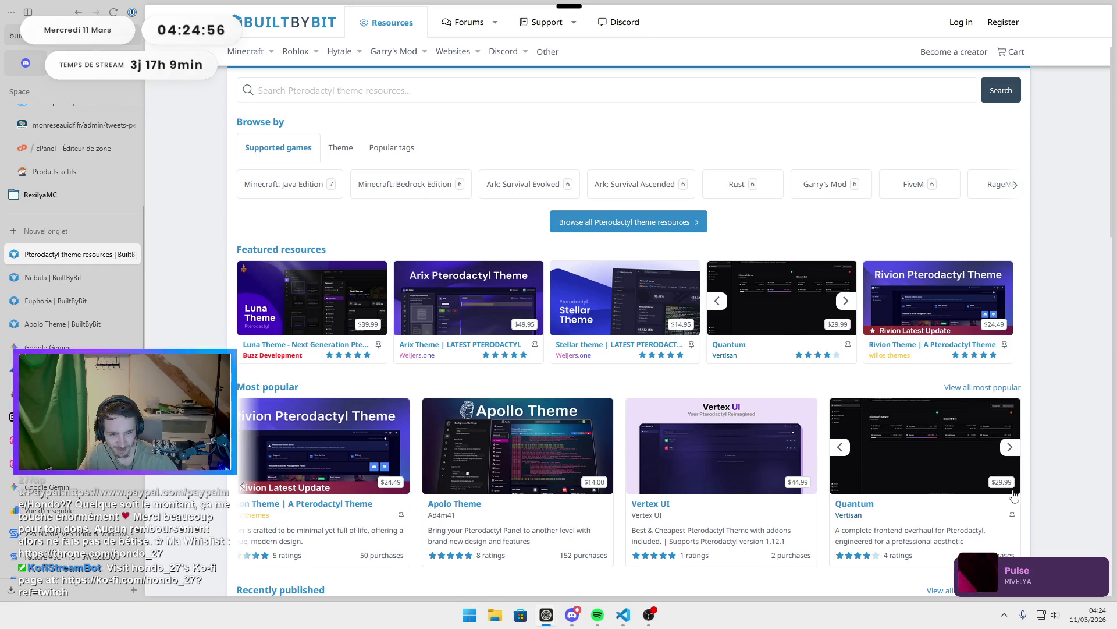
{"action": "left_click", "coordinate": [65, 282]}
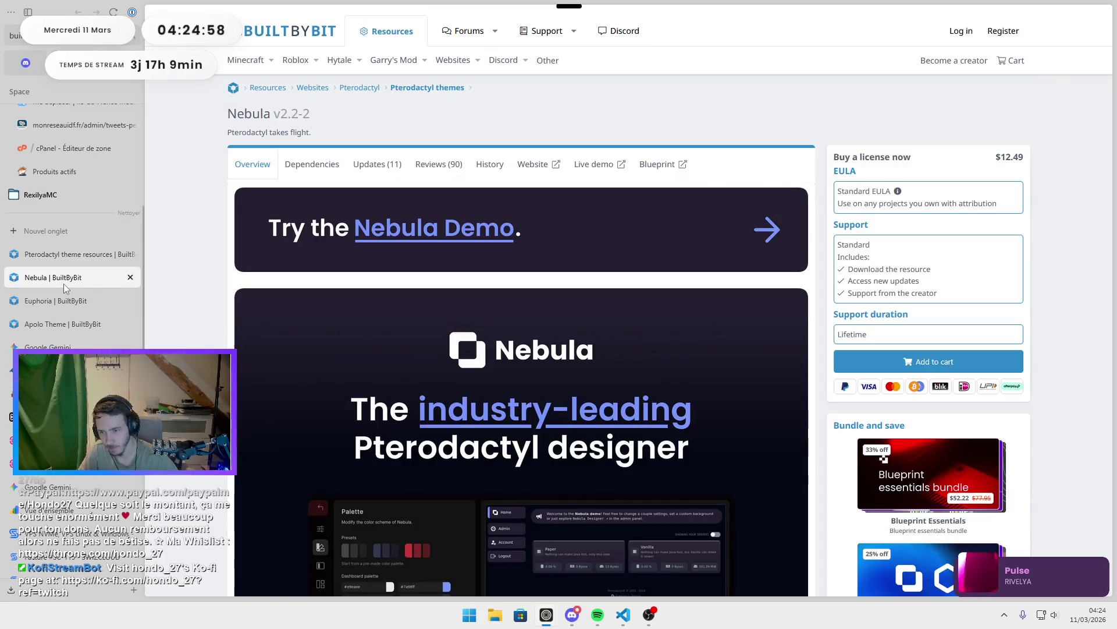
Scroll to the Nebula comparison table: Nebula ~12 USD, Stellar ~15 USD, Arix ~50 USD
{"action": "scroll", "coordinate": [511, 379], "scroll_direction": "down", "scroll_amount": 3}
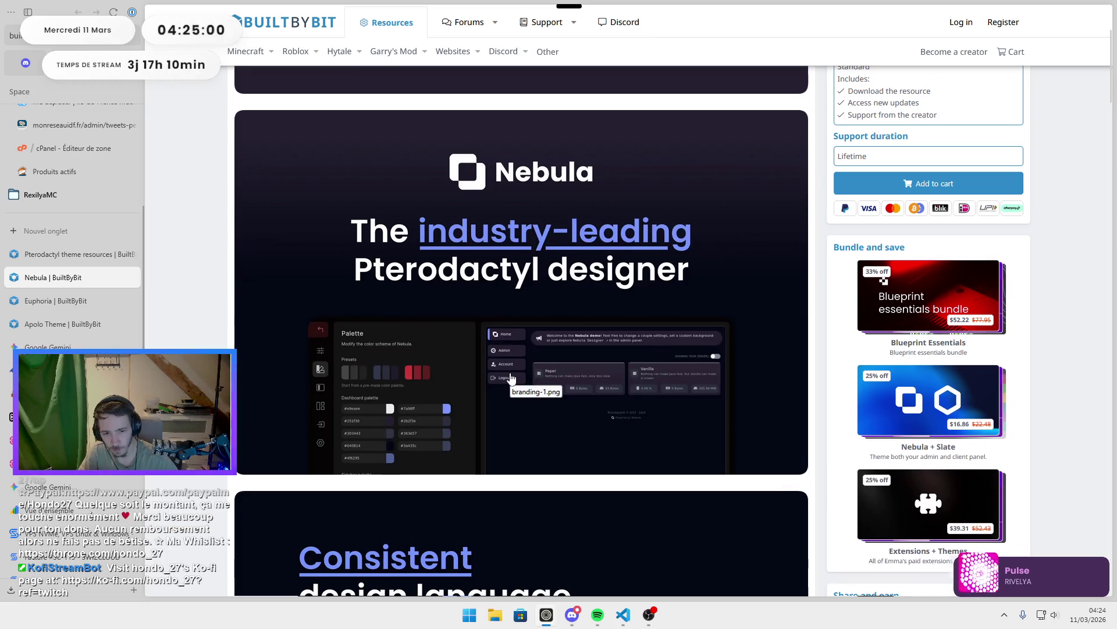
{"action": "scroll", "coordinate": [512, 381], "scroll_direction": "down", "scroll_amount": 4}
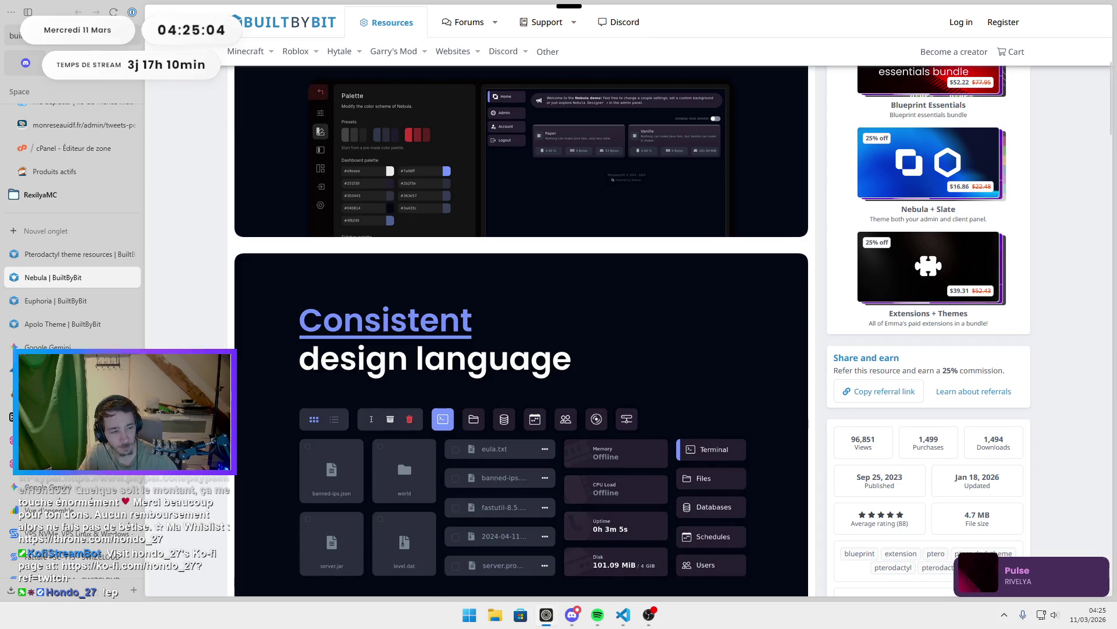
{"action": "key", "text": "alt+Tab"}
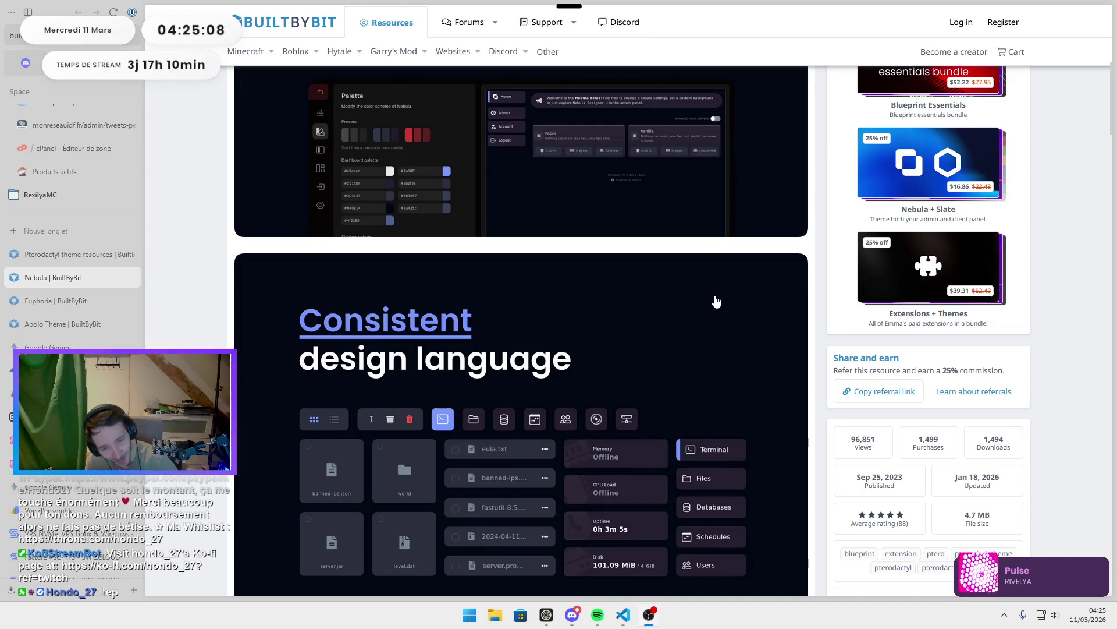
{"action": "scroll", "coordinate": [723, 292], "scroll_direction": "down", "scroll_amount": 1}
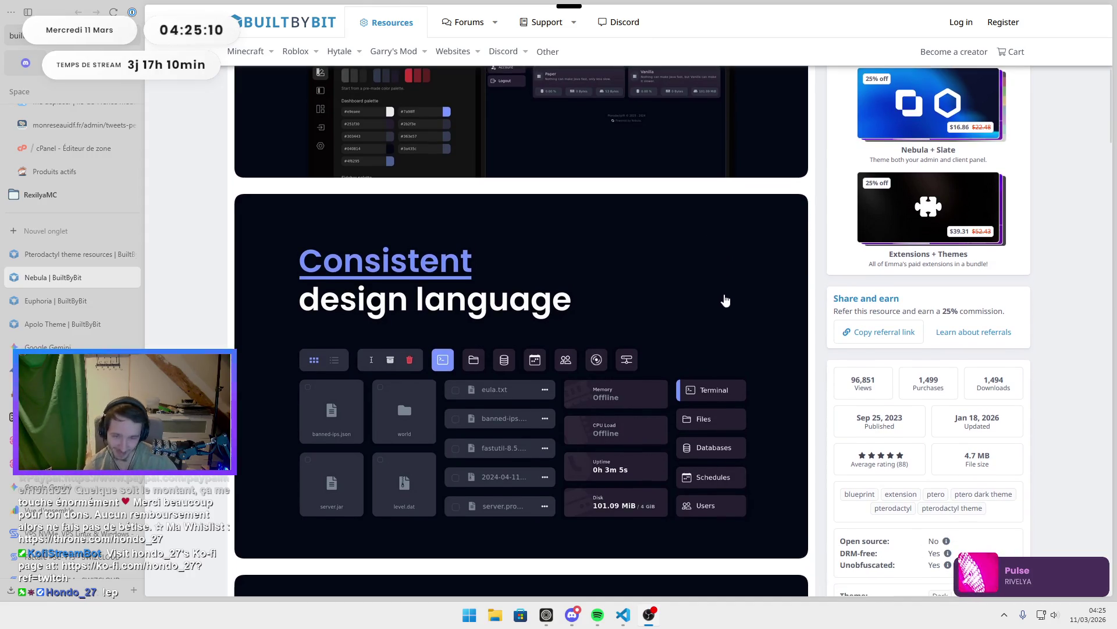
{"action": "scroll", "coordinate": [725, 300], "scroll_direction": "down", "scroll_amount": 10}
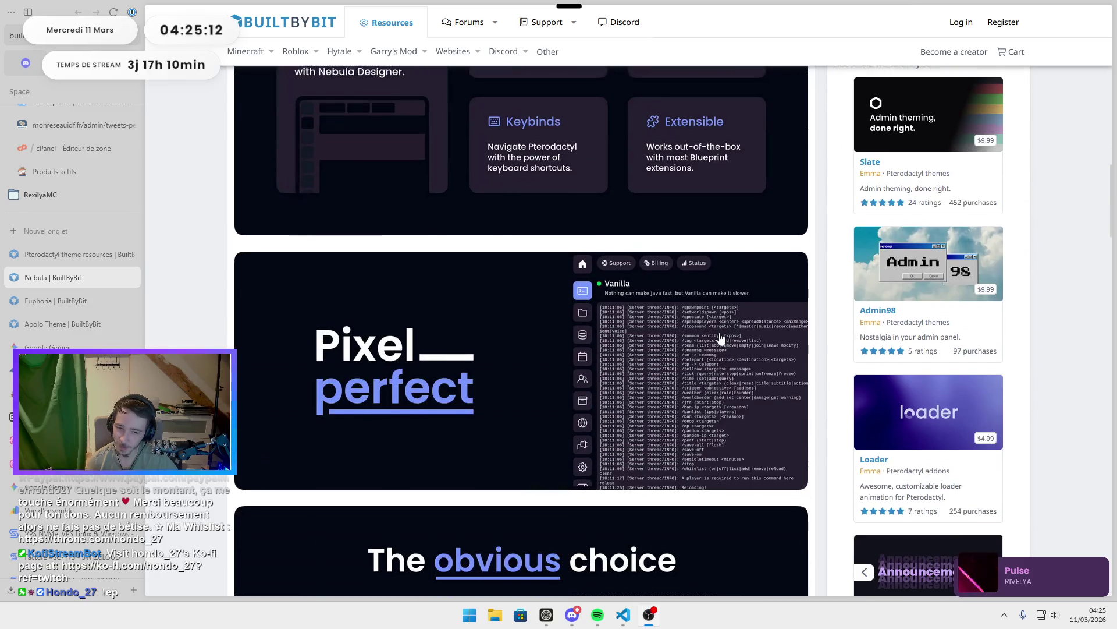
{"action": "scroll", "coordinate": [721, 337], "scroll_direction": "down", "scroll_amount": 5}
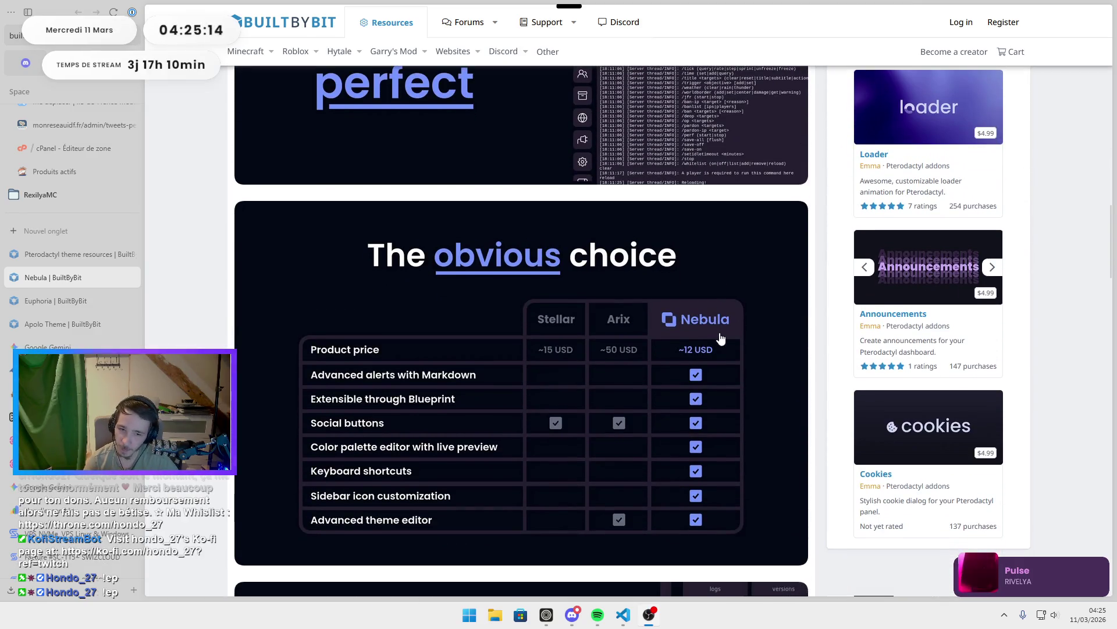
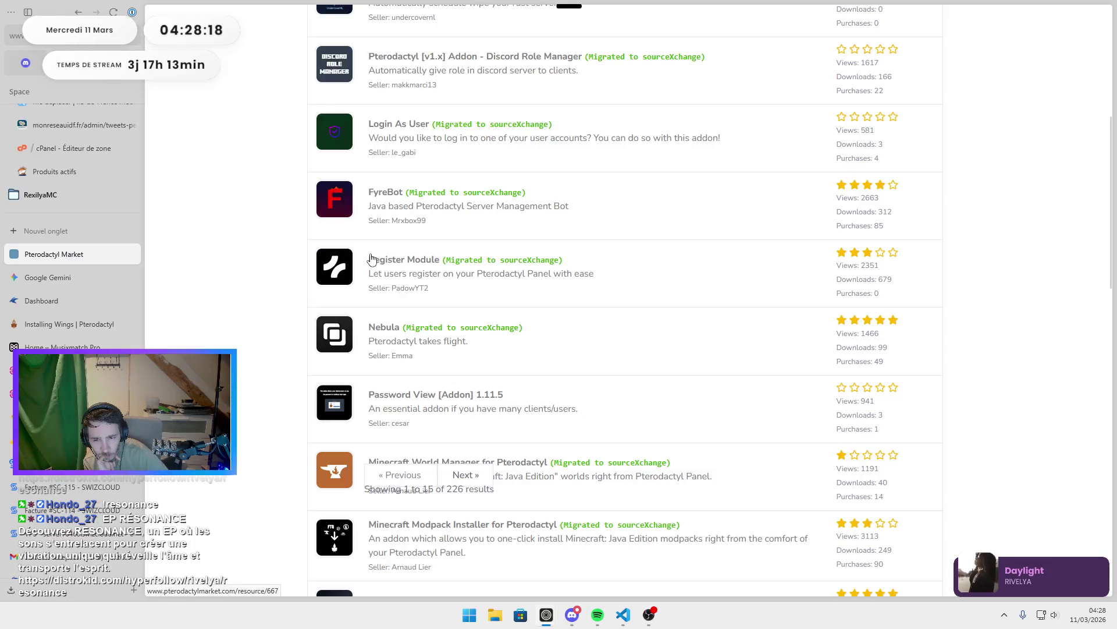
Scroll down the BuiltByBit Nebula theme page
{"action": "scroll", "coordinate": [372, 259], "scroll_direction": "down", "scroll_amount": 3}
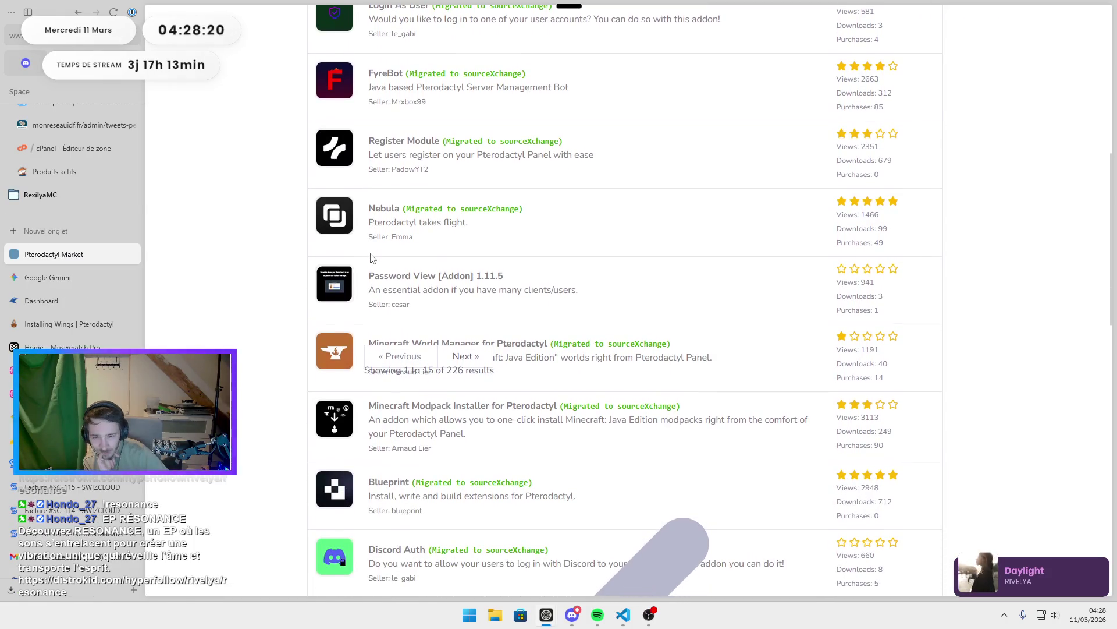
Skim the free Basic Pterodactyl Discord Bot resource page, then go back to the list
{"action": "scroll", "coordinate": [372, 258], "scroll_direction": "down", "scroll_amount": 3}
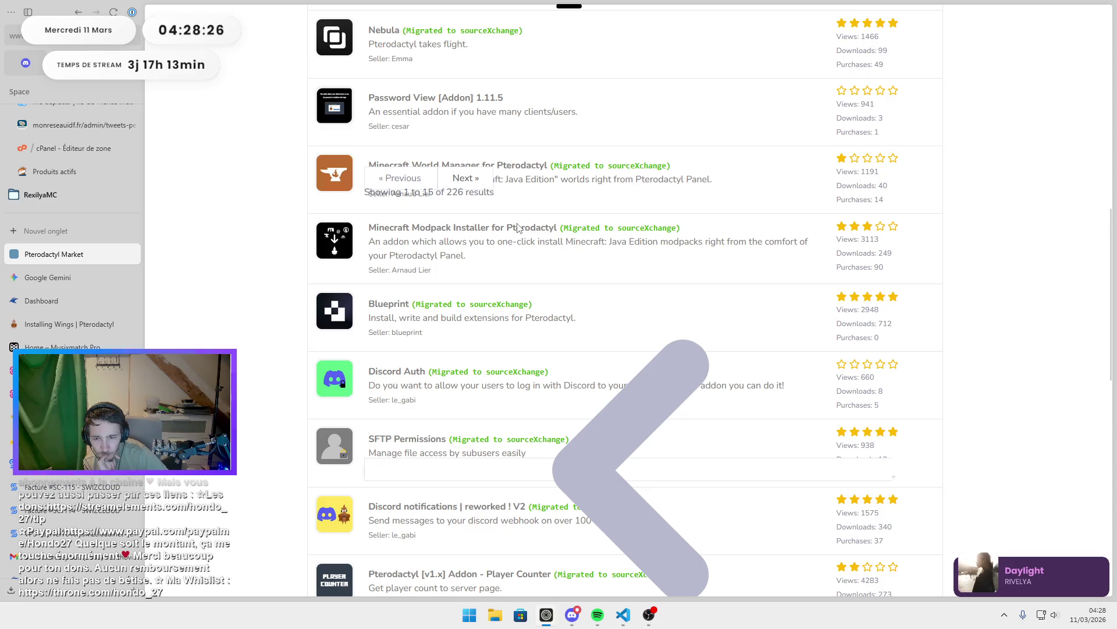
{"action": "scroll", "coordinate": [394, 373], "scroll_direction": "down", "scroll_amount": 3}
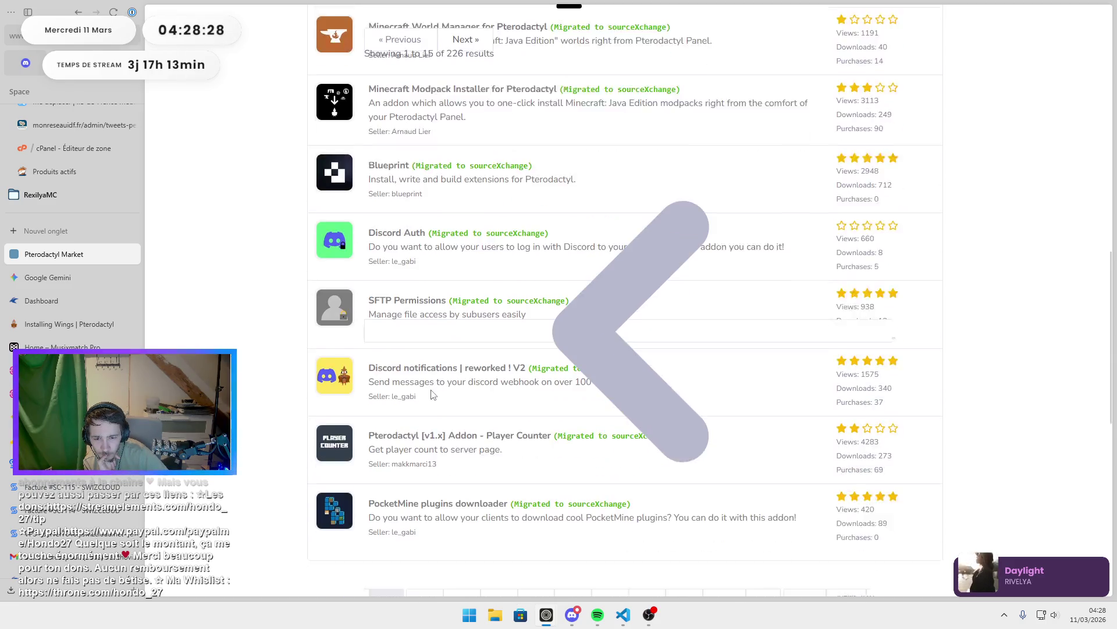
{"action": "scroll", "coordinate": [409, 377], "scroll_direction": "up", "scroll_amount": 10}
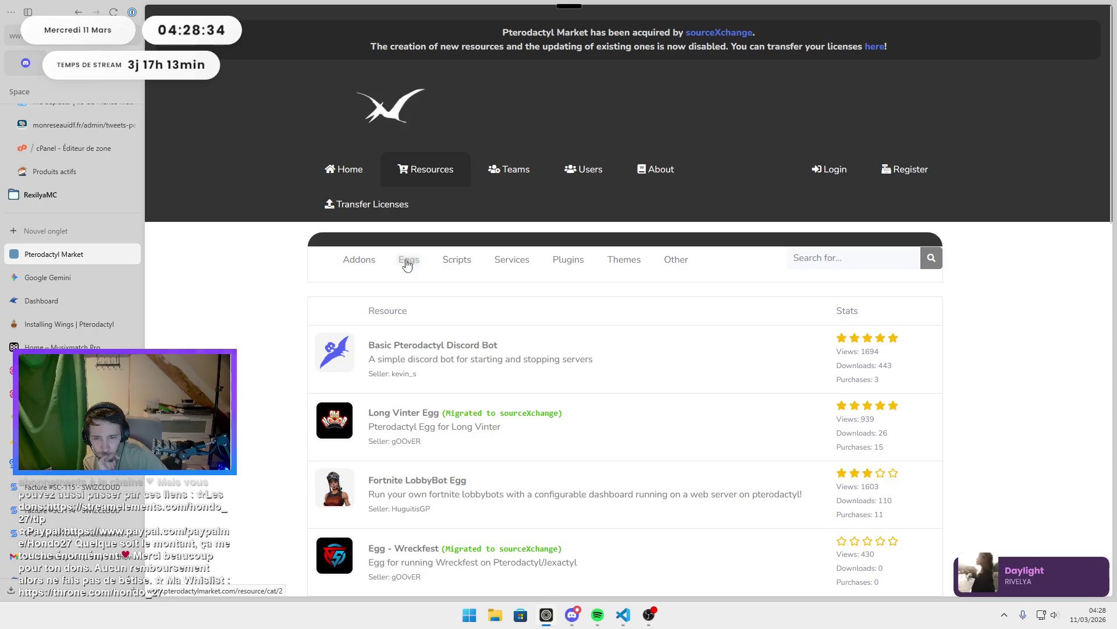
{"action": "left_click", "coordinate": [440, 348]}
{"action": "scroll", "coordinate": [463, 356], "scroll_direction": "down", "scroll_amount": 3}
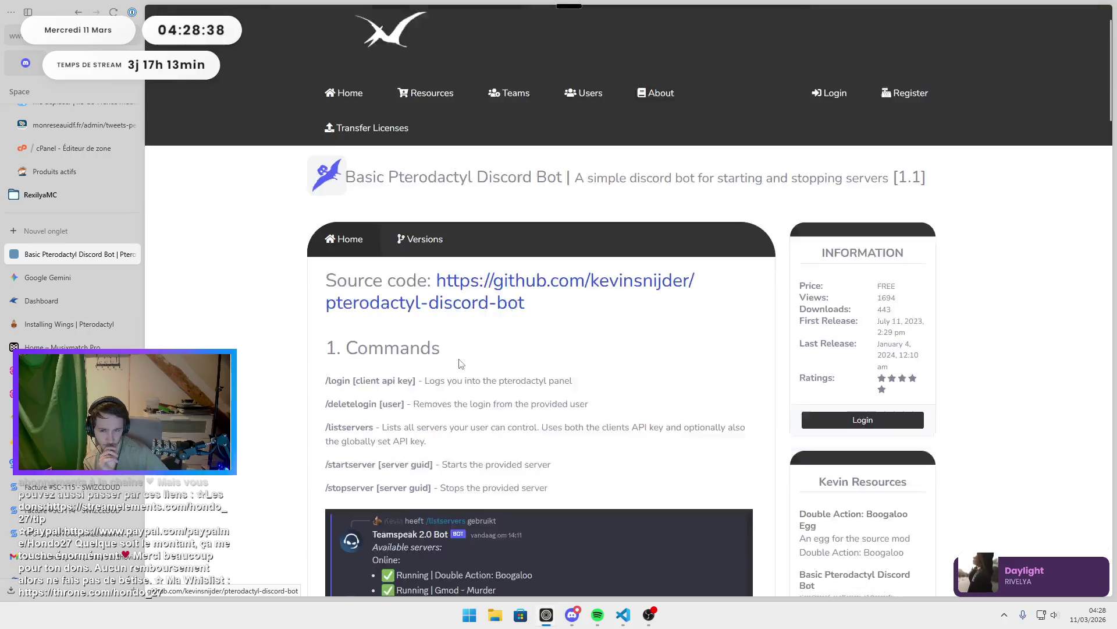
{"action": "scroll", "coordinate": [459, 350], "scroll_direction": "down", "scroll_amount": 2}
{"action": "scroll", "coordinate": [463, 340], "scroll_direction": "up", "scroll_amount": 5}
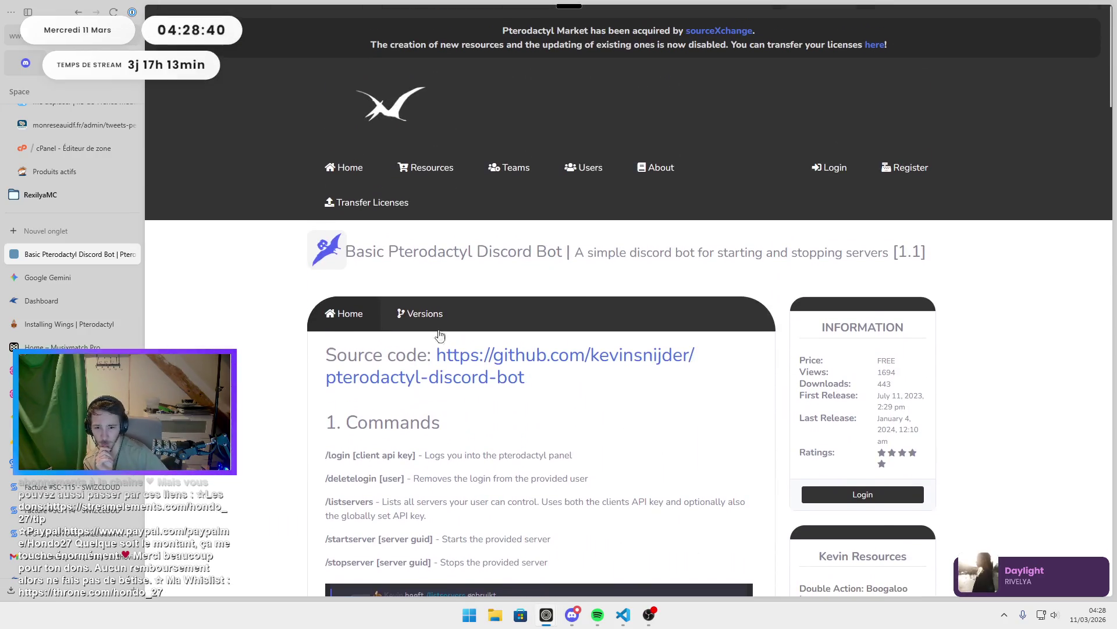
{"action": "key", "text": "alt+Left"}
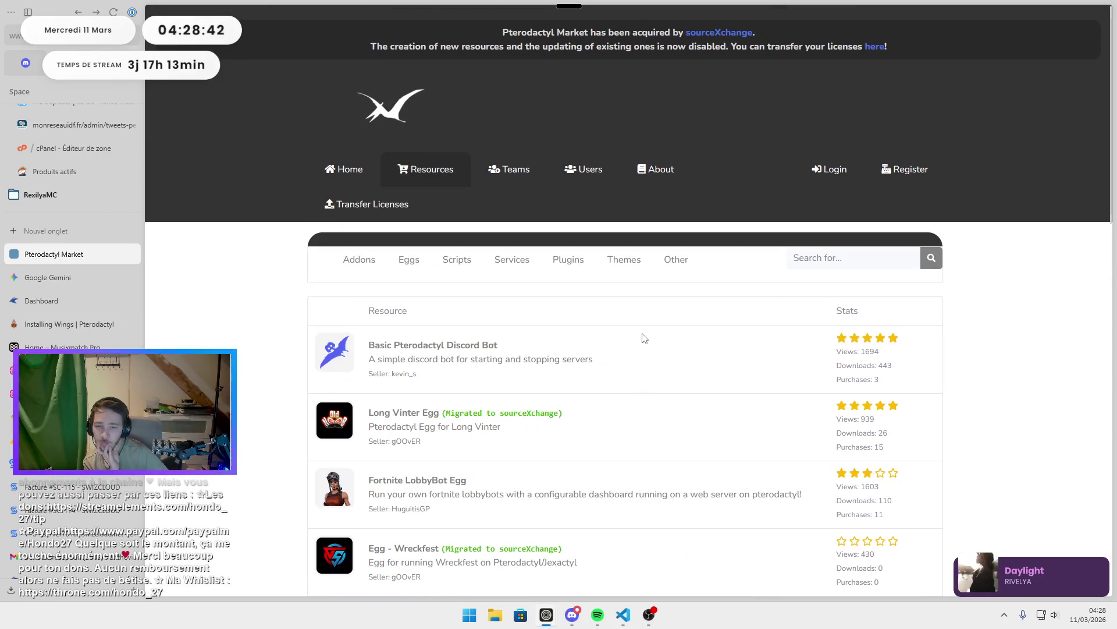
Scroll down the resources list past server eggs like Long Vinter Egg and MultiEgg
{"action": "scroll", "coordinate": [524, 366], "scroll_direction": "down", "scroll_amount": 1}
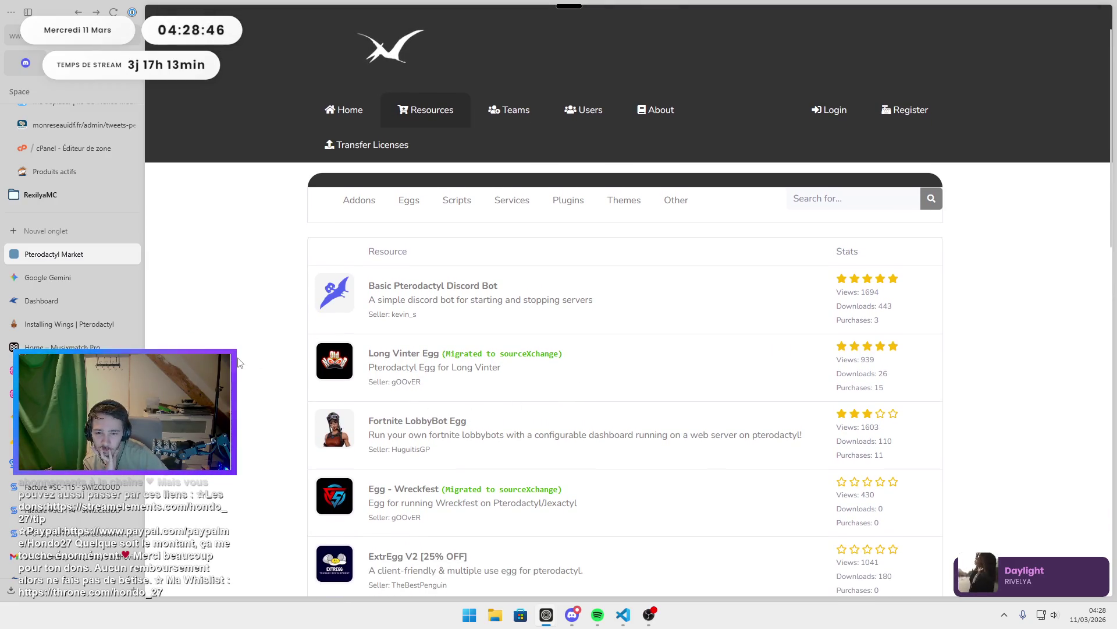
{"action": "scroll", "coordinate": [238, 363], "scroll_direction": "down", "scroll_amount": 1}
{"action": "scroll", "coordinate": [238, 362], "scroll_direction": "down", "scroll_amount": 1}
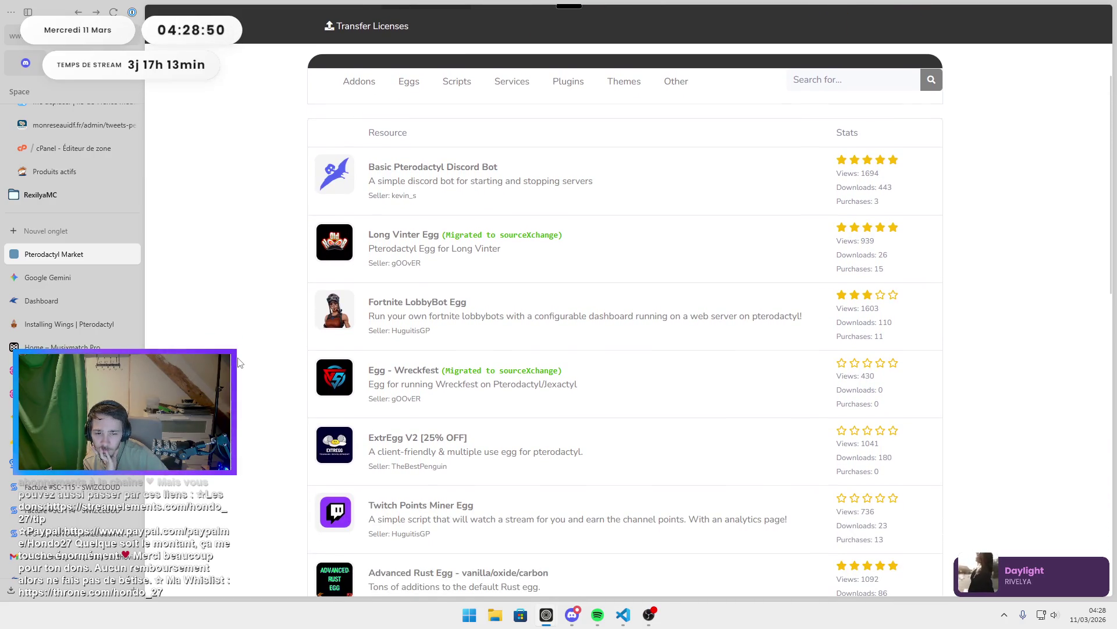
{"action": "scroll", "coordinate": [239, 363], "scroll_direction": "down", "scroll_amount": 3}
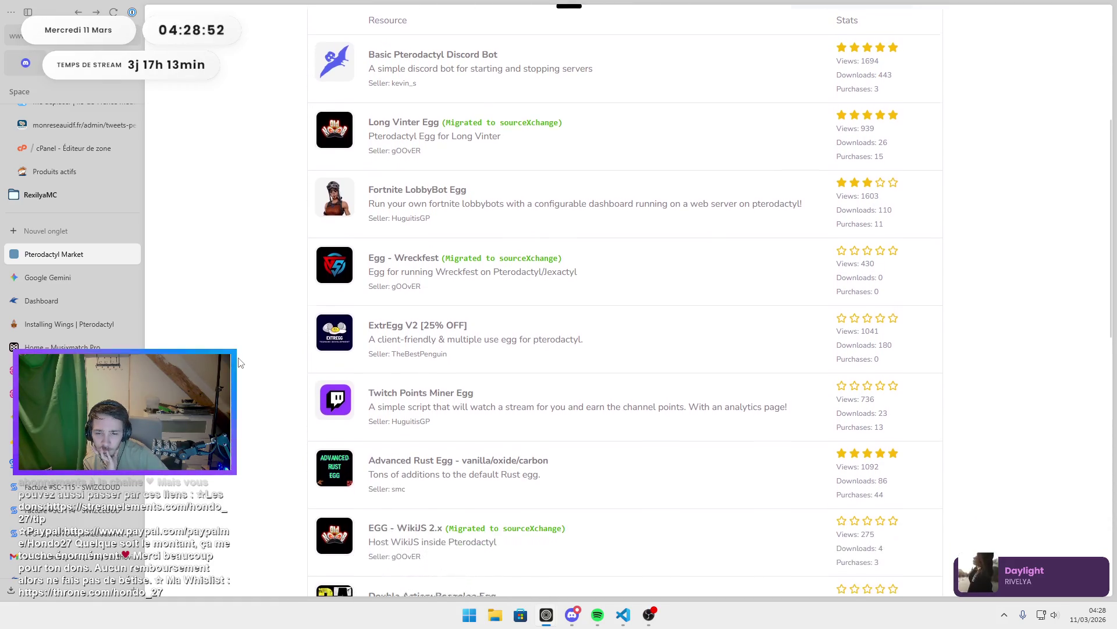
{"action": "scroll", "coordinate": [245, 365], "scroll_direction": "down", "scroll_amount": 2}
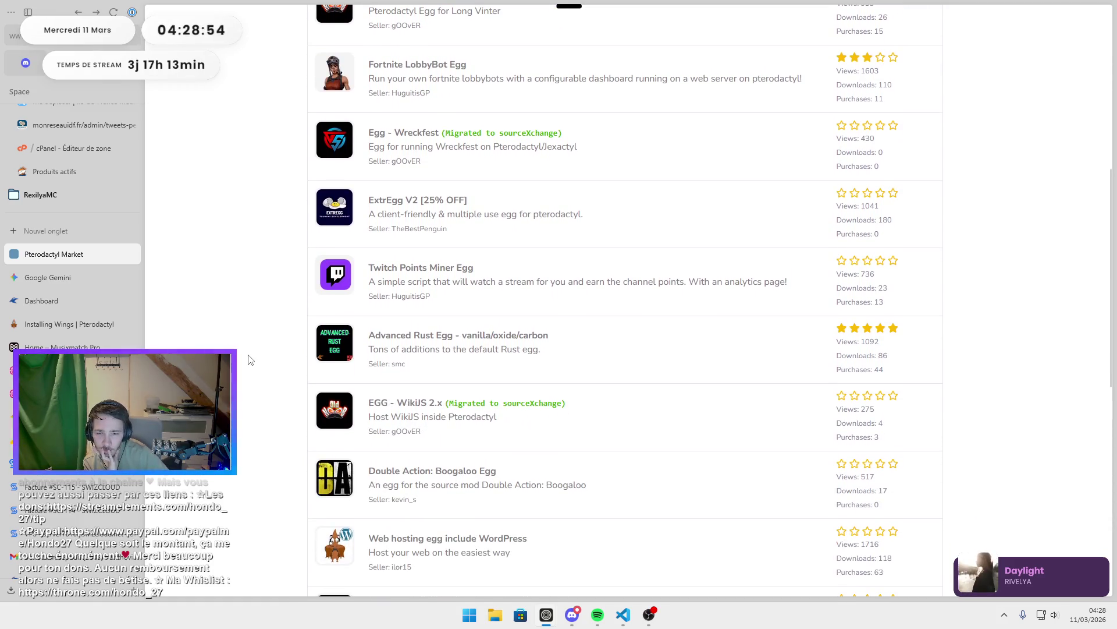
{"action": "scroll", "coordinate": [251, 359], "scroll_direction": "down", "scroll_amount": 5}
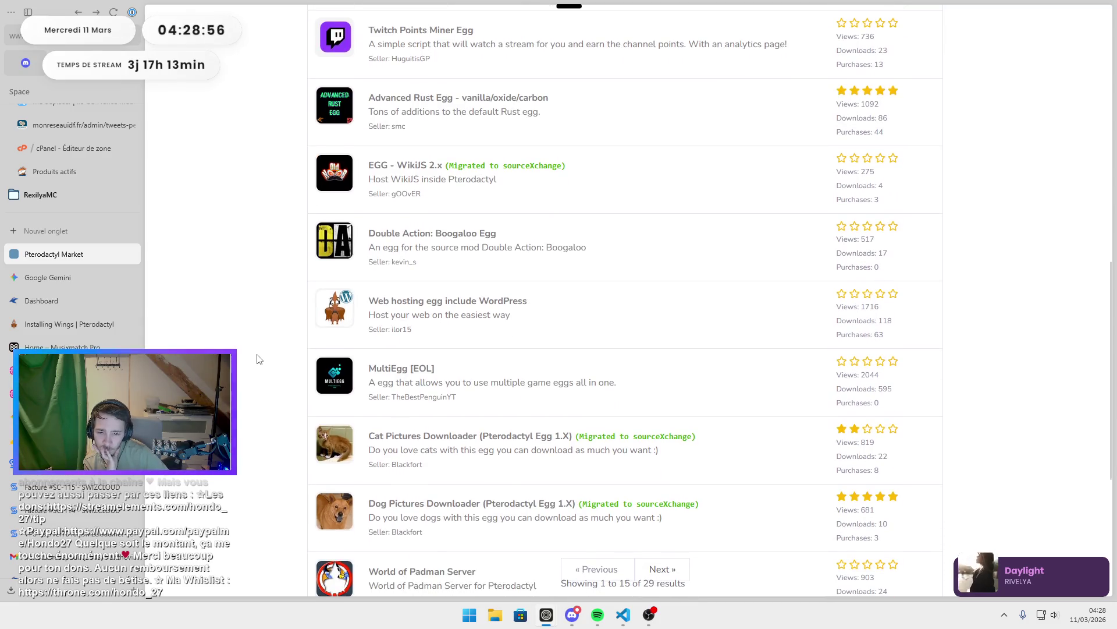
{"action": "scroll", "coordinate": [259, 359], "scroll_direction": "down", "scroll_amount": 6}
On resources page 2, skim the Better Minecraft Egg page and return to the list
{"action": "left_click", "coordinate": [622, 440]}
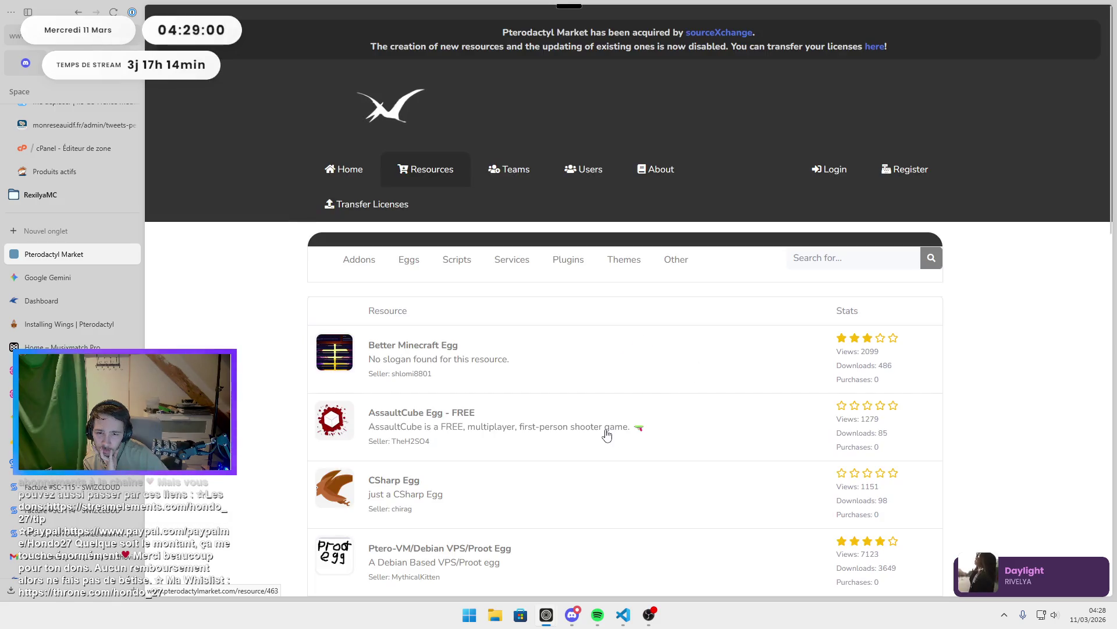
{"action": "left_click", "coordinate": [412, 350]}
{"action": "scroll", "coordinate": [414, 352], "scroll_direction": "down", "scroll_amount": 1}
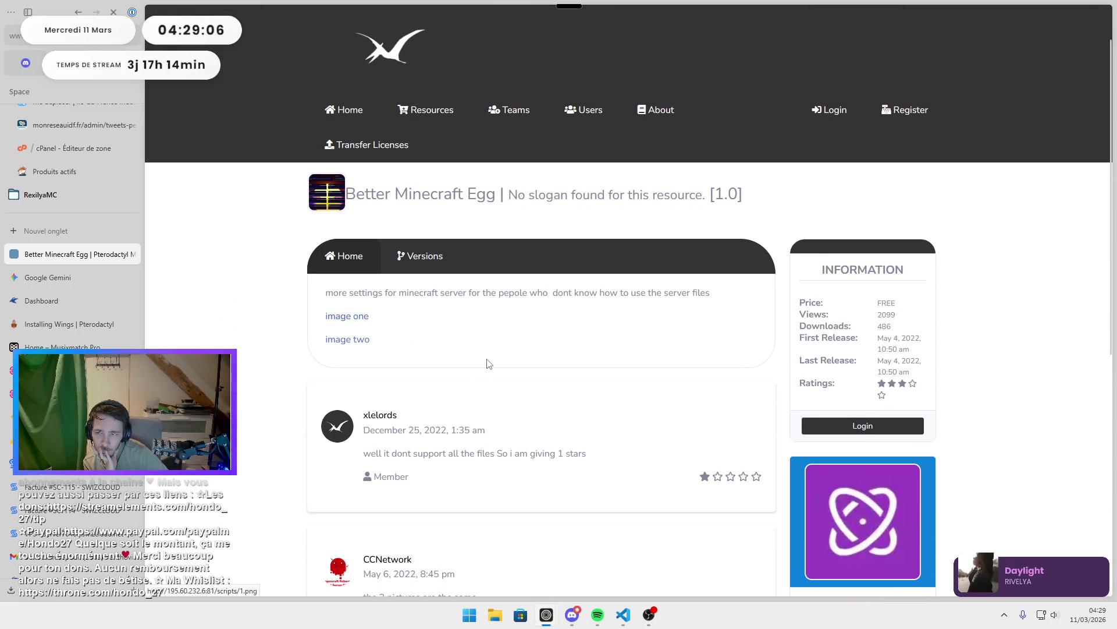
{"action": "scroll", "coordinate": [489, 363], "scroll_direction": "down", "scroll_amount": 2}
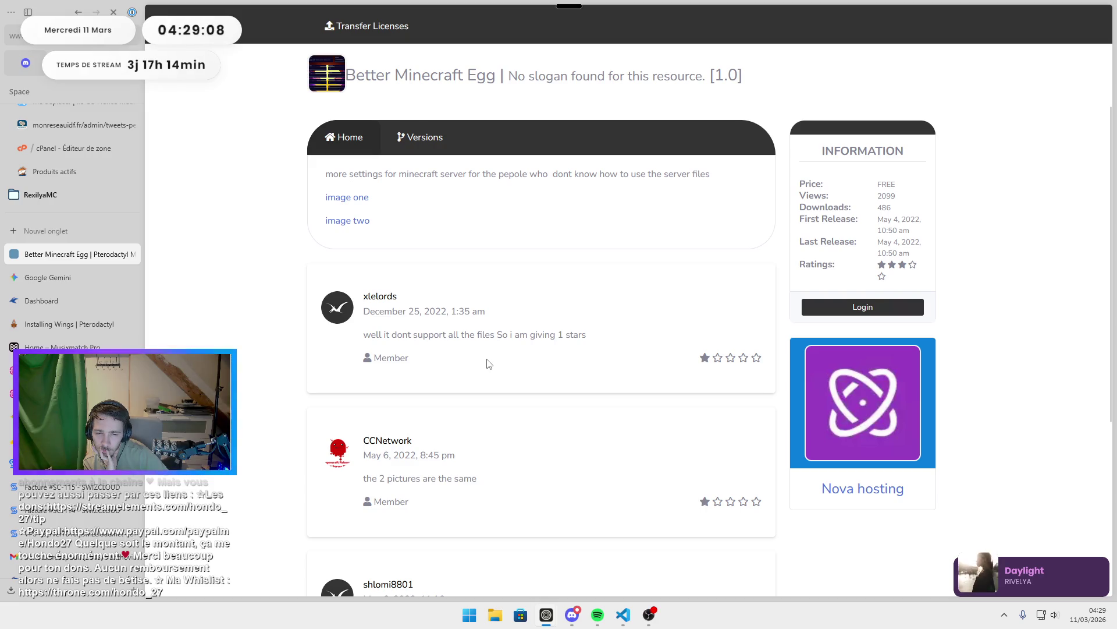
{"action": "scroll", "coordinate": [489, 364], "scroll_direction": "down", "scroll_amount": 5}
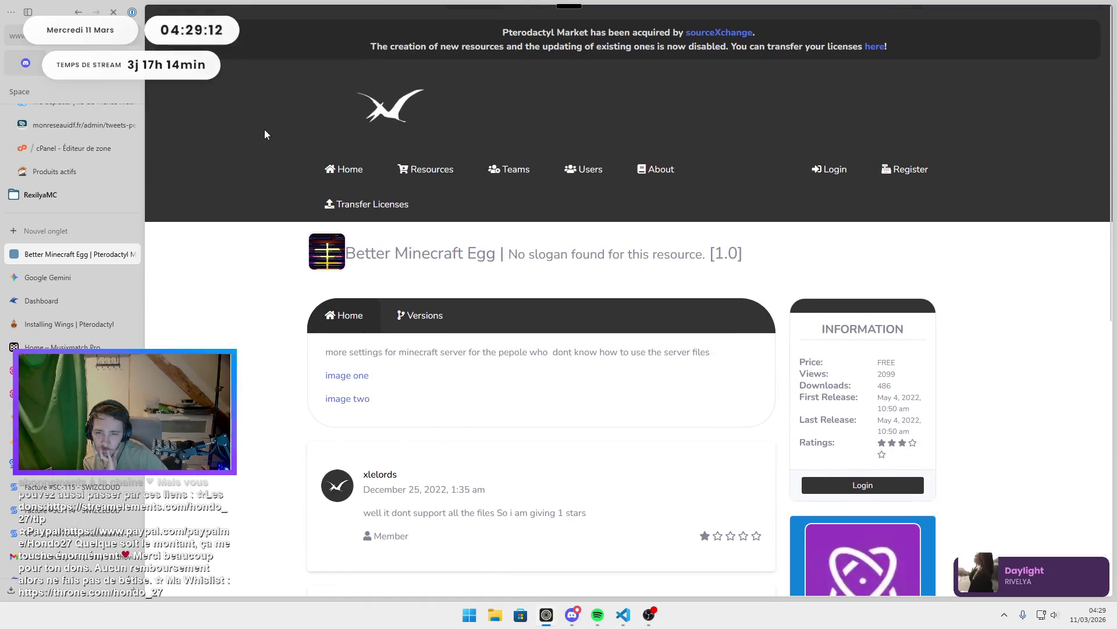
{"action": "left_click", "coordinate": [78, 12]}
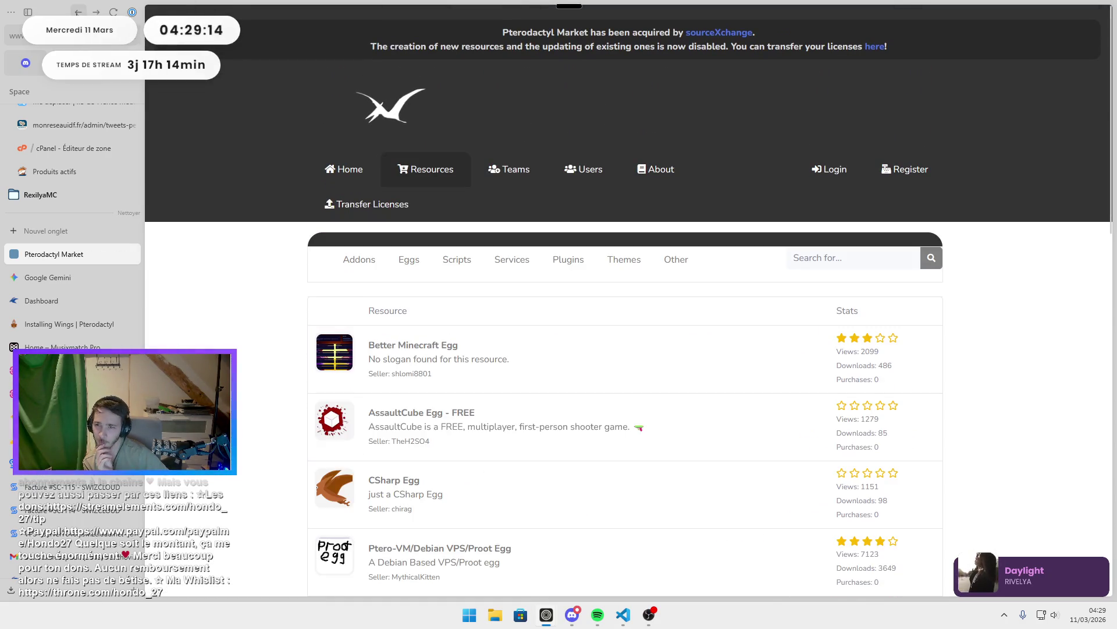
Skim the Minecraft Custom Jar Egg (Java 11) page, then close its tab
{"action": "scroll", "coordinate": [462, 307], "scroll_direction": "down", "scroll_amount": 2}
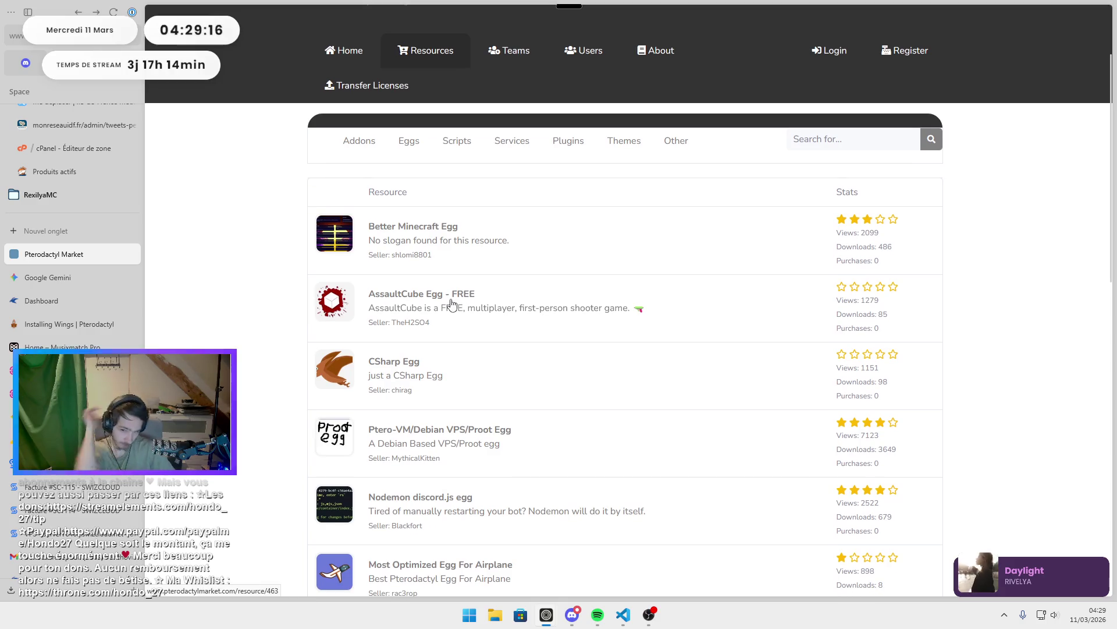
{"action": "scroll", "coordinate": [451, 303], "scroll_direction": "down", "scroll_amount": 4}
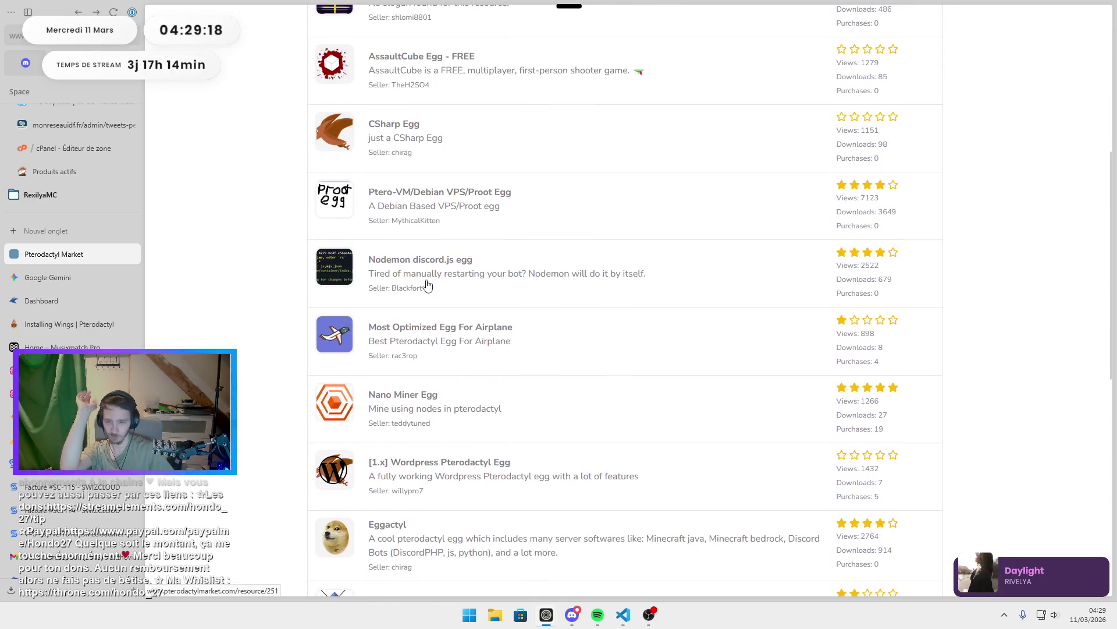
{"action": "scroll", "coordinate": [427, 284], "scroll_direction": "down", "scroll_amount": 4}
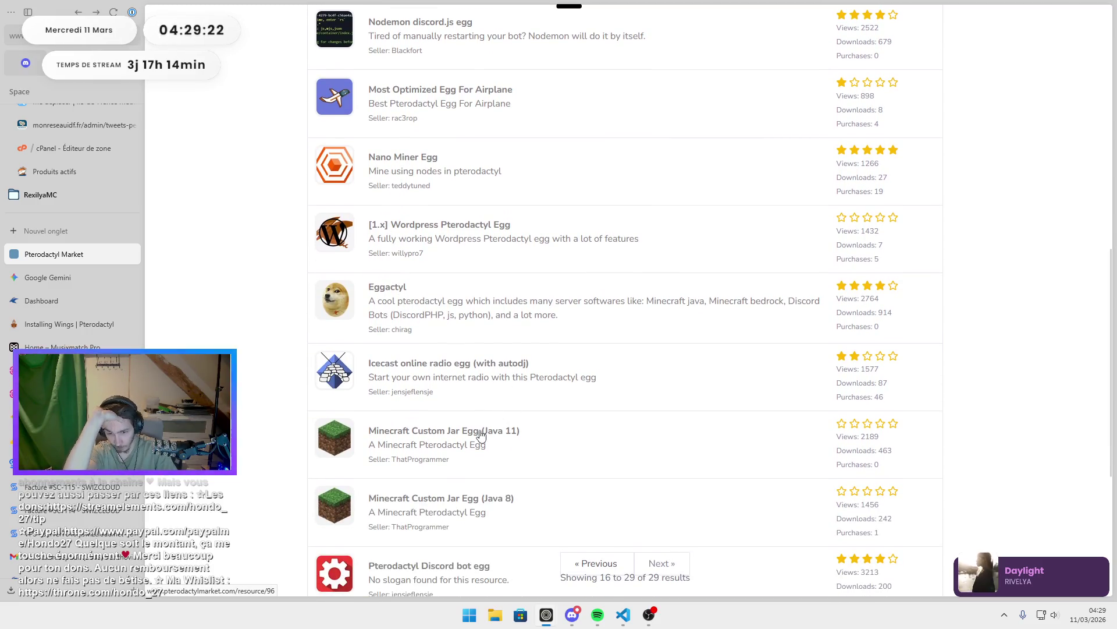
{"action": "left_click", "coordinate": [481, 434]}
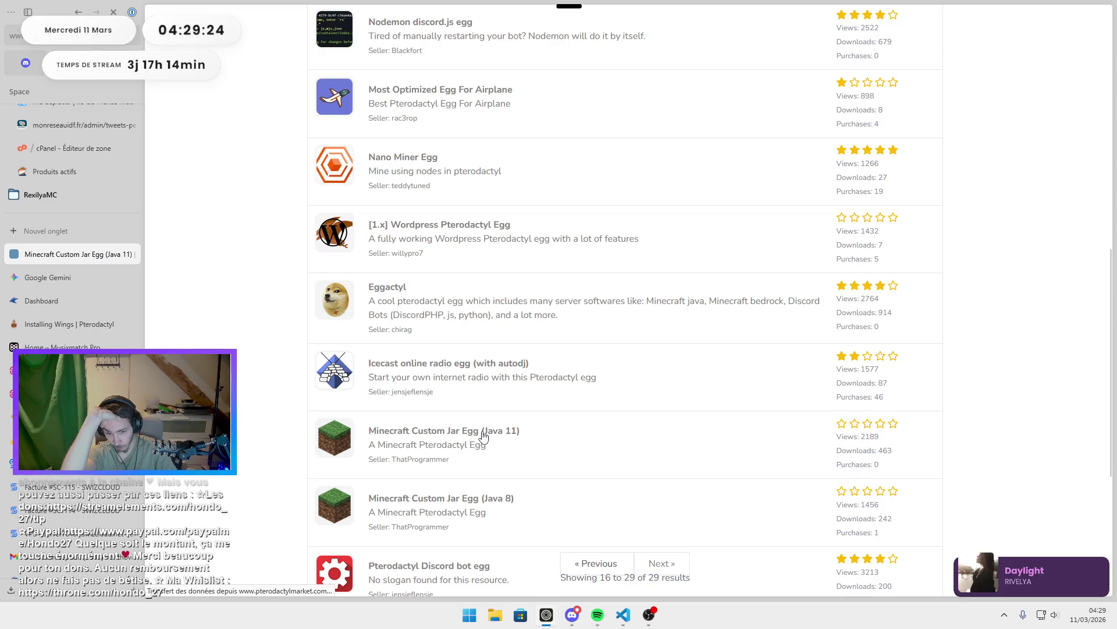
{"action": "scroll", "coordinate": [673, 424], "scroll_direction": "down", "scroll_amount": 6}
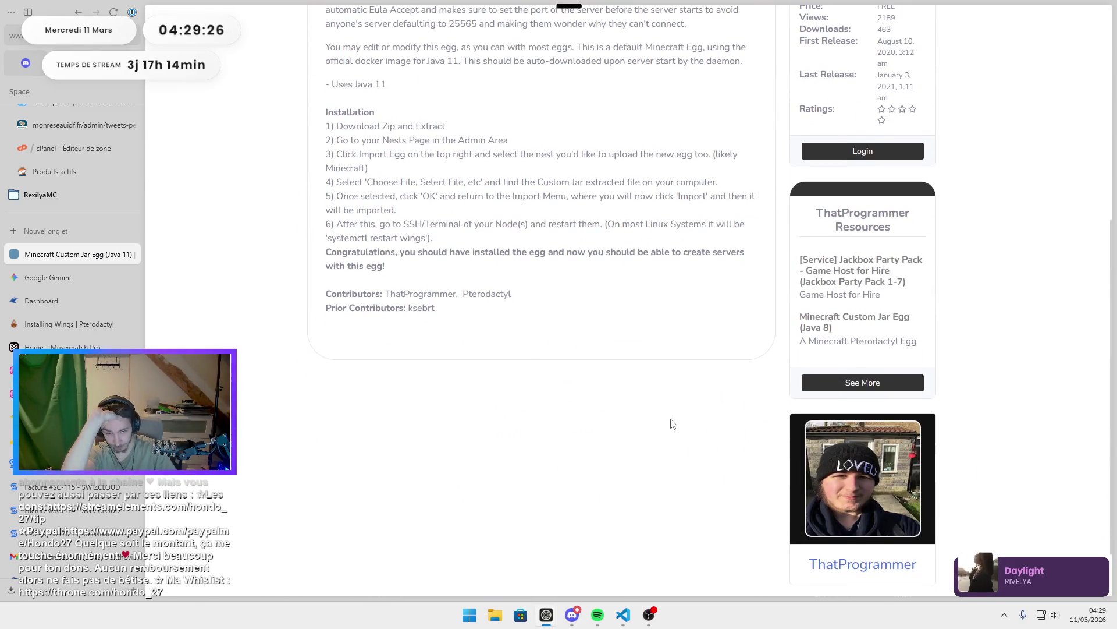
{"action": "scroll", "coordinate": [457, 292], "scroll_direction": "up", "scroll_amount": 5}
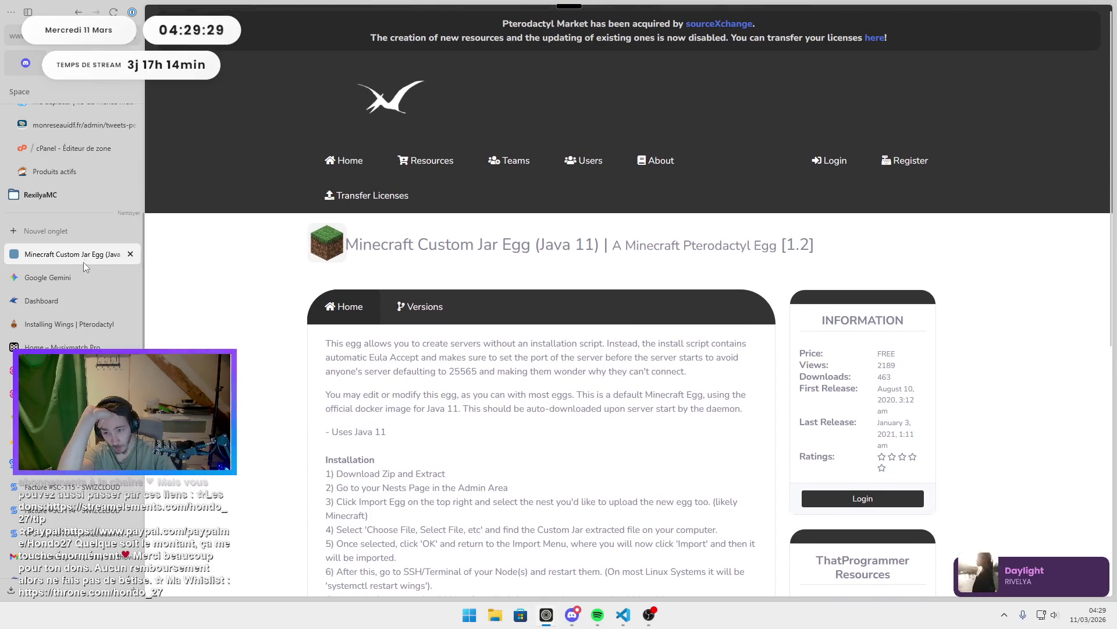
{"action": "middle_click", "coordinate": [81, 255]}
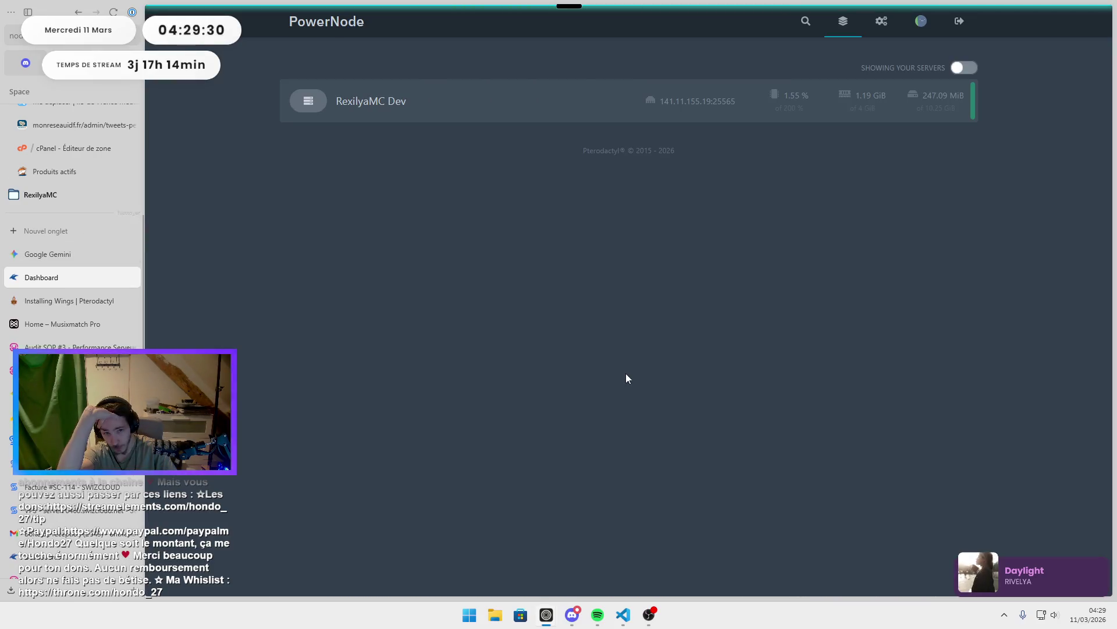
Check the RexilyaMC Dev server console and stats, then switch to Musixmatch Pro
{"action": "left_click", "coordinate": [478, 122]}
{"action": "scroll", "coordinate": [836, 305], "scroll_direction": "down", "scroll_amount": 2}
{"action": "scroll", "coordinate": [835, 305], "scroll_direction": "up", "scroll_amount": 2}
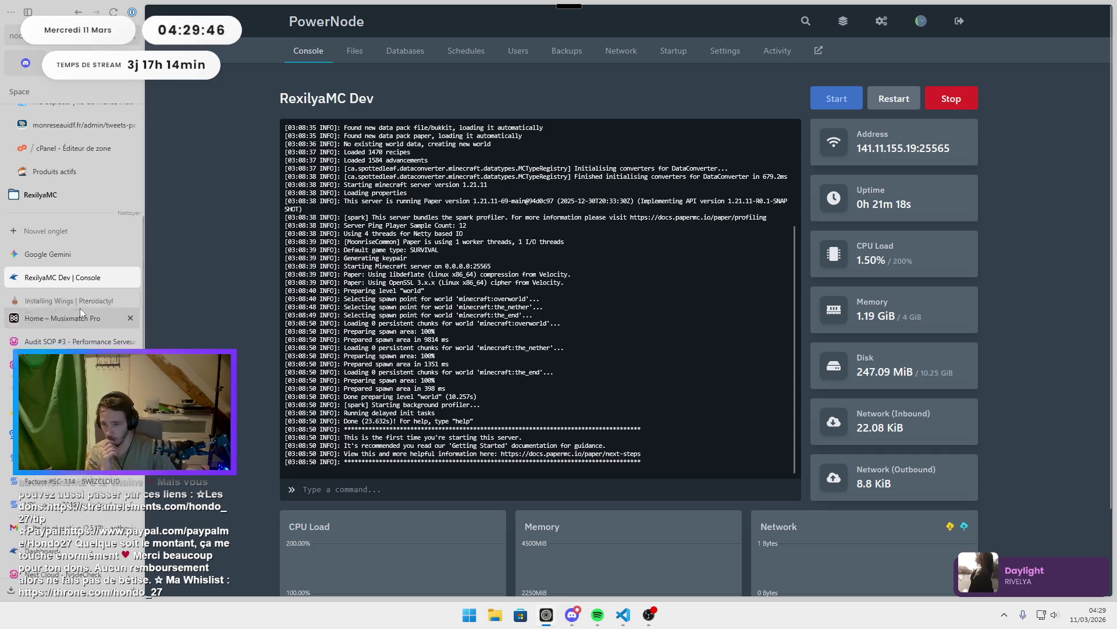
{"action": "left_click", "coordinate": [61, 300]}
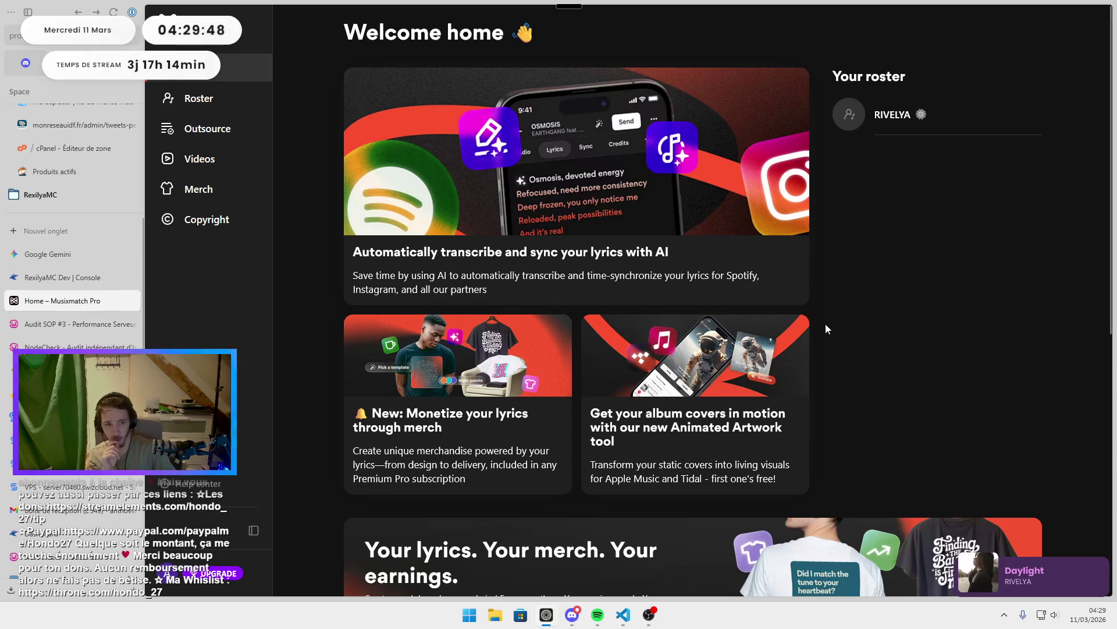
Reload Musixmatch Pro and confirm the roster artist's verification is still pending
{"action": "key", "text": "F5"}
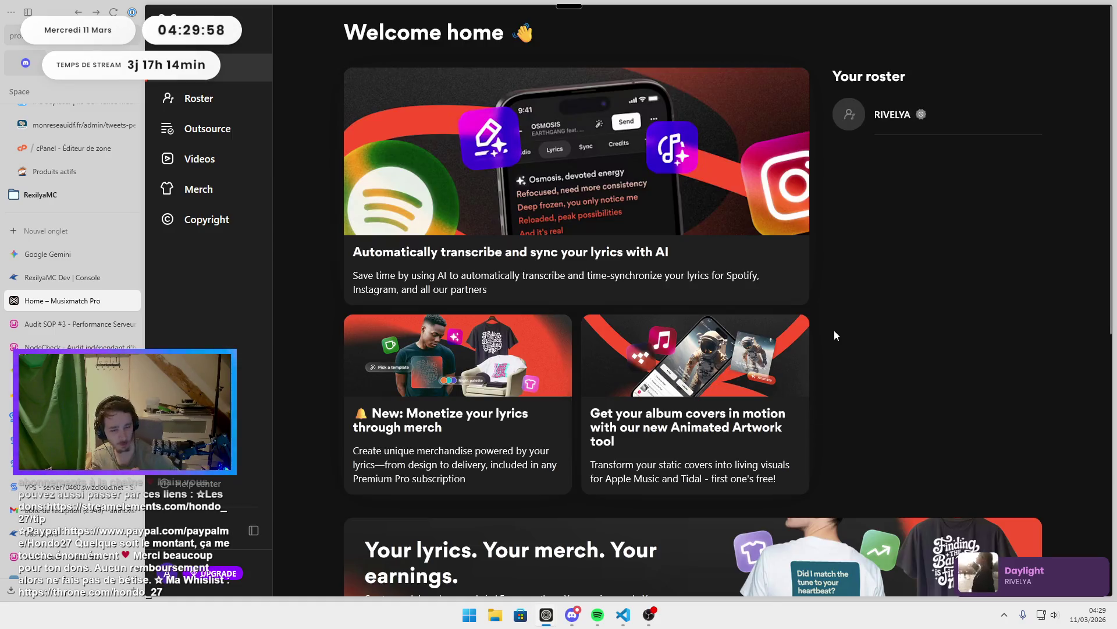
{"action": "left_click", "coordinate": [894, 116]}
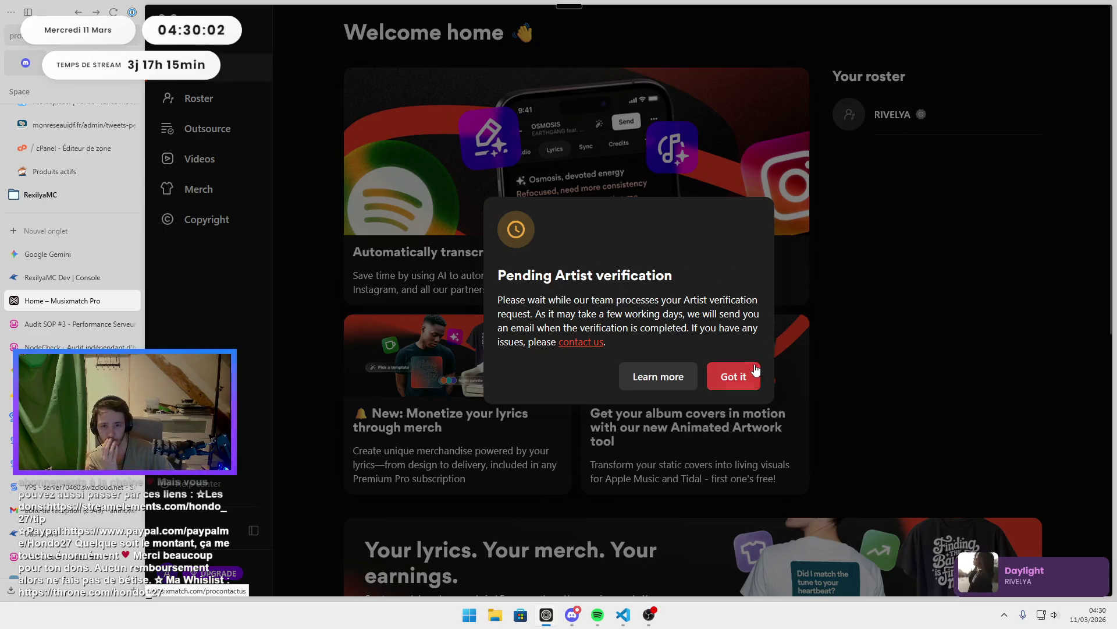
{"action": "left_click", "coordinate": [733, 376]}
Glance at the Gemini conversation, then go to the o2switch Produits actifs page
{"action": "left_click", "coordinate": [63, 260]}
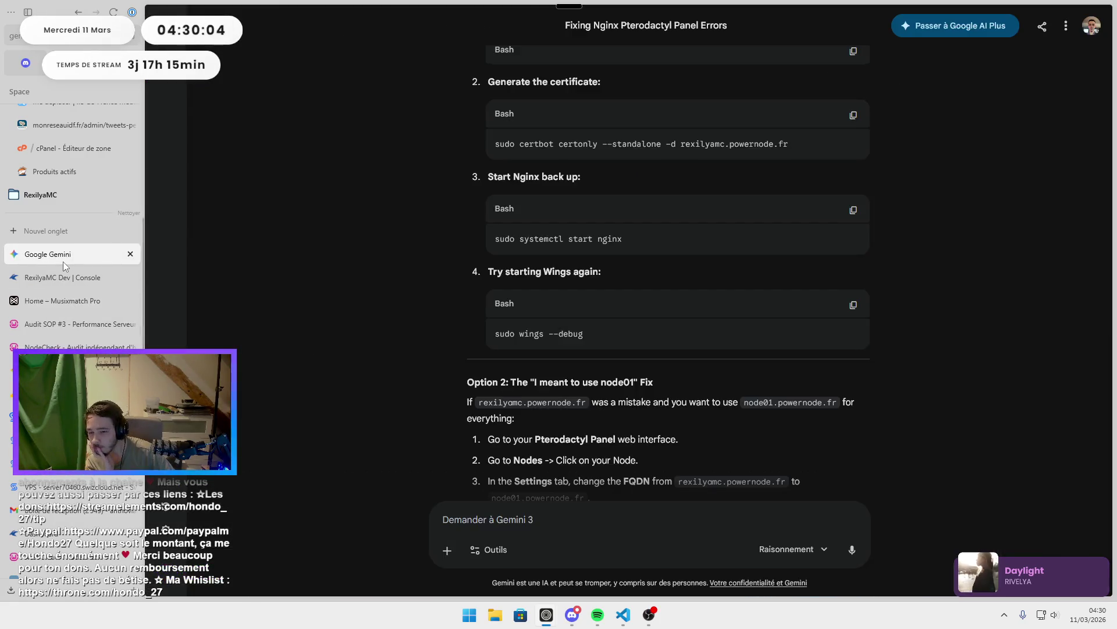
{"action": "key", "text": "ctrl+w"}
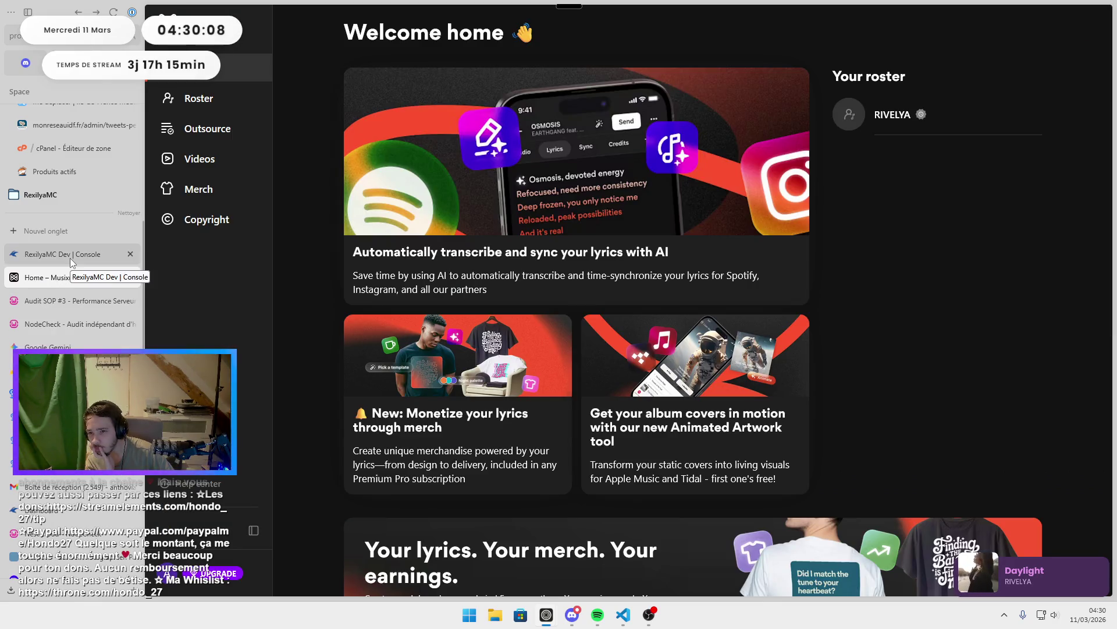
{"action": "left_click", "coordinate": [82, 174]}
{"action": "scroll", "coordinate": [82, 179], "scroll_direction": "up", "scroll_amount": 3}
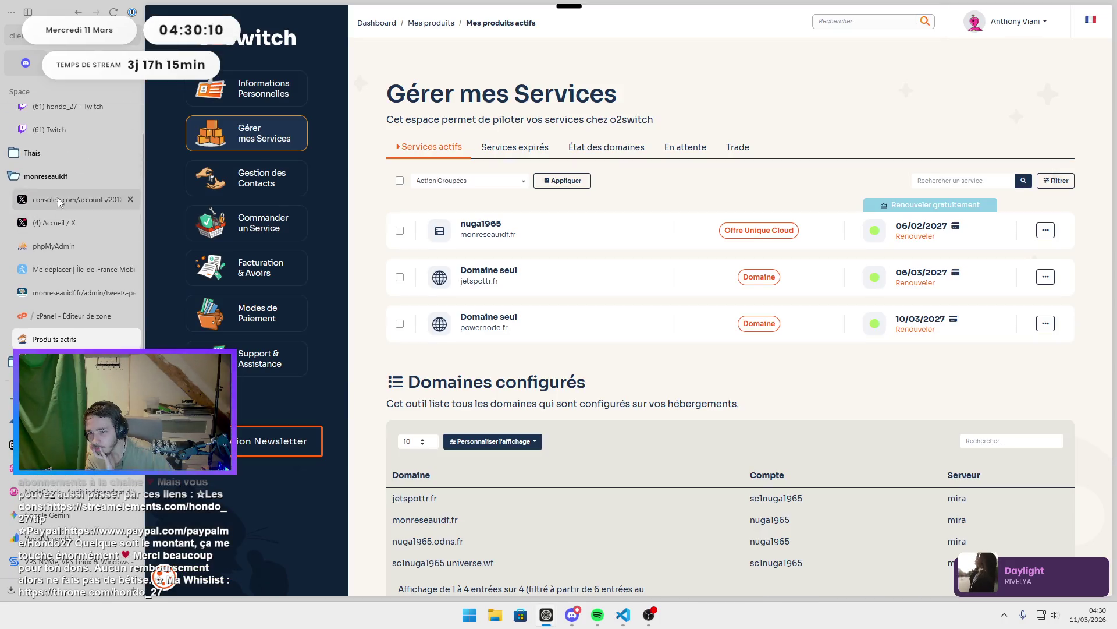
Collapse the monreseauidf tab group and open the 'Fichiers - RexilyaMC Dev' tab
{"action": "left_click", "coordinate": [47, 175]}
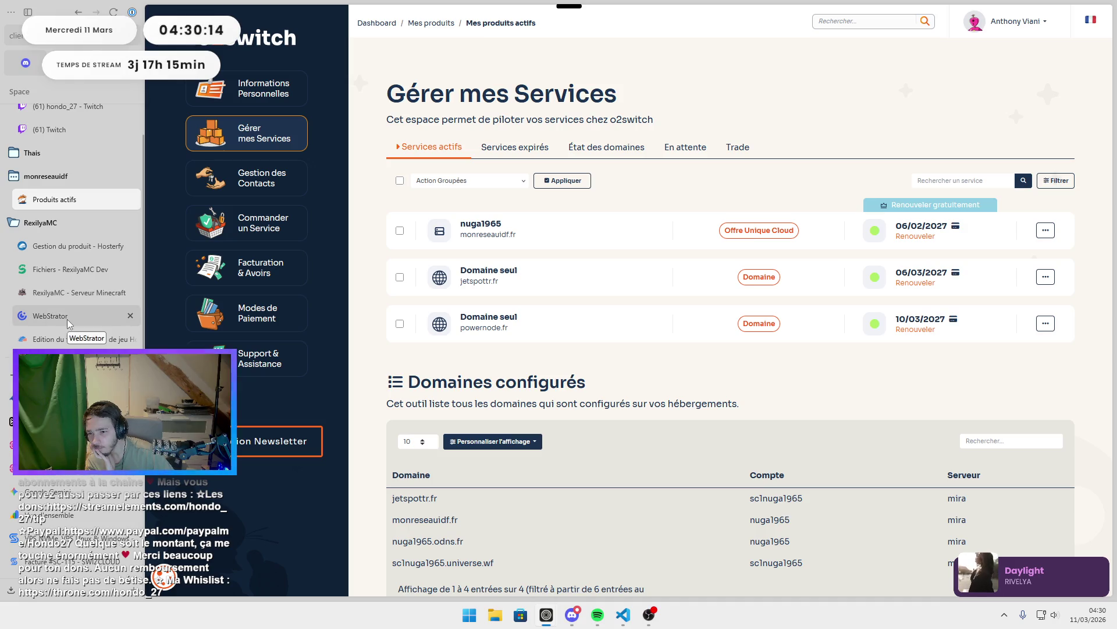
{"action": "left_click", "coordinate": [71, 271]}
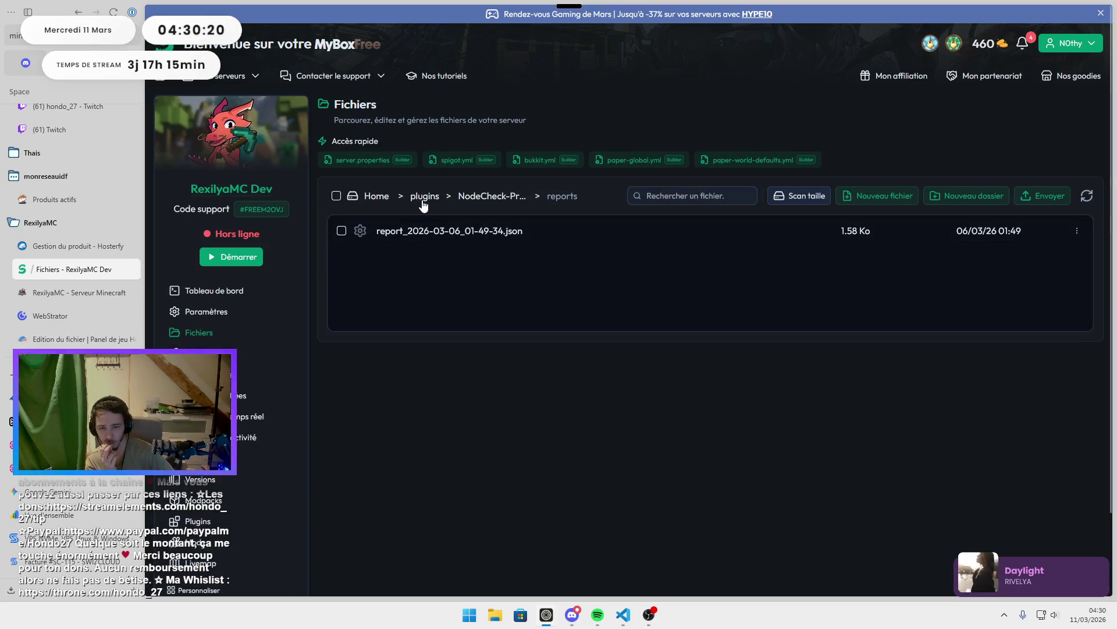
Return to the server root and review each folder's disk usage with Scan taille
{"action": "left_click", "coordinate": [423, 196]}
{"action": "left_click", "coordinate": [384, 198]}
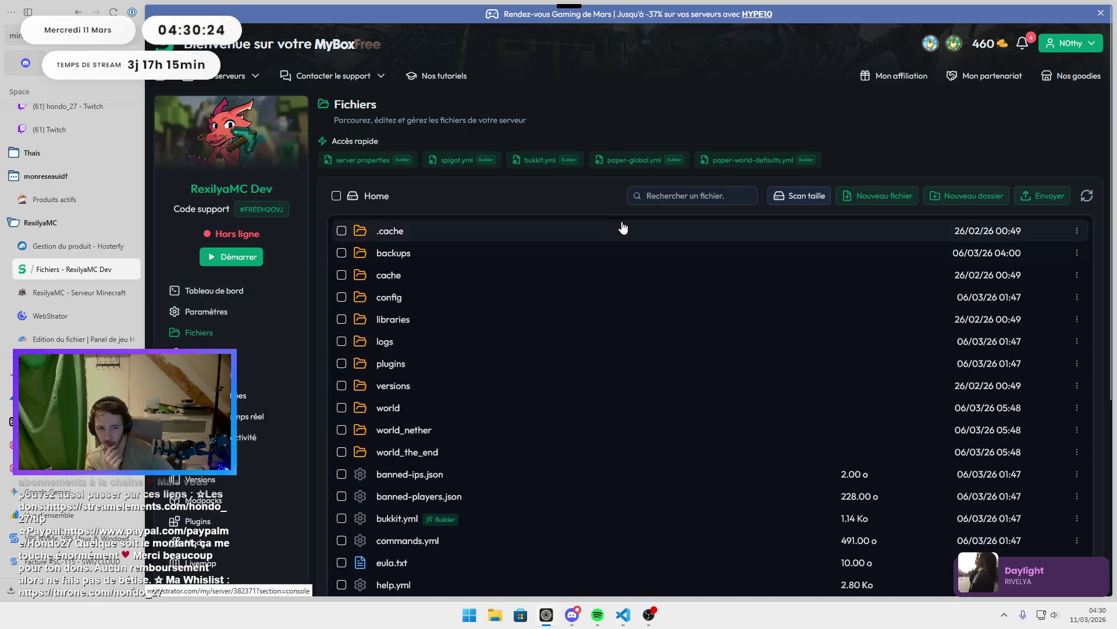
{"action": "left_click", "coordinate": [793, 197]}
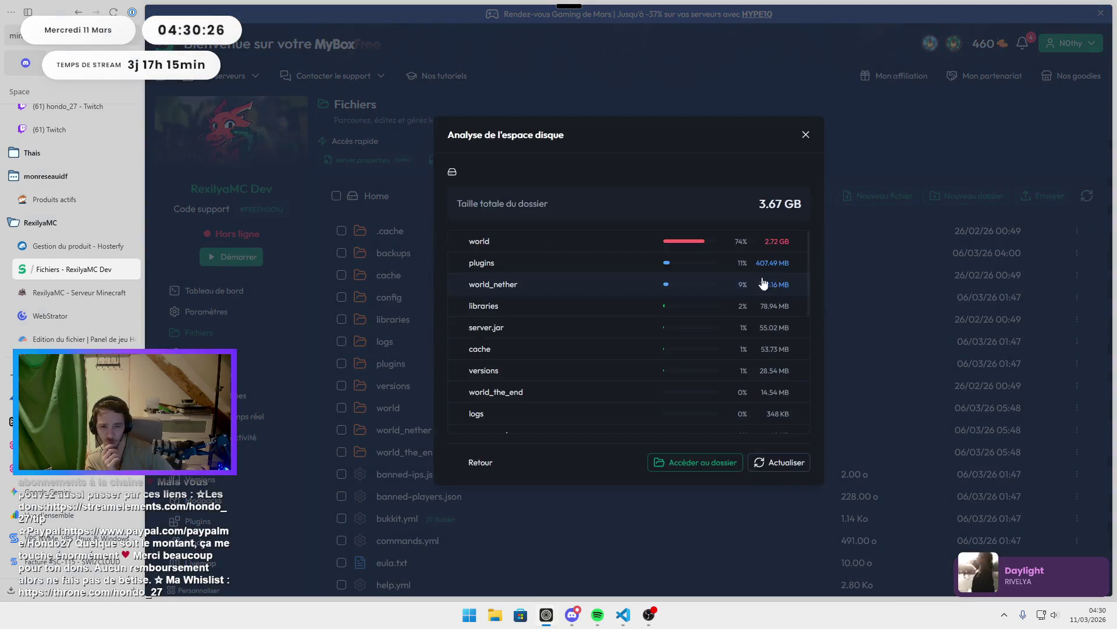
{"action": "scroll", "coordinate": [757, 314], "scroll_direction": "down", "scroll_amount": 5}
{"action": "scroll", "coordinate": [760, 327], "scroll_direction": "up", "scroll_amount": 5}
{"action": "left_click", "coordinate": [806, 135]}
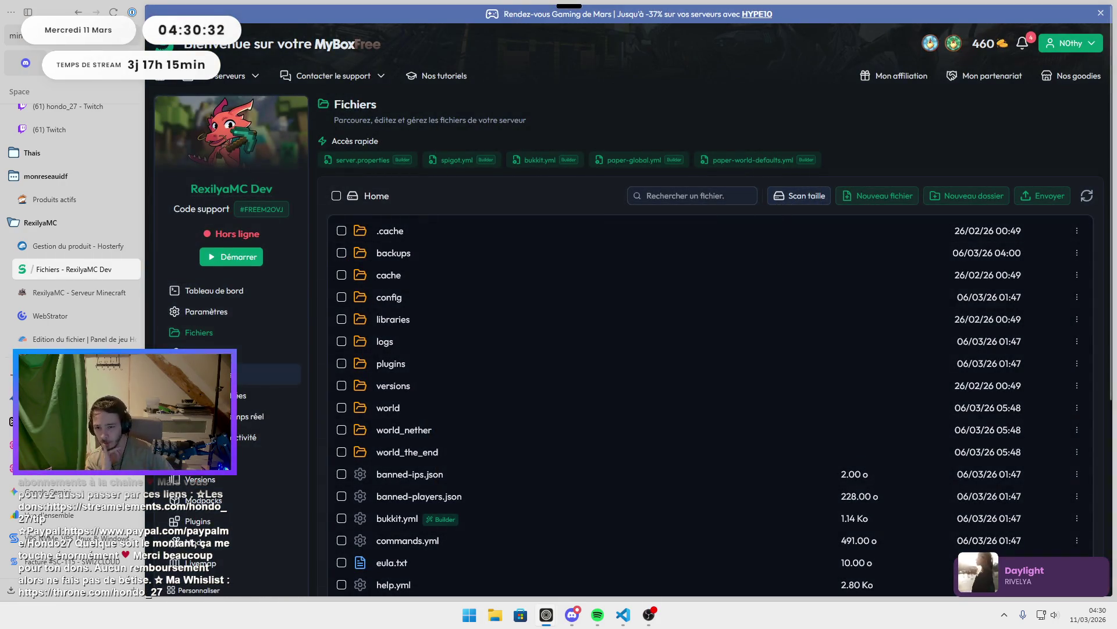
Show the SFTP details on the Accès page and launch FileZilla
{"action": "left_click", "coordinate": [198, 354]}
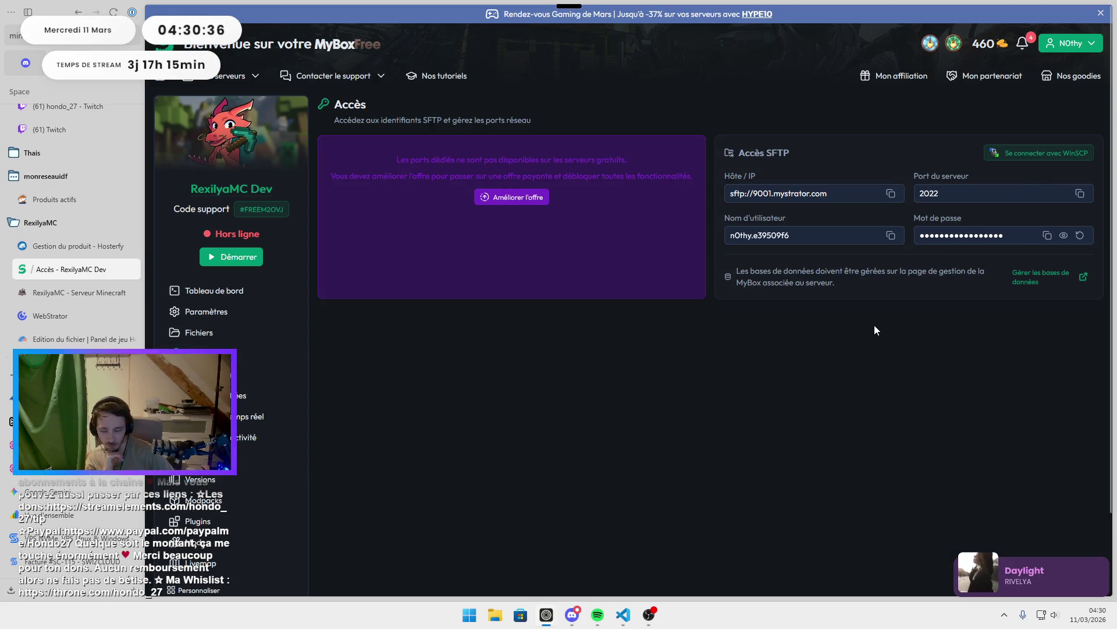
{"action": "key", "text": "super"}
{"action": "type", "text": "file"}
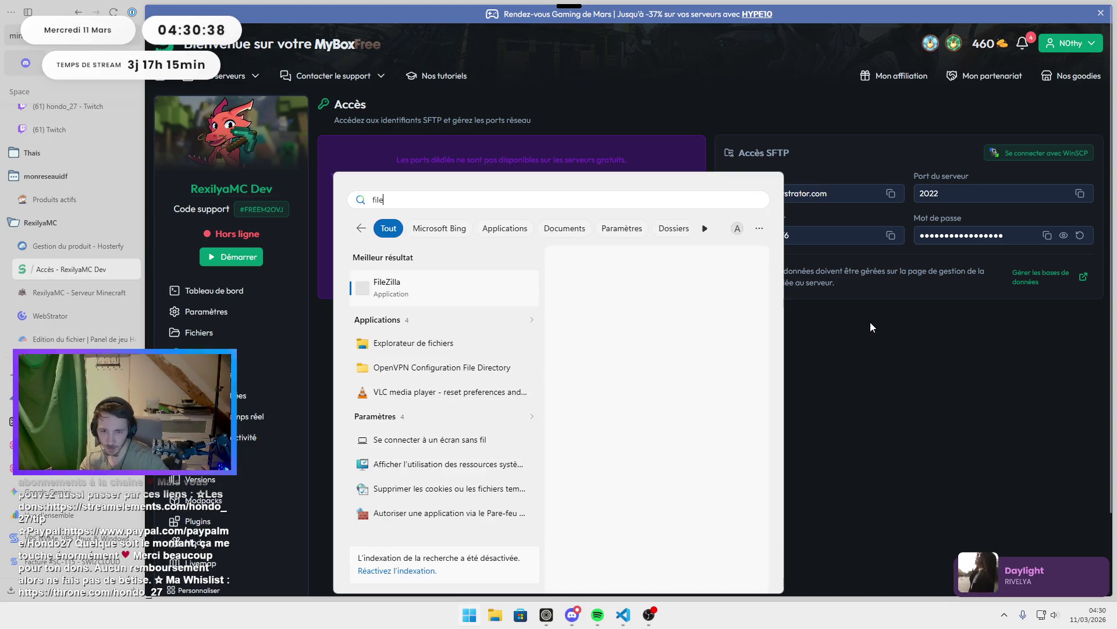
{"action": "key", "text": "Return"}
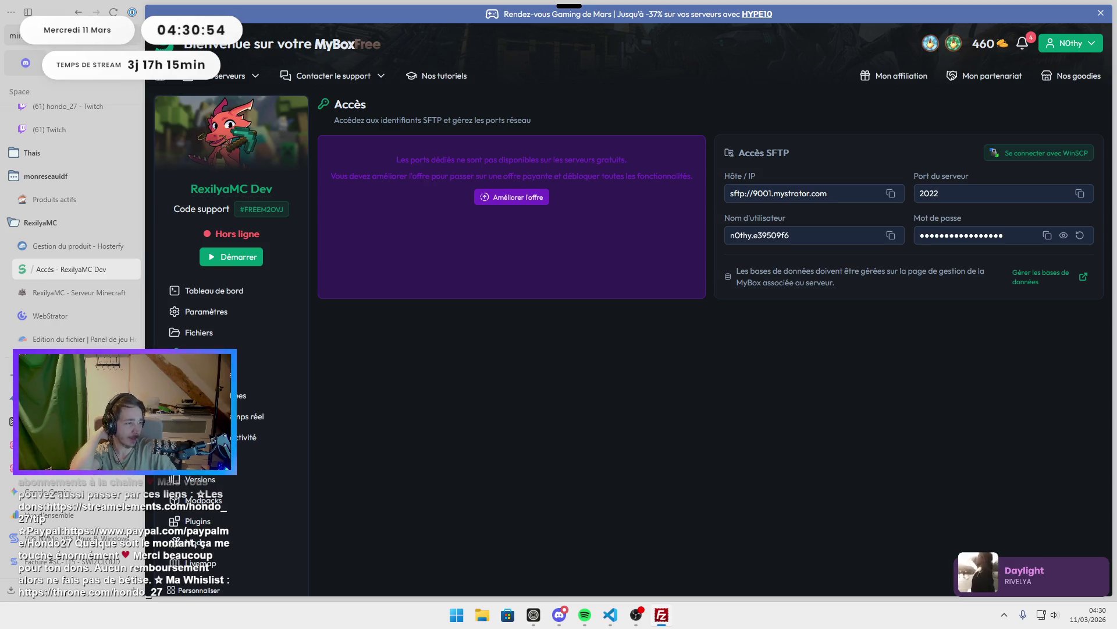
Copy the SFTP host, username, password and port from the Accès page
{"action": "left_click", "coordinate": [891, 194]}
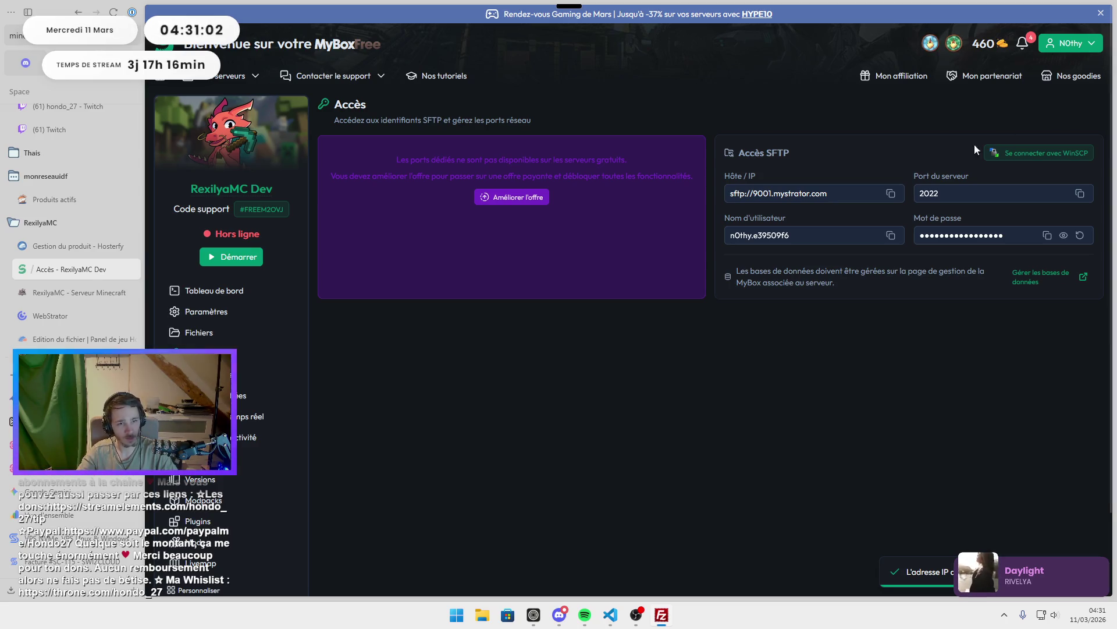
{"action": "left_click", "coordinate": [891, 235]}
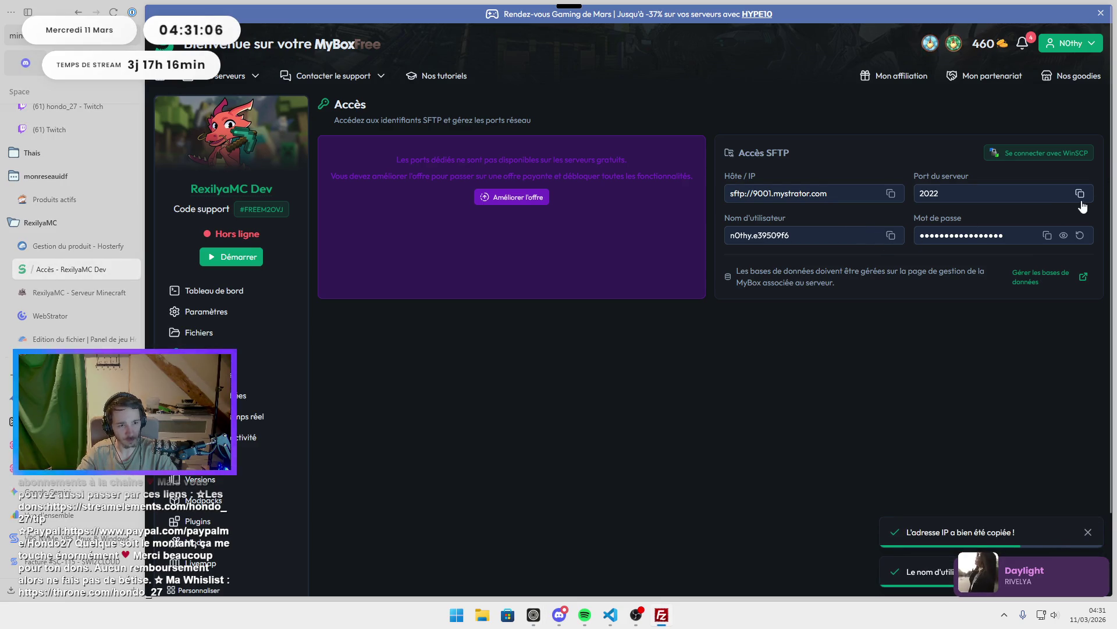
{"action": "left_click", "coordinate": [1048, 236]}
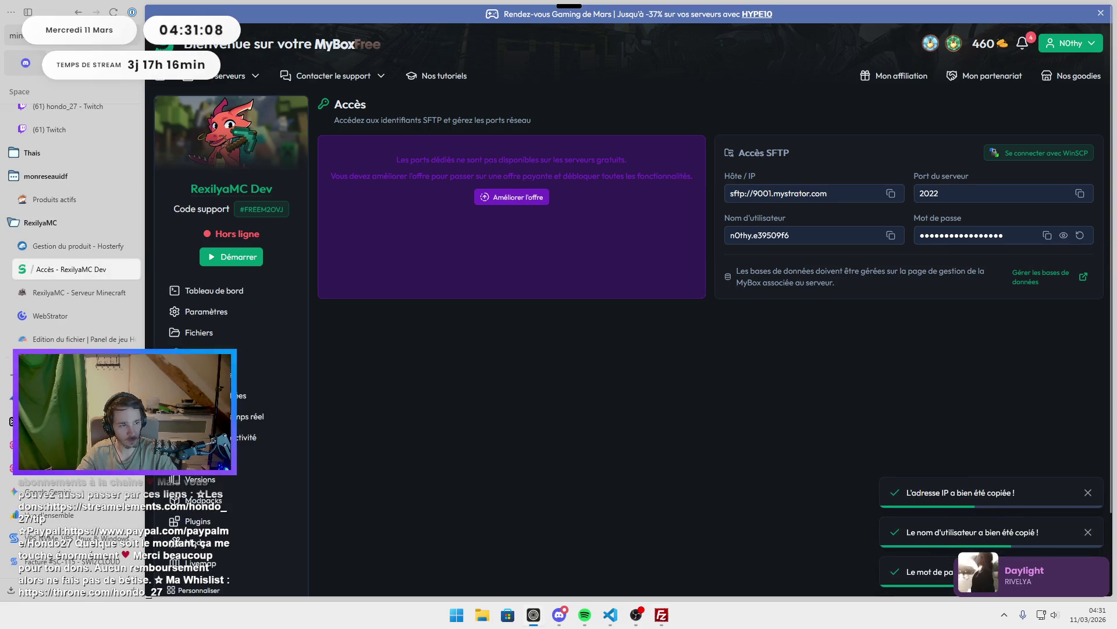
{"action": "left_click", "coordinate": [1080, 193]}
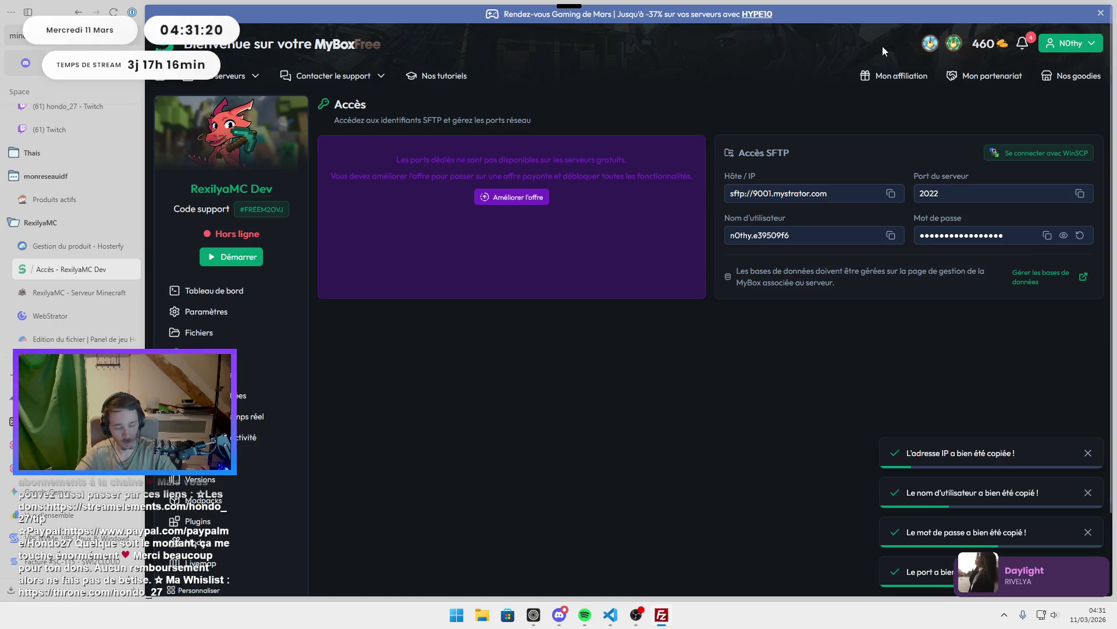
{"action": "left_click", "coordinate": [891, 193]}
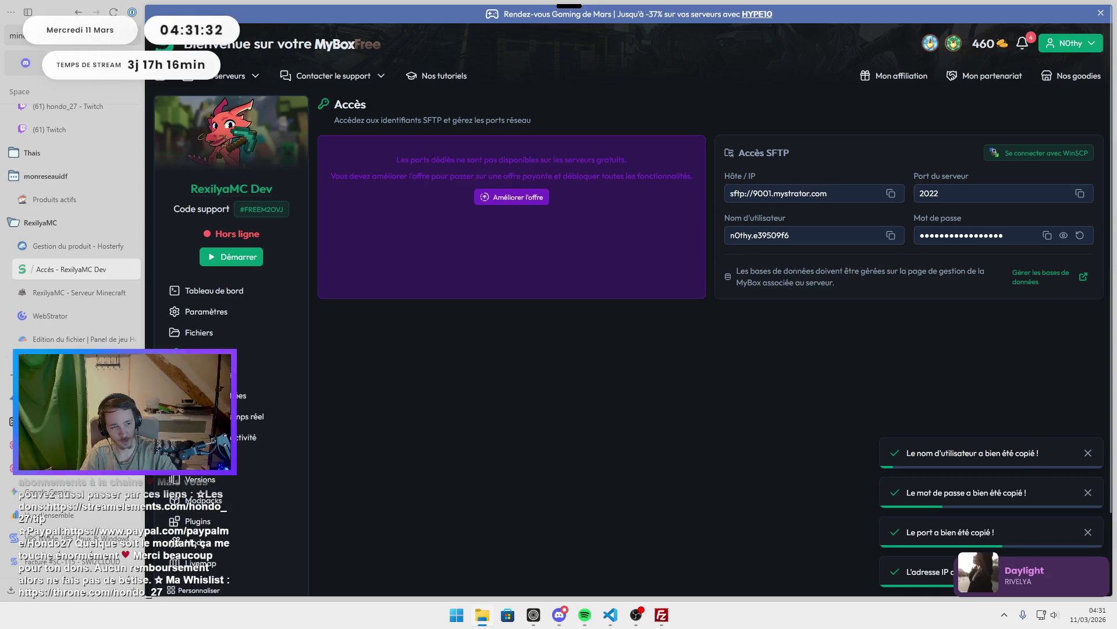
{"action": "key", "text": "super+e"}
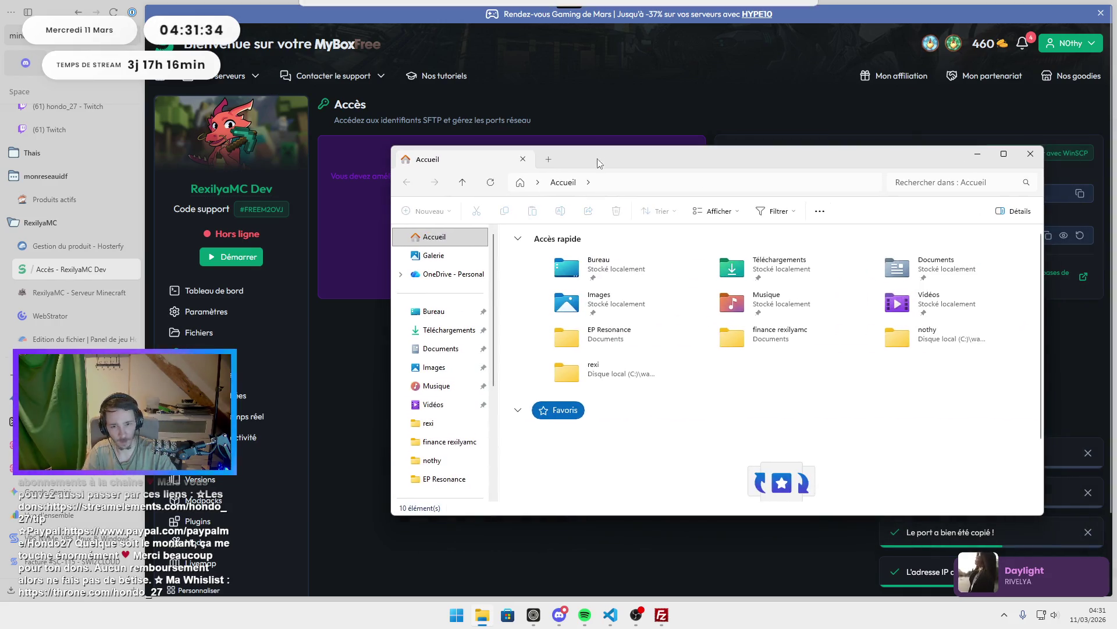
Delete the three .log files from the Documents\temp folder
{"action": "left_click", "coordinate": [440, 348]}
{"action": "type", "text": "temp"}
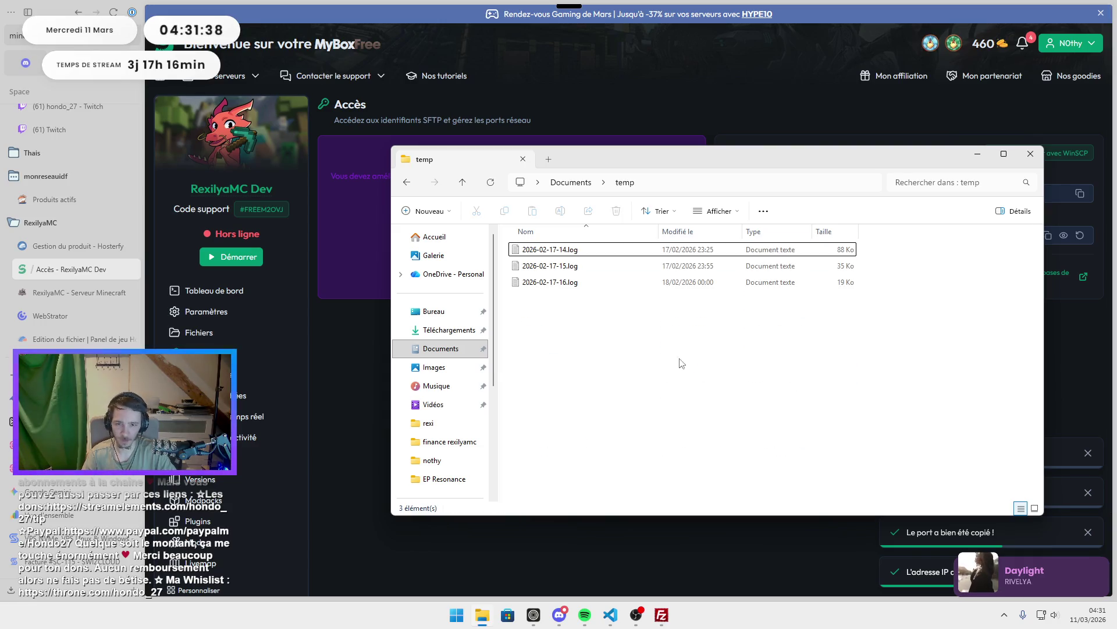
{"action": "left_click_drag", "start_coordinate": [656, 368], "coordinate": [504, 228]}
{"action": "key", "text": "Delete"}
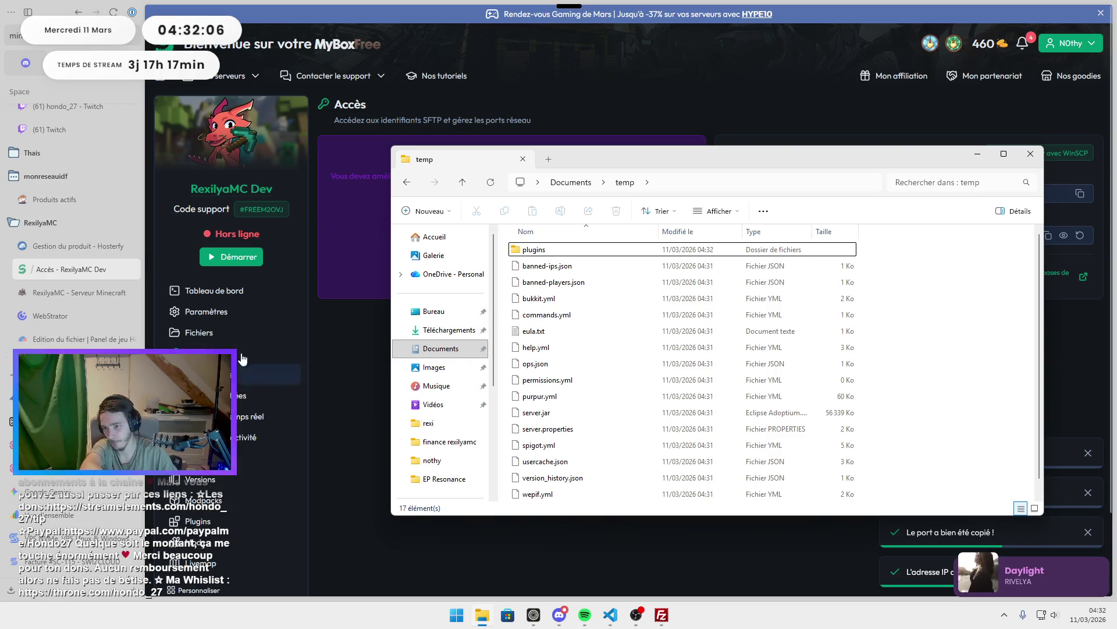
{"action": "left_click", "coordinate": [76, 339]}
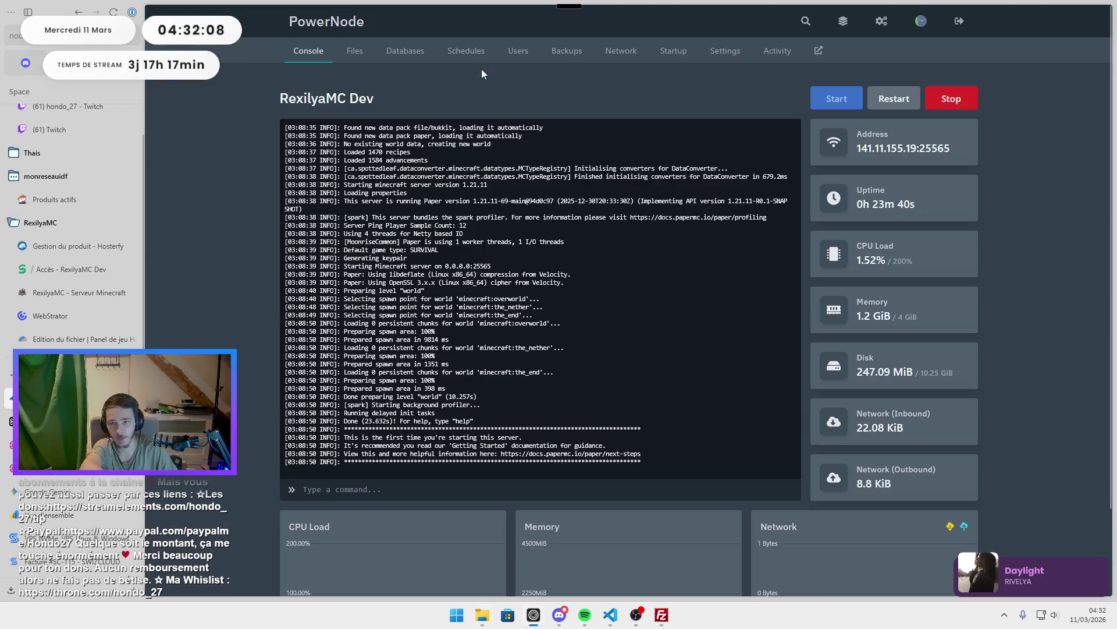
Stop the RexilyaMC Dev server, then move through Files, Startup and Network to Settings
{"action": "left_click", "coordinate": [955, 100]}
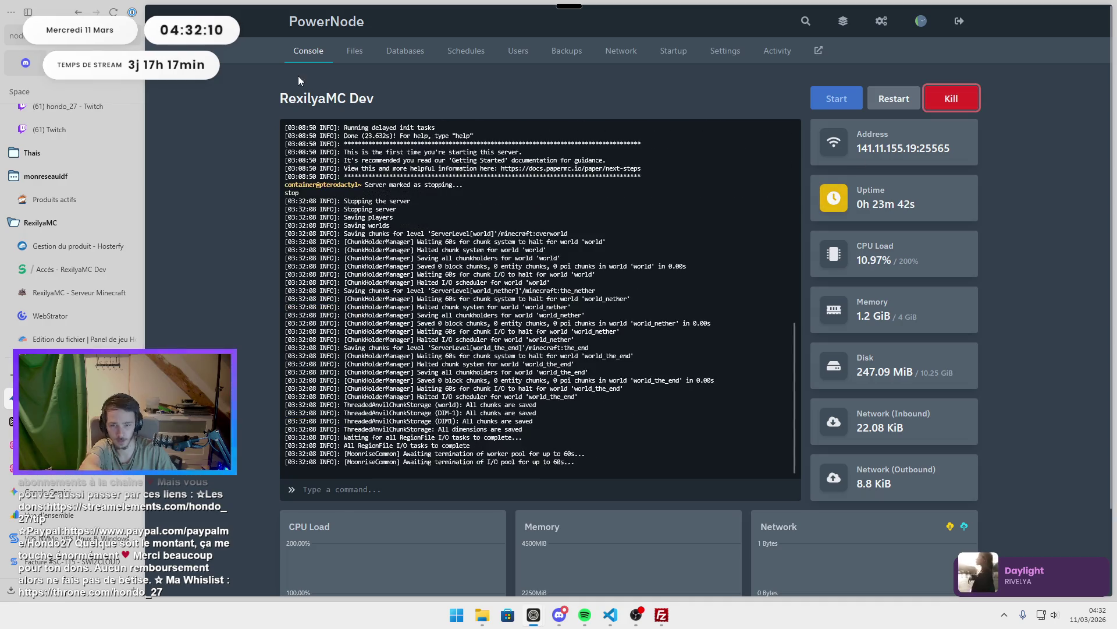
{"action": "left_click", "coordinate": [356, 53]}
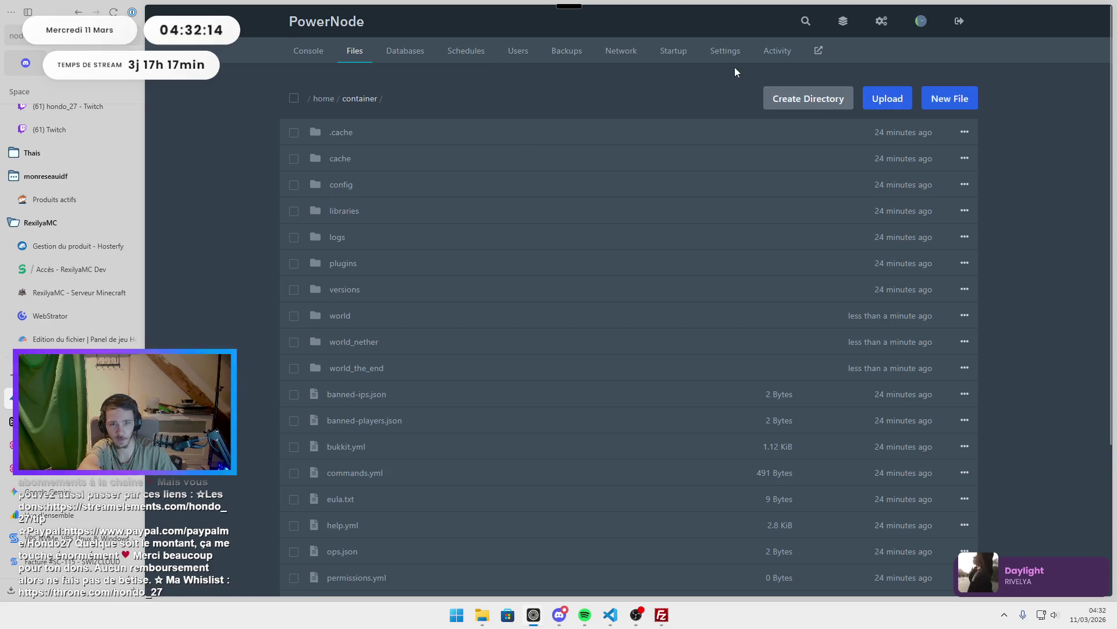
{"action": "left_click", "coordinate": [678, 52]}
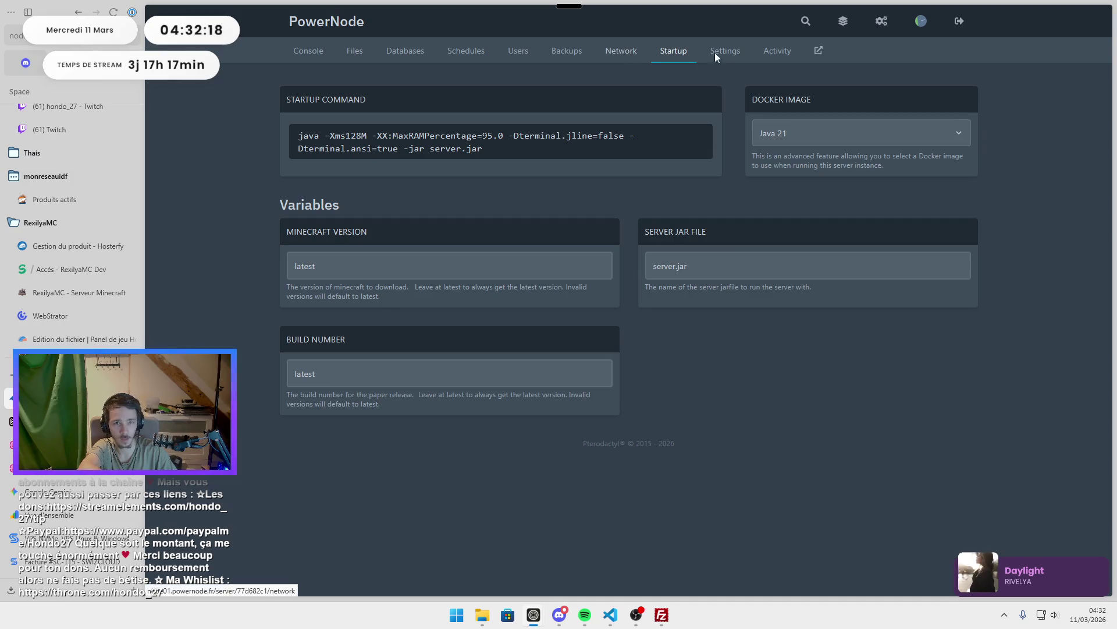
{"action": "left_click", "coordinate": [618, 62]}
{"action": "left_click", "coordinate": [735, 57]}
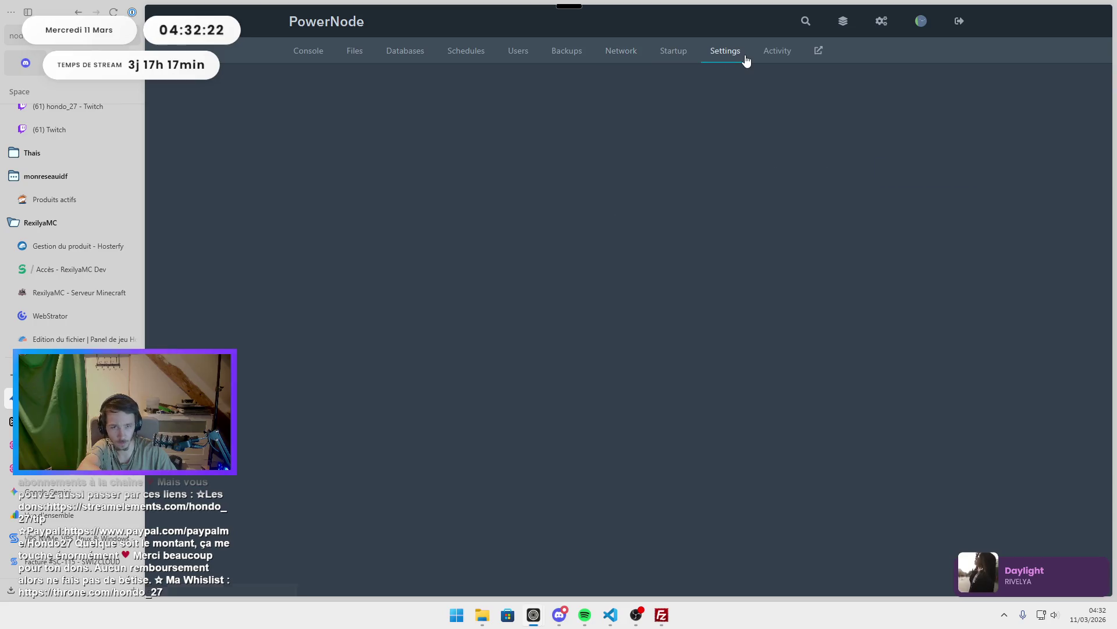
Copy the RexilyaMC Dev SFTP server address (port 2022) and username from PowerNode's Settings page
{"action": "left_click", "coordinate": [777, 200]}
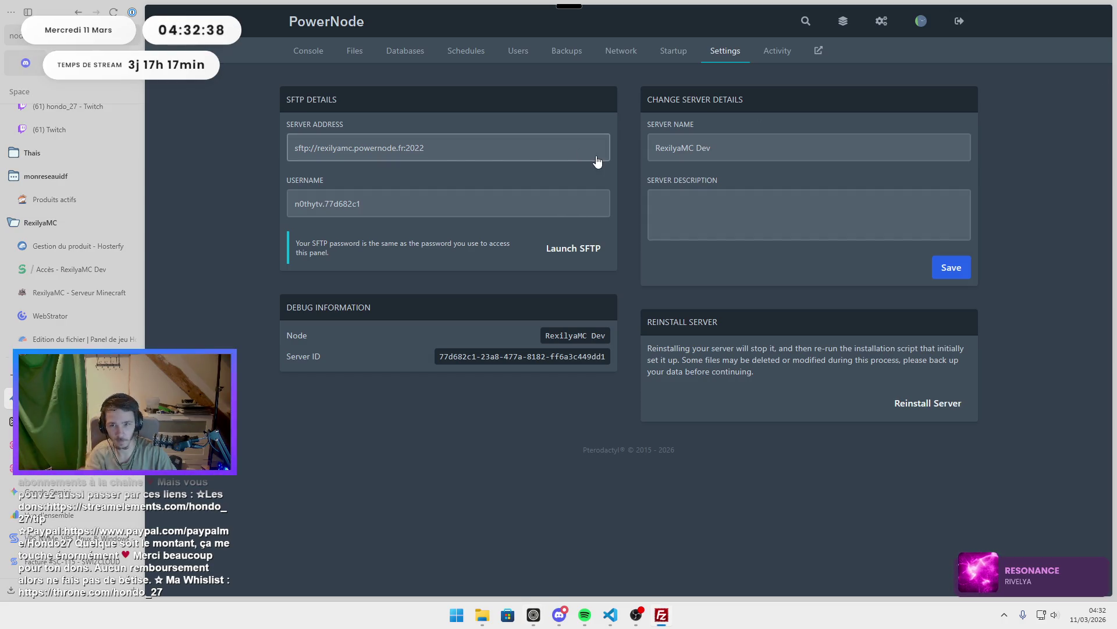
{"action": "left_click", "coordinate": [349, 147]}
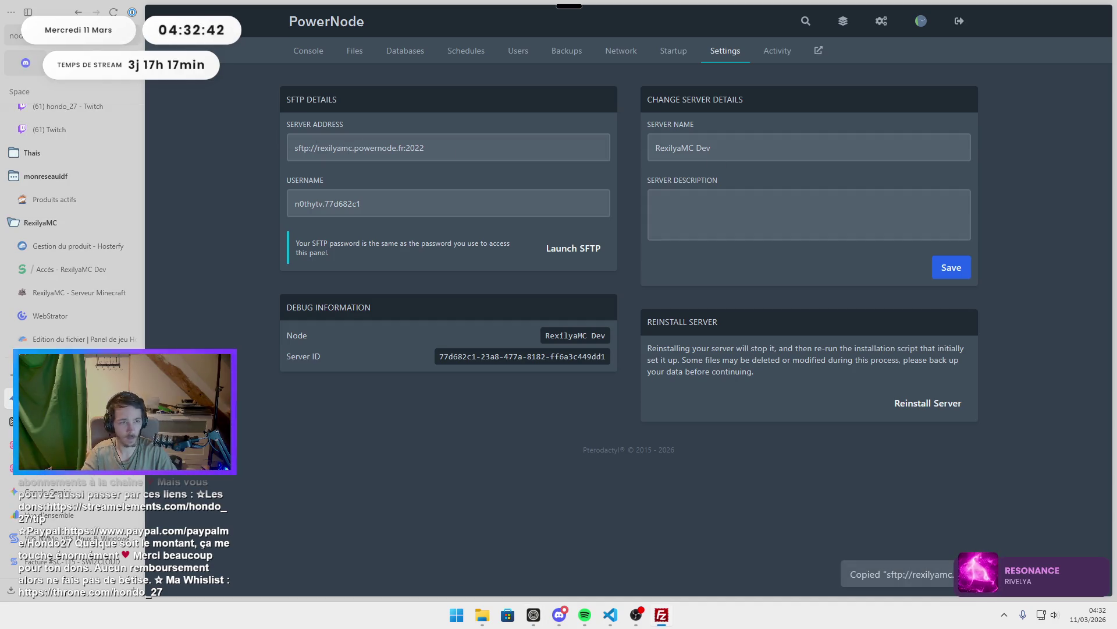
{"action": "left_click", "coordinate": [320, 205]}
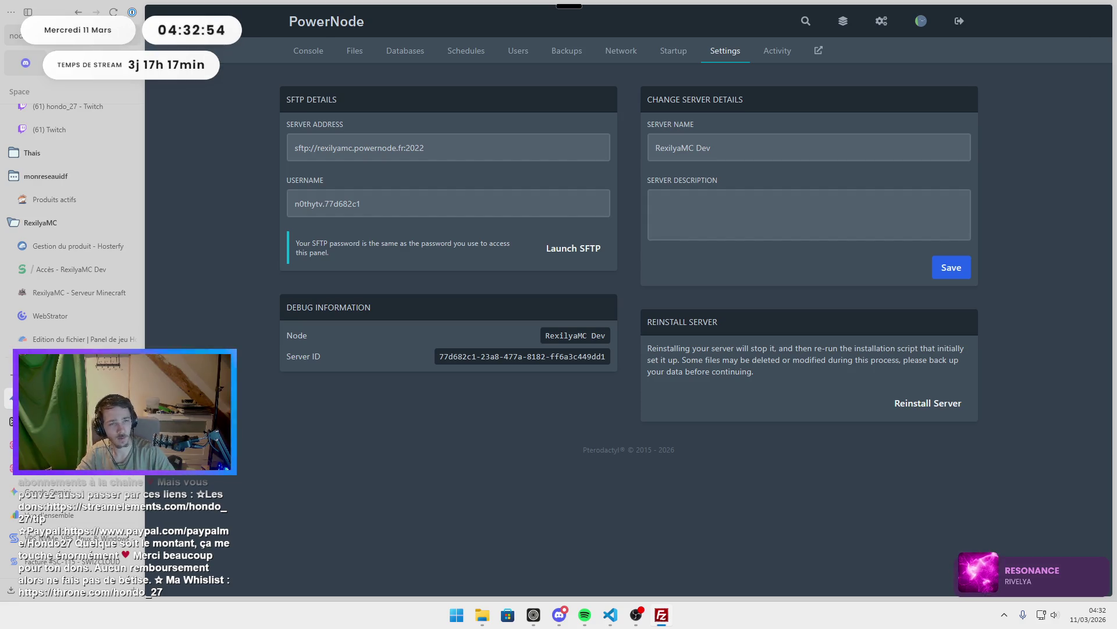
{"action": "left_click", "coordinate": [384, 150]}
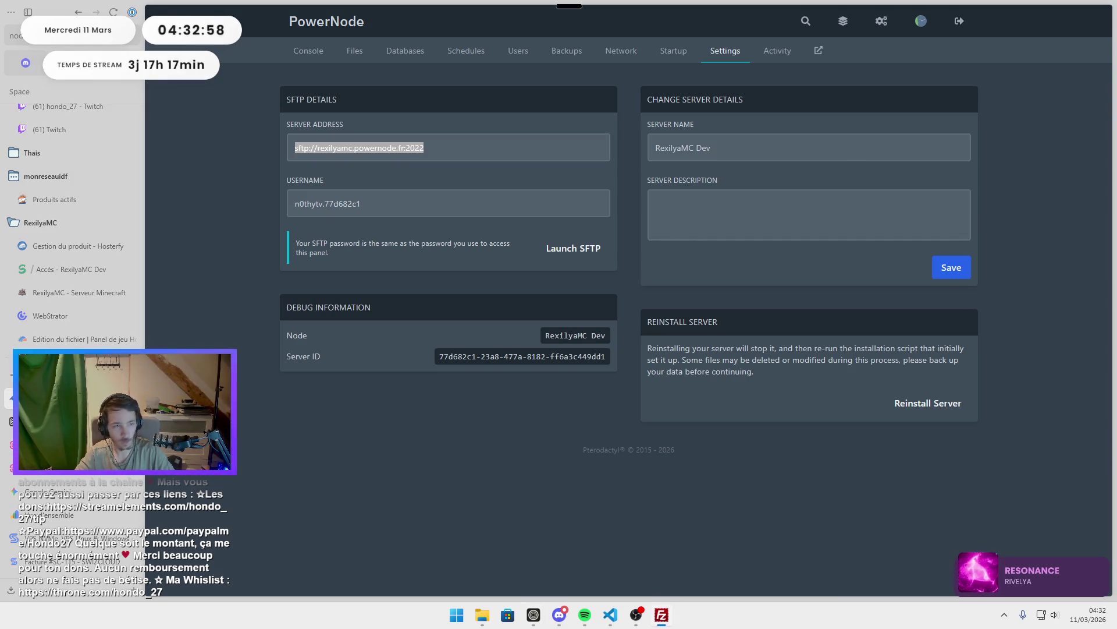
{"action": "left_click", "coordinate": [355, 202]}
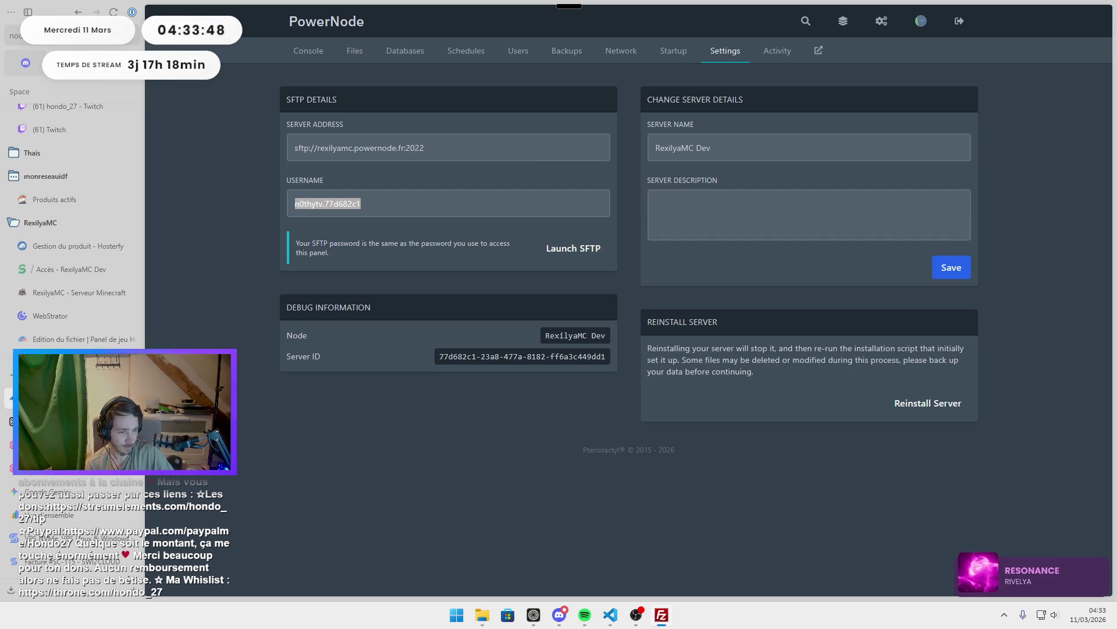
Bring forward the Documents\temp File Explorer window holding the world and plugins folders
{"action": "left_click", "coordinate": [484, 615]}
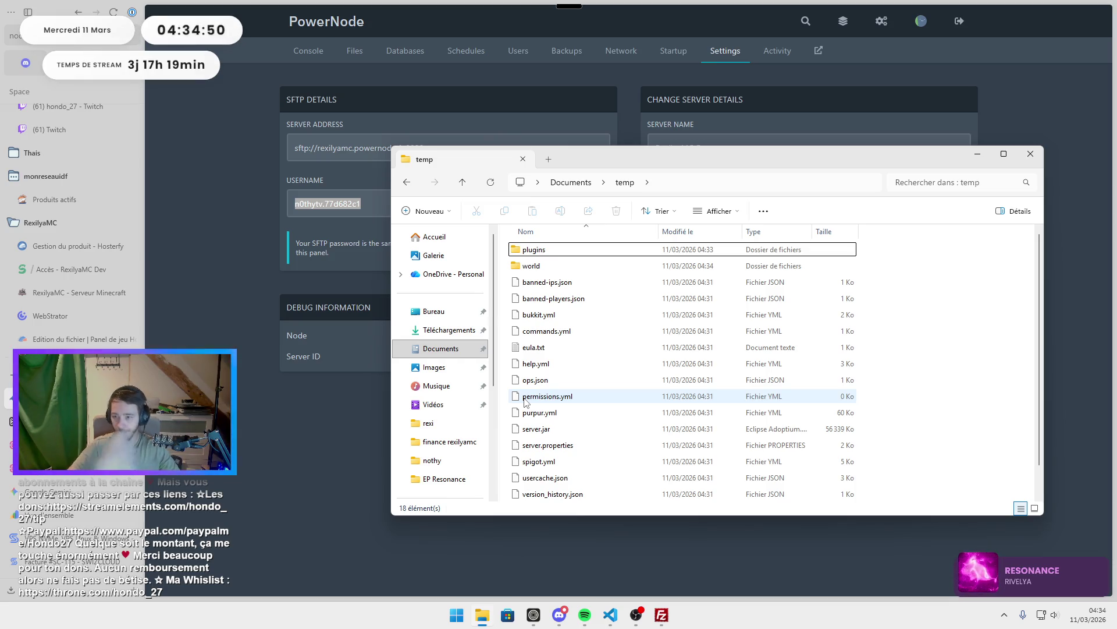
Search Google for hosterfy in a new browser tab
{"action": "left_click", "coordinate": [236, 404]}
{"action": "key", "text": "ctrl+t"}
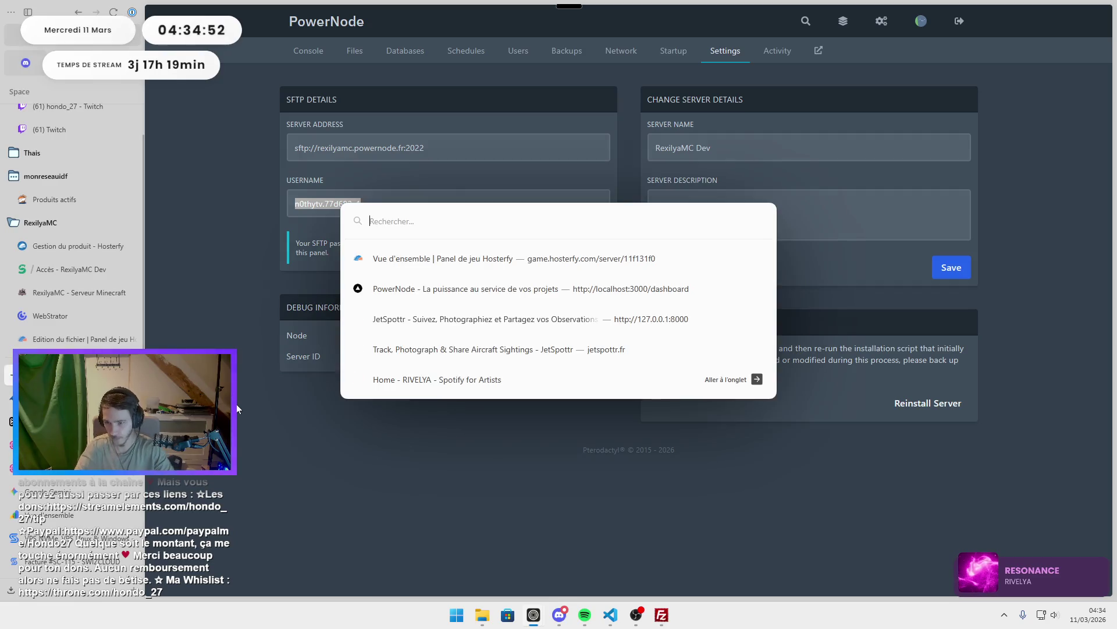
{"action": "type", "text": "hosterfy"}
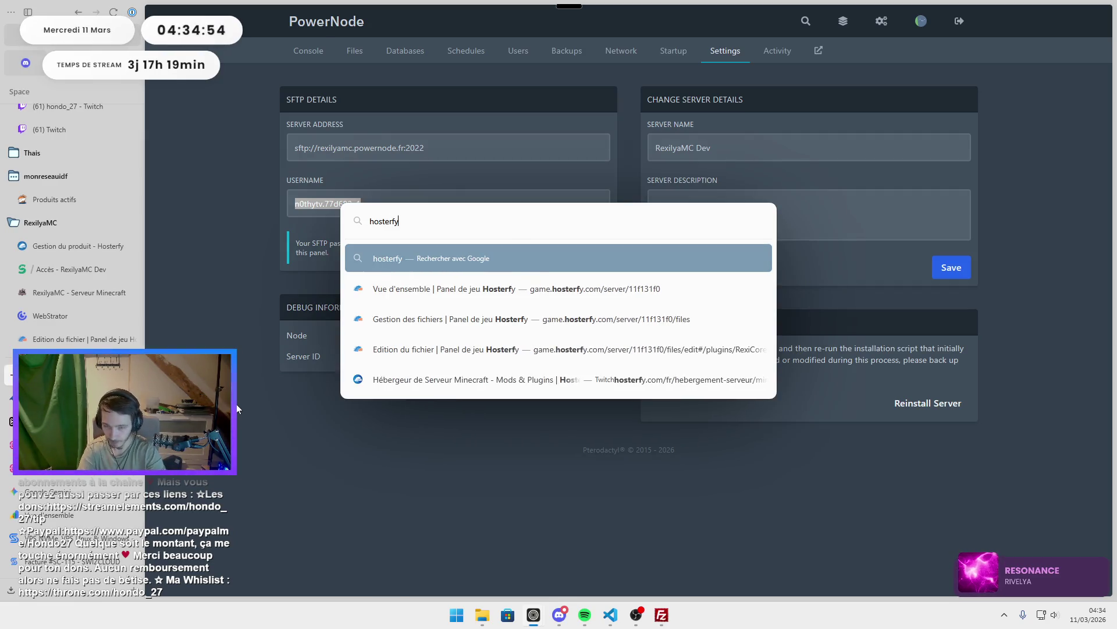
{"action": "key", "text": "Return"}
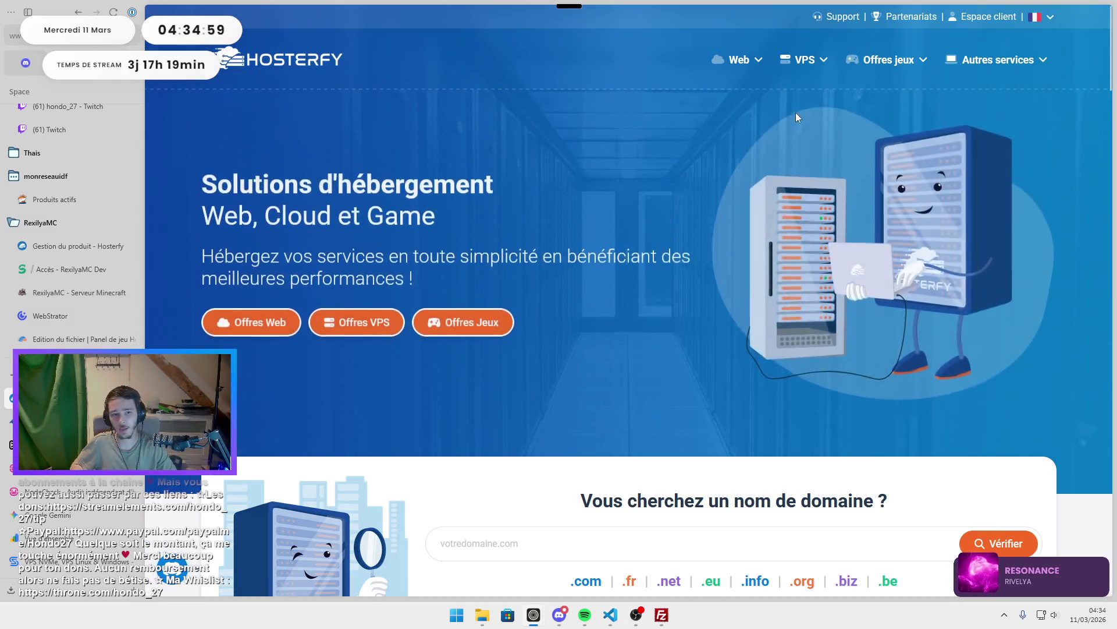
Open Hosterfy's VPS Essential KVM offers and select the VPS KVM 32 price of 79,99 €/month
{"action": "mouse_move", "coordinate": [805, 59]}
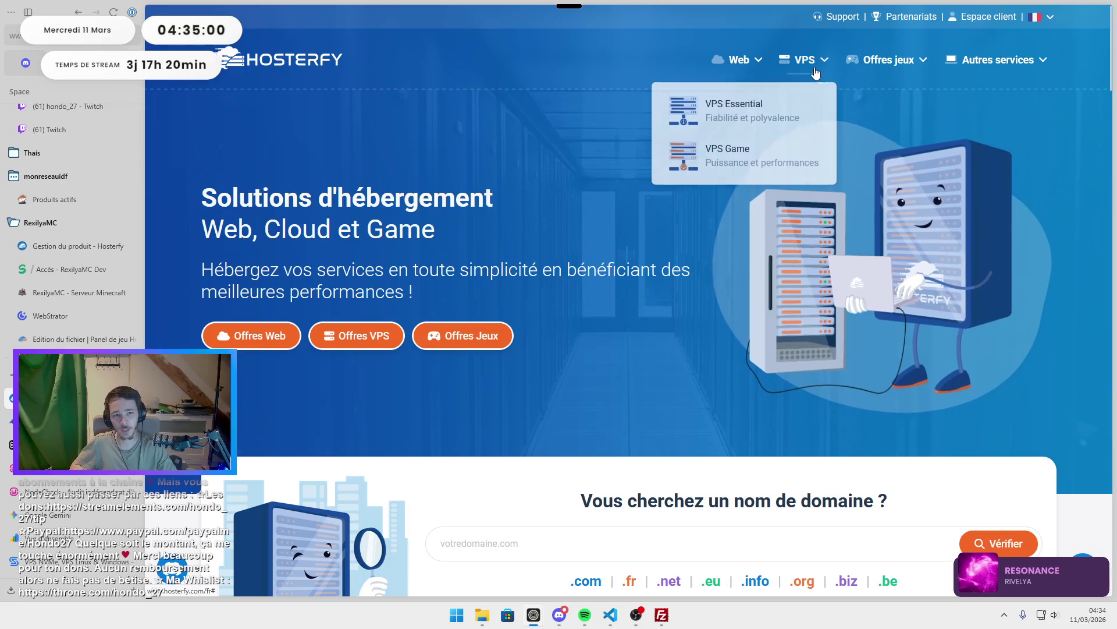
{"action": "left_click", "coordinate": [710, 153]}
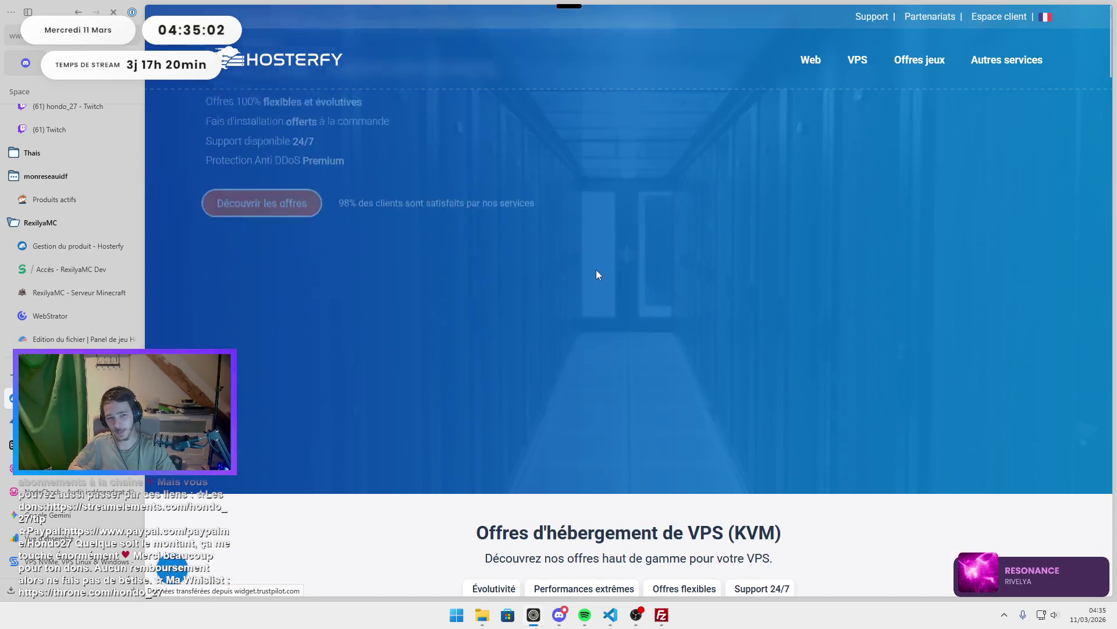
{"action": "scroll", "coordinate": [596, 270], "scroll_direction": "down", "scroll_amount": 5}
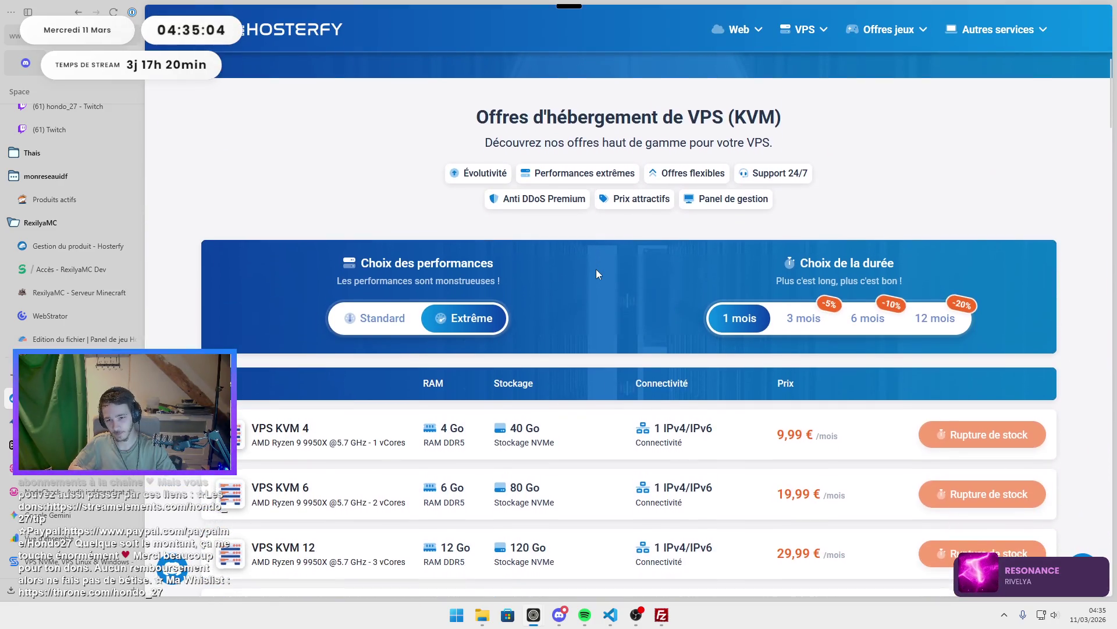
{"action": "scroll", "coordinate": [594, 285], "scroll_direction": "down", "scroll_amount": 5}
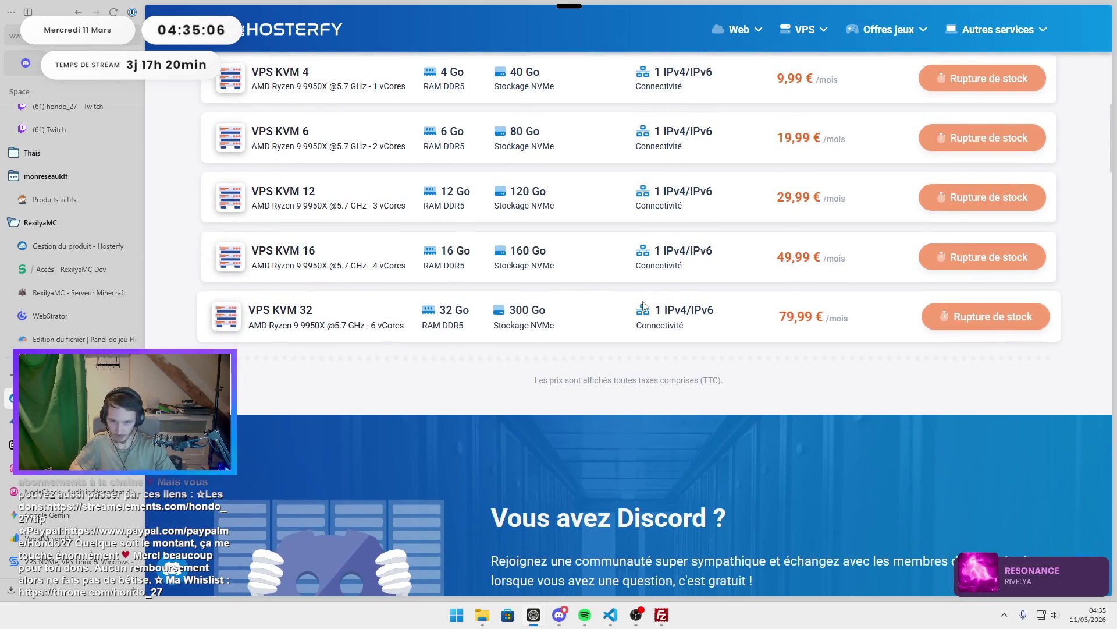
{"action": "left_click_drag", "start_coordinate": [782, 315], "coordinate": [850, 317]}
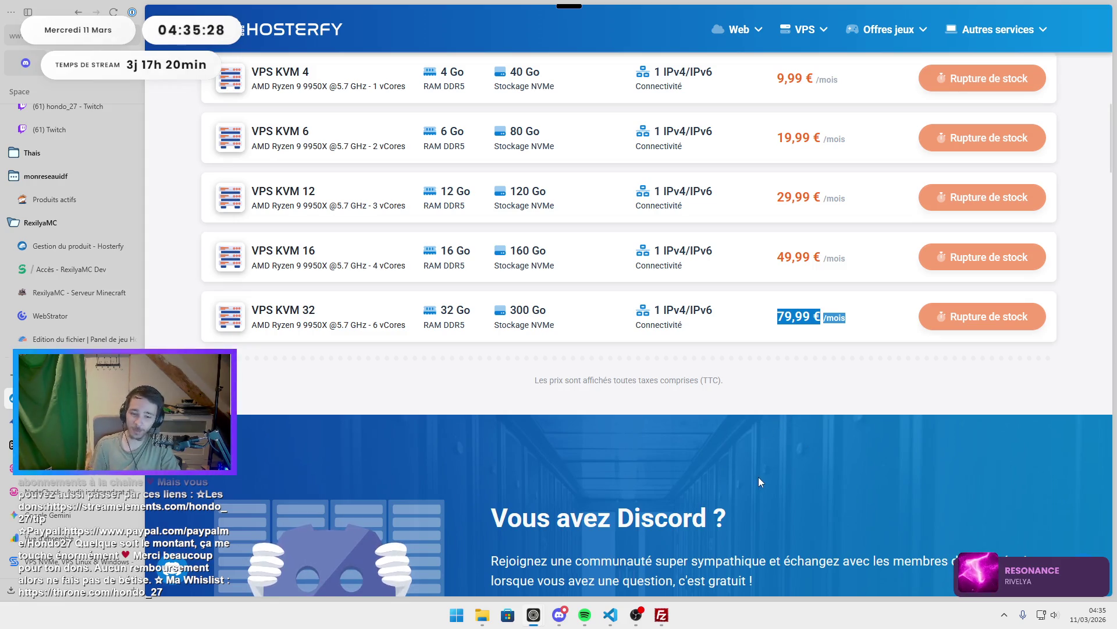
{"action": "scroll", "coordinate": [749, 472], "scroll_direction": "up", "scroll_amount": 10}
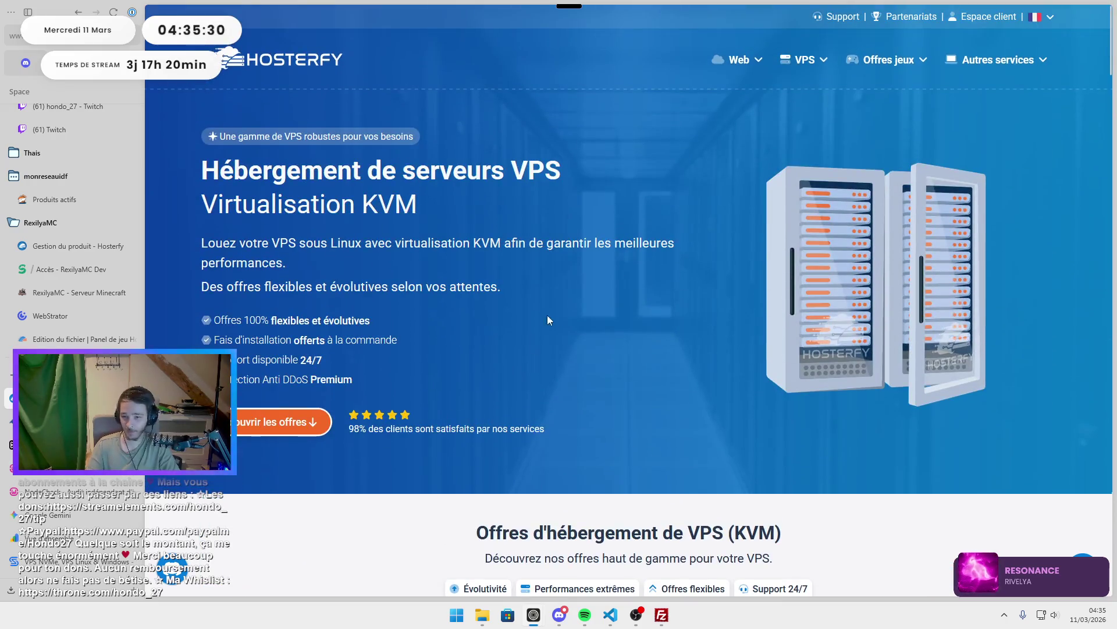
Check the Standard-range VPS KVM 32 price and processor, then switch the offers back to Extrême
{"action": "scroll", "coordinate": [552, 319], "scroll_direction": "down", "scroll_amount": 7}
{"action": "left_click", "coordinate": [378, 312]}
{"action": "scroll", "coordinate": [644, 396], "scroll_direction": "down", "scroll_amount": 5}
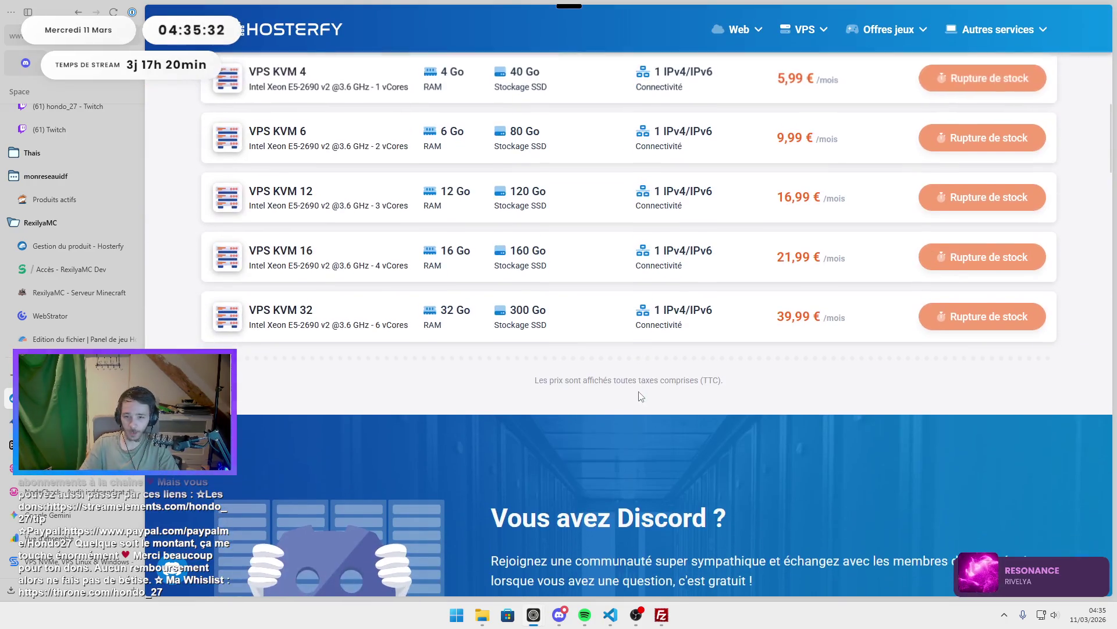
{"action": "left_click_drag", "start_coordinate": [777, 317], "coordinate": [850, 331]}
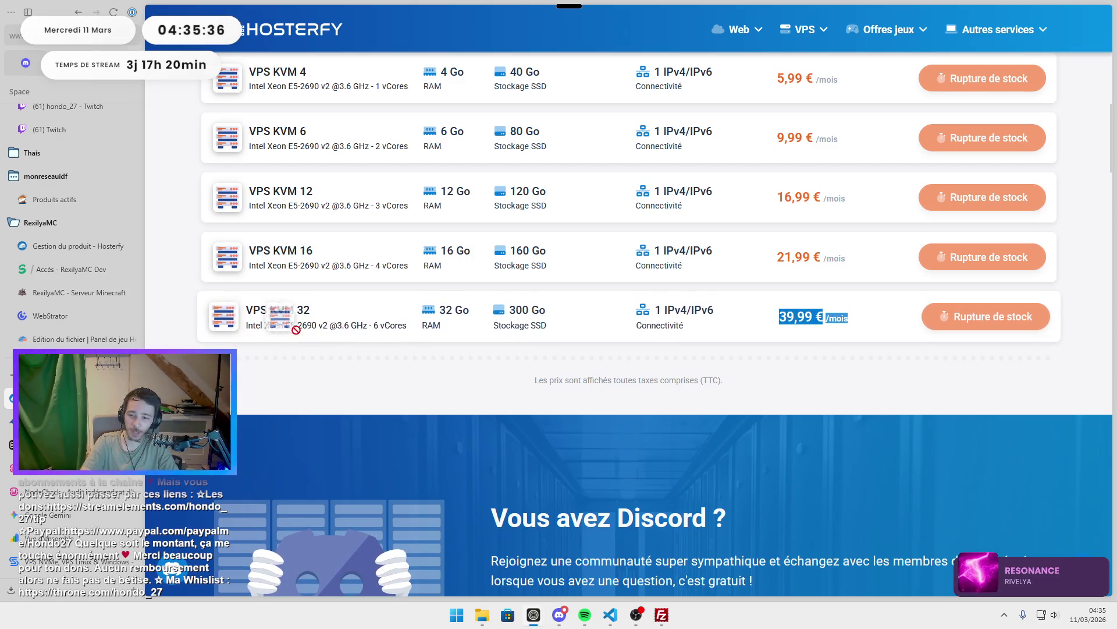
{"action": "triple_click", "coordinate": [365, 324]}
{"action": "left_click", "coordinate": [363, 404]}
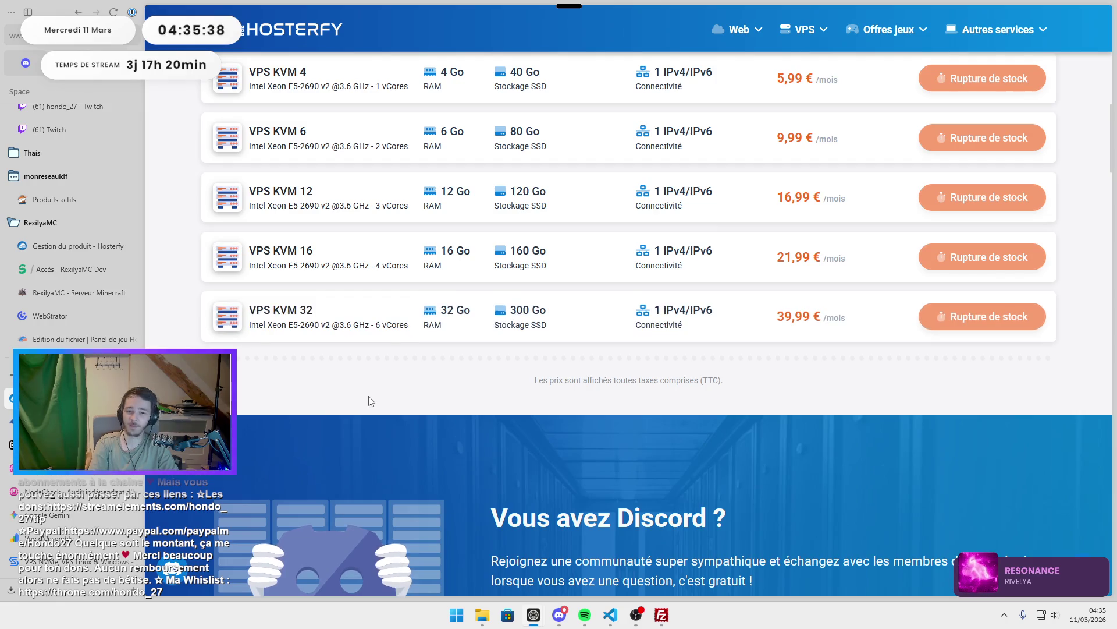
{"action": "scroll", "coordinate": [385, 398], "scroll_direction": "up", "scroll_amount": 9}
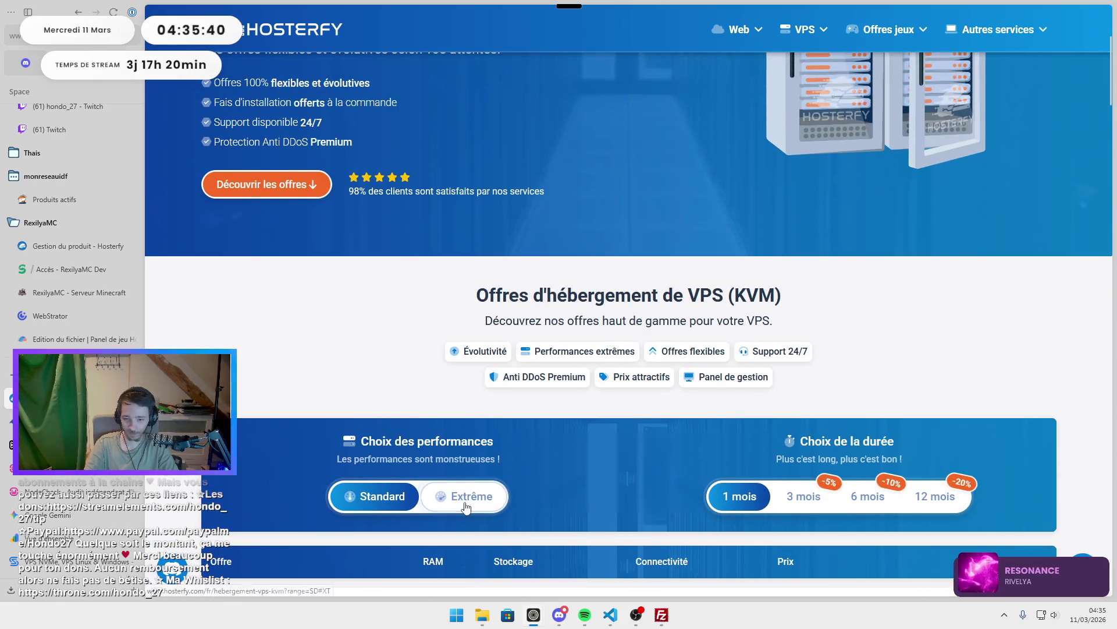
{"action": "left_click", "coordinate": [463, 496]}
{"action": "scroll", "coordinate": [579, 477], "scroll_direction": "down", "scroll_amount": 8}
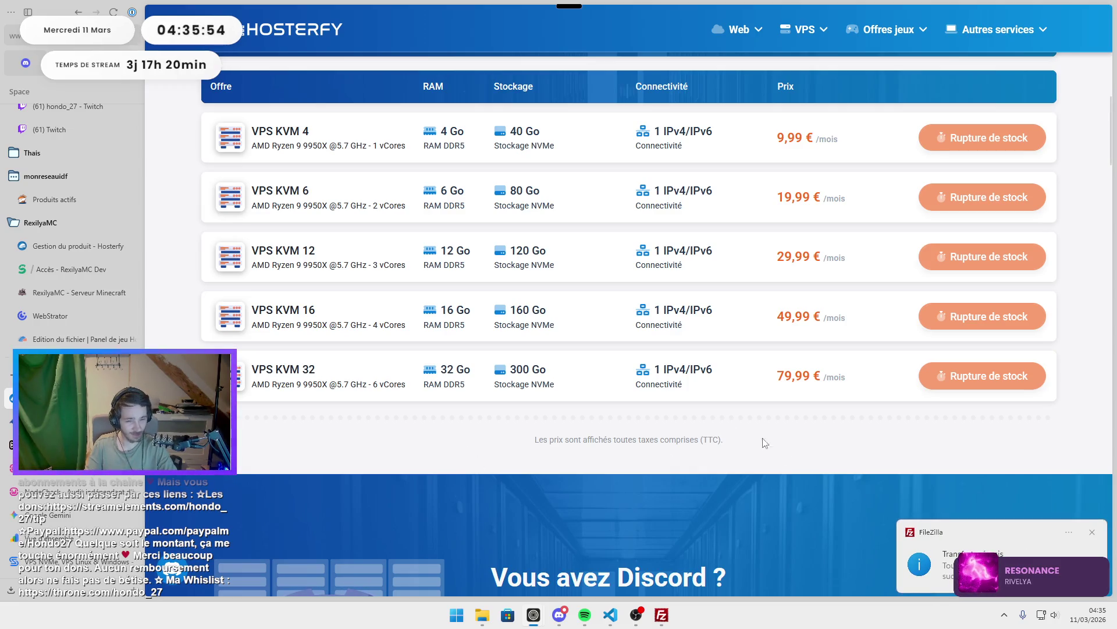
Select all server files and folders in the Documents temp folder, then minimize File Explorer
{"action": "left_click", "coordinate": [480, 620]}
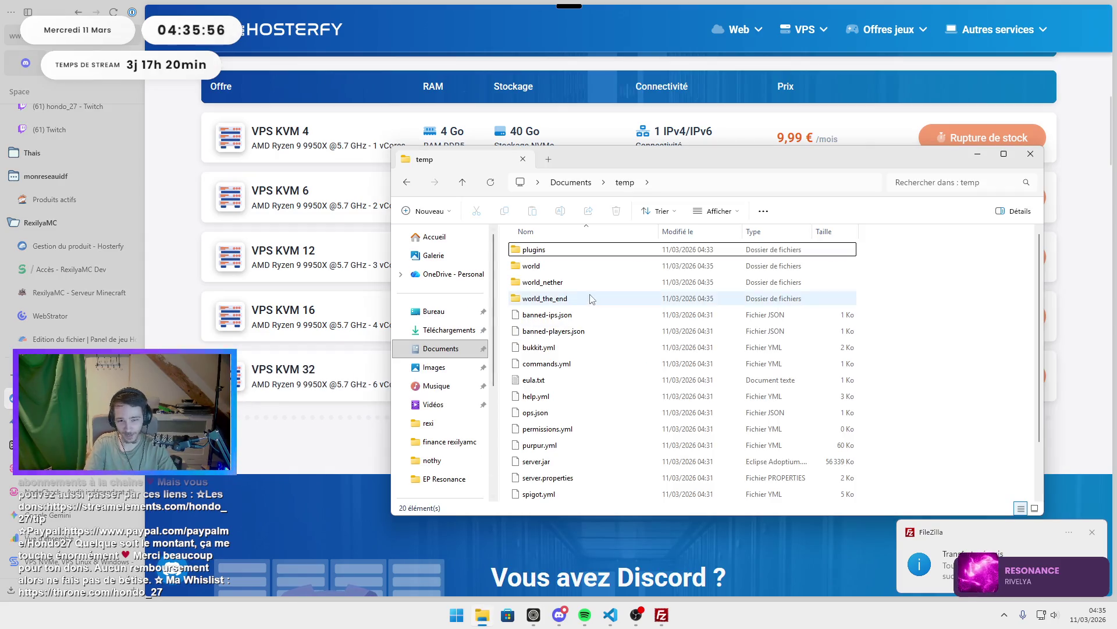
{"action": "left_click", "coordinate": [617, 298]}
{"action": "left_click", "coordinate": [620, 332]}
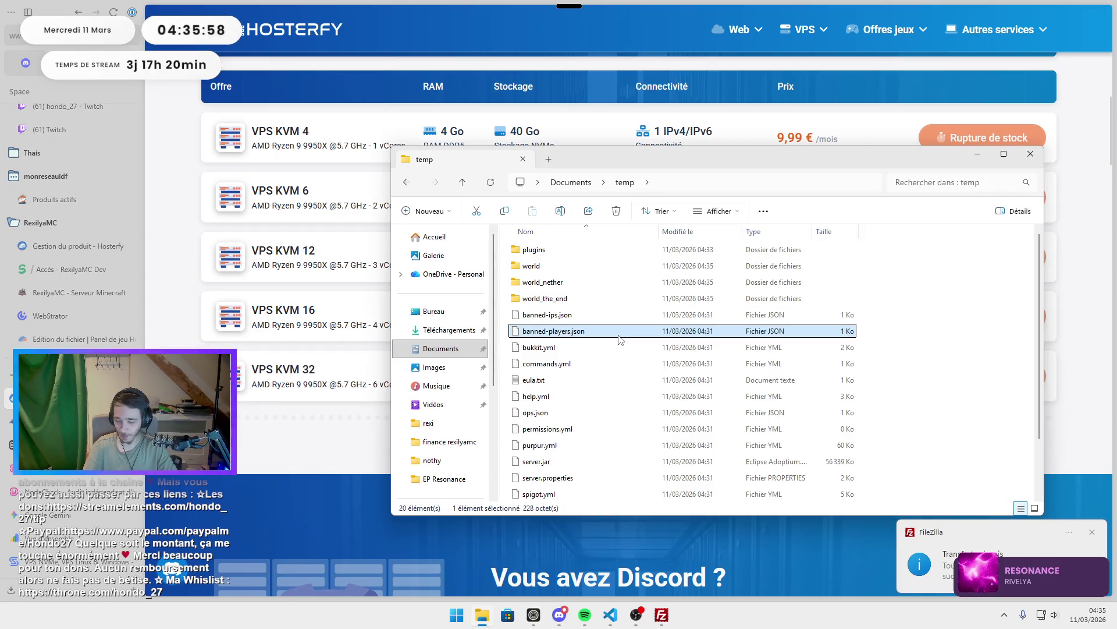
{"action": "key", "text": "ctrl+a"}
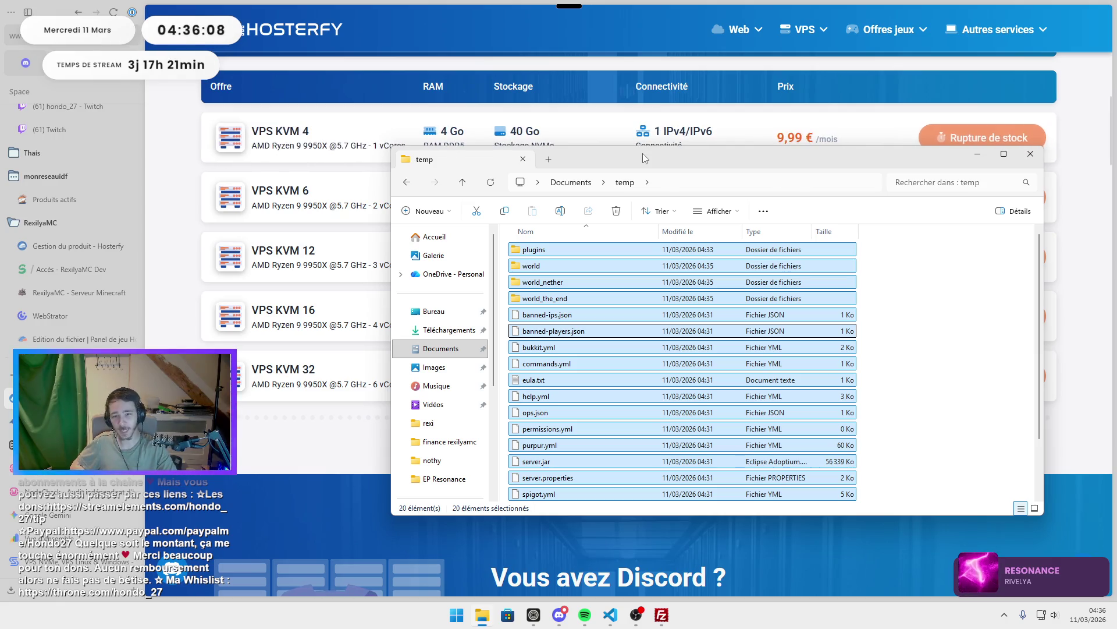
{"action": "left_click", "coordinate": [977, 156]}
Glance at the PowerNode server settings tab, then go back to the Hosterfy VPS offers
{"action": "scroll", "coordinate": [659, 317], "scroll_direction": "up", "scroll_amount": 5}
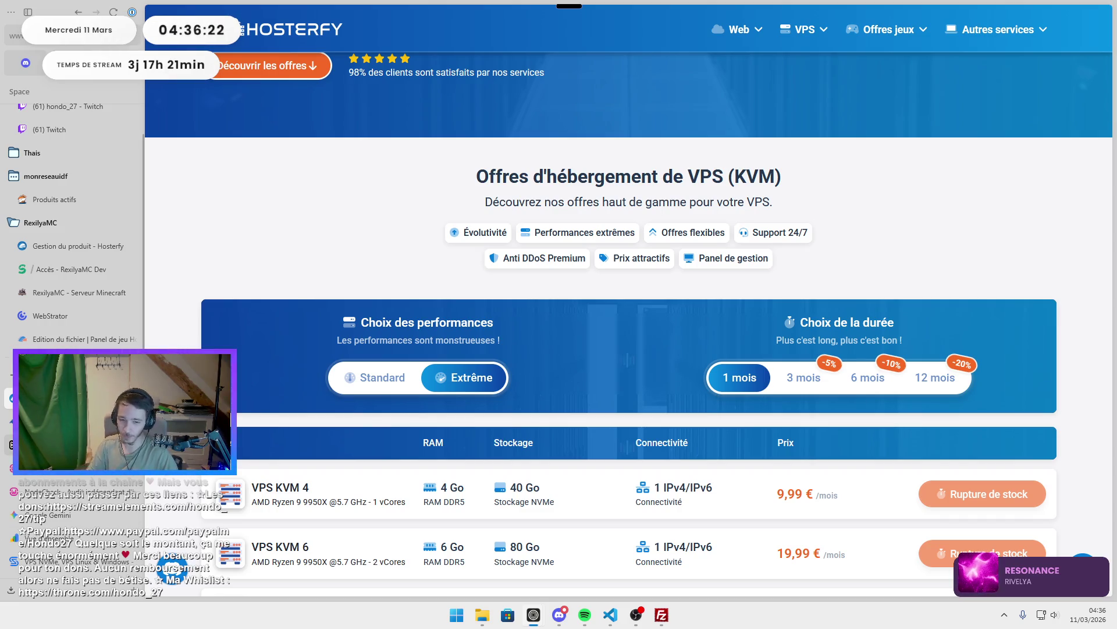
{"action": "left_click", "coordinate": [9, 420]}
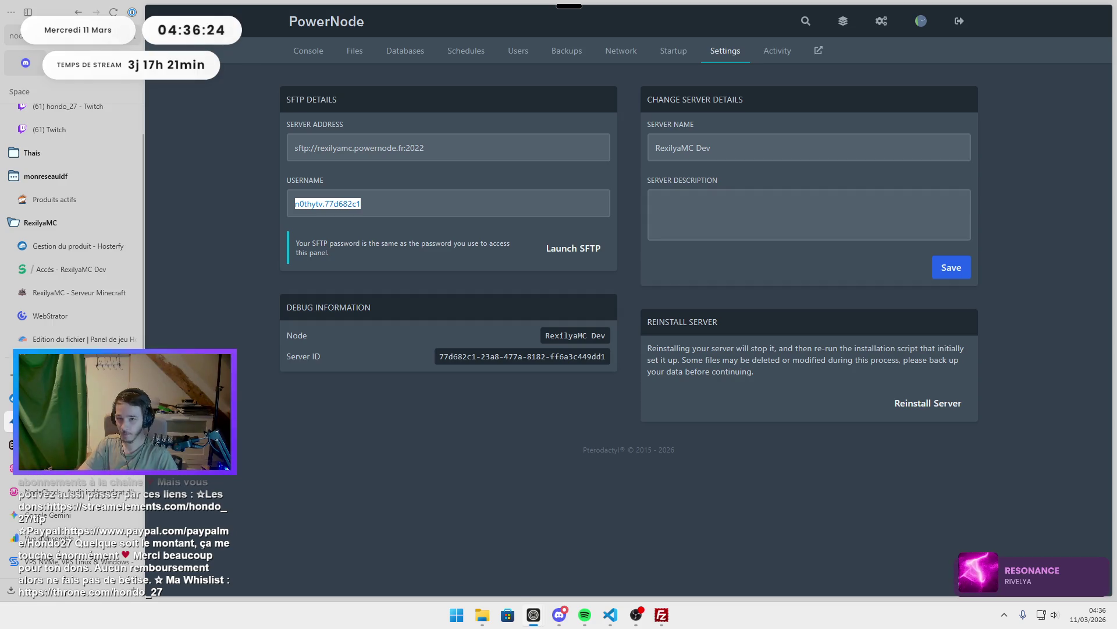
{"action": "left_click", "coordinate": [11, 398]}
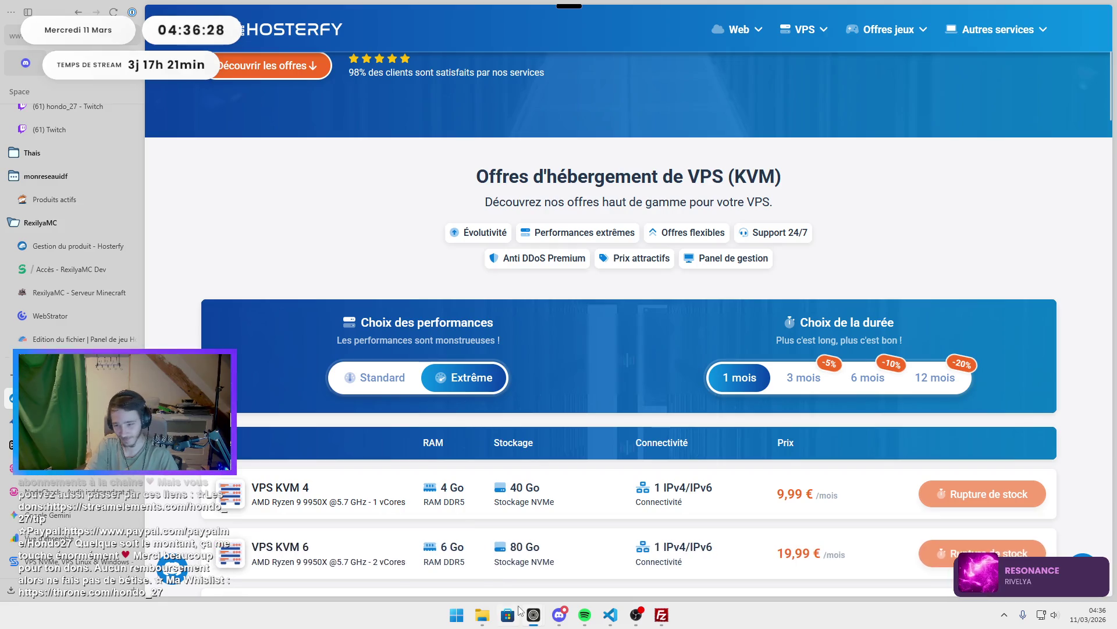
{"action": "scroll", "coordinate": [70, 560], "scroll_direction": "down", "scroll_amount": 2}
Go from Swizcloud's VPS NVMe page to the dedicated server plans with annual pricing
{"action": "left_click", "coordinate": [70, 450]}
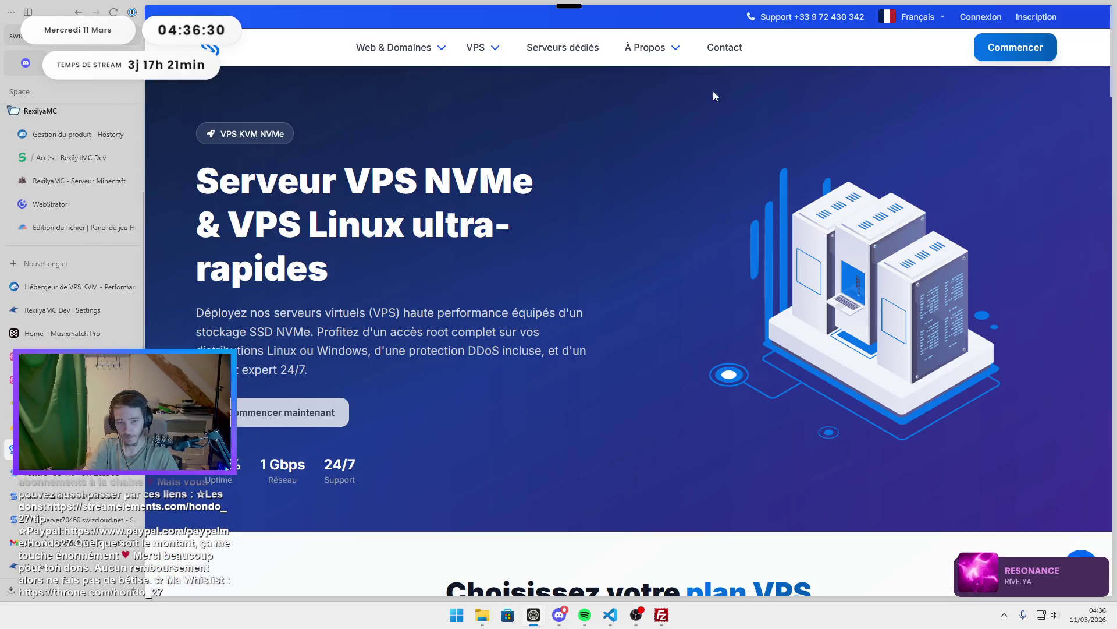
{"action": "left_click", "coordinate": [595, 54]}
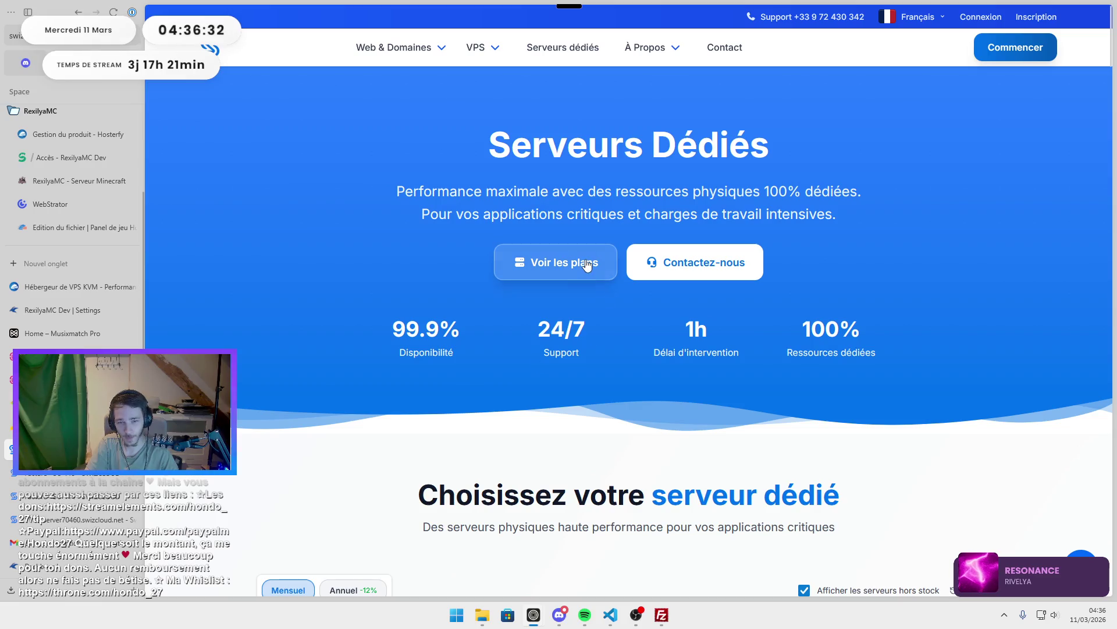
{"action": "left_click", "coordinate": [588, 263]}
{"action": "scroll", "coordinate": [588, 291], "scroll_direction": "down", "scroll_amount": 2}
{"action": "left_click", "coordinate": [356, 163]}
{"action": "left_click", "coordinate": [285, 163]}
{"action": "left_click", "coordinate": [353, 161]}
Filter the dedicated servers to Paris, France and AMD Ryzen 9 3900x, 5900x and 9900
{"action": "left_click", "coordinate": [599, 236]}
{"action": "left_click", "coordinate": [600, 242]}
{"action": "left_click", "coordinate": [640, 234]}
{"action": "left_click", "coordinate": [564, 281]}
{"action": "left_click", "coordinate": [717, 240]}
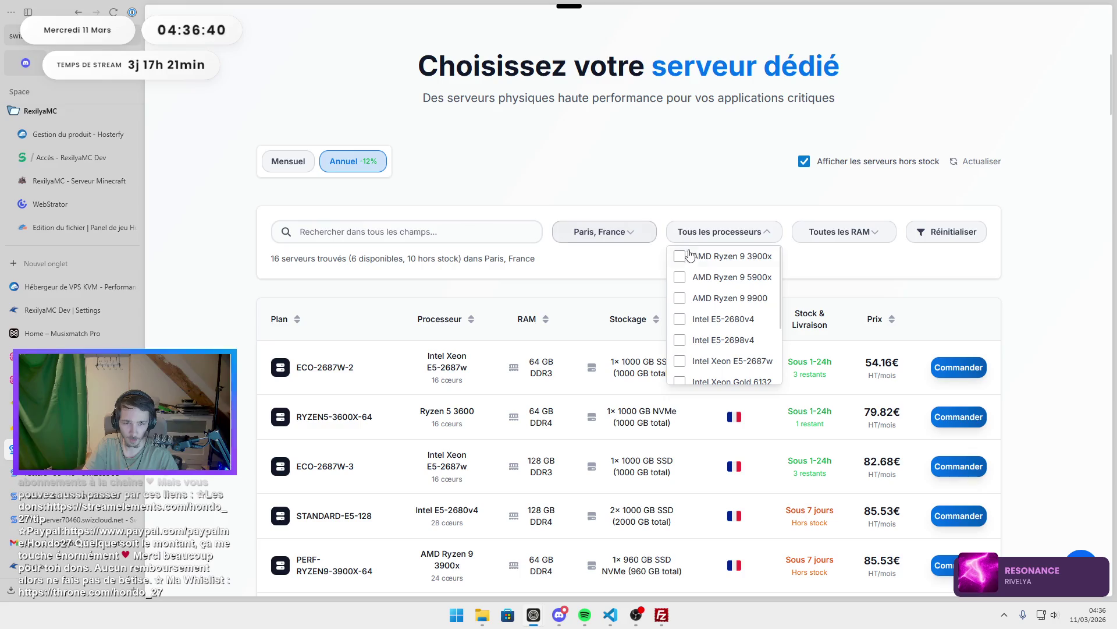
{"action": "left_click", "coordinate": [679, 256]}
{"action": "left_click", "coordinate": [679, 277]}
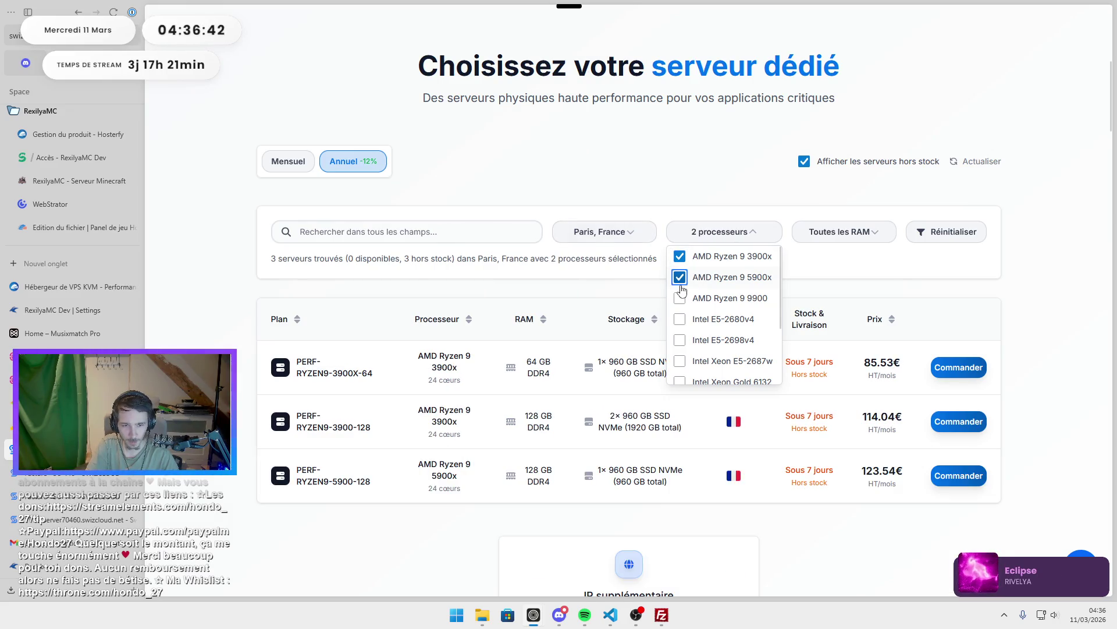
{"action": "left_click", "coordinate": [679, 298]}
{"action": "scroll", "coordinate": [682, 349], "scroll_direction": "down", "scroll_amount": 2}
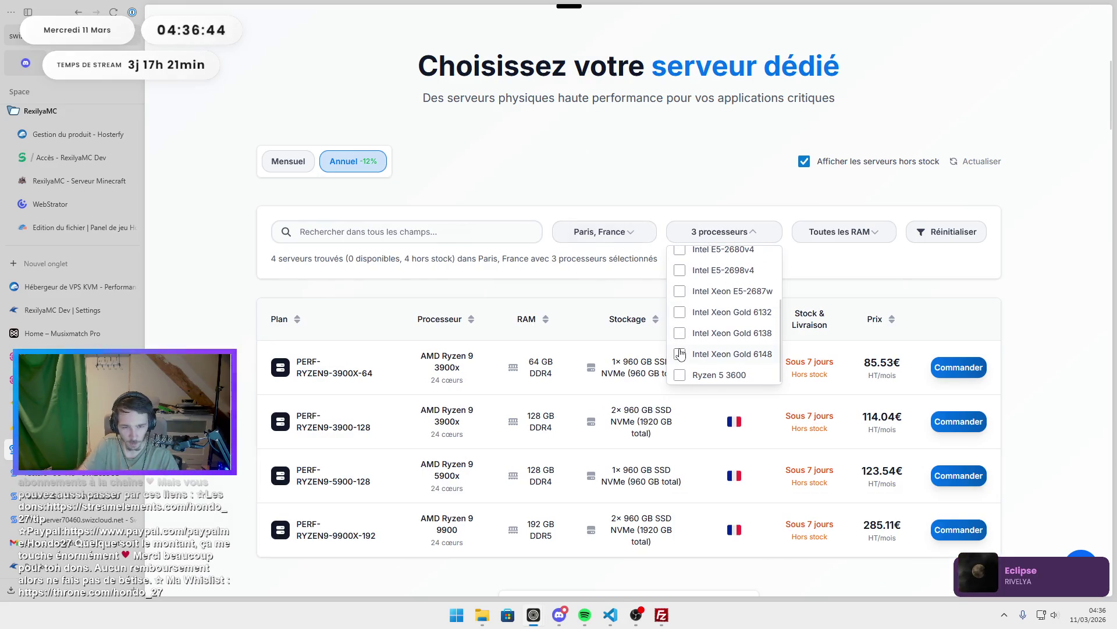
{"action": "scroll", "coordinate": [681, 353], "scroll_direction": "up", "scroll_amount": 2}
{"action": "scroll", "coordinate": [682, 355], "scroll_direction": "down", "scroll_amount": 2}
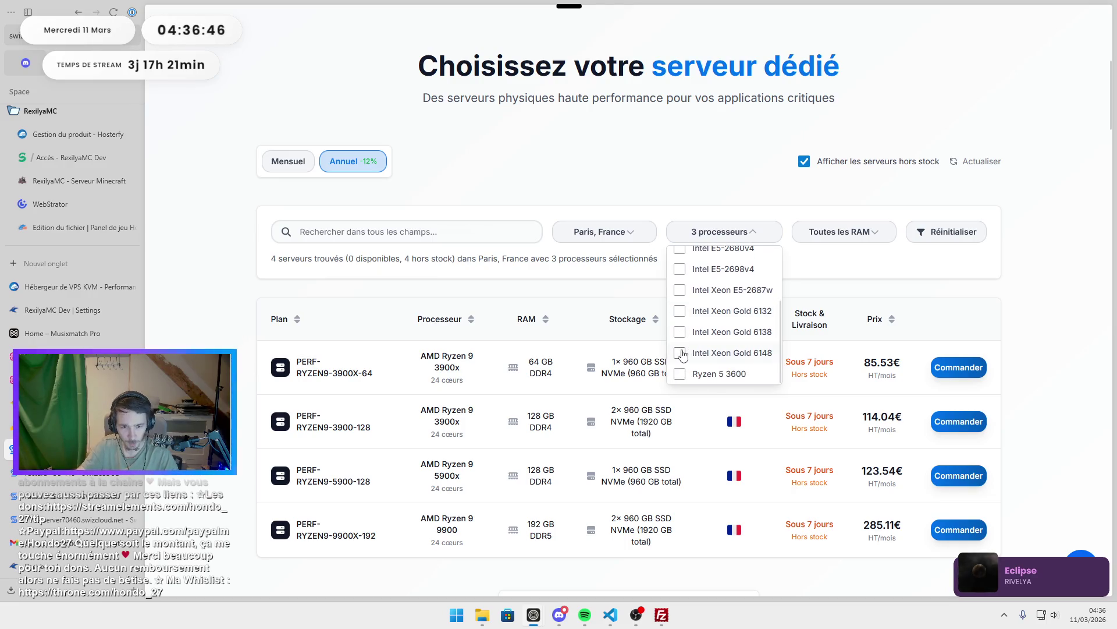
{"action": "scroll", "coordinate": [682, 353], "scroll_direction": "up", "scroll_amount": 3}
{"action": "left_click", "coordinate": [857, 262]}
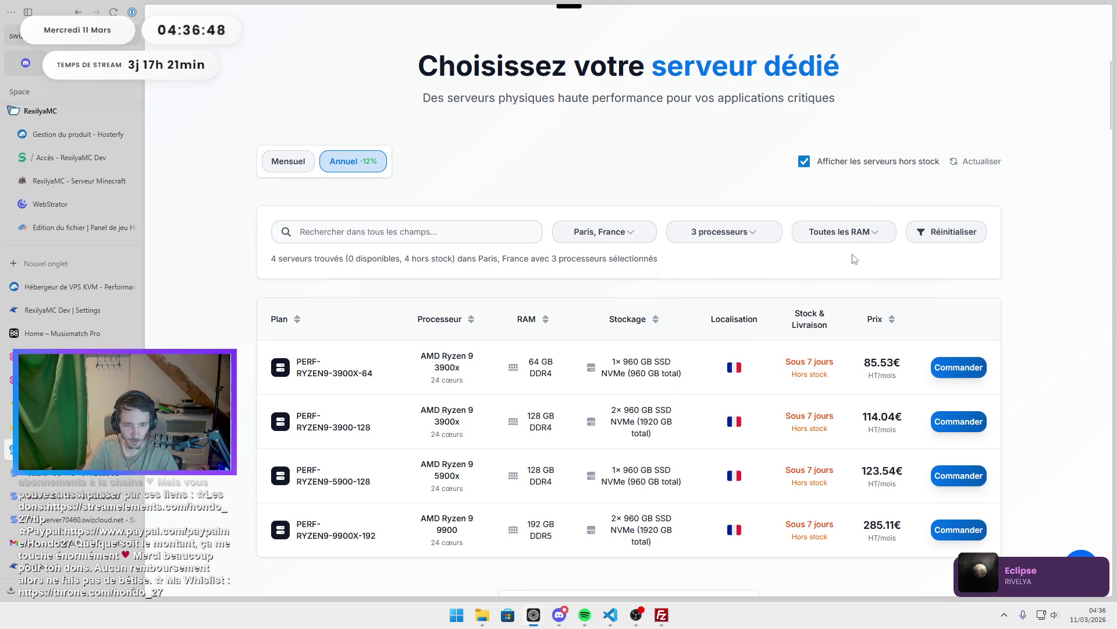
Check the last server's stock status, 24 cores, RAM and 285.11€ price
{"action": "scroll", "coordinate": [955, 346], "scroll_direction": "down", "scroll_amount": 1}
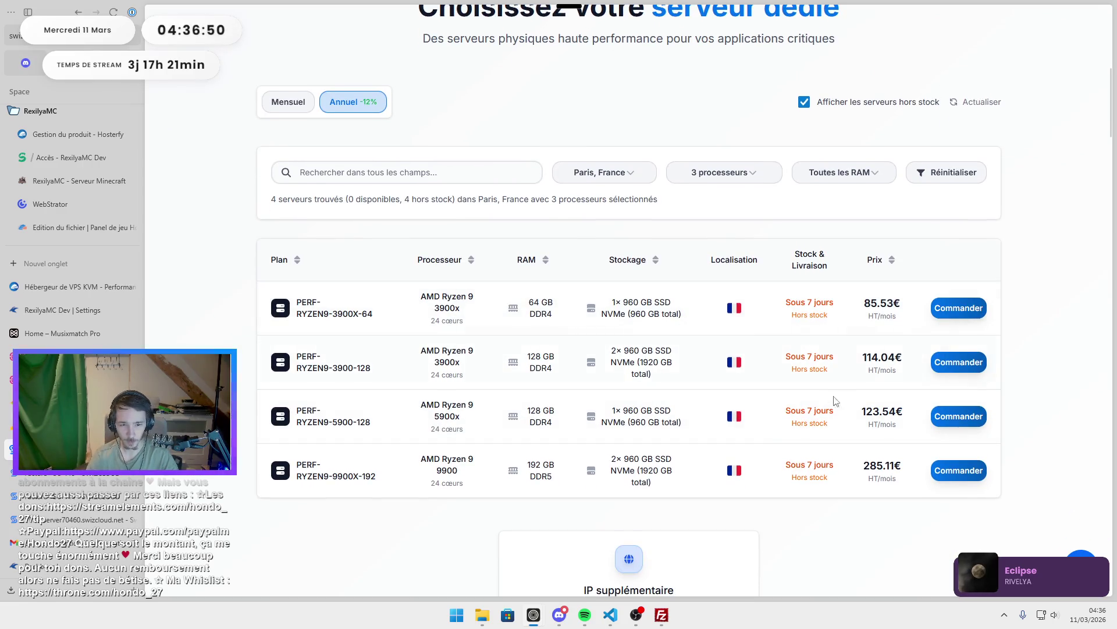
{"action": "left_click_drag", "start_coordinate": [755, 472], "coordinate": [838, 480]}
{"action": "left_click", "coordinate": [827, 497]}
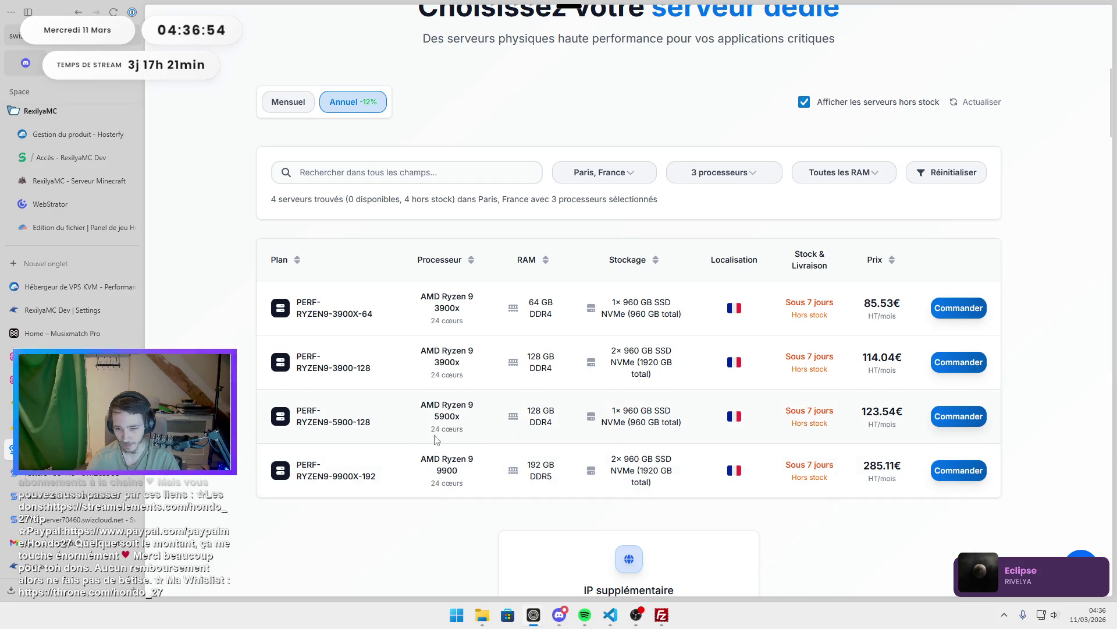
{"action": "left_click_drag", "start_coordinate": [437, 484], "coordinate": [463, 484]}
{"action": "left_click_drag", "start_coordinate": [531, 464], "coordinate": [564, 483]}
{"action": "left_click", "coordinate": [542, 489]}
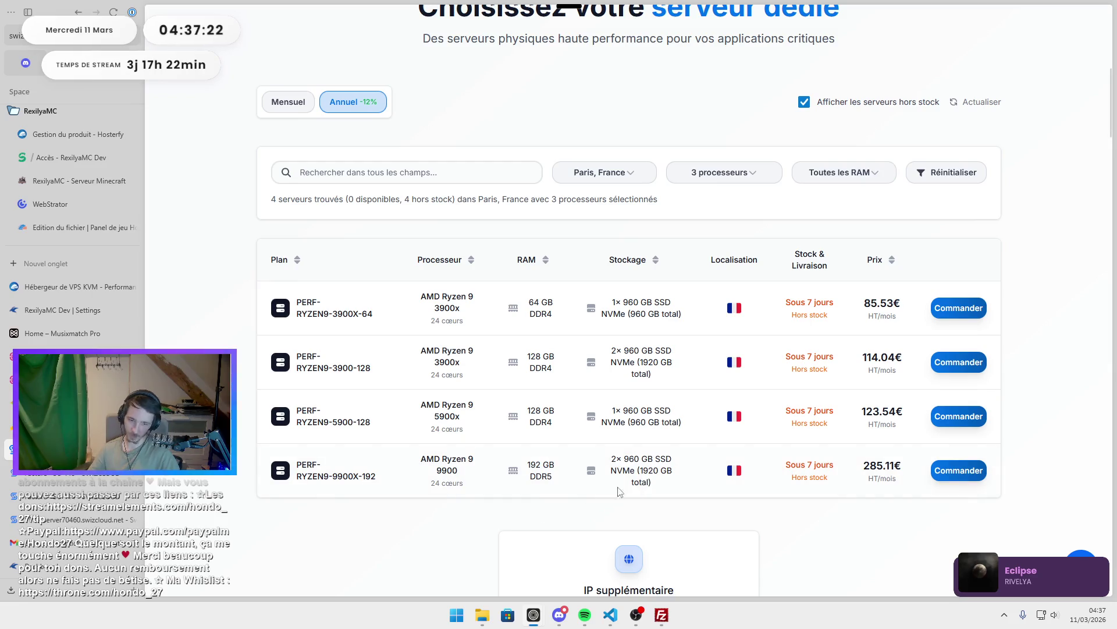
{"action": "left_click_drag", "start_coordinate": [863, 466], "coordinate": [898, 478]}
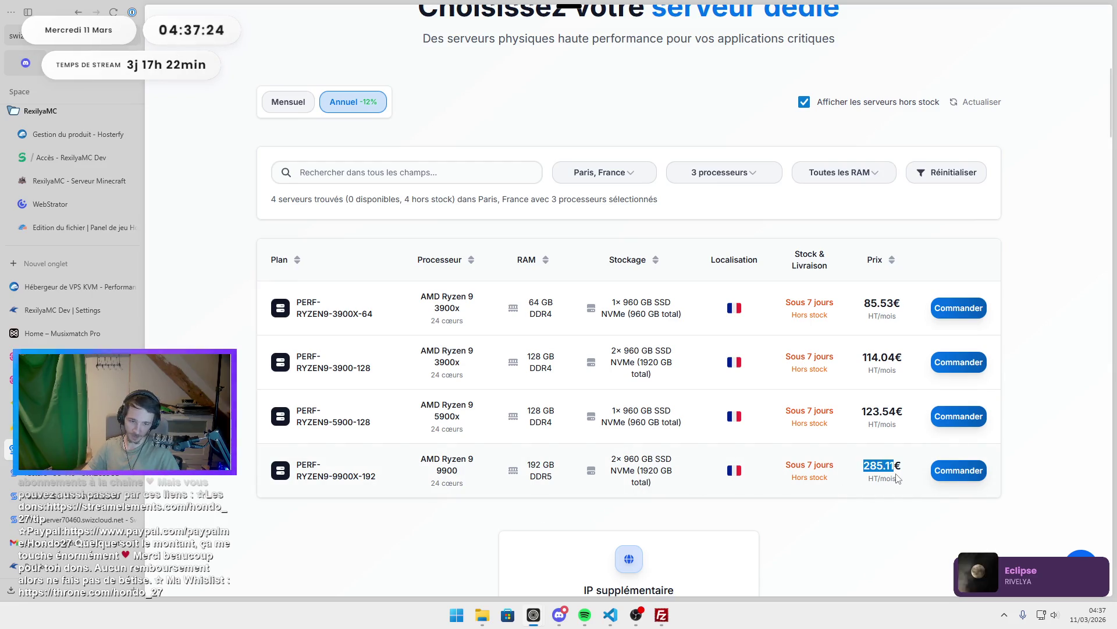
{"action": "left_click", "coordinate": [543, 512]}
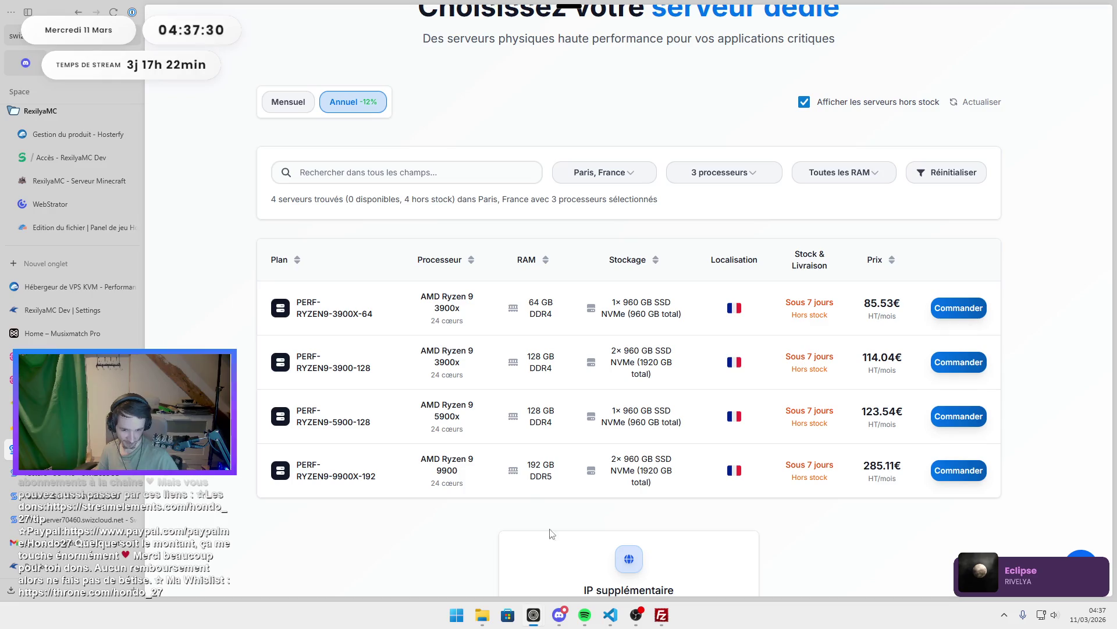
Launch the Calculator app through Windows Search and place it over the server table
{"action": "key", "text": "super"}
{"action": "type", "text": "cal"}
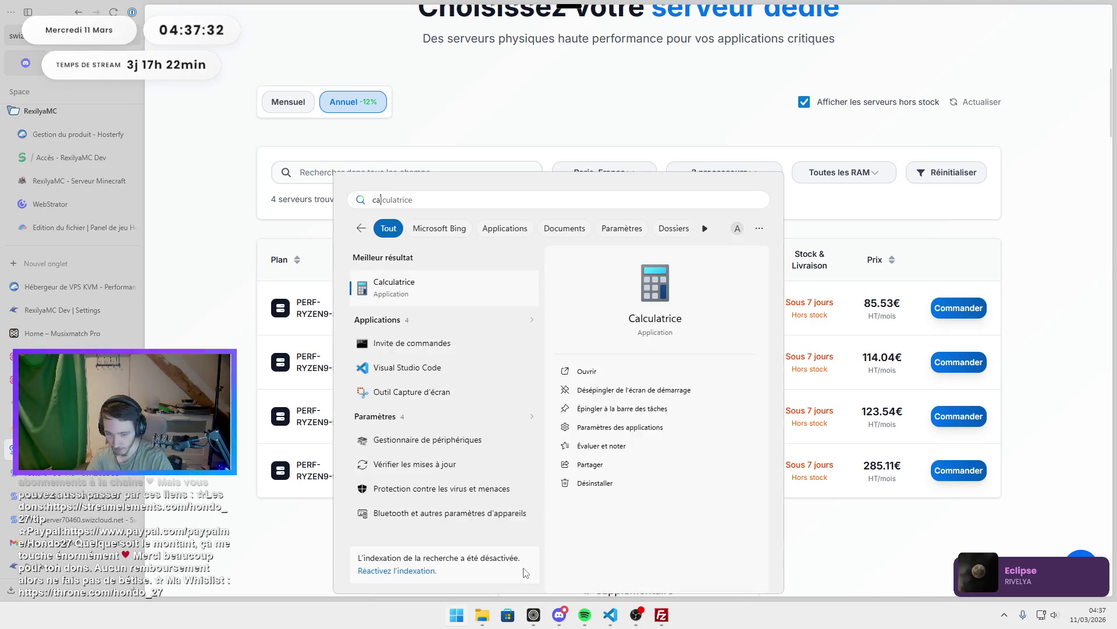
{"action": "key", "text": "Return"}
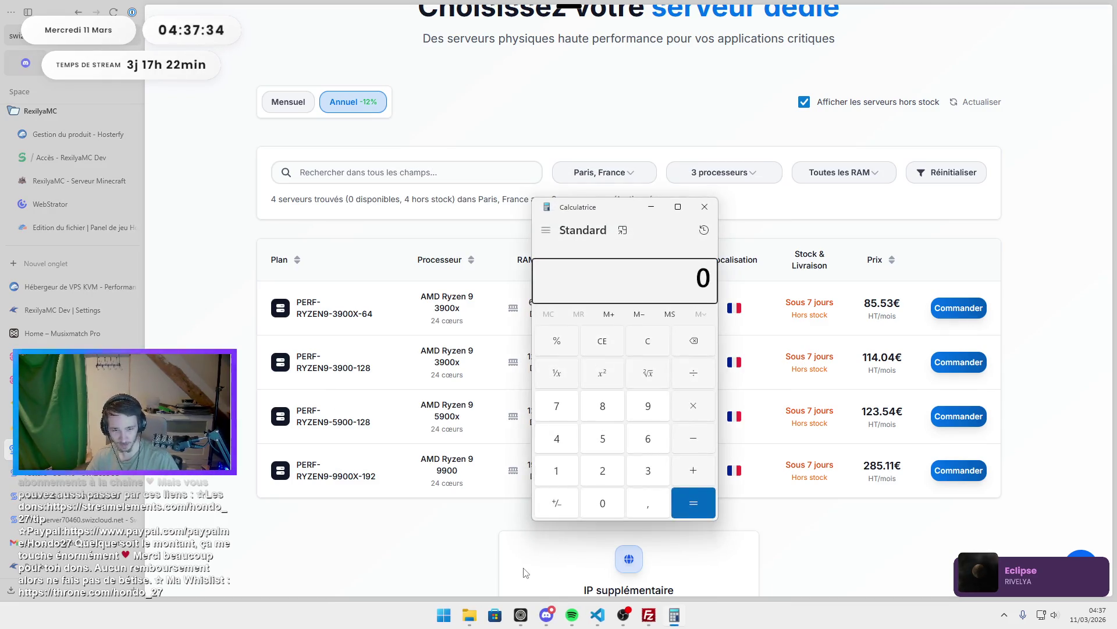
{"action": "mouse_move", "coordinate": [596, 215]}
{"action": "left_mouse_down"}
{"action": "mouse_move", "coordinate": [698, 209]}
{"action": "mouse_move", "coordinate": [679, 211]}
{"action": "left_mouse_up"}
Calculate 192 ÷ 32 = 6, then move Calculator aside and return to the browser
{"action": "type", "text": "192 ÷ "}
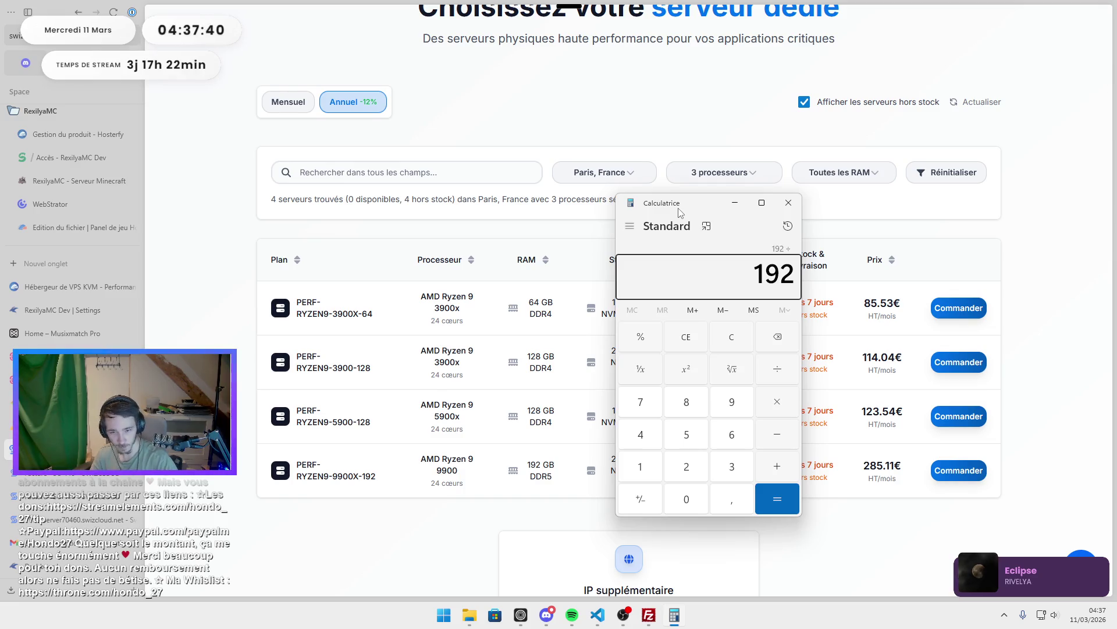
{"action": "type", "text": "32"}
{"action": "key", "text": "Return"}
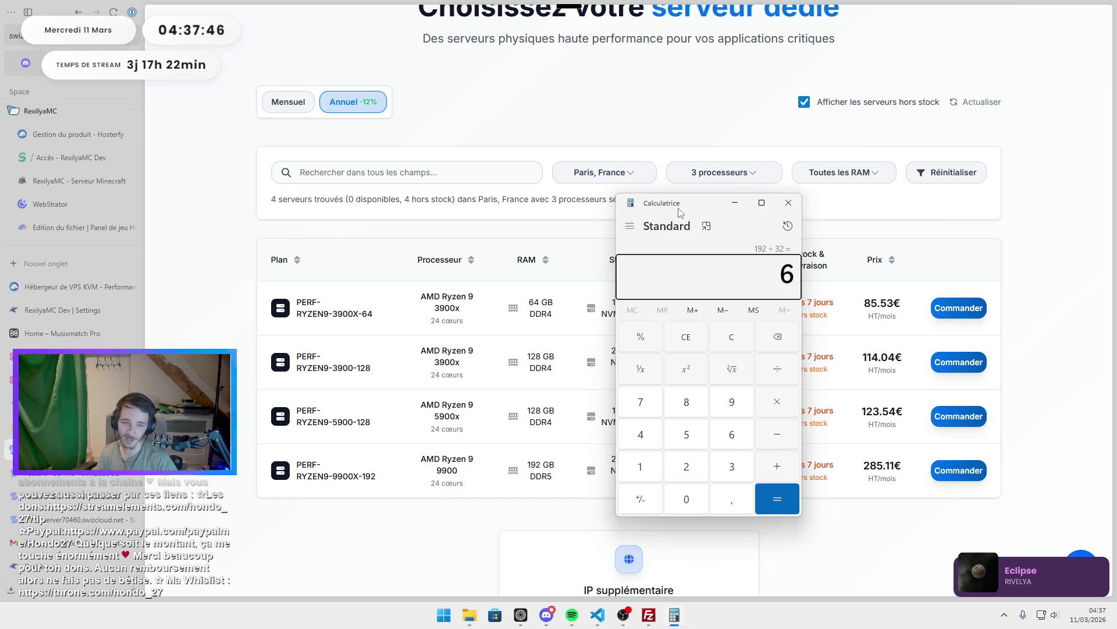
{"action": "mouse_move", "coordinate": [710, 205]}
{"action": "left_mouse_down"}
{"action": "mouse_move", "coordinate": [551, 237]}
{"action": "mouse_move", "coordinate": [1001, 268]}
{"action": "left_mouse_up"}
{"action": "left_click", "coordinate": [757, 273]}
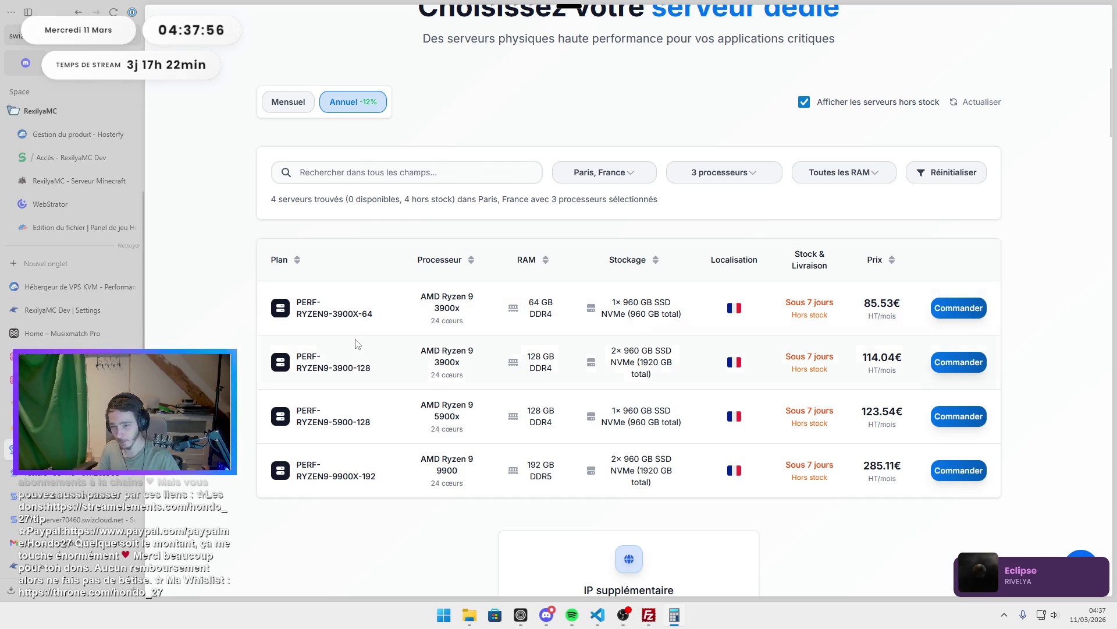
{"action": "scroll", "coordinate": [514, 53], "scroll_direction": "up", "scroll_amount": 10}
Open Swizcloud's VPS Linux plans and compute 6 × 34,99 = 209,94 in Calculator
{"action": "mouse_move", "coordinate": [506, 53]}
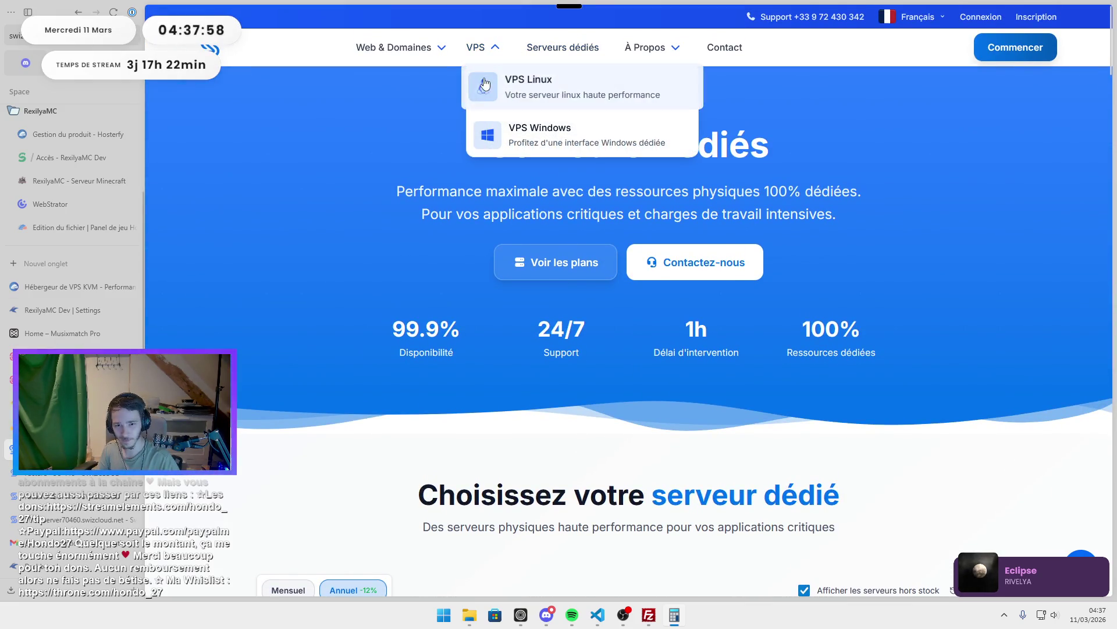
{"action": "left_click", "coordinate": [538, 83]}
{"action": "scroll", "coordinate": [587, 263], "scroll_direction": "down", "scroll_amount": 10}
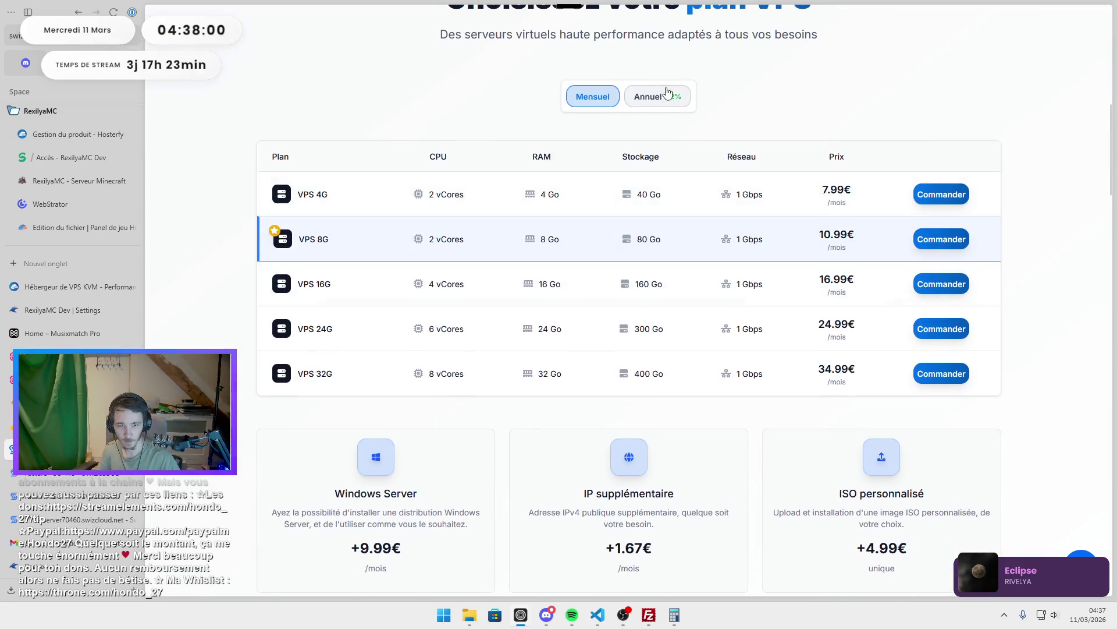
{"action": "key", "text": "alt+Tab"}
{"action": "left_click_drag", "start_coordinate": [960, 177], "coordinate": [492, 163]}
{"action": "key", "text": "asterisk"}
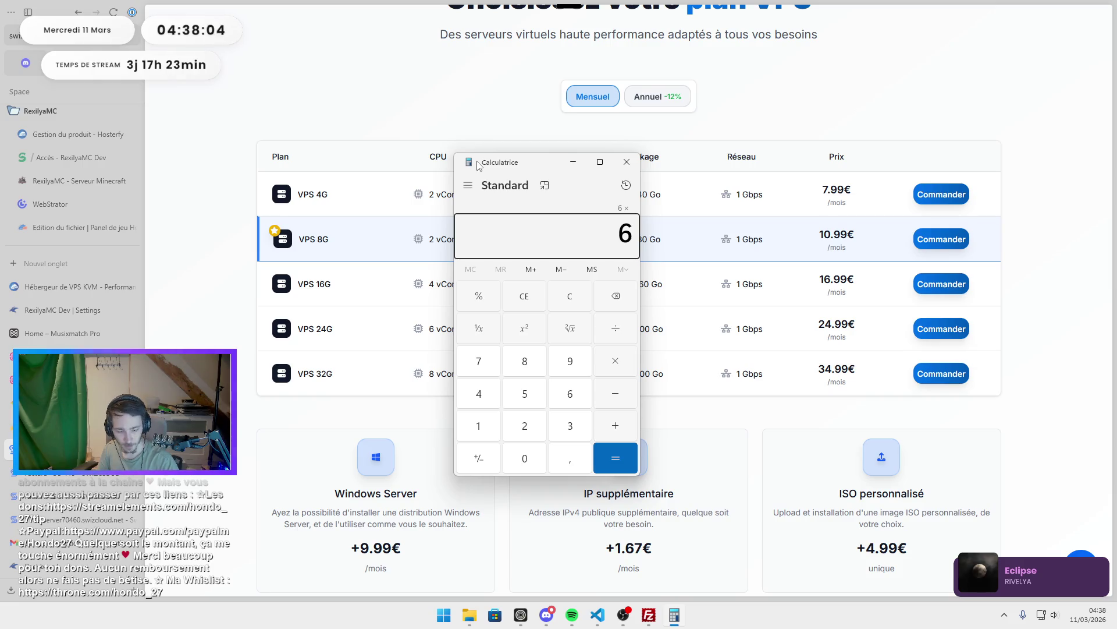
{"action": "type", "text": "4,99"}
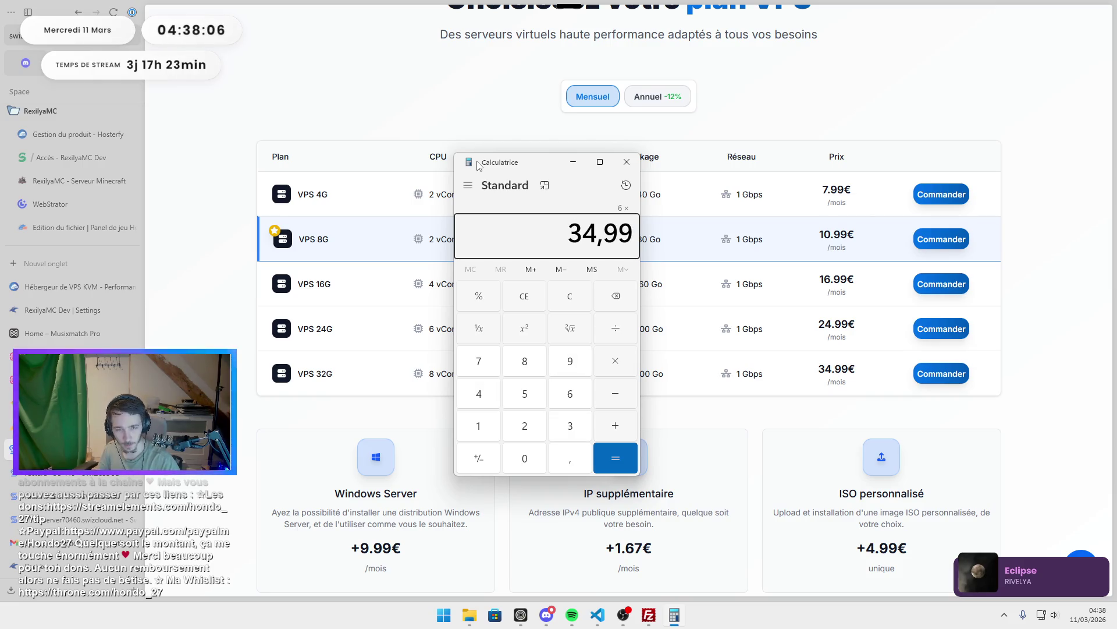
{"action": "key", "text": "Return"}
{"action": "key", "text": "alt+F4"}
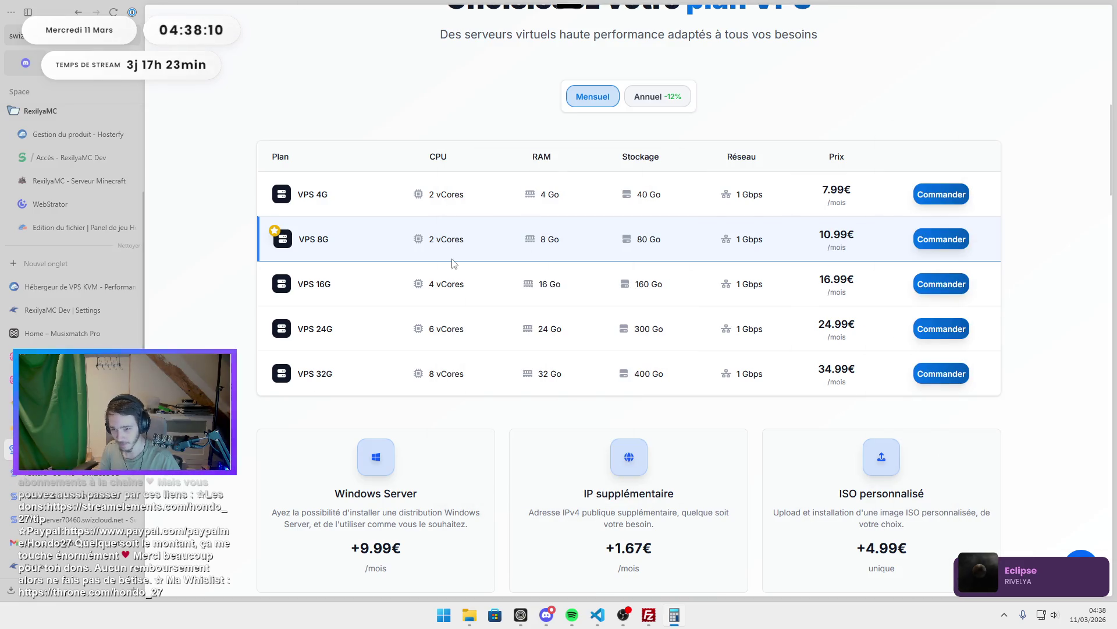
{"action": "scroll", "coordinate": [707, 143], "scroll_direction": "up", "scroll_amount": 7}
{"action": "scroll", "coordinate": [707, 144], "scroll_direction": "up", "scroll_amount": 3}
Filter Swizcloud's dedicated servers to annual billing, Paris, France and Ryzen 9 processors
{"action": "left_click", "coordinate": [567, 53]}
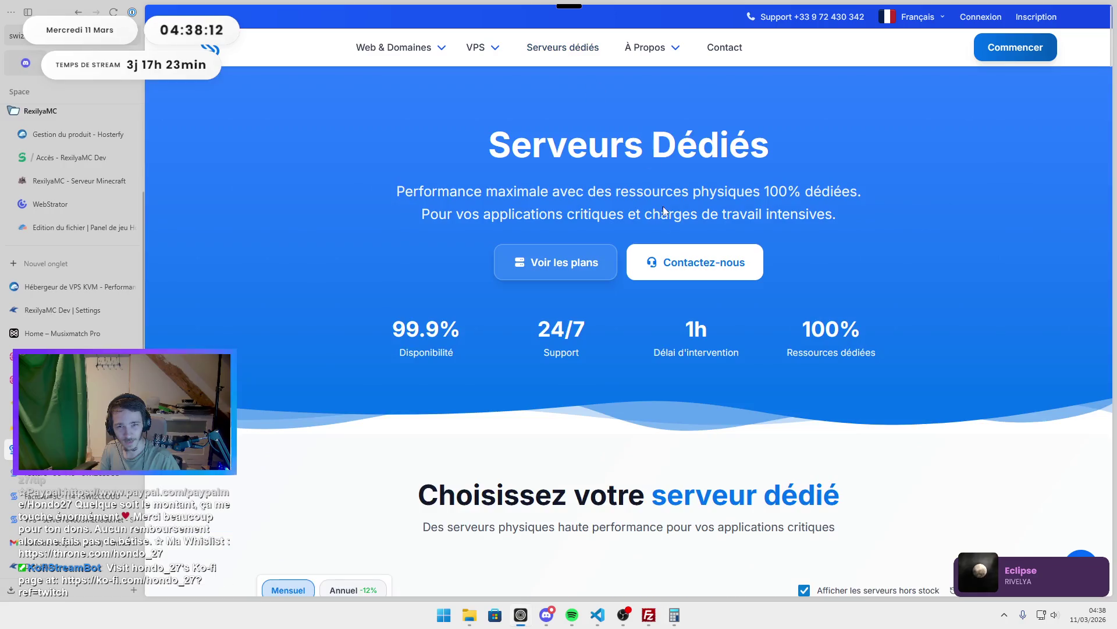
{"action": "scroll", "coordinate": [571, 301], "scroll_direction": "down", "scroll_amount": 3}
{"action": "scroll", "coordinate": [572, 301], "scroll_direction": "down", "scroll_amount": 4}
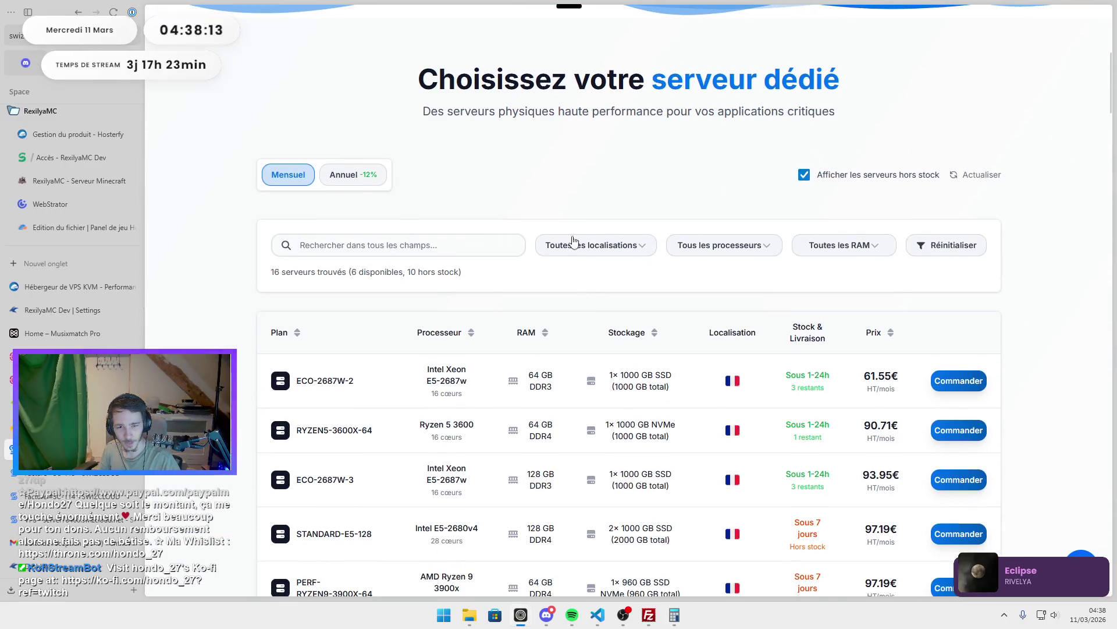
{"action": "left_click", "coordinate": [351, 179]}
{"action": "left_click", "coordinate": [612, 244]}
{"action": "left_click", "coordinate": [568, 295]}
{"action": "left_click", "coordinate": [724, 245]}
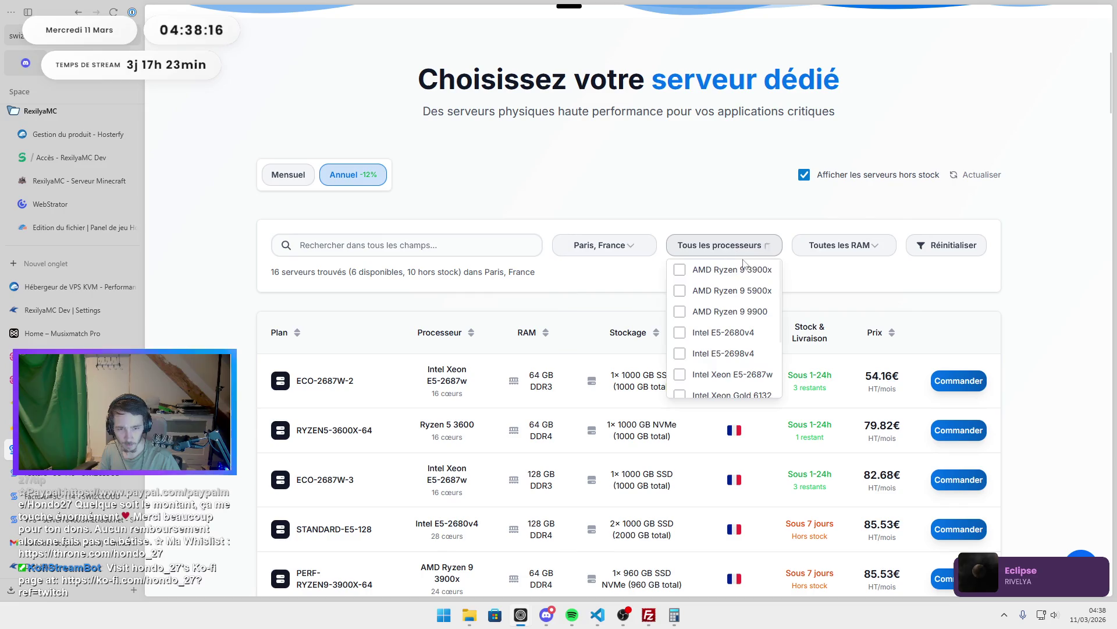
{"action": "left_click", "coordinate": [717, 271]}
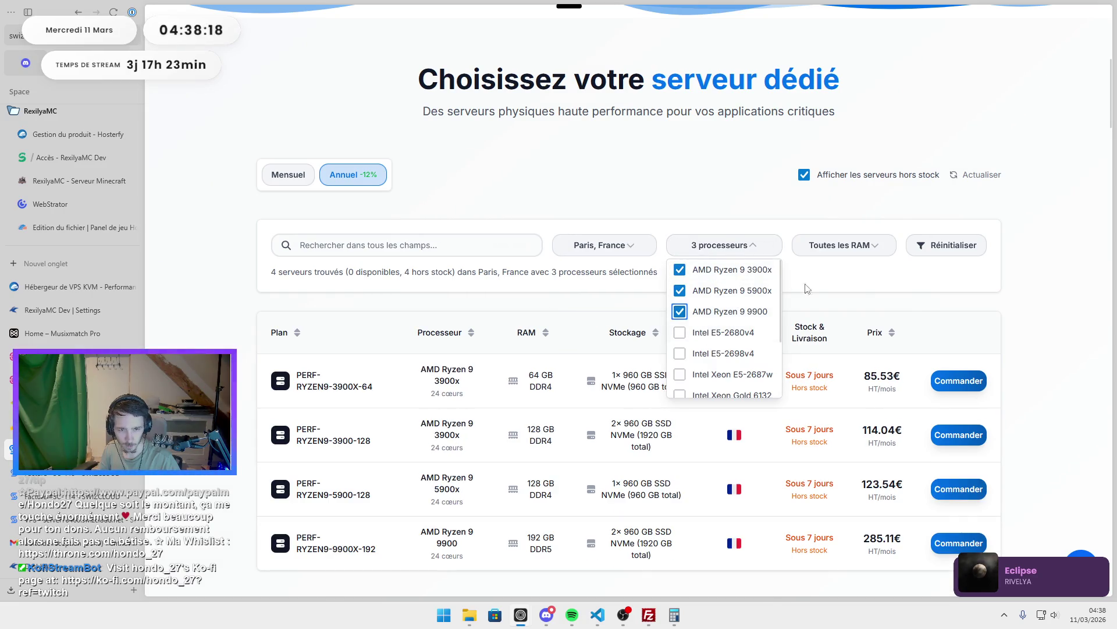
{"action": "left_click", "coordinate": [861, 304]}
{"action": "scroll", "coordinate": [862, 305], "scroll_direction": "down", "scroll_amount": 2}
Clear Calculator and enter 6, then switch to the Hosterfy VPS offers page
{"action": "key", "text": "alt+Tab"}
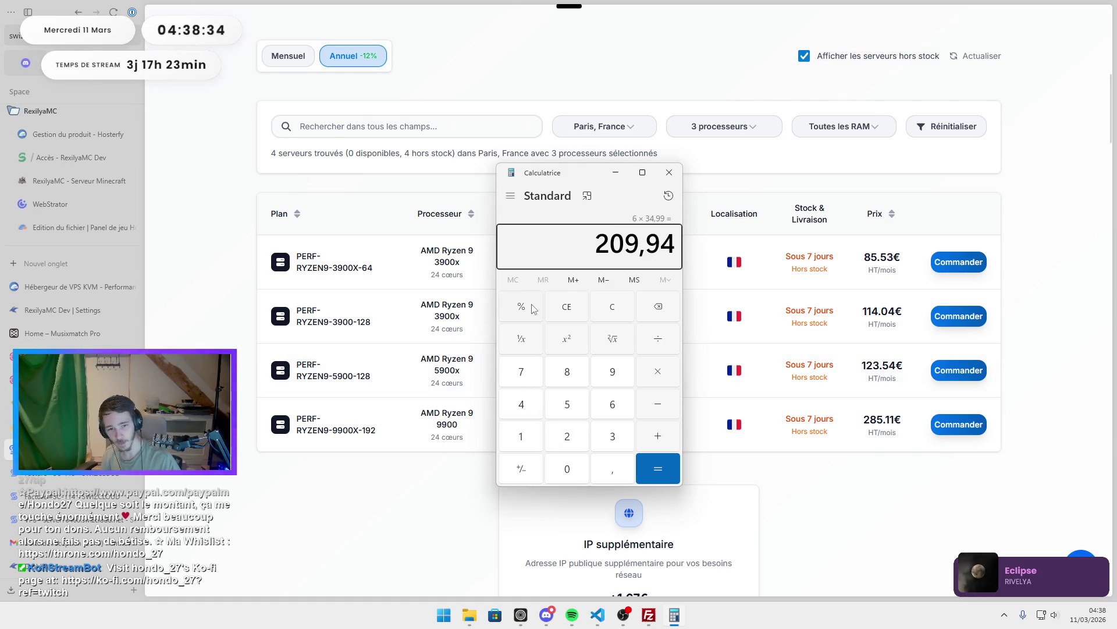
{"action": "left_click", "coordinate": [601, 316]}
{"action": "type", "text": "6"}
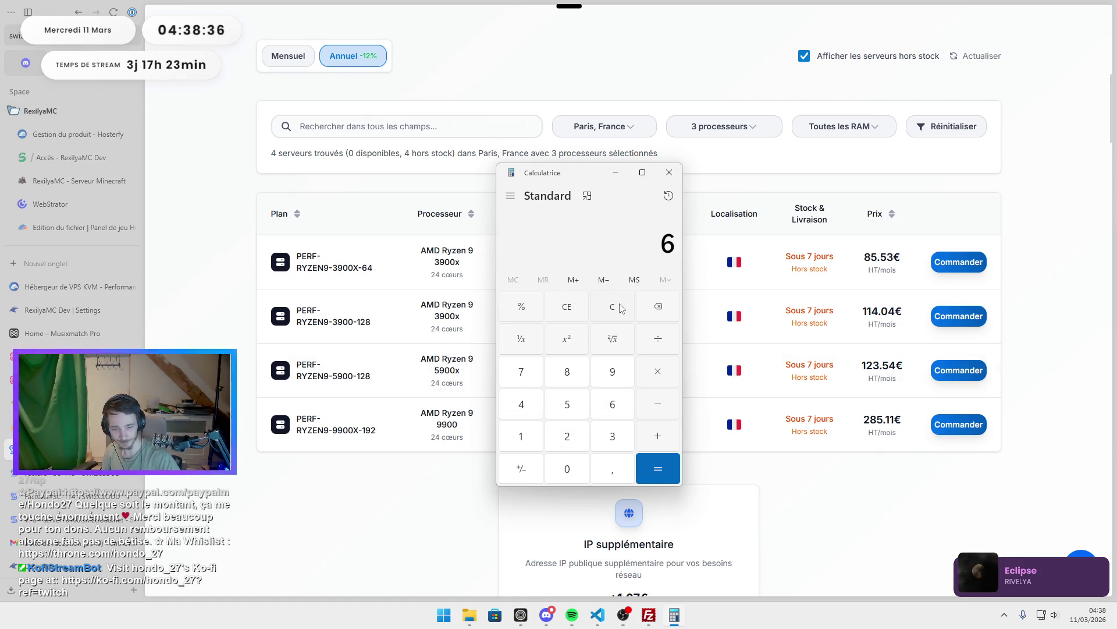
{"action": "left_click", "coordinate": [79, 286]}
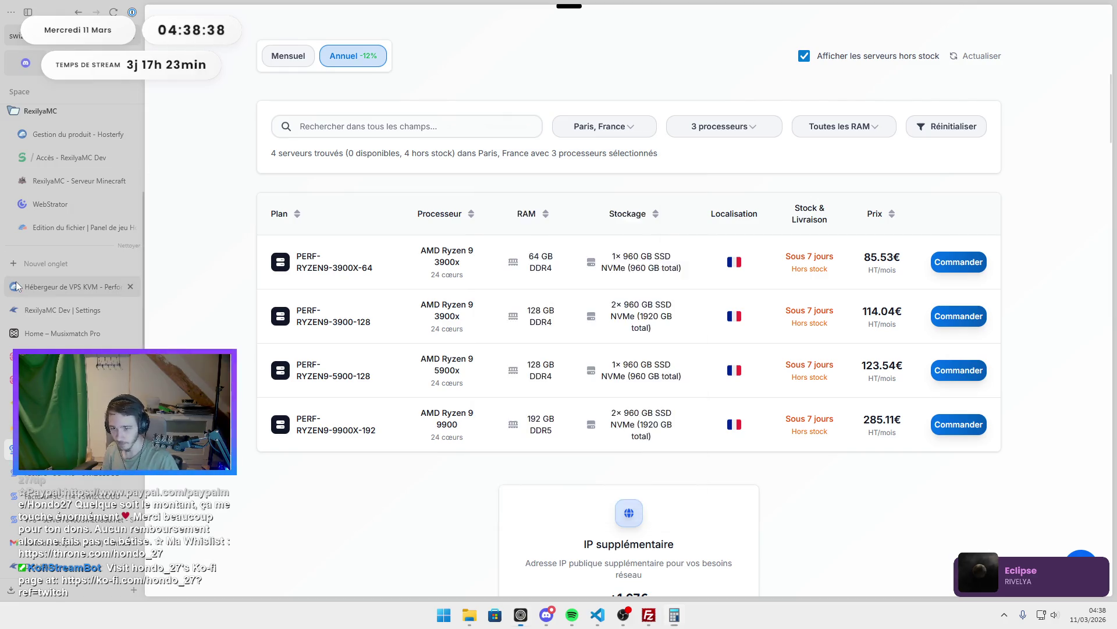
{"action": "scroll", "coordinate": [411, 325], "scroll_direction": "up", "scroll_amount": 6}
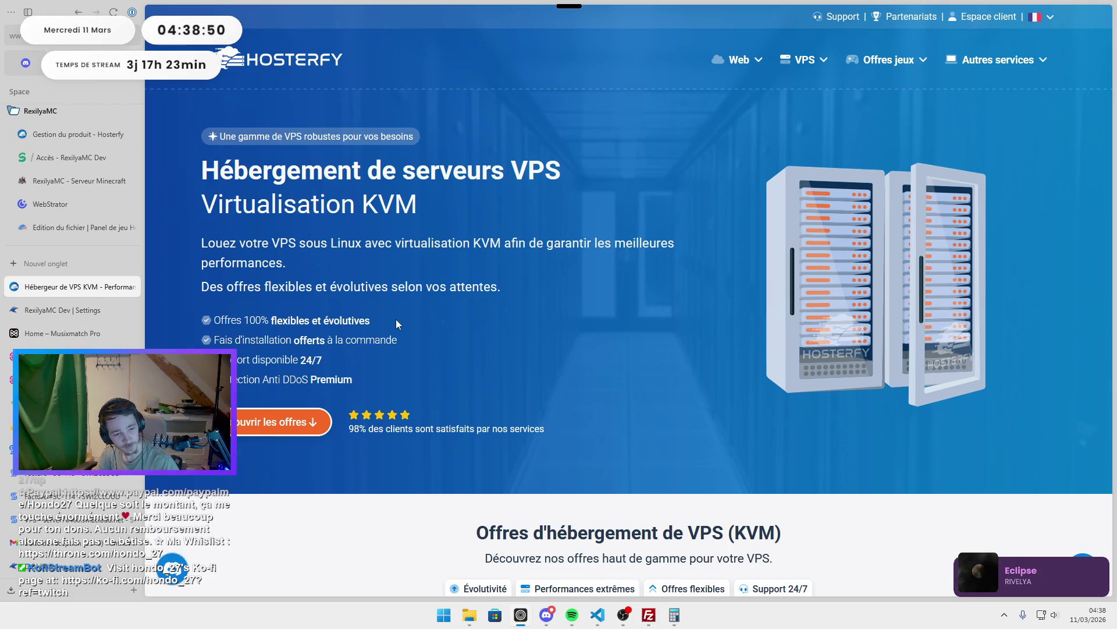
Show Hosterfy's Standard VPS offers and compute 6 × 39,99 = 239,94
{"action": "scroll", "coordinate": [818, 396], "scroll_direction": "down", "scroll_amount": 6}
{"action": "scroll", "coordinate": [815, 402], "scroll_direction": "down", "scroll_amount": 5}
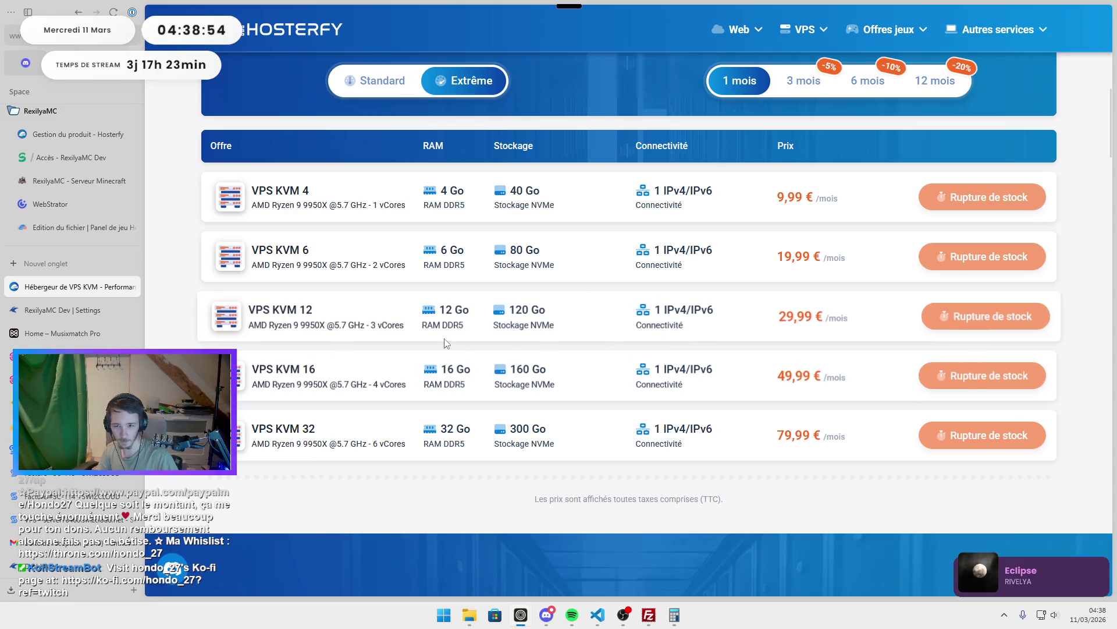
{"action": "left_click", "coordinate": [378, 80]}
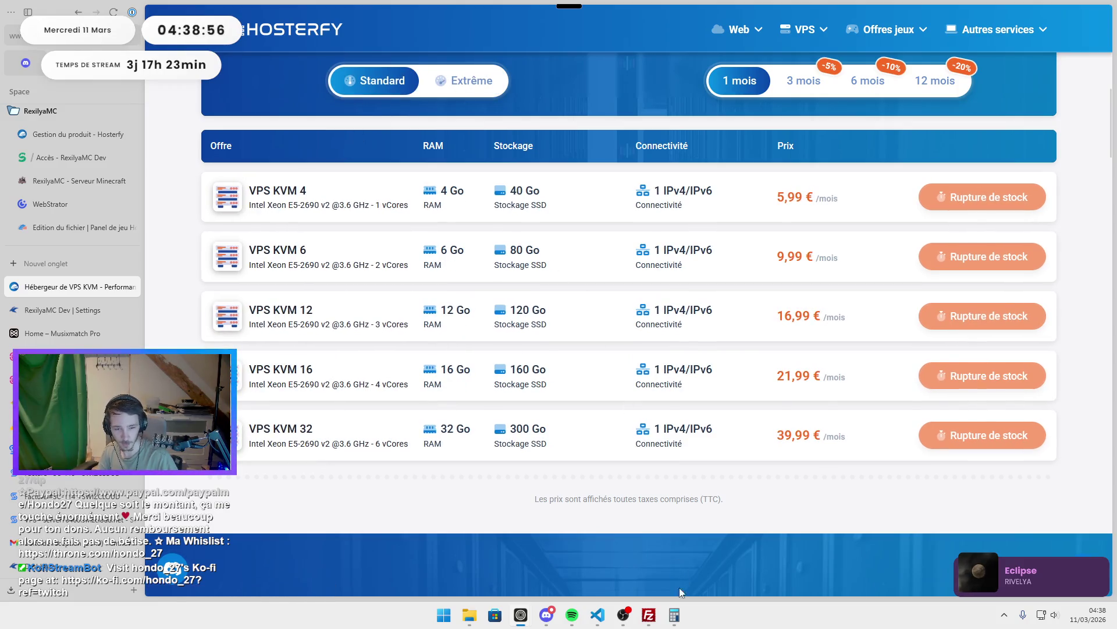
{"action": "left_click", "coordinate": [674, 614]}
{"action": "type", "text": "39,9"}
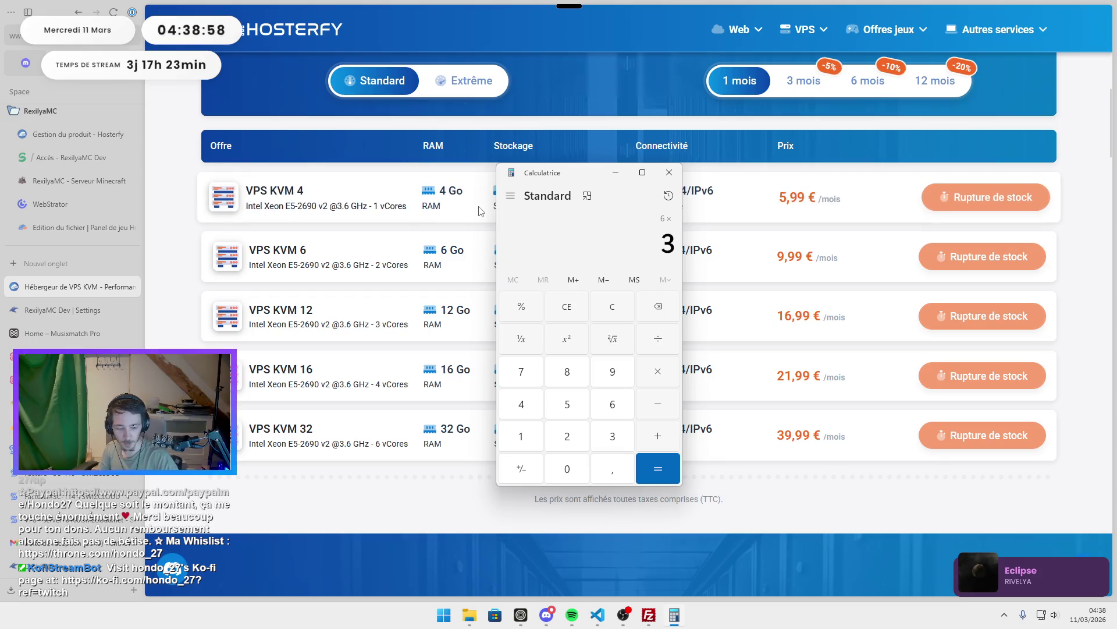
{"action": "type", "text": "9"}
{"action": "key", "text": "Return"}
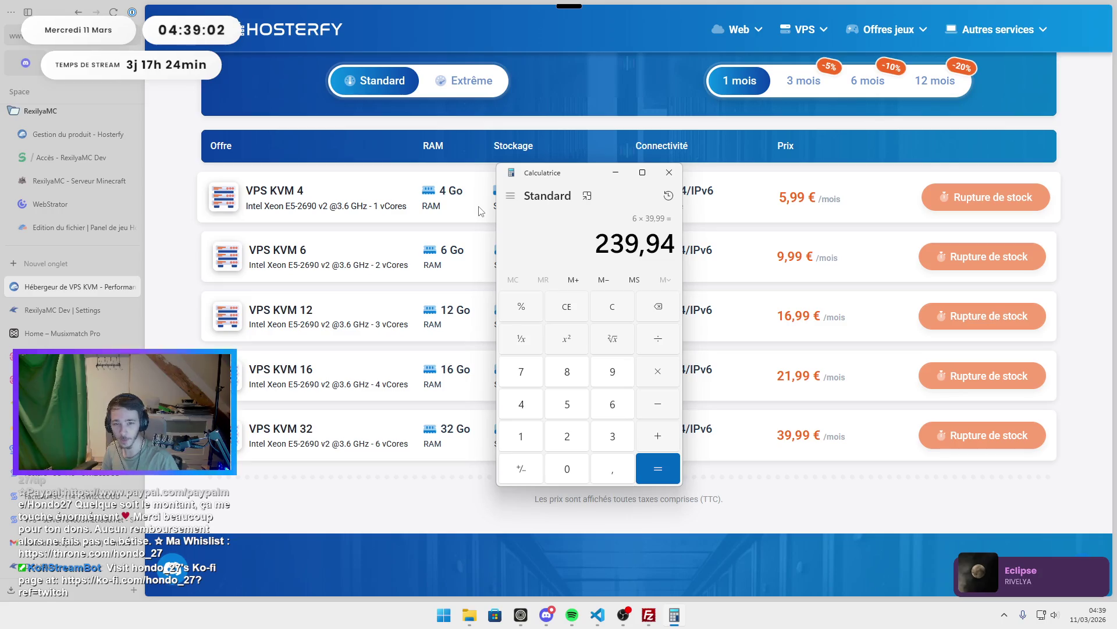
Switch to the Extrême VPS offers and compute 6 × 79,99 = 479,94
{"action": "type", "text": "6"}
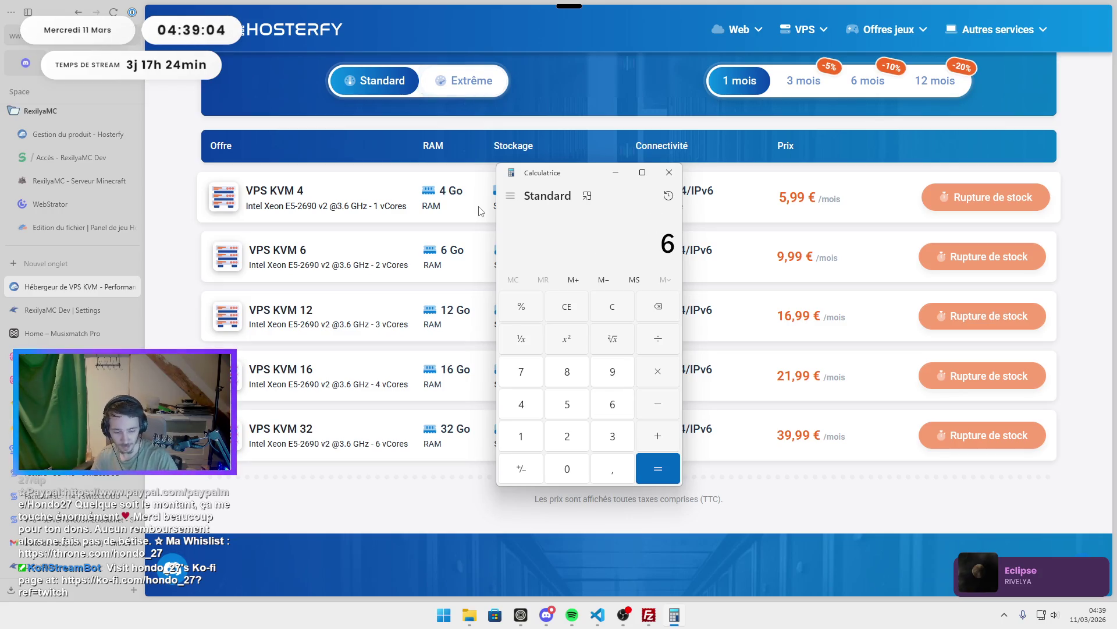
{"action": "left_click", "coordinate": [464, 80]}
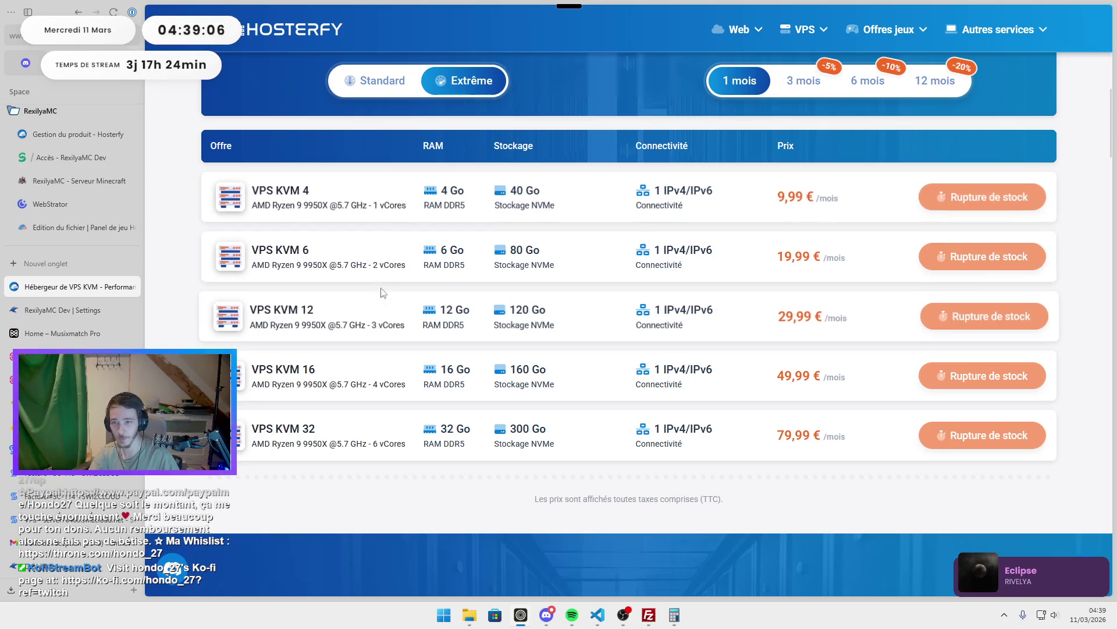
{"action": "key", "text": "alt+Tab"}
{"action": "type", "text": "79,99"}
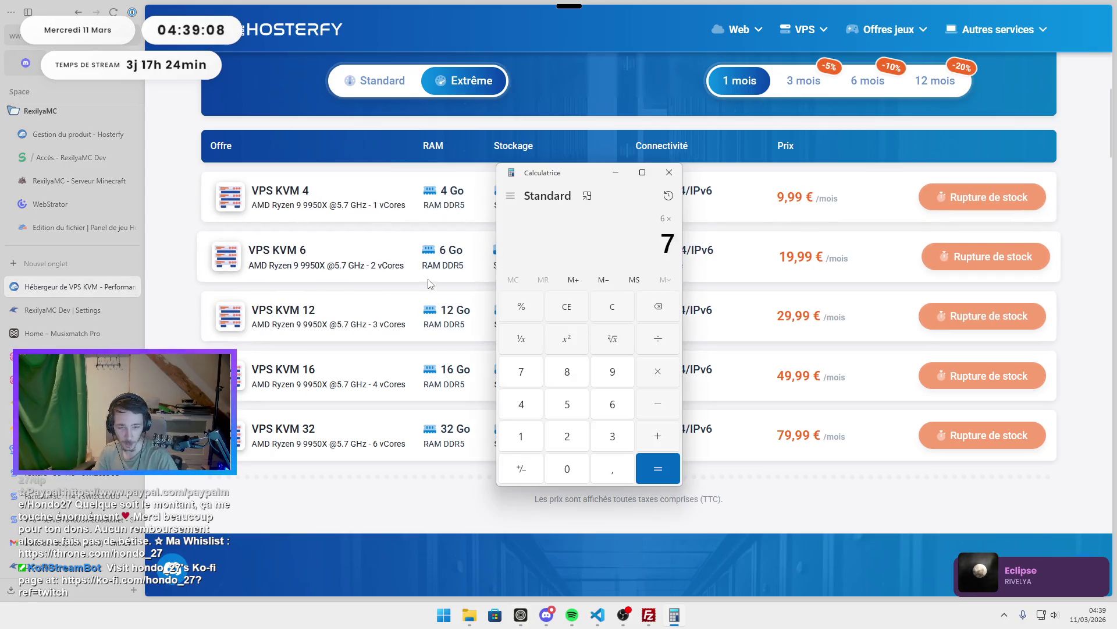
{"action": "key", "text": "Return"}
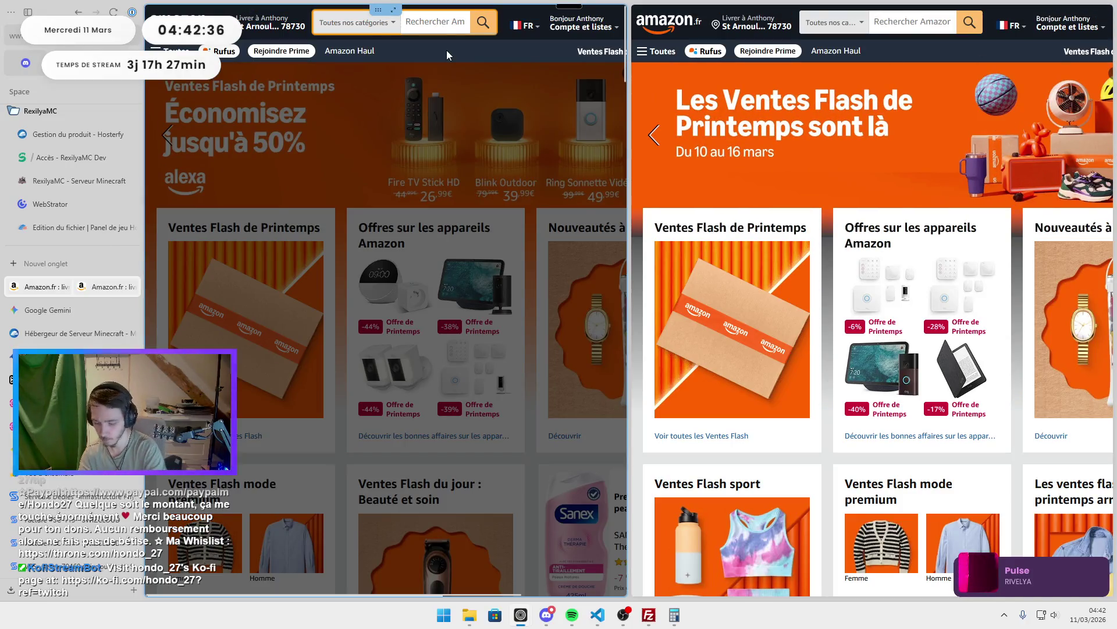
Search Amazon.fr for 'rtx 5060', open the MSI RTX 5060 listing, then return to Gemini
{"action": "type", "text": "rtx 5060"}
{"action": "key", "text": "Return"}
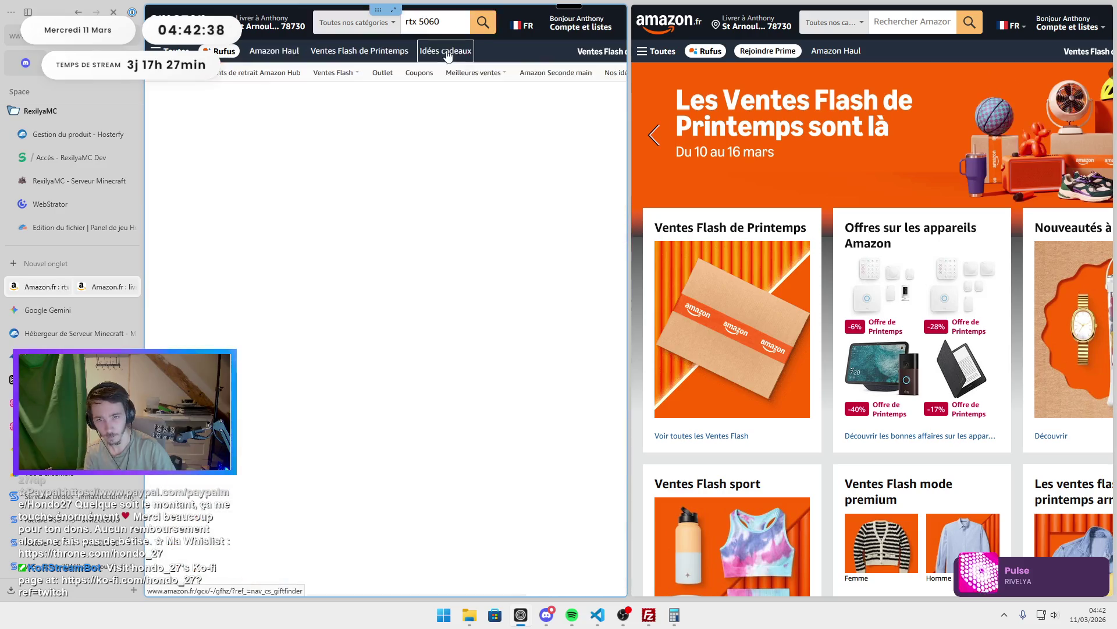
{"action": "scroll", "coordinate": [433, 298], "scroll_direction": "down", "scroll_amount": 5}
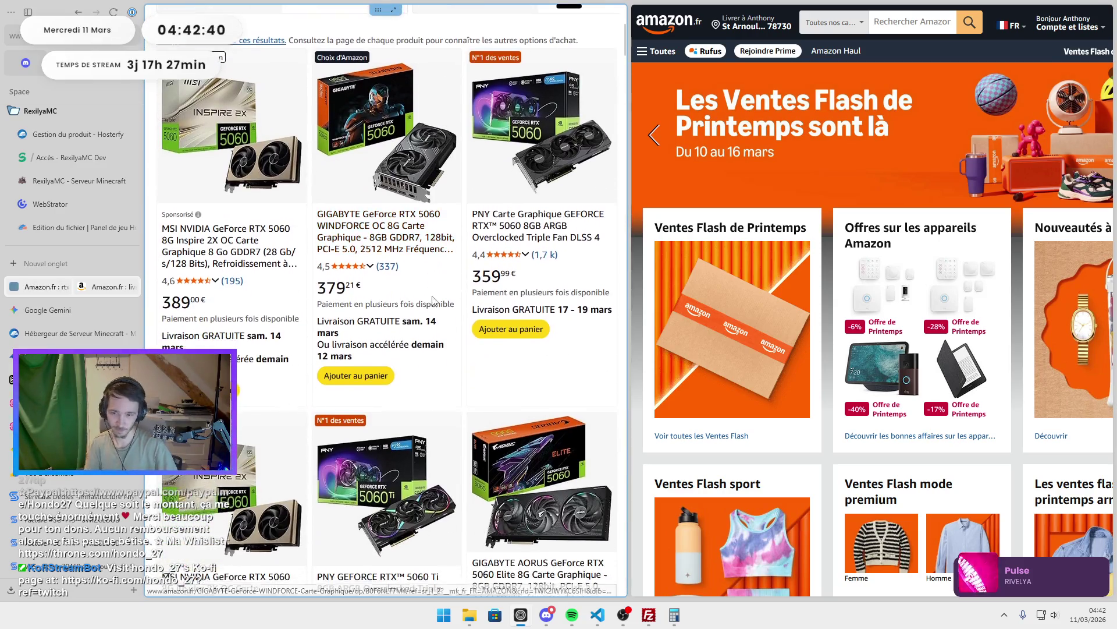
{"action": "scroll", "coordinate": [458, 313], "scroll_direction": "down", "scroll_amount": 2}
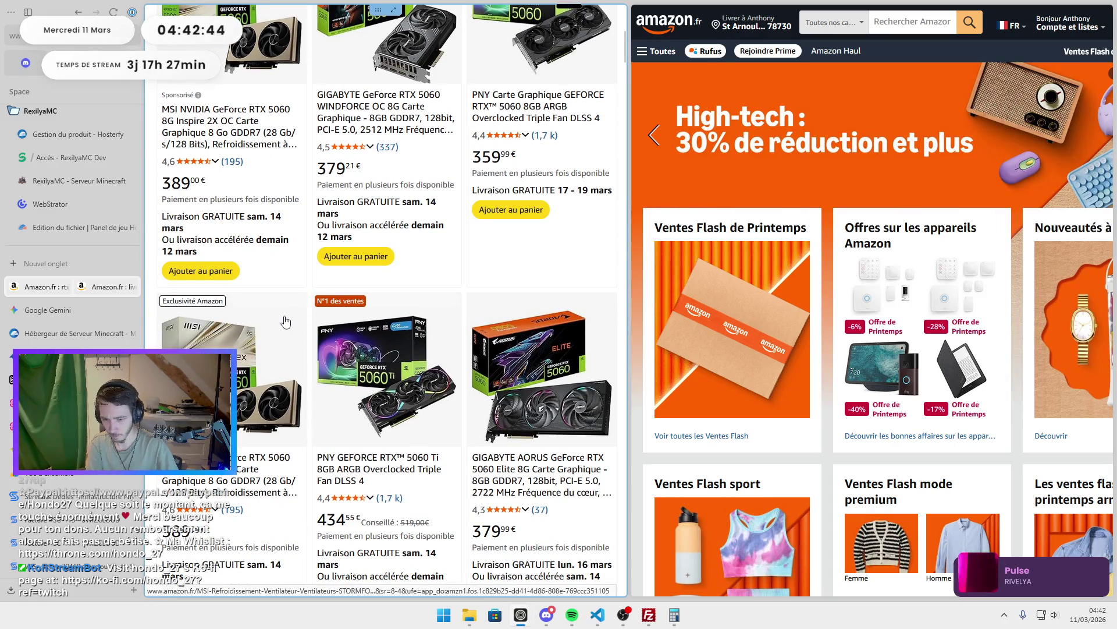
{"action": "left_click", "coordinate": [236, 356]}
{"action": "left_click", "coordinate": [51, 313]}
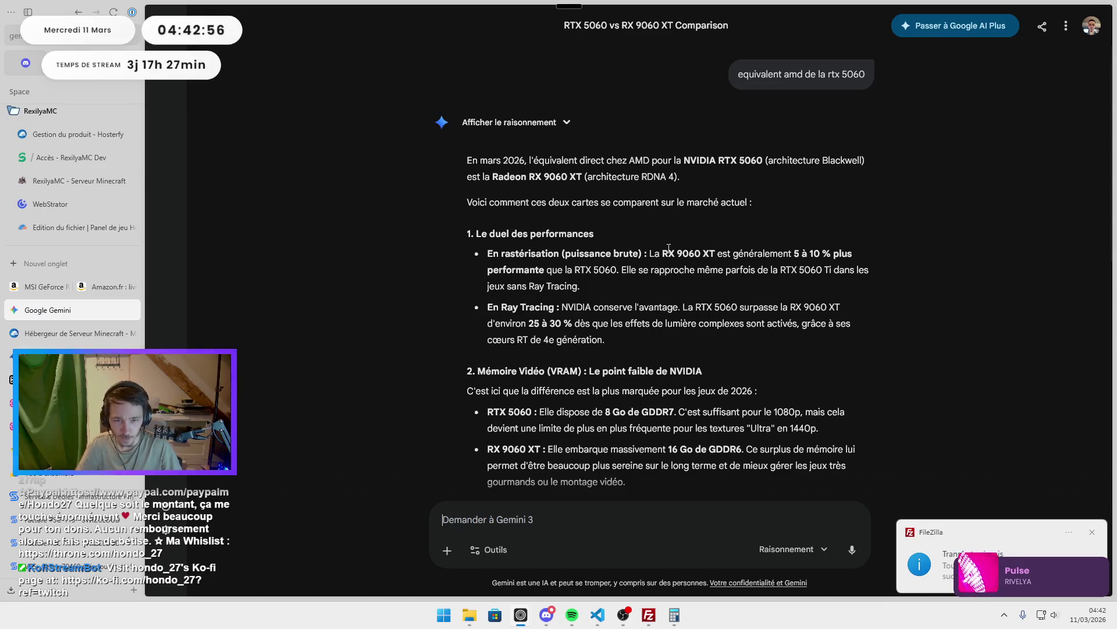
Search the right Amazon pane for 'rx9060xt', open the 369 € Sapphire Pulse RX 9060 XT, then return to Gemini
{"action": "left_click", "coordinate": [45, 287]}
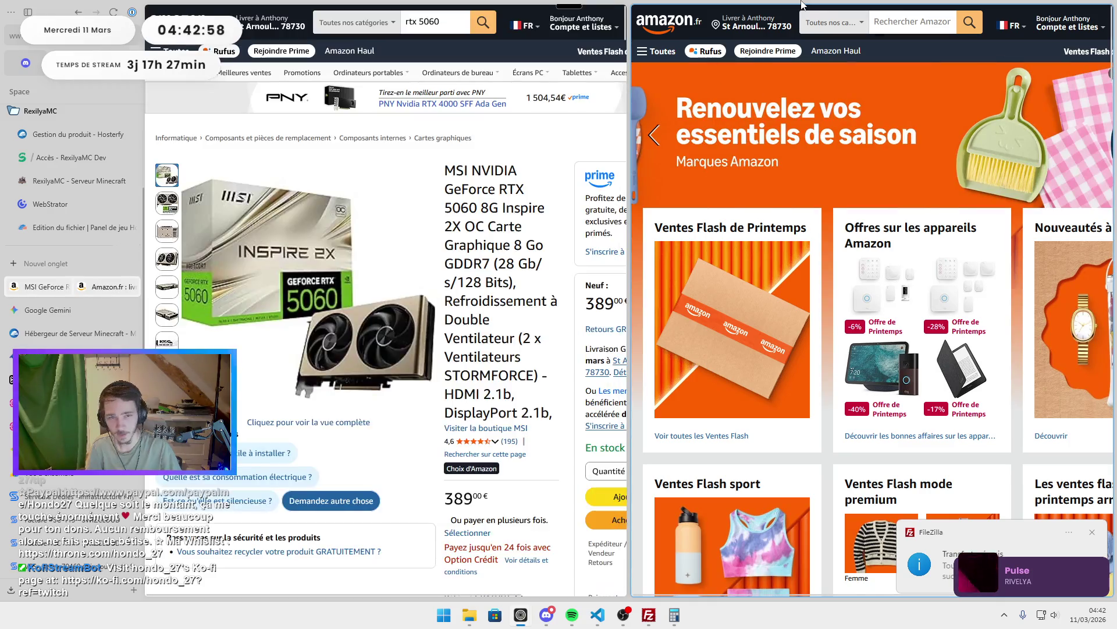
{"action": "left_click", "coordinate": [896, 22]}
{"action": "type", "text": "r"}
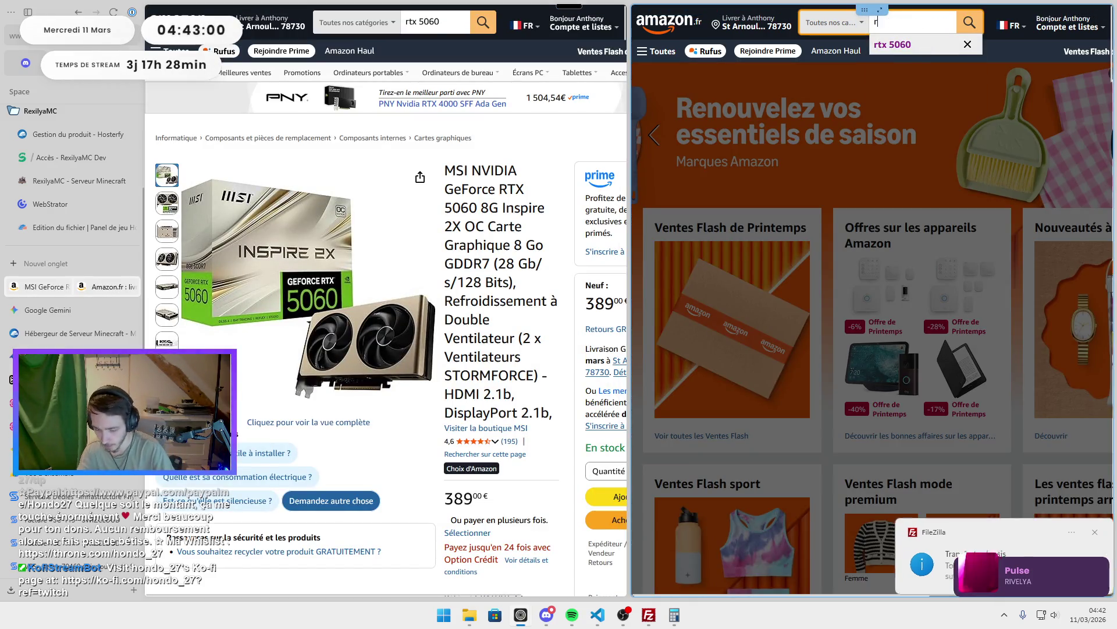
{"action": "type", "text": "x9060xt"}
{"action": "key", "text": "Return"}
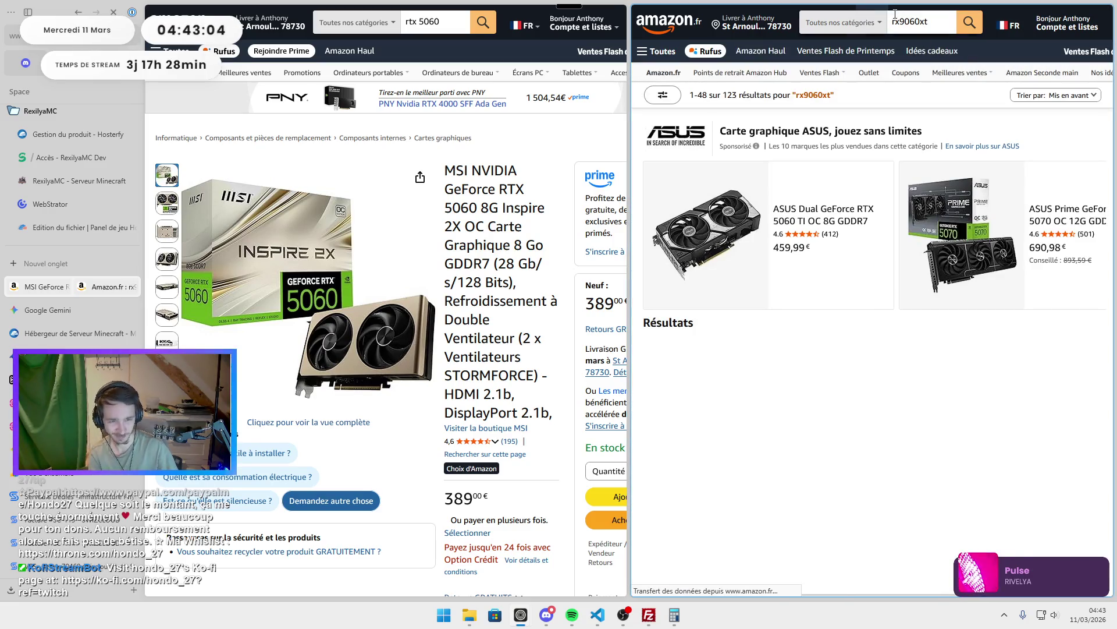
{"action": "scroll", "coordinate": [758, 274], "scroll_direction": "down", "scroll_amount": 4}
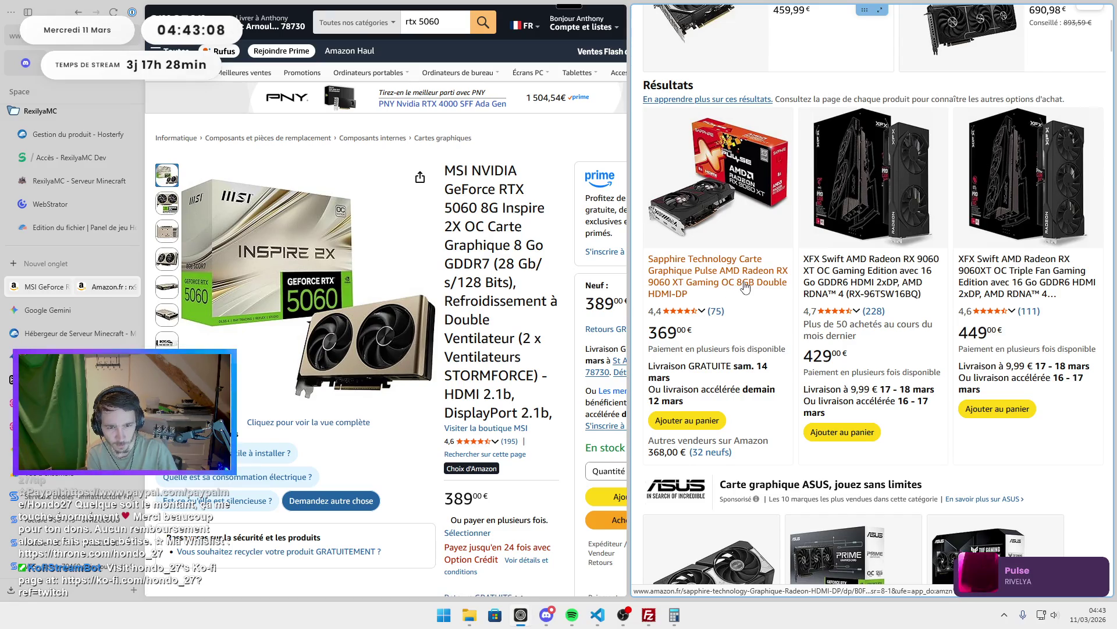
{"action": "left_click", "coordinate": [745, 287]}
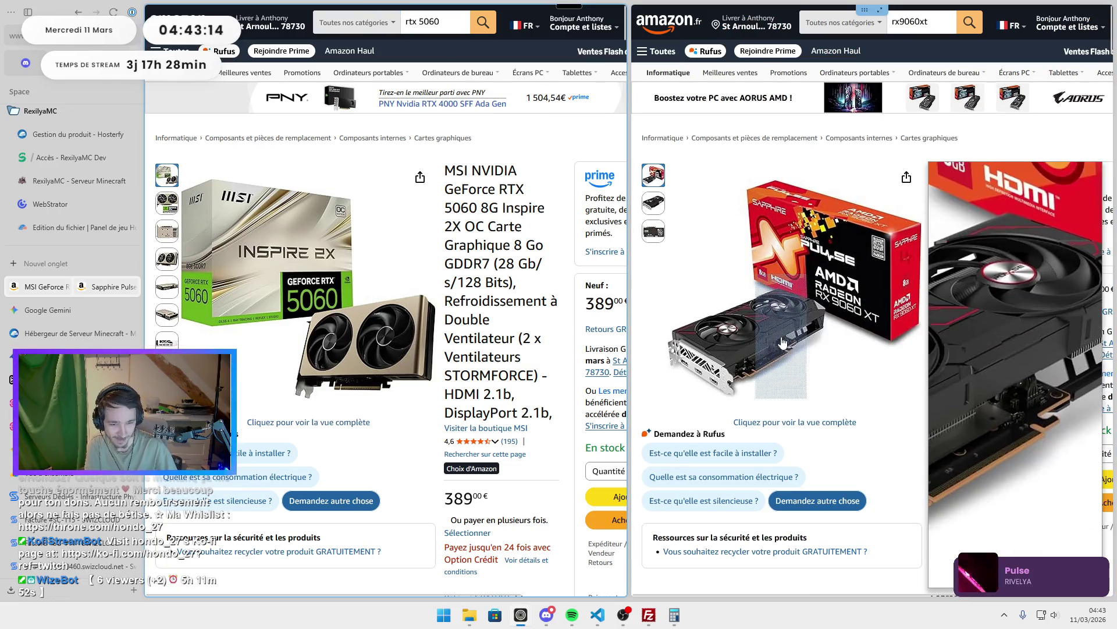
{"action": "left_click", "coordinate": [990, 311]}
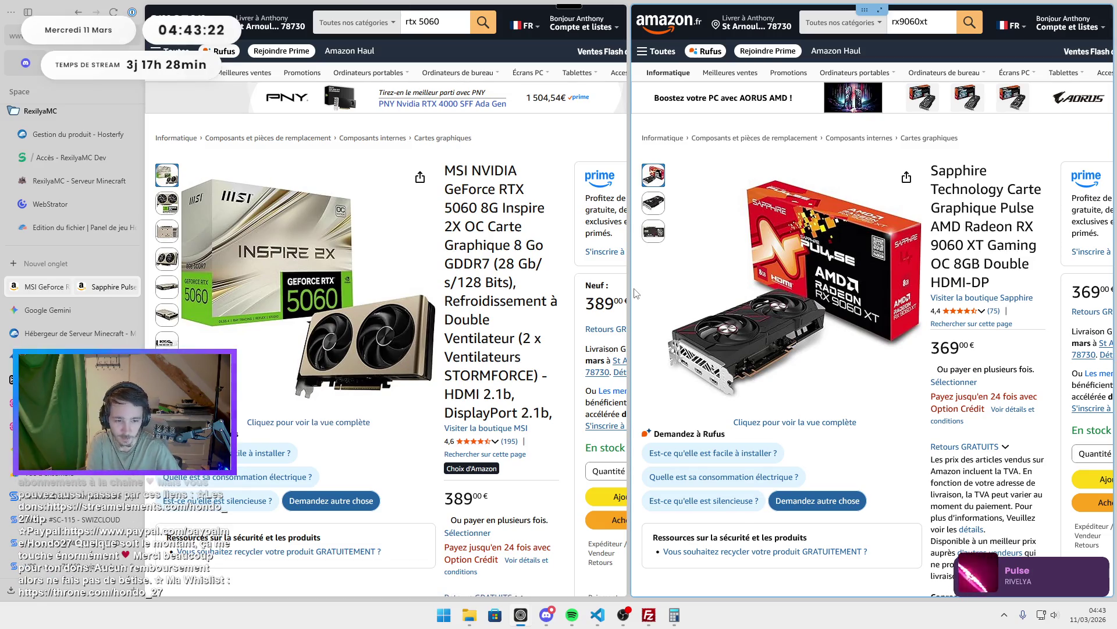
{"action": "left_click", "coordinate": [38, 310]}
{"action": "left_click", "coordinate": [547, 514]}
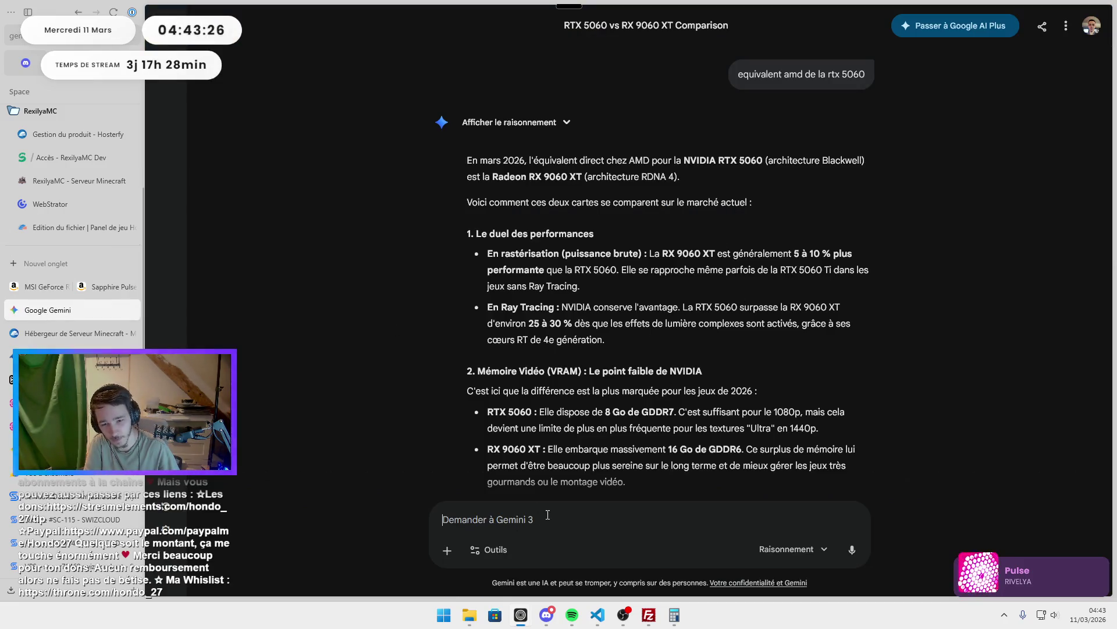
Ask Gemini 'equivalent rtx 5090' and highlight the ~2 499 € vs ~700–800 € prices and RX 9070 XT name
{"action": "type", "text": "equivalent "}
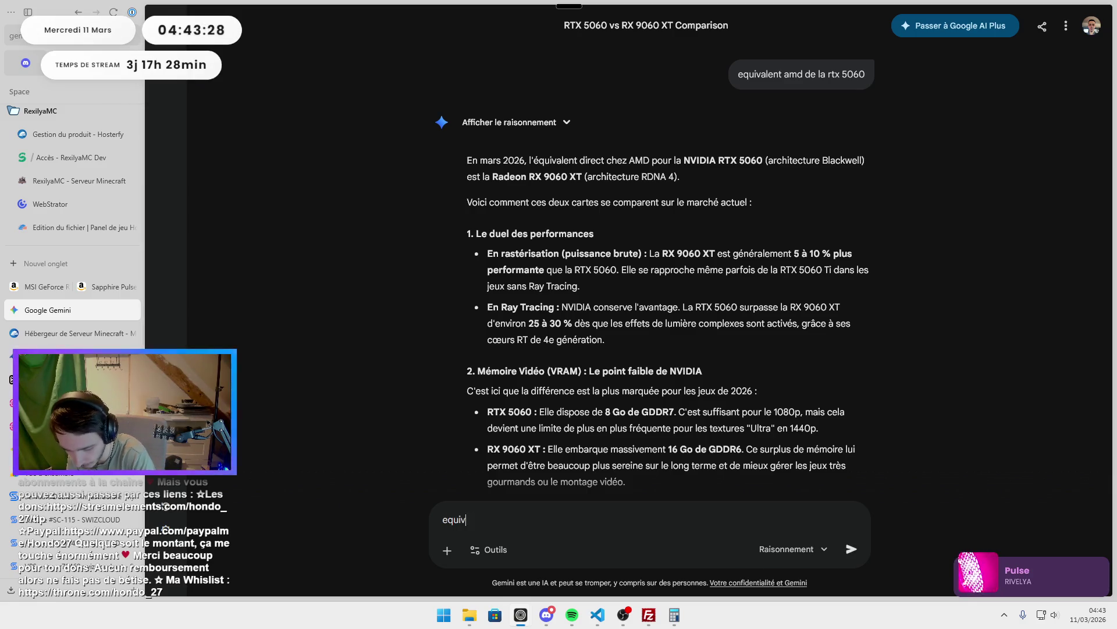
{"action": "type", "text": "rtx 5"}
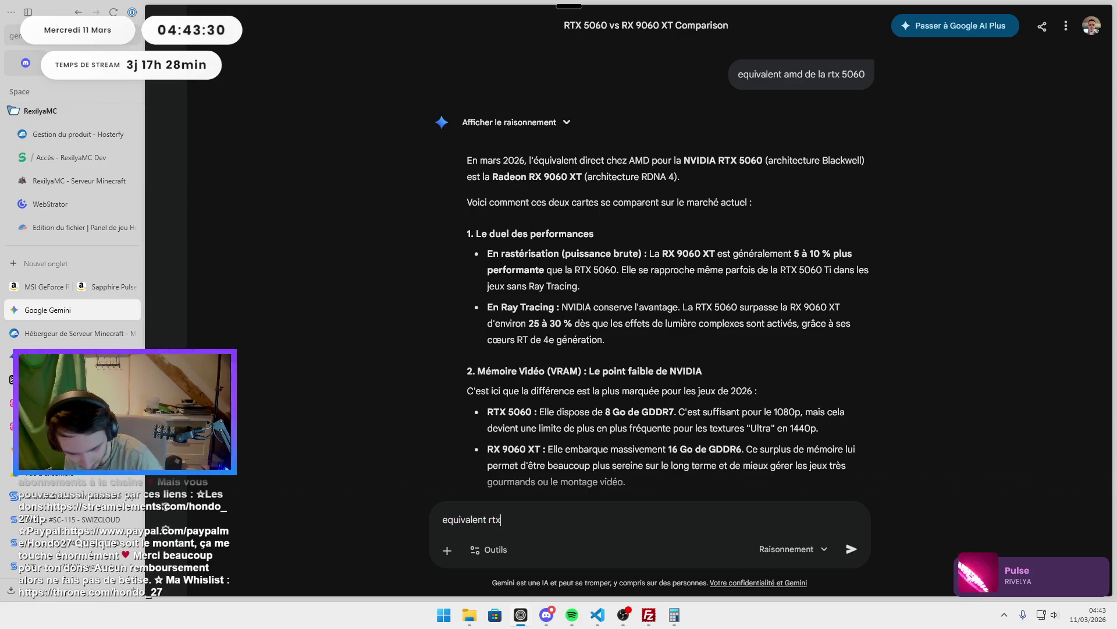
{"action": "type", "text": "090"}
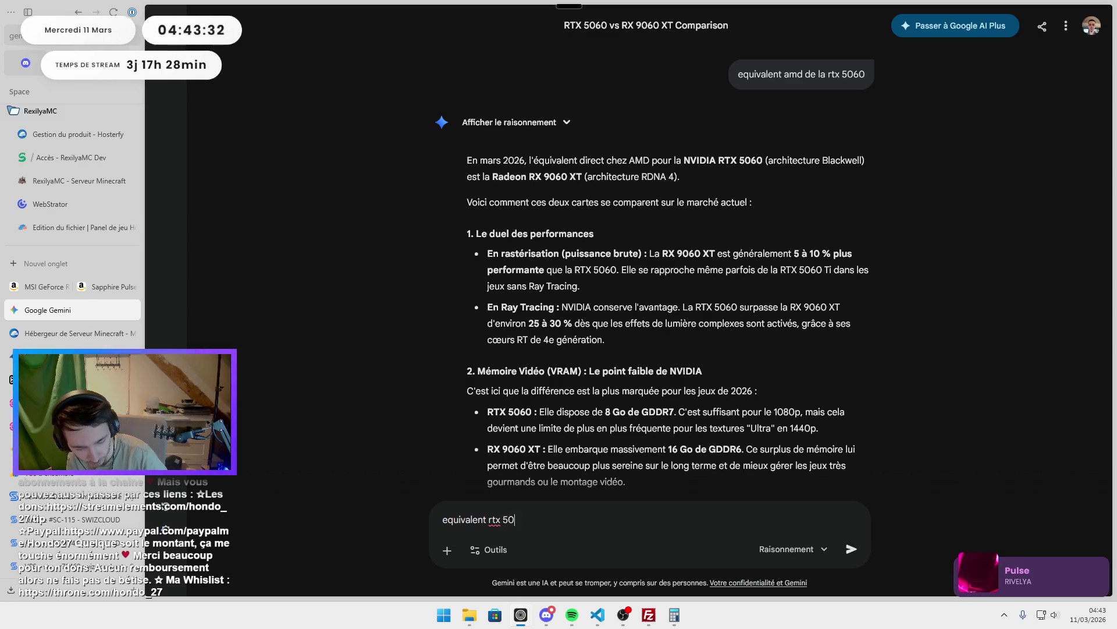
{"action": "key", "text": "Return"}
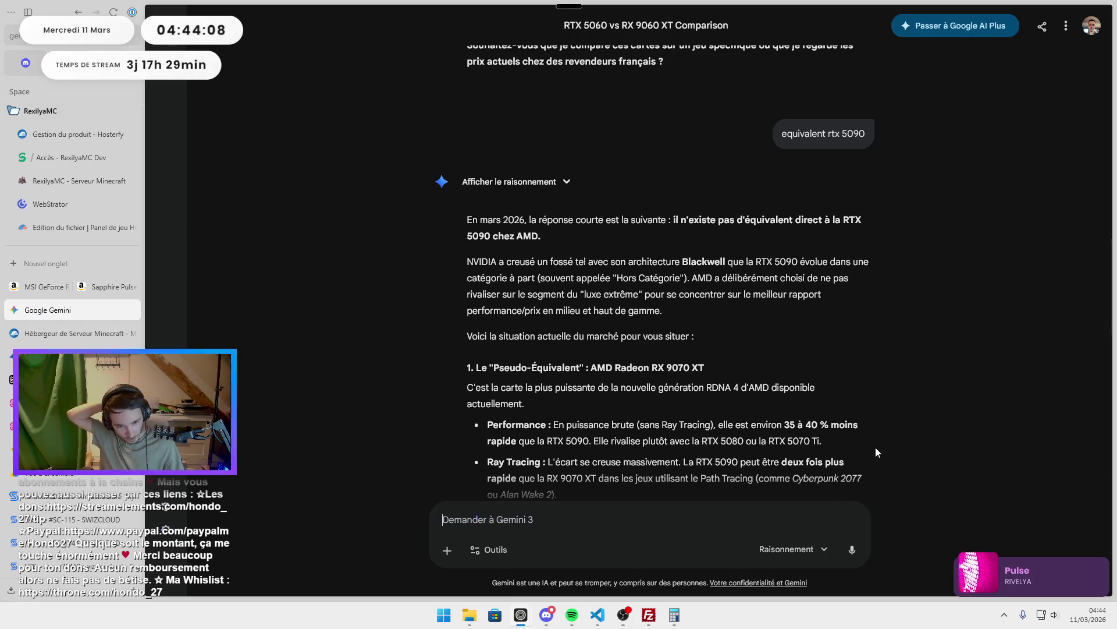
{"action": "scroll", "coordinate": [835, 410], "scroll_direction": "down", "scroll_amount": 4}
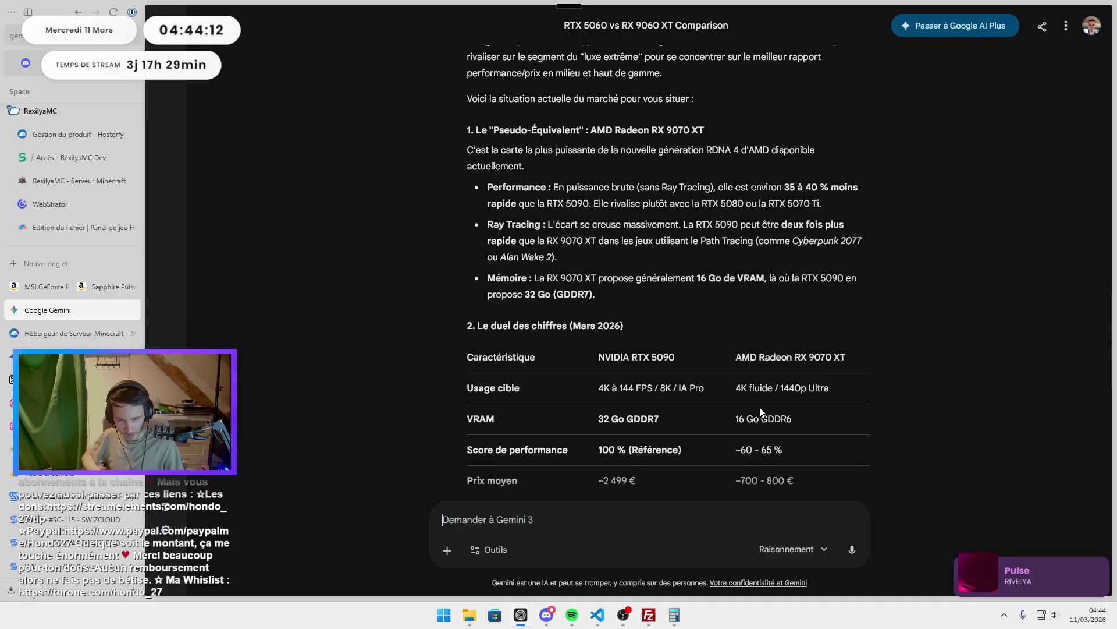
{"action": "scroll", "coordinate": [724, 400], "scroll_direction": "down", "scroll_amount": 1}
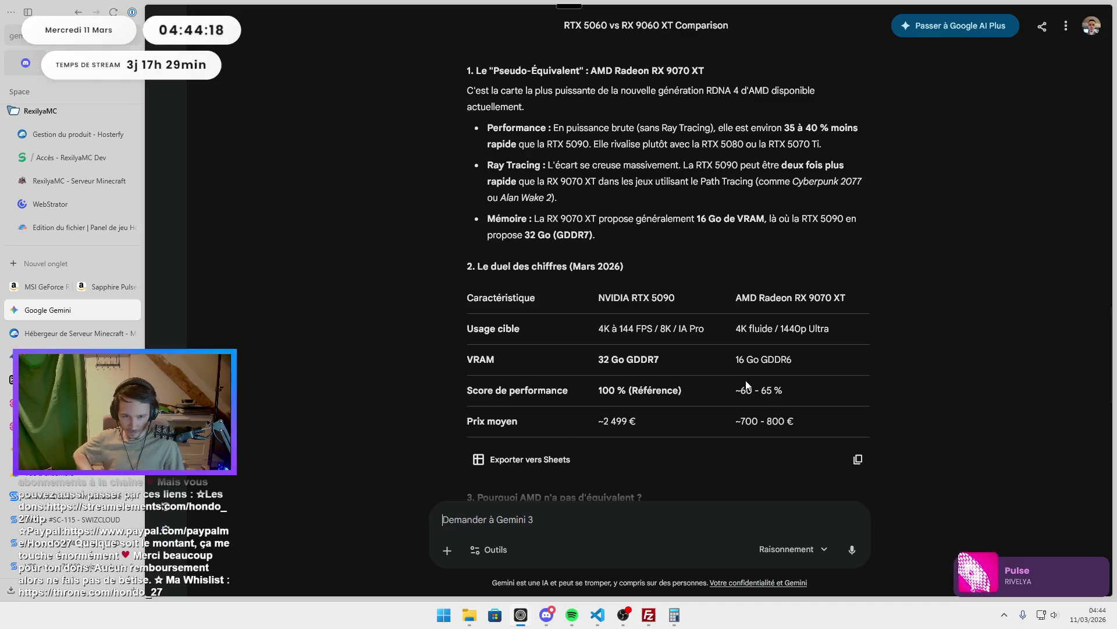
{"action": "scroll", "coordinate": [752, 376], "scroll_direction": "down", "scroll_amount": 2}
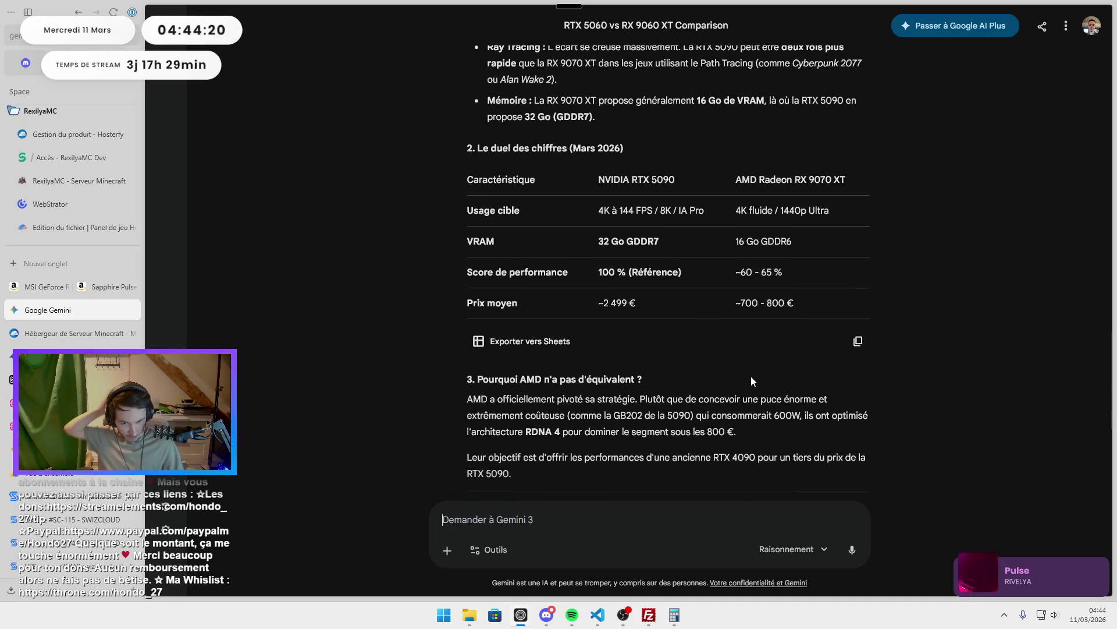
{"action": "left_click_drag", "start_coordinate": [661, 308], "coordinate": [826, 298]}
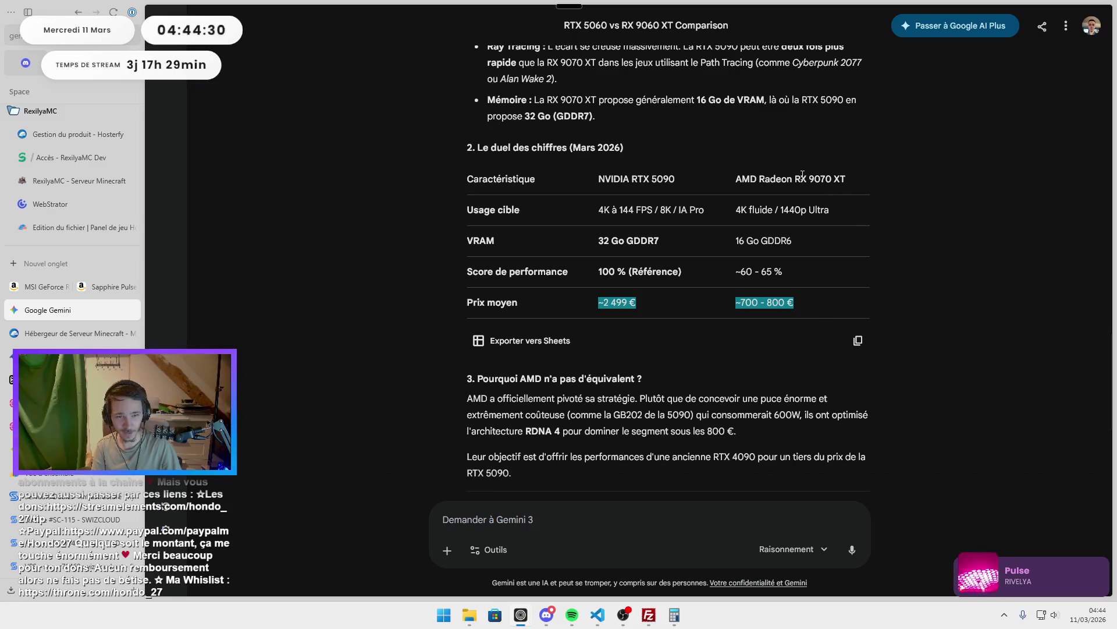
{"action": "left_click_drag", "start_coordinate": [801, 179], "coordinate": [850, 181]}
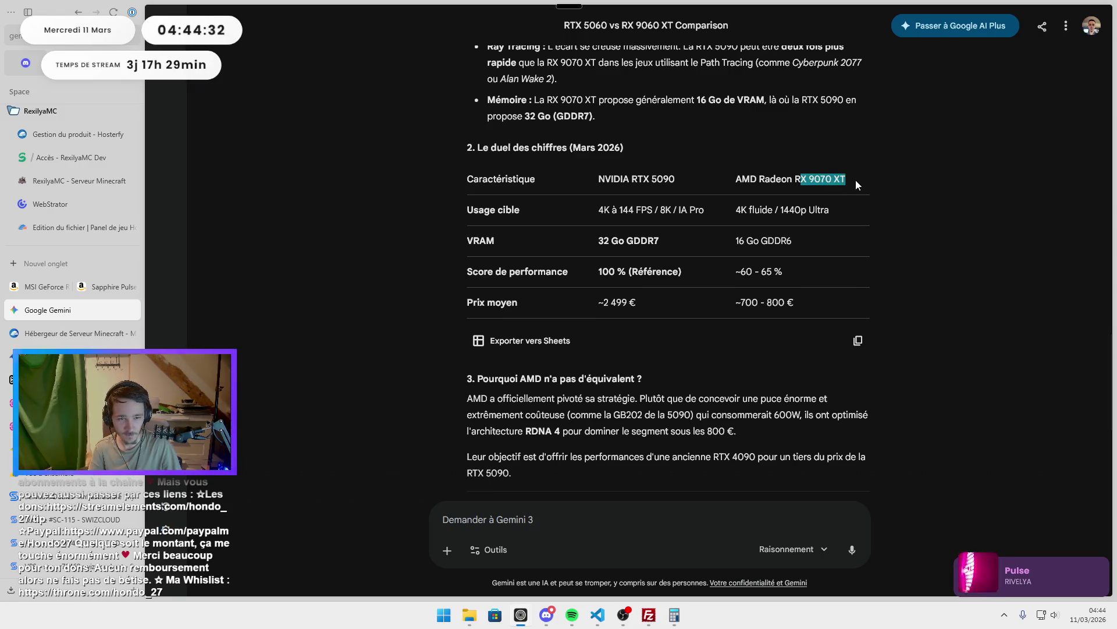
{"action": "left_click", "coordinate": [108, 286]}
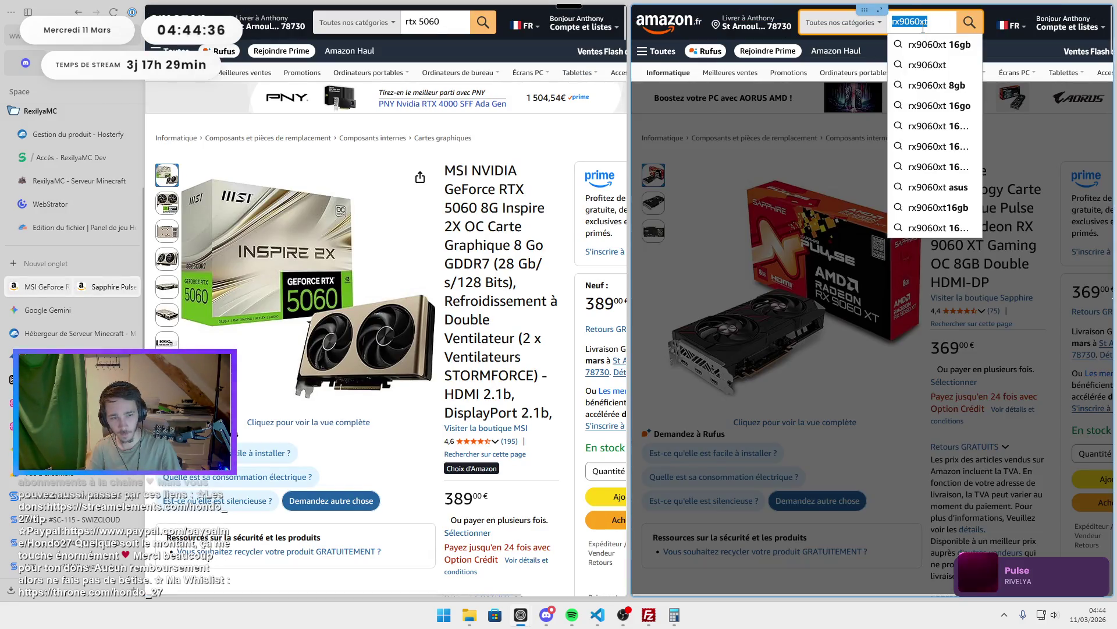
Search the right pane for 'RX 9070 XT' and open the GIGABYTE Radeon RX 9070 XT Gaming OC 16G page
{"action": "key", "text": "ctrl+a"}
{"action": "type", "text": "RX 9070 XT"}
{"action": "key", "text": "Return"}
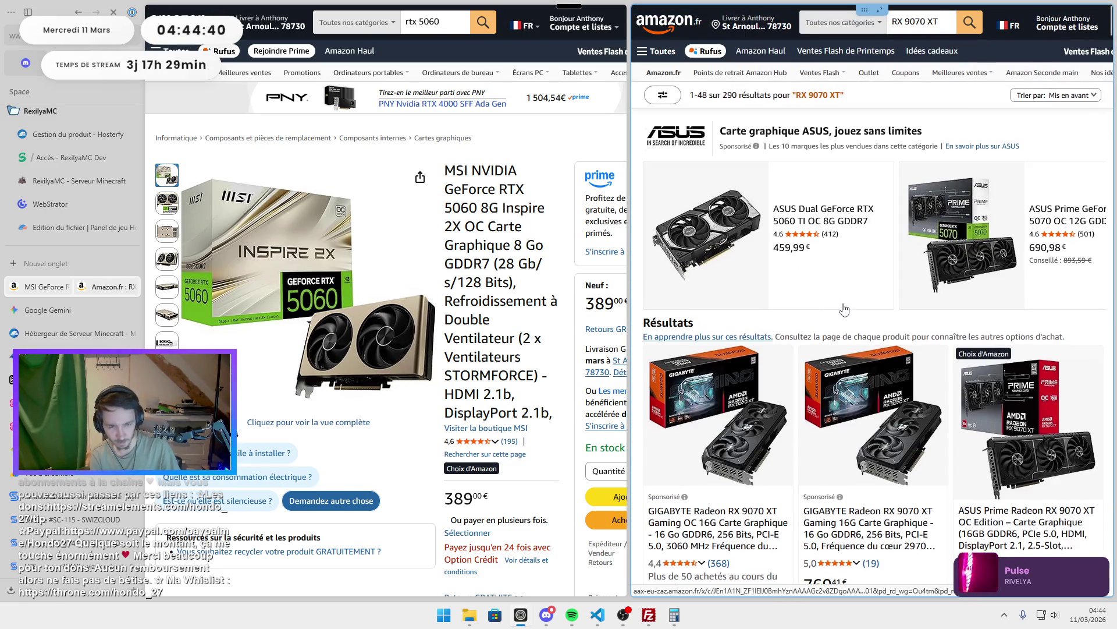
{"action": "scroll", "coordinate": [802, 277], "scroll_direction": "down", "scroll_amount": 2}
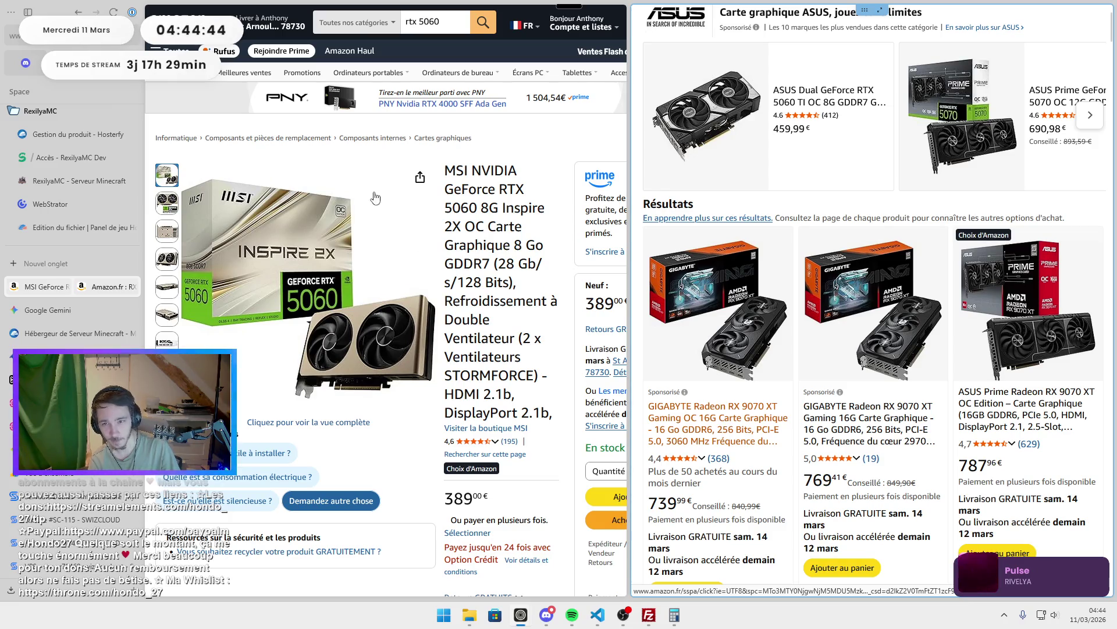
{"action": "left_click", "coordinate": [721, 425]}
Change the left pane's search to 'rtx 5090 ti' and browse the 218 results
{"action": "double_click", "coordinate": [439, 21]}
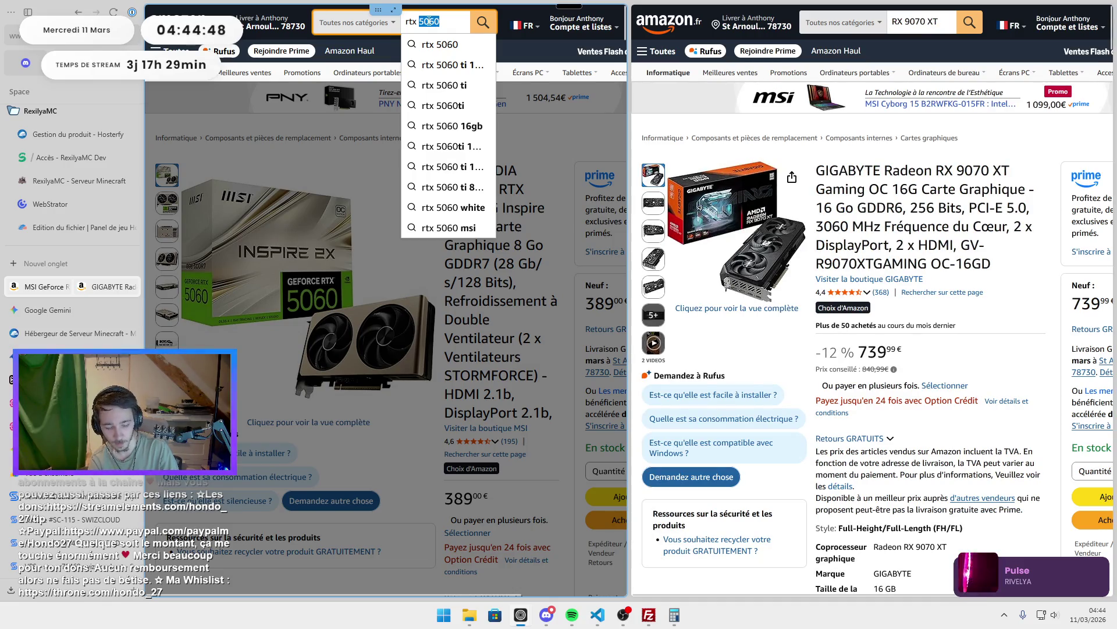
{"action": "type", "text": "5090 ti"}
{"action": "key", "text": "Return"}
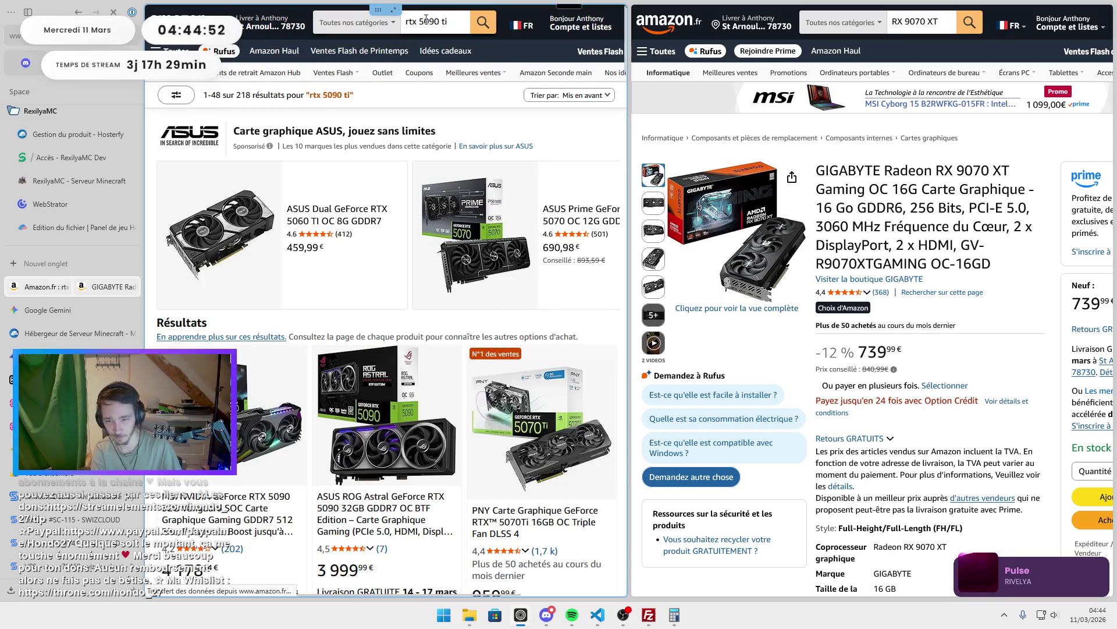
{"action": "scroll", "coordinate": [511, 278], "scroll_direction": "down", "scroll_amount": 2}
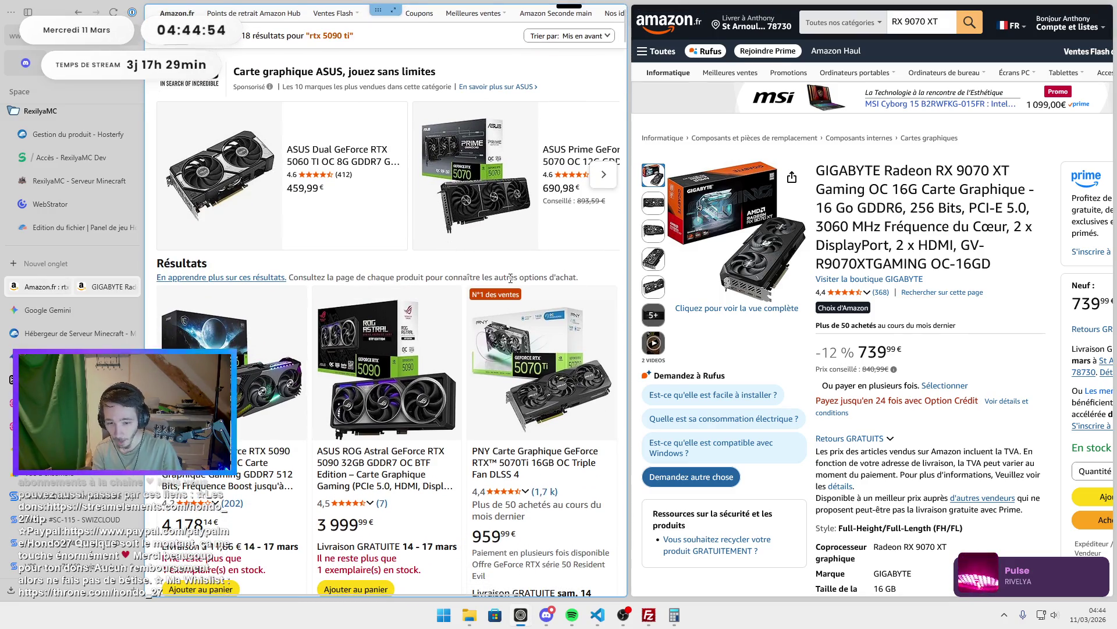
{"action": "scroll", "coordinate": [511, 278], "scroll_direction": "down", "scroll_amount": 1}
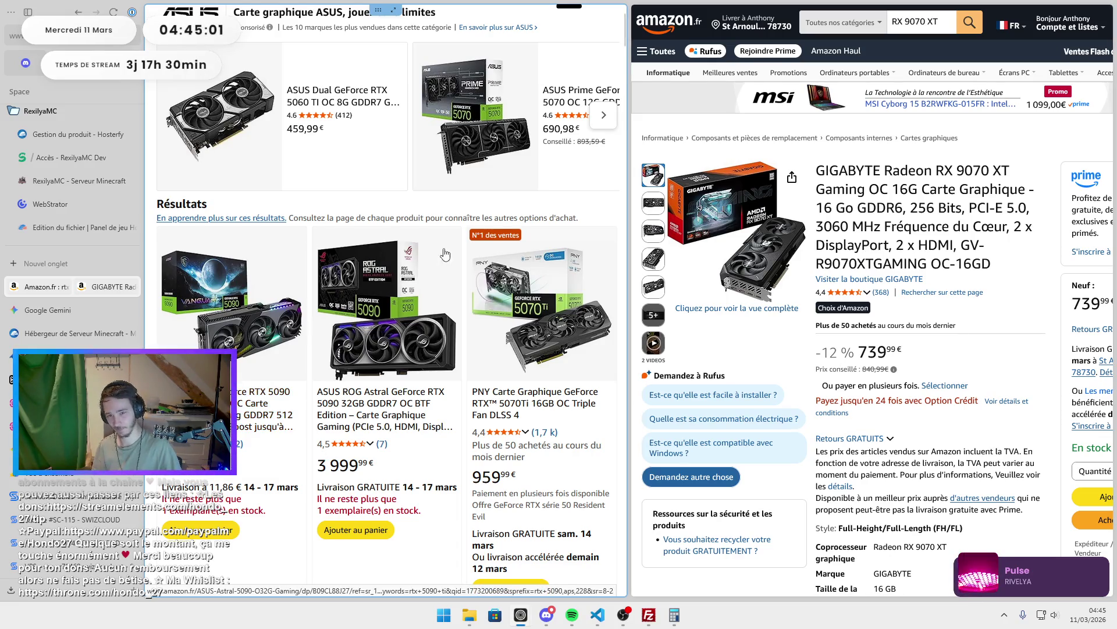
{"action": "scroll", "coordinate": [373, 60], "scroll_direction": "up", "scroll_amount": 2}
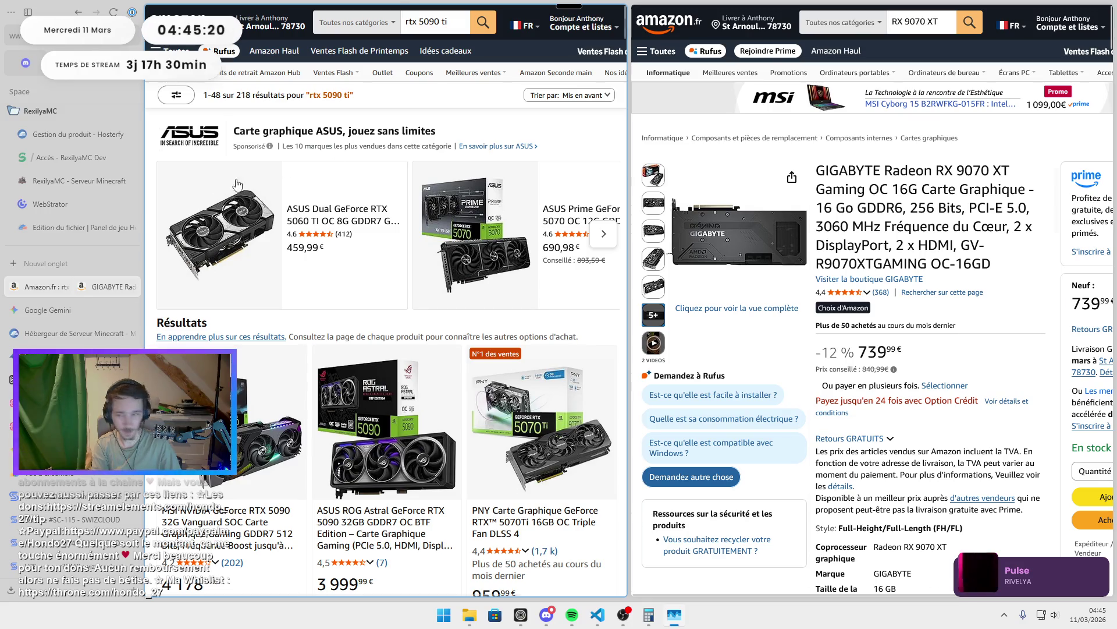
Ask Gemini which NVIDIA card is equivalent to the AMD Radeon RX 9070 XT
{"action": "left_click", "coordinate": [47, 308]}
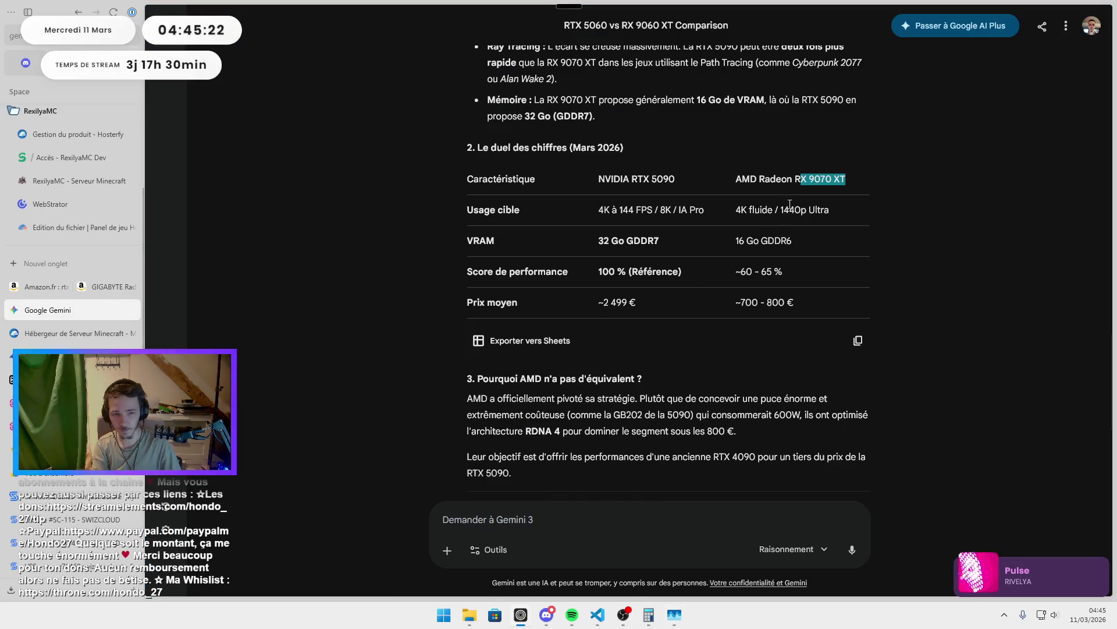
{"action": "left_click_drag", "start_coordinate": [735, 185], "coordinate": [850, 185]}
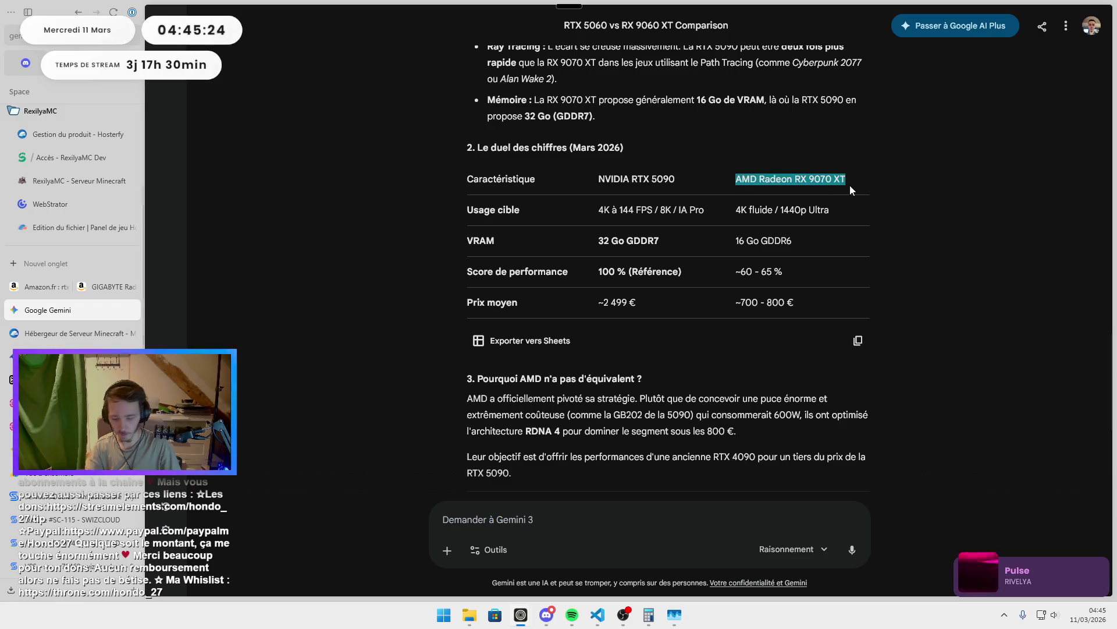
{"action": "left_click", "coordinate": [658, 505]}
{"action": "type", "text": "AMD Radeon RX 9070 XT"}
{"action": "type", "text": "eq"}
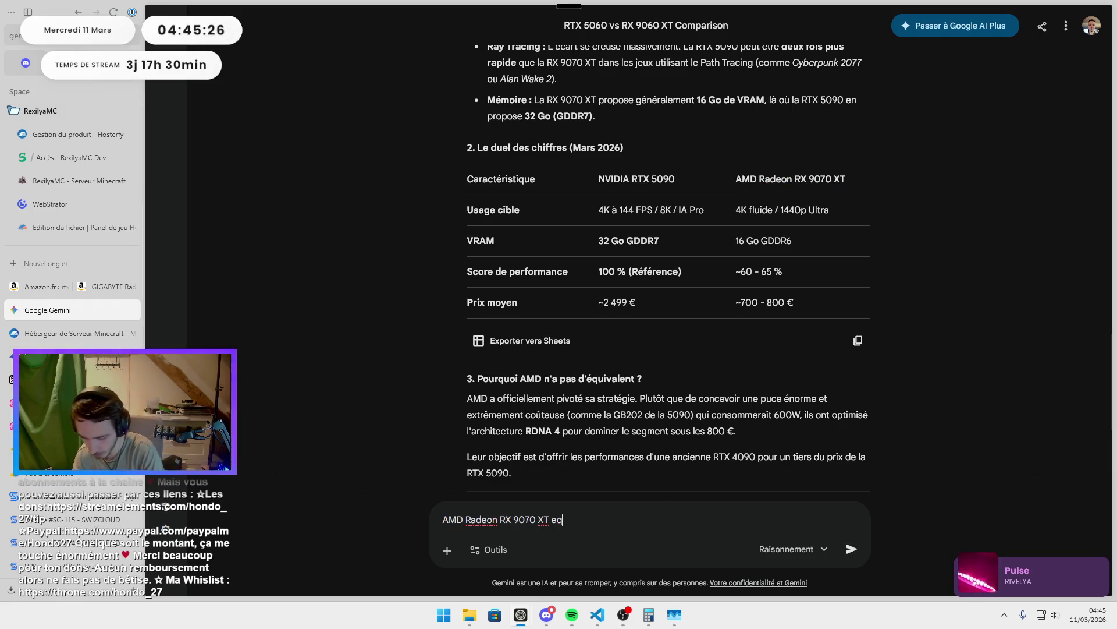
{"action": "type", "text": "valant à"}
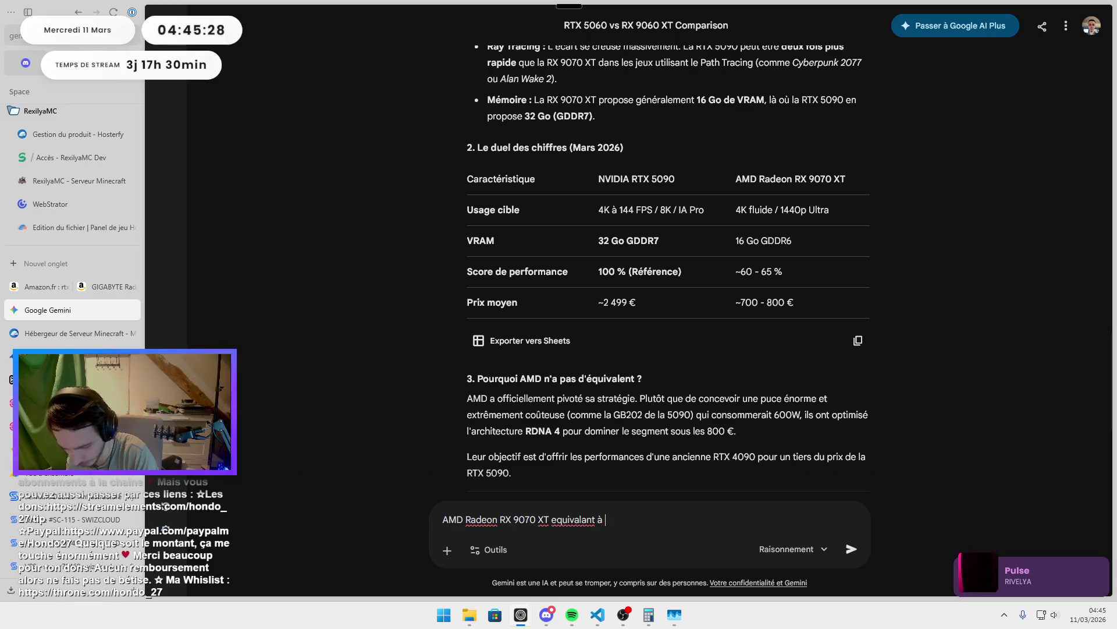
{"action": "type", "text": "lle "}
{"action": "type", "text": "s"}
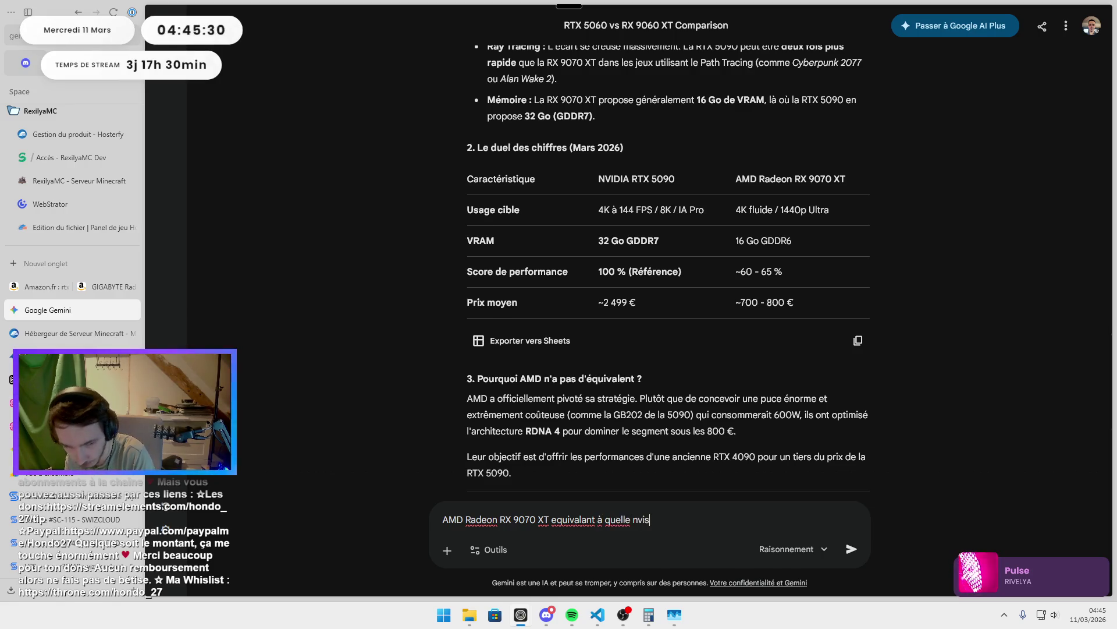
{"action": "type", "text": "ia ?"}
{"action": "key", "text": "Return"}
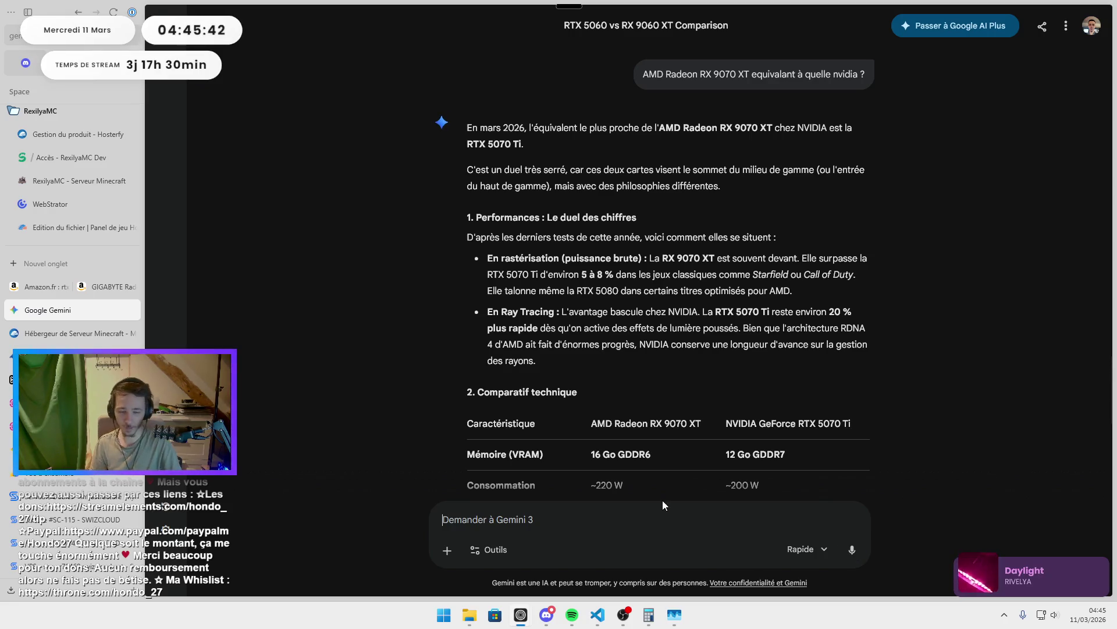
Review Gemini's answer, highlighting the 16 Go GDDR6 memory and the 750 price
{"action": "scroll", "coordinate": [833, 386], "scroll_direction": "down", "scroll_amount": 2}
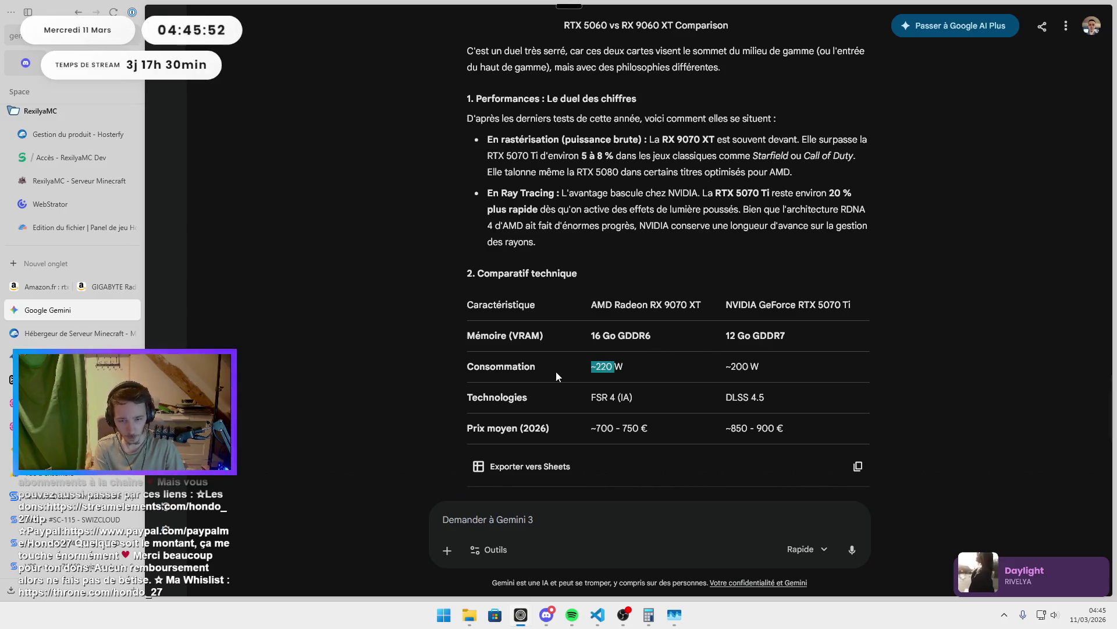
{"action": "left_click_drag", "start_coordinate": [591, 322], "coordinate": [678, 320]}
{"action": "left_click", "coordinate": [641, 359]}
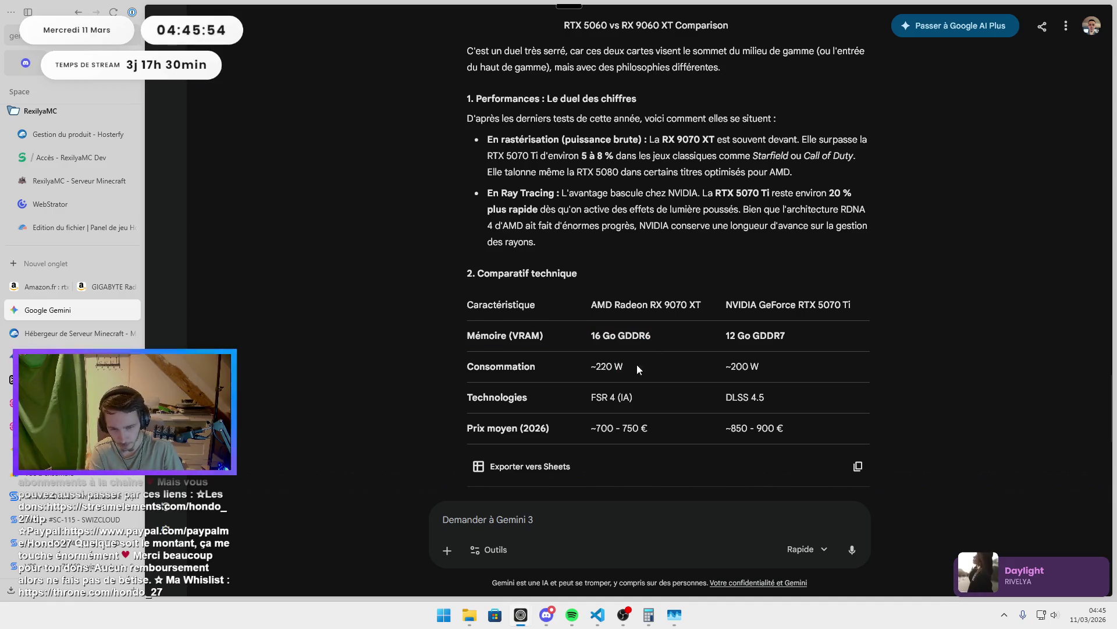
{"action": "left_click_drag", "start_coordinate": [580, 402], "coordinate": [659, 397]}
{"action": "scroll", "coordinate": [655, 403], "scroll_direction": "down", "scroll_amount": 1}
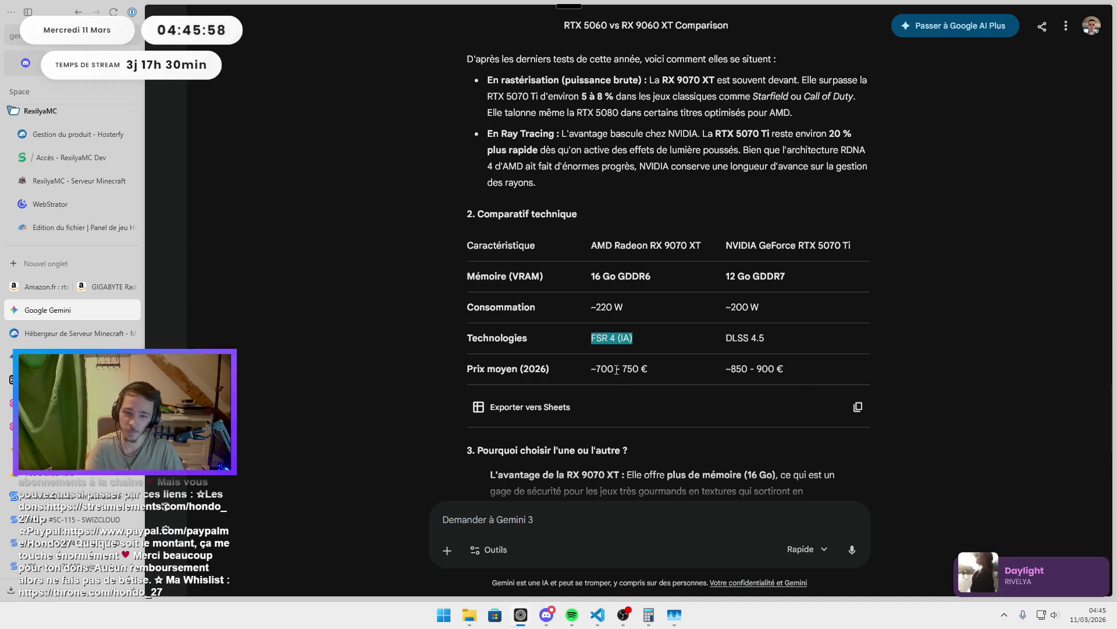
{"action": "double_click", "coordinate": [636, 371]}
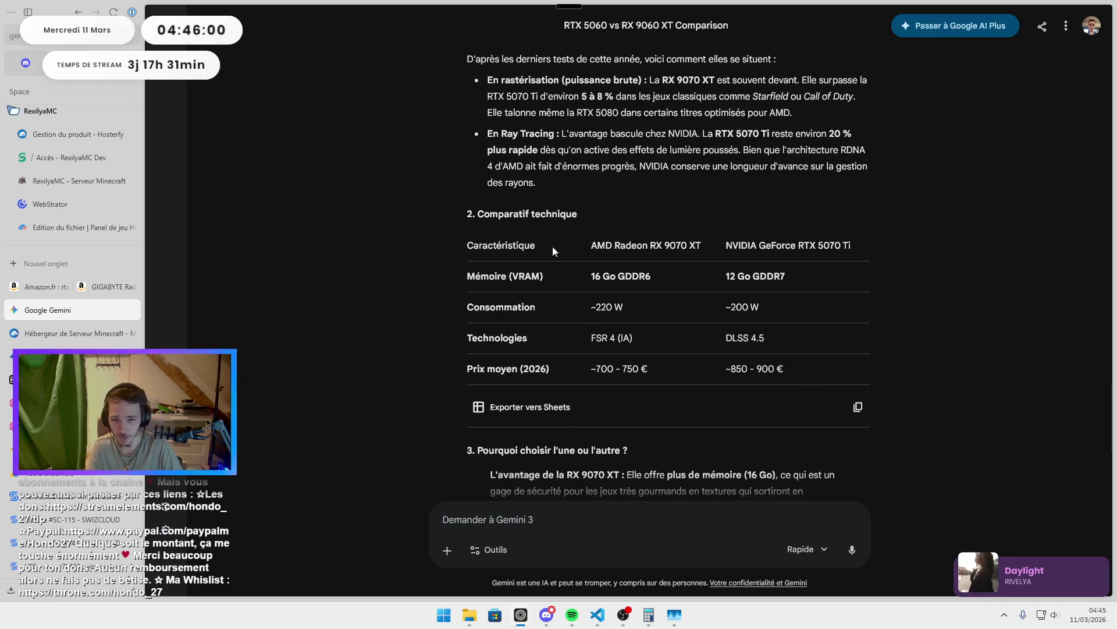
Select the RX 9070 XT and RTX 5070 Ti column names and the comparison table text
{"action": "left_click_drag", "start_coordinate": [589, 245], "coordinate": [711, 256]}
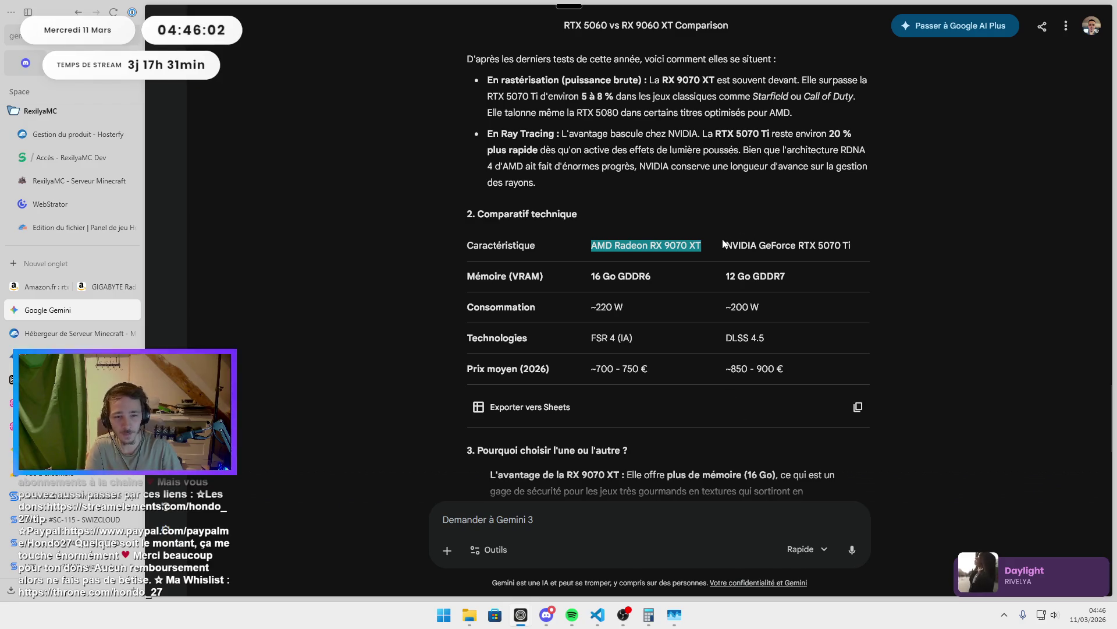
{"action": "mouse_move", "coordinate": [876, 251]}
{"action": "left_mouse_down"}
{"action": "mouse_move", "coordinate": [683, 258]}
{"action": "mouse_move", "coordinate": [732, 251]}
{"action": "left_mouse_up"}
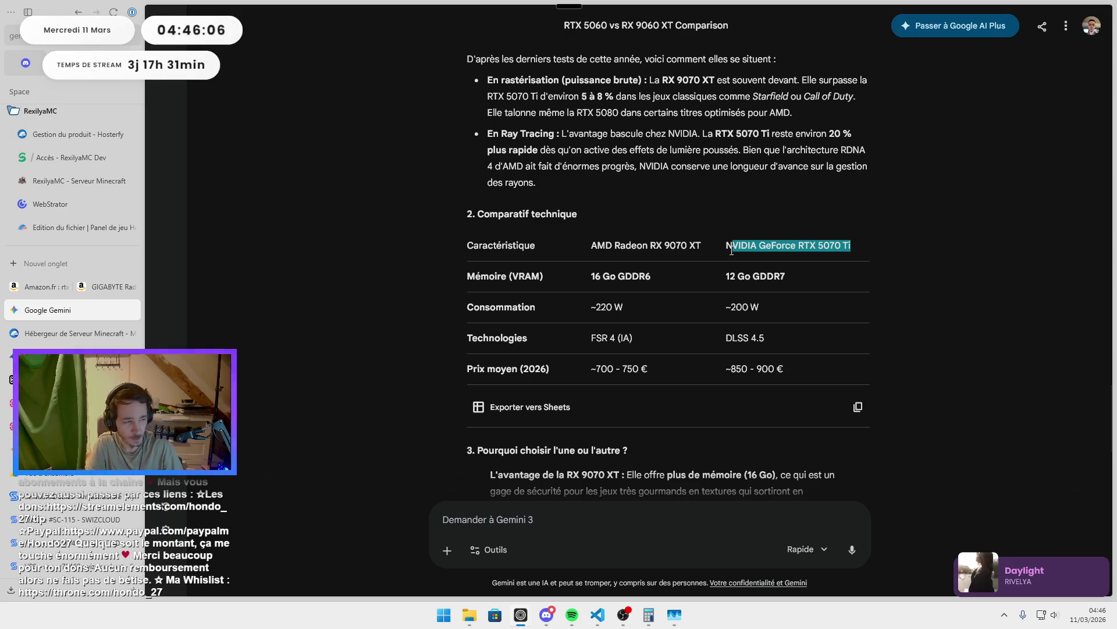
{"action": "double_click", "coordinate": [681, 245]}
{"action": "left_click_drag", "start_coordinate": [681, 245], "coordinate": [806, 492]}
{"action": "left_click", "coordinate": [780, 326]}
{"action": "scroll", "coordinate": [780, 327], "scroll_direction": "down", "scroll_amount": 5}
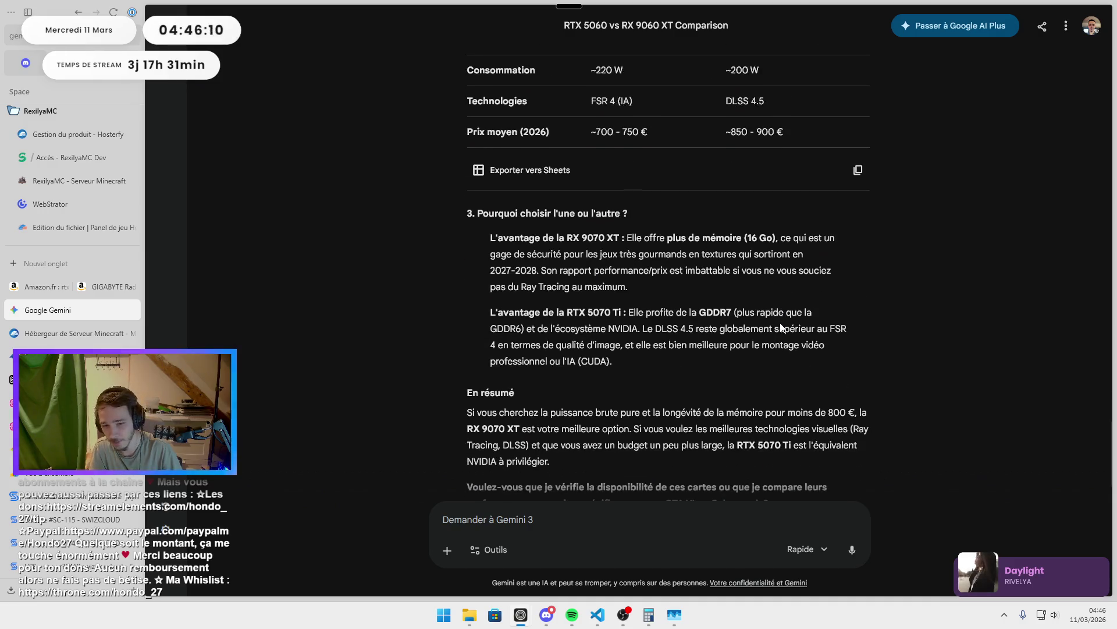
{"action": "scroll", "coordinate": [790, 341], "scroll_direction": "down", "scroll_amount": 1}
{"action": "scroll", "coordinate": [791, 342], "scroll_direction": "up", "scroll_amount": 8}
{"action": "scroll", "coordinate": [791, 342], "scroll_direction": "up", "scroll_amount": 7}
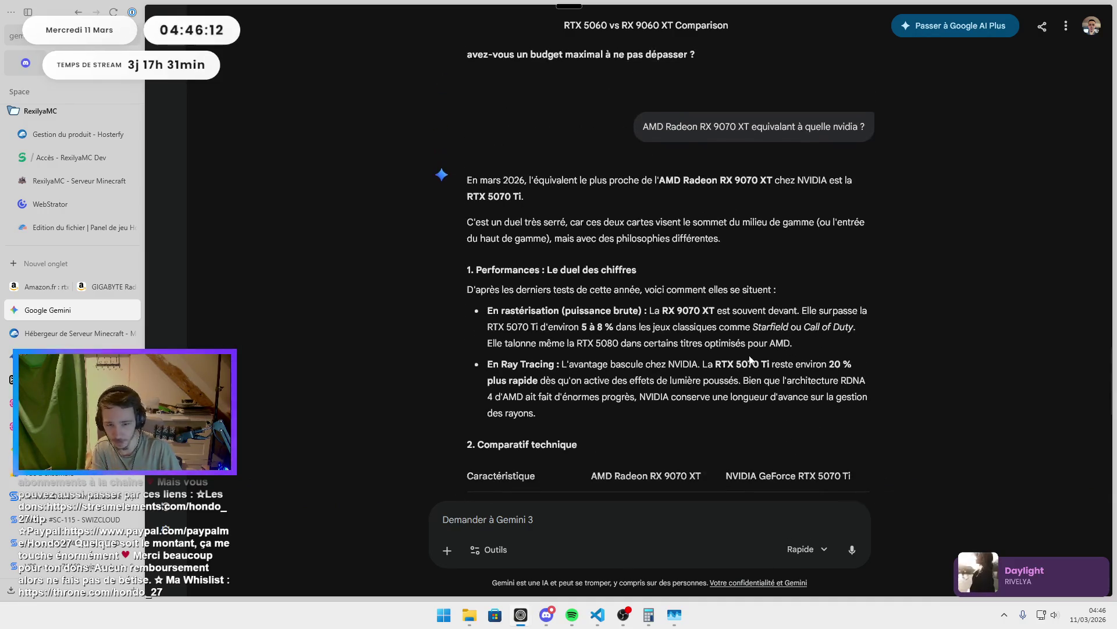
{"action": "scroll", "coordinate": [710, 386], "scroll_direction": "down", "scroll_amount": 14}
Ask Gemini 'equivalent amd i5-12400f', then go back to Amazon's left search box
{"action": "left_click", "coordinate": [526, 543]}
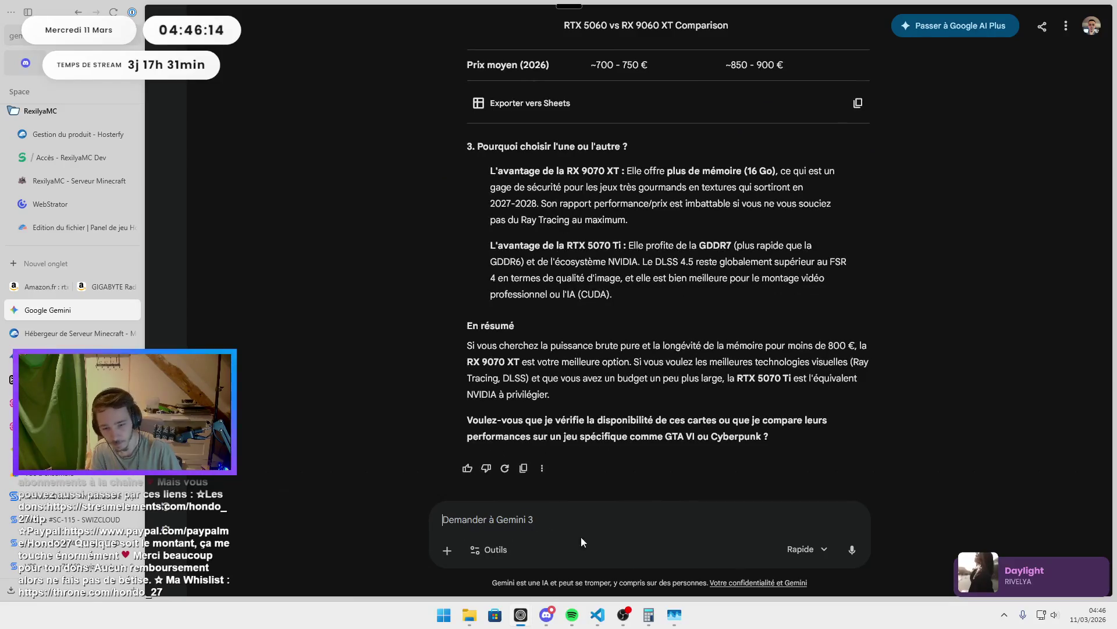
{"action": "type", "text": "equivalent amd"}
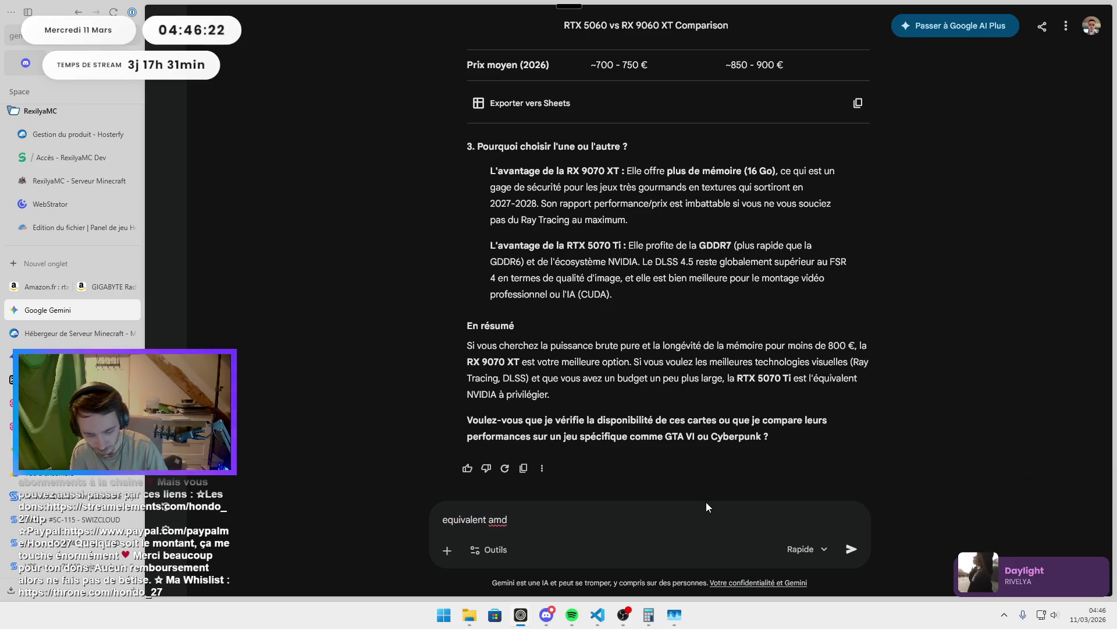
{"action": "type", "text": "5-12400"}
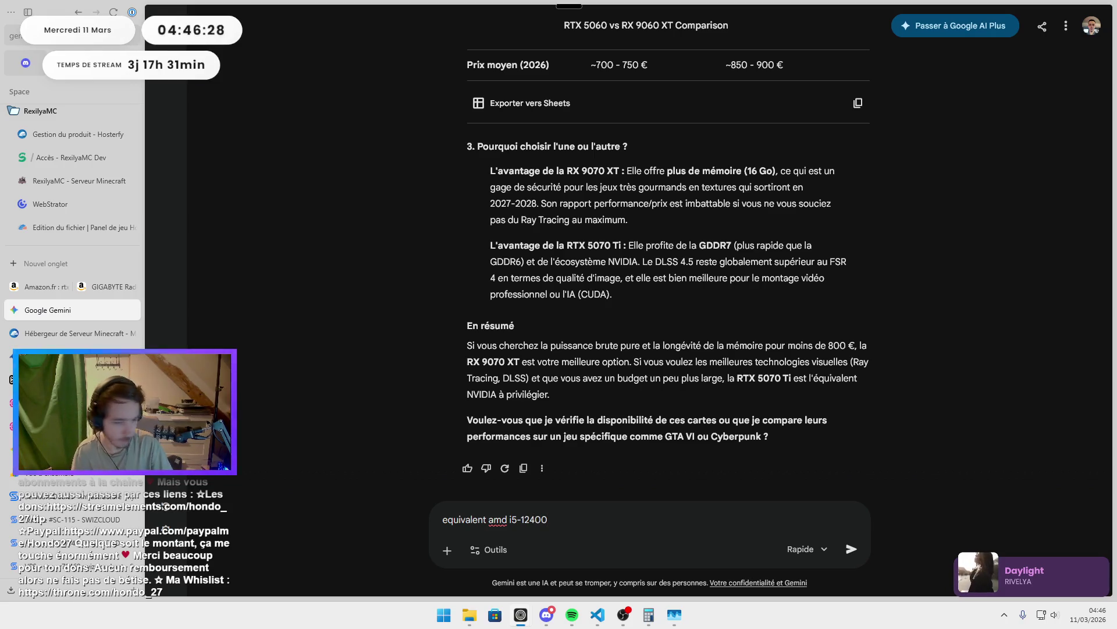
{"action": "key", "text": "Return"}
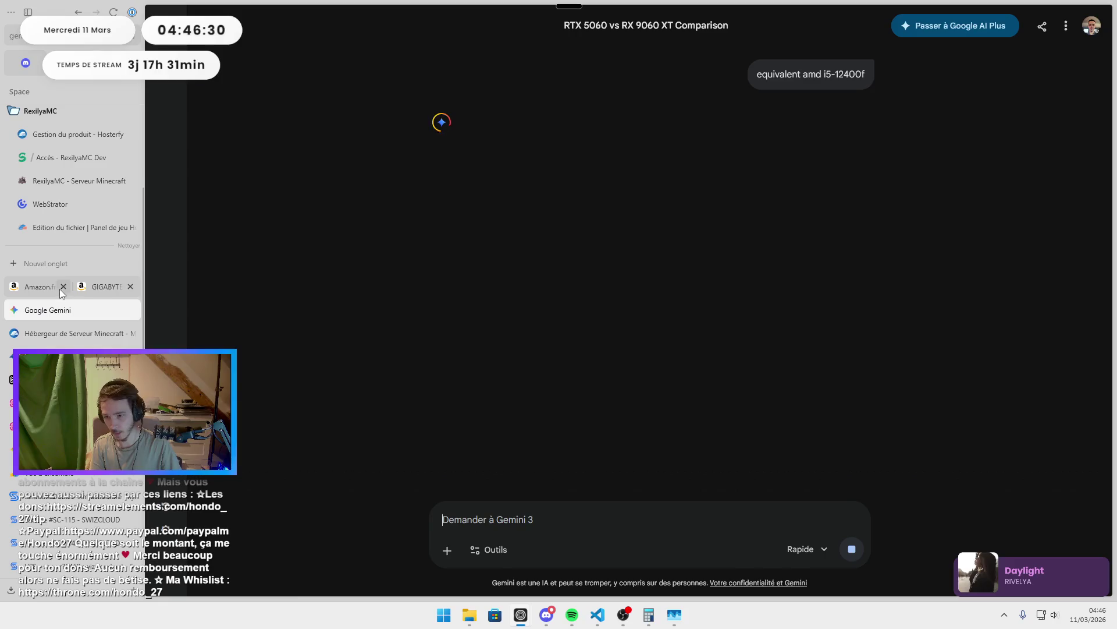
{"action": "left_click", "coordinate": [58, 286]}
{"action": "left_click", "coordinate": [430, 22]}
Search the left pane for 'i5 12400f' and open the 155,18 € Intel Core i5-12400F page
{"action": "key", "text": "BackSpace"}
{"action": "type", "text": "5 12400f"}
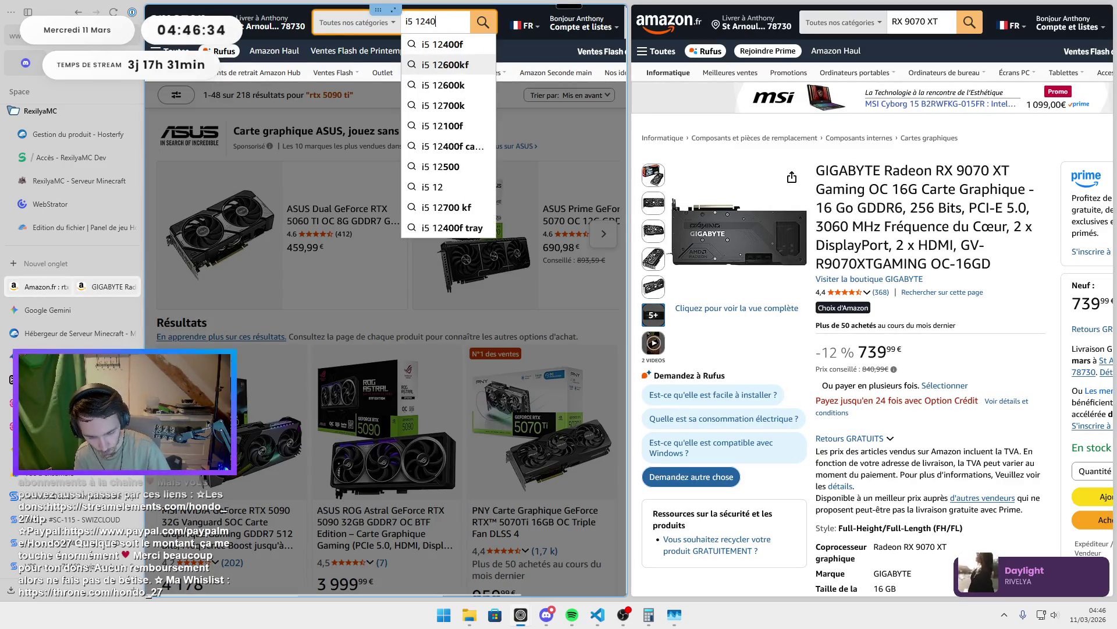
{"action": "key", "text": "Return"}
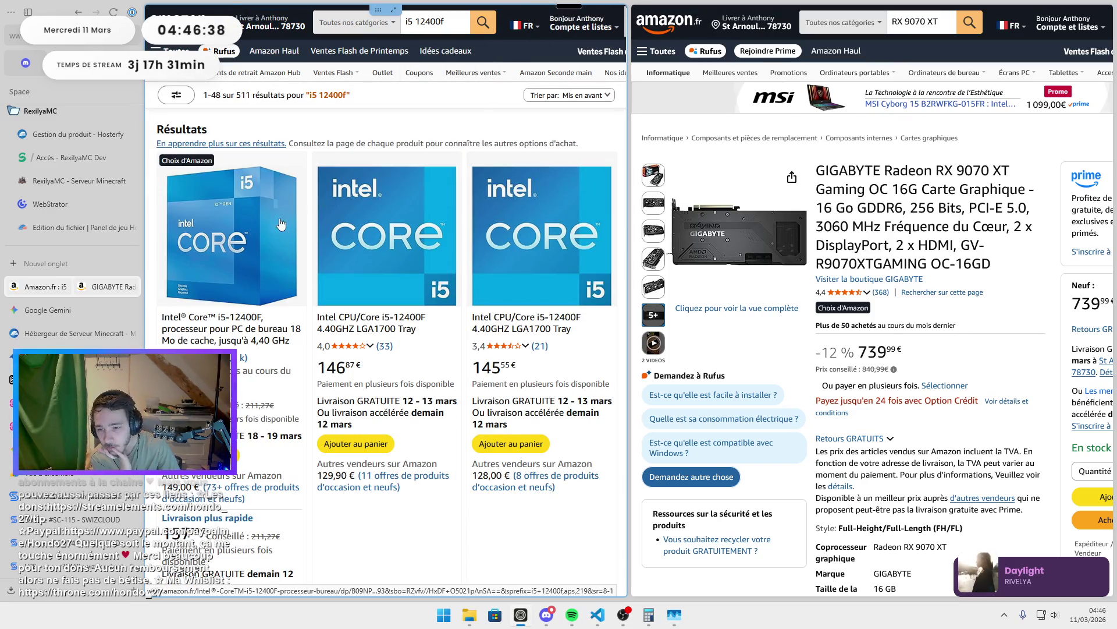
{"action": "left_click", "coordinate": [244, 329]}
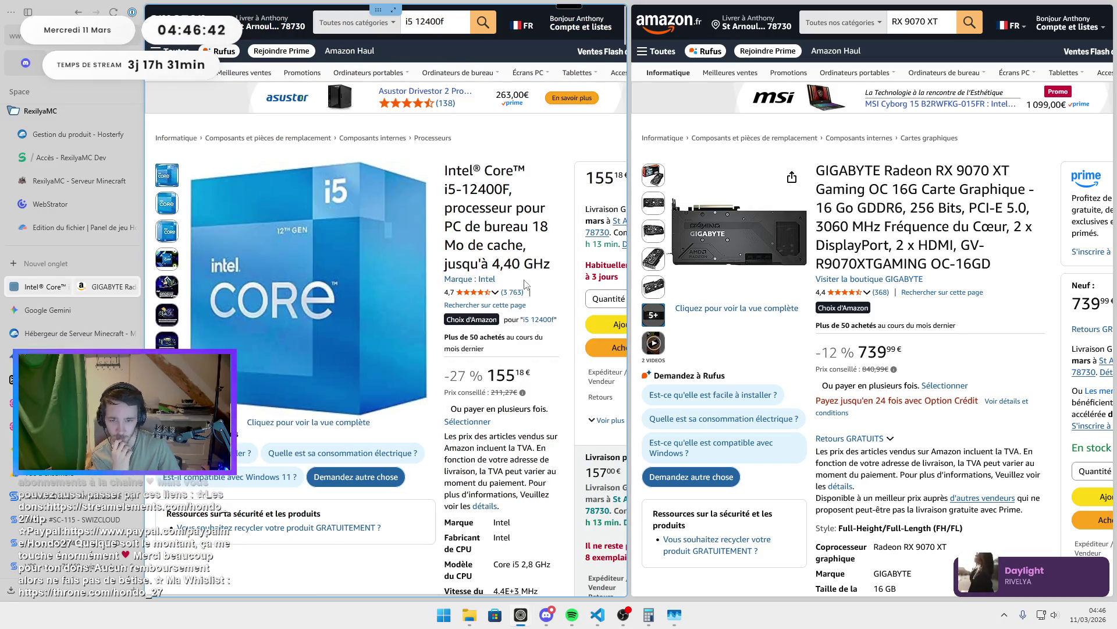
In Gemini's table (Ryzen 5 5600 ~98%, Ryzen 5 7500F ~118%), select 'Ryzen 5 5600', then return to Amazon
{"action": "mouse_move", "coordinate": [271, 242]}
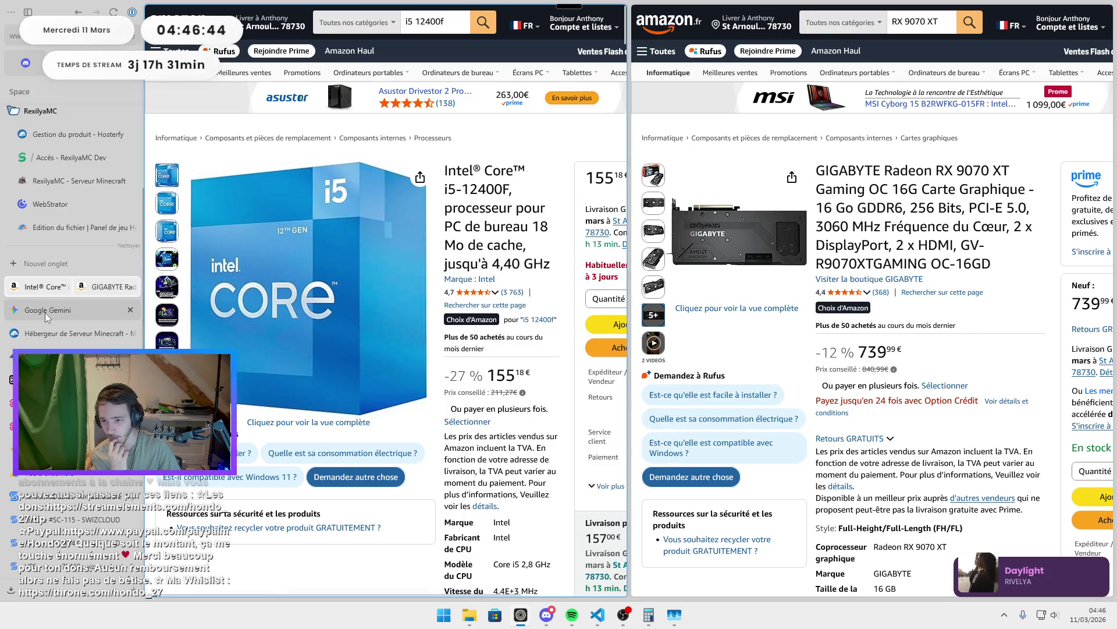
{"action": "left_click", "coordinate": [45, 311]}
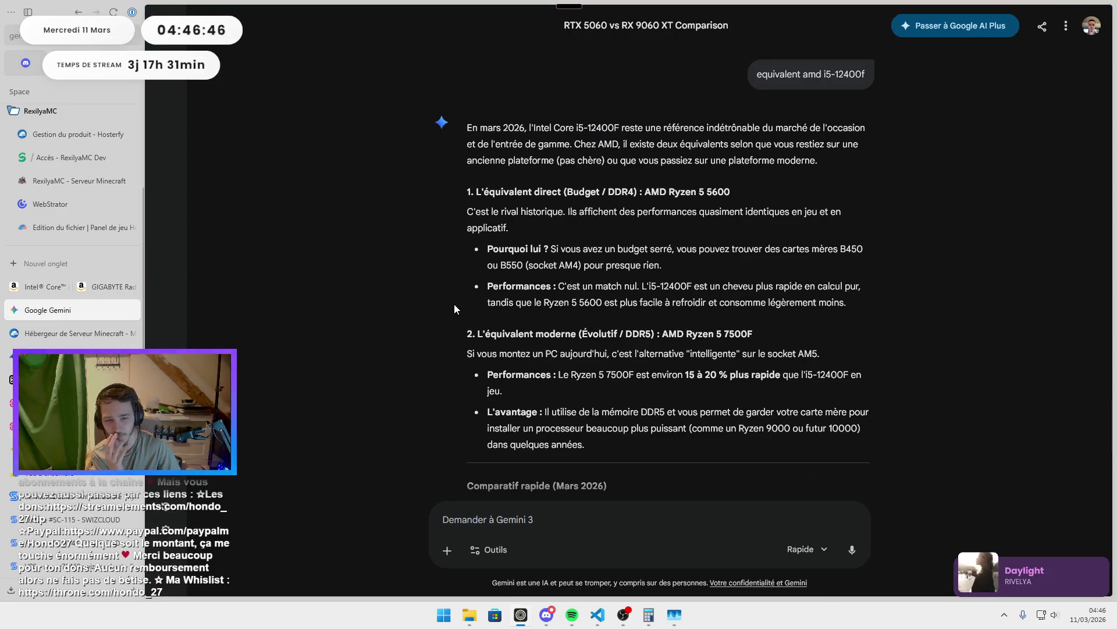
{"action": "scroll", "coordinate": [455, 303], "scroll_direction": "down", "scroll_amount": 3}
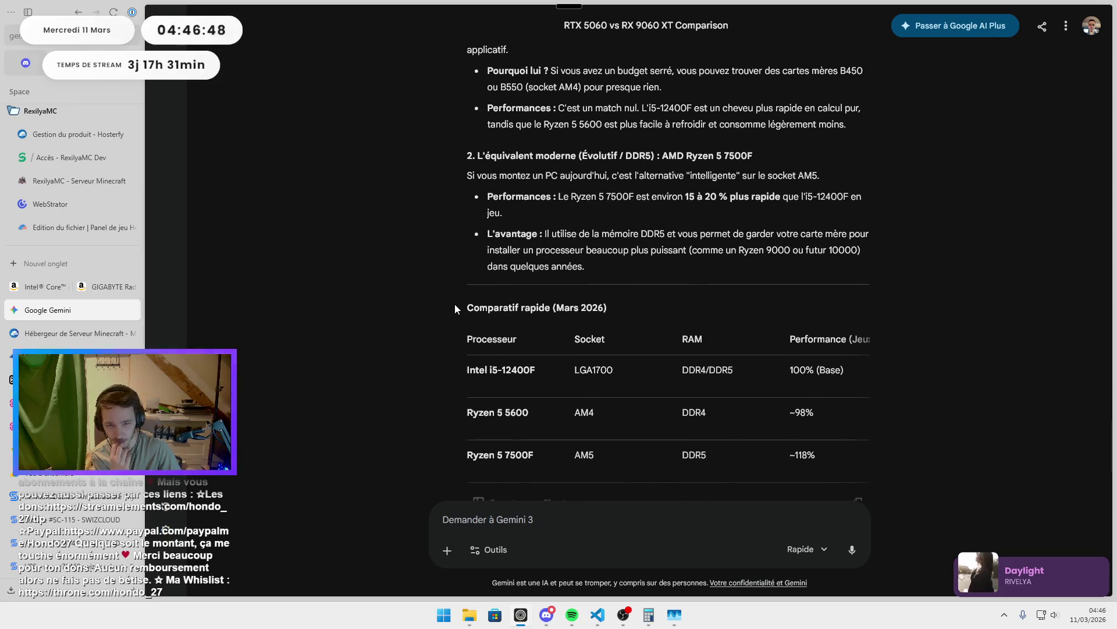
{"action": "scroll", "coordinate": [455, 303], "scroll_direction": "down", "scroll_amount": 1}
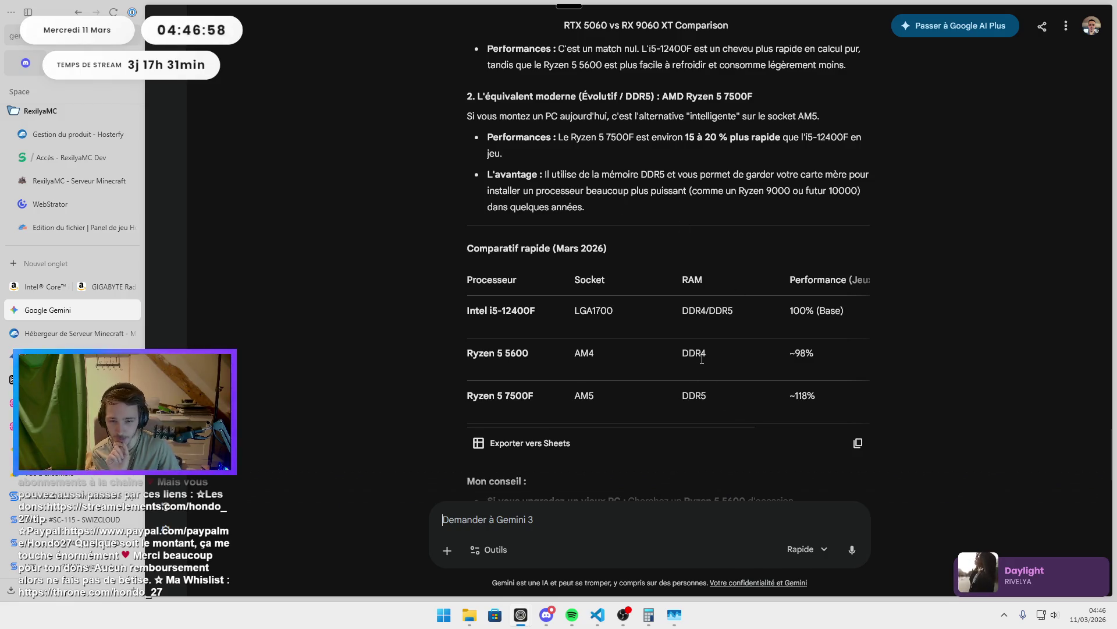
{"action": "mouse_move", "coordinate": [631, 423]}
{"action": "left_mouse_down"}
{"action": "mouse_move", "coordinate": [774, 421]}
{"action": "mouse_move", "coordinate": [659, 428]}
{"action": "mouse_move", "coordinate": [444, 414]}
{"action": "left_mouse_up"}
{"action": "left_click", "coordinate": [795, 414]}
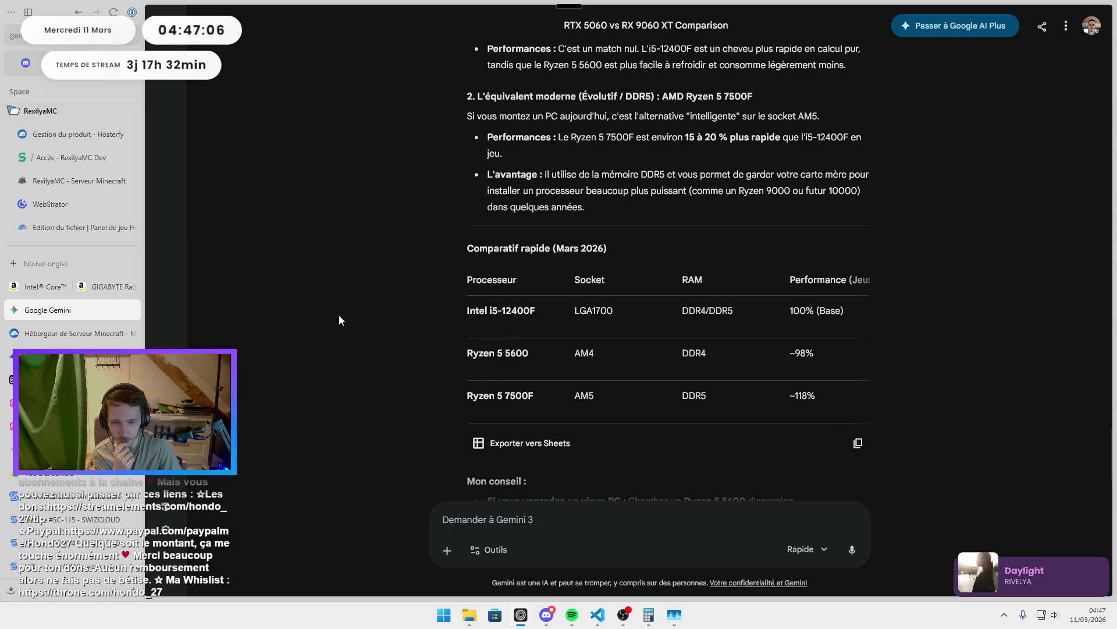
{"action": "mouse_move", "coordinate": [530, 353]}
{"action": "left_mouse_down"}
{"action": "mouse_move", "coordinate": [454, 357]}
{"action": "mouse_move", "coordinate": [468, 359]}
{"action": "left_mouse_up"}
{"action": "key", "text": "ctrl+c"}
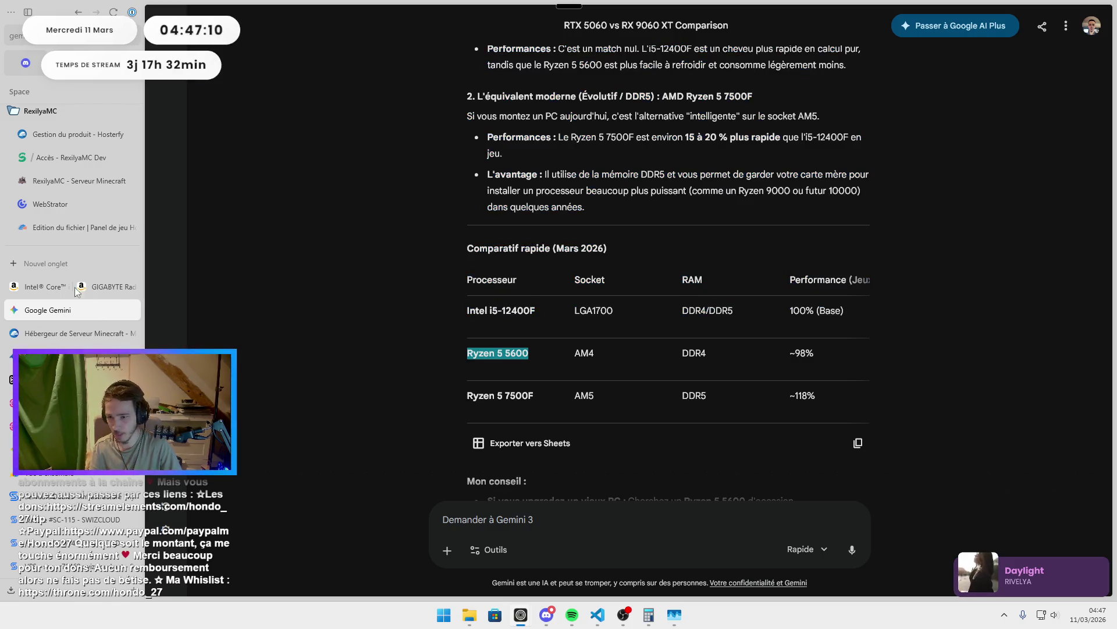
{"action": "left_click", "coordinate": [76, 288]}
{"action": "triple_click", "coordinate": [922, 21]}
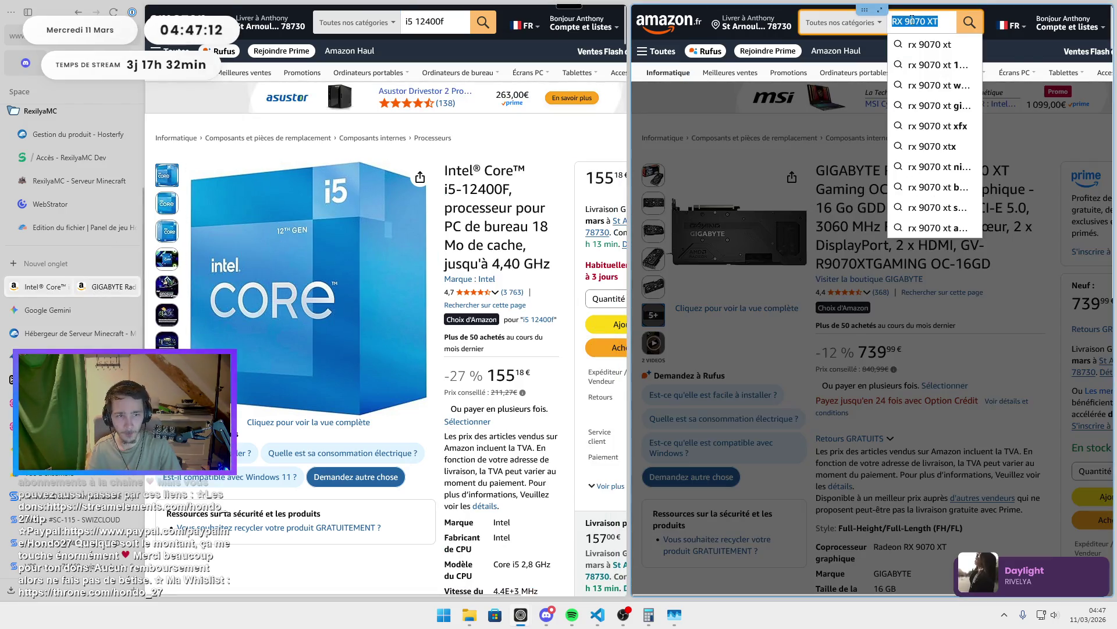
Search the right pane for 'Ryzen 5 5600' and look over the AMD Ryzen 5 5600T page
{"action": "key", "text": "ctrl+v"}
{"action": "left_click", "coordinate": [970, 21]}
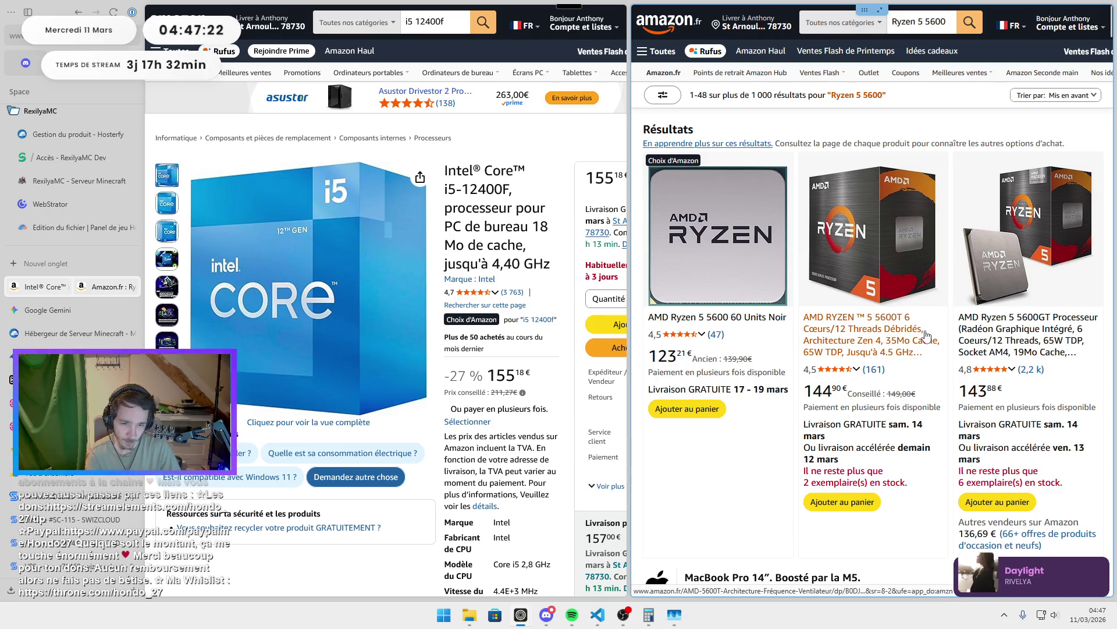
{"action": "left_click", "coordinate": [889, 336]}
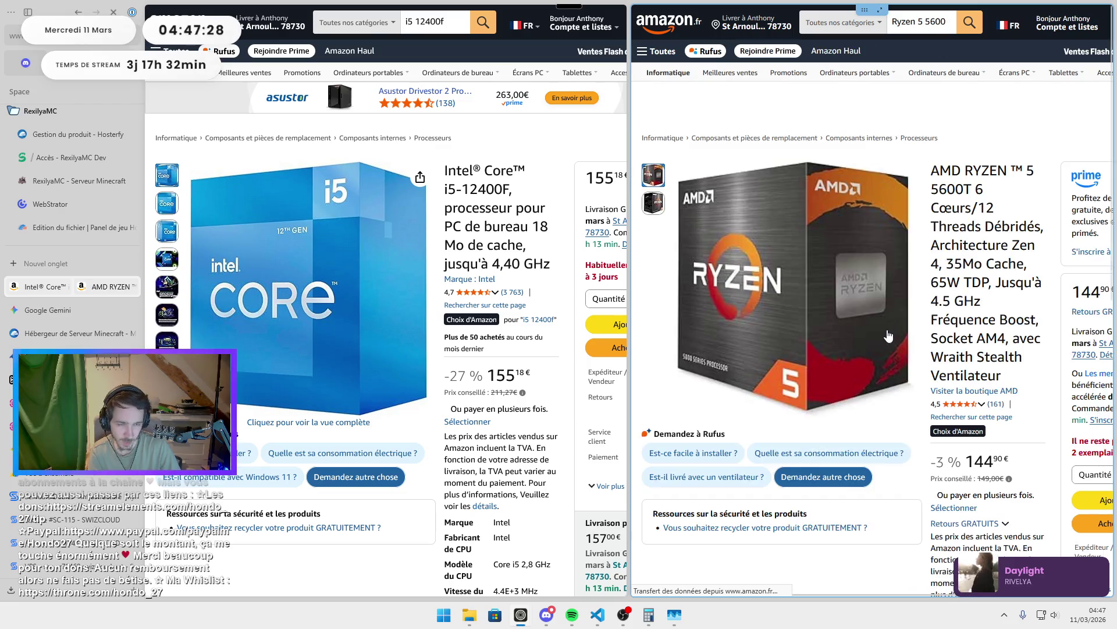
{"action": "scroll", "coordinate": [914, 390], "scroll_direction": "down", "scroll_amount": 2}
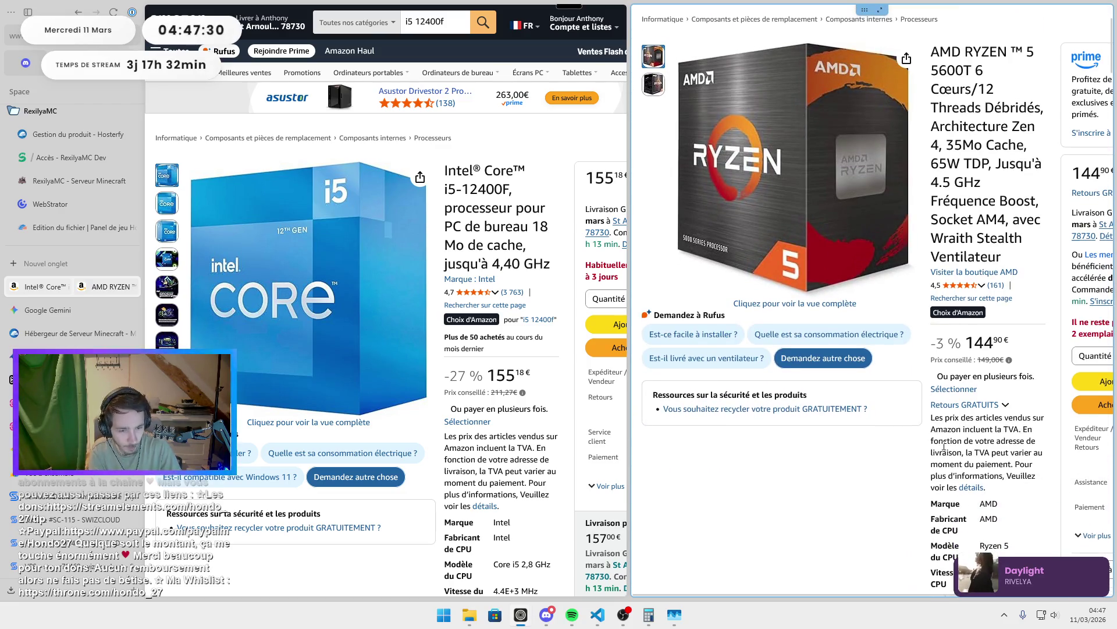
{"action": "scroll", "coordinate": [944, 445], "scroll_direction": "down", "scroll_amount": 2}
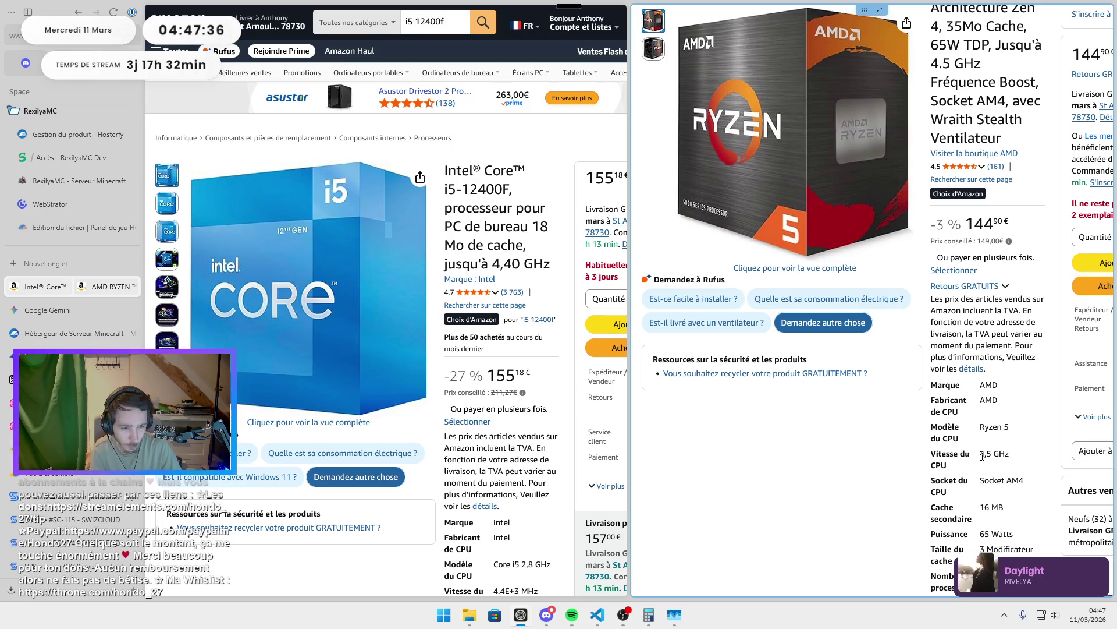
{"action": "scroll", "coordinate": [983, 457], "scroll_direction": "down", "scroll_amount": 2}
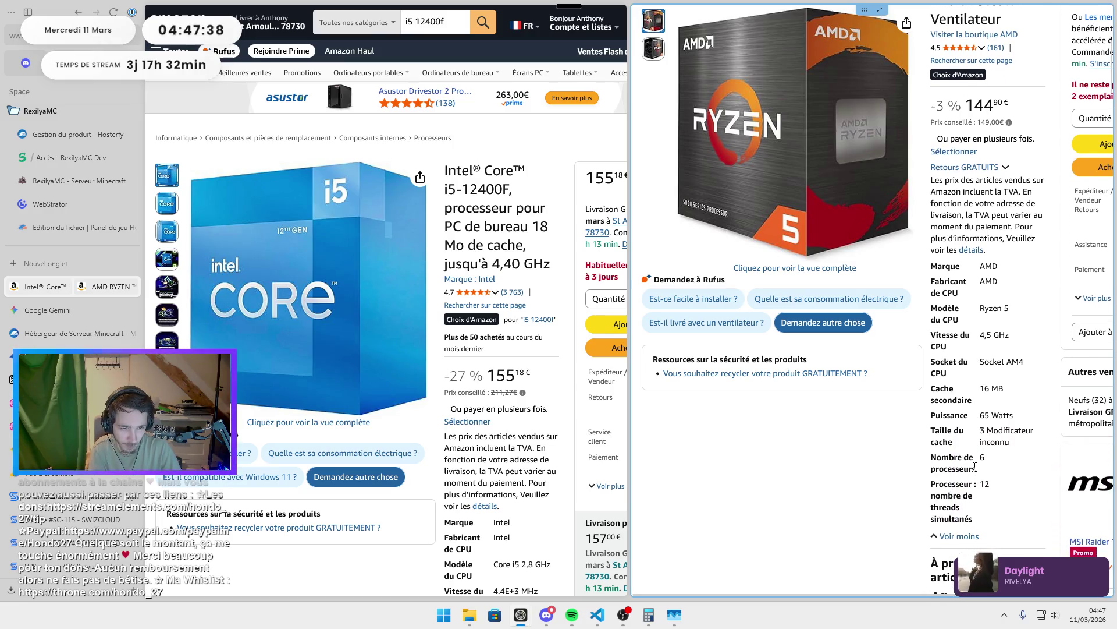
{"action": "scroll", "coordinate": [978, 463], "scroll_direction": "up", "scroll_amount": 6}
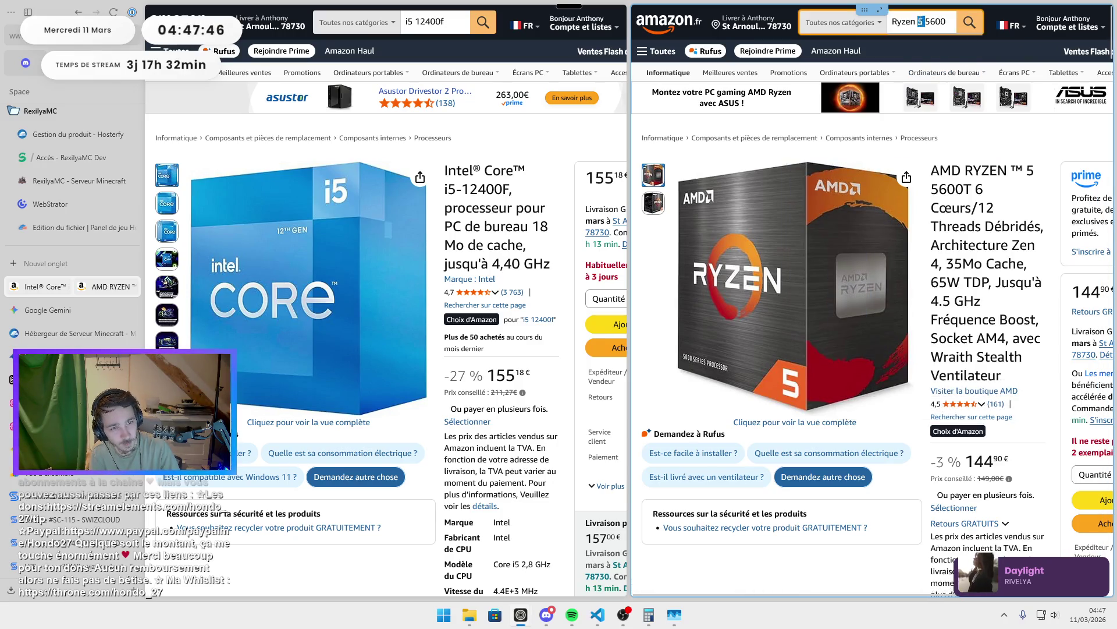
Search 'Ryzen 7 7700' and open the AMD Ryzen 7 7700X page at 239,27 €
{"action": "left_click", "coordinate": [919, 22]}
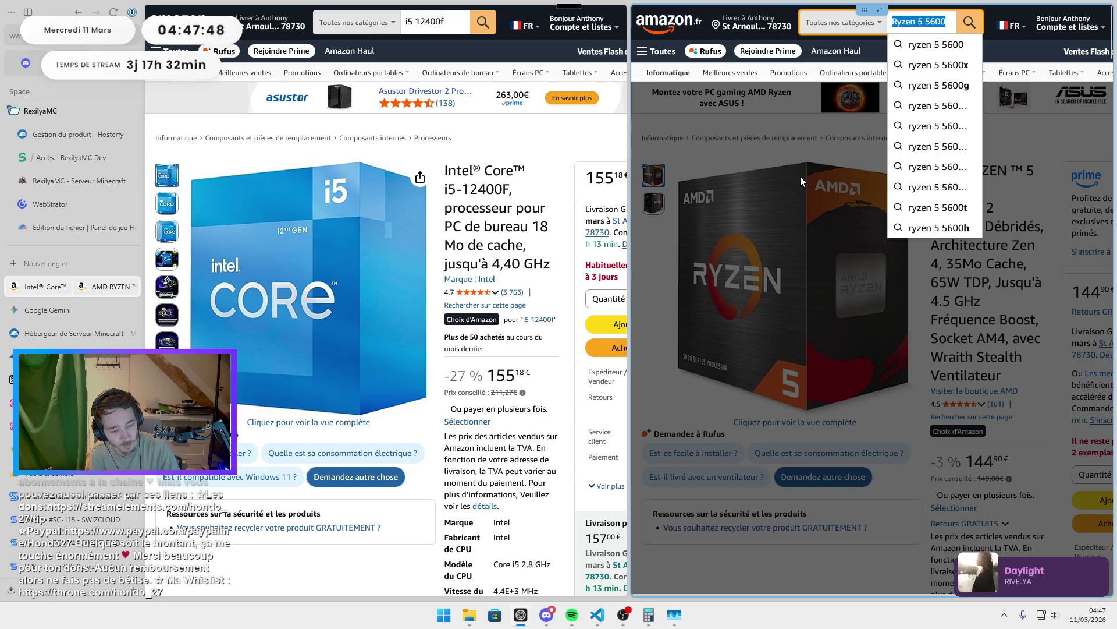
{"action": "left_click", "coordinate": [929, 21]}
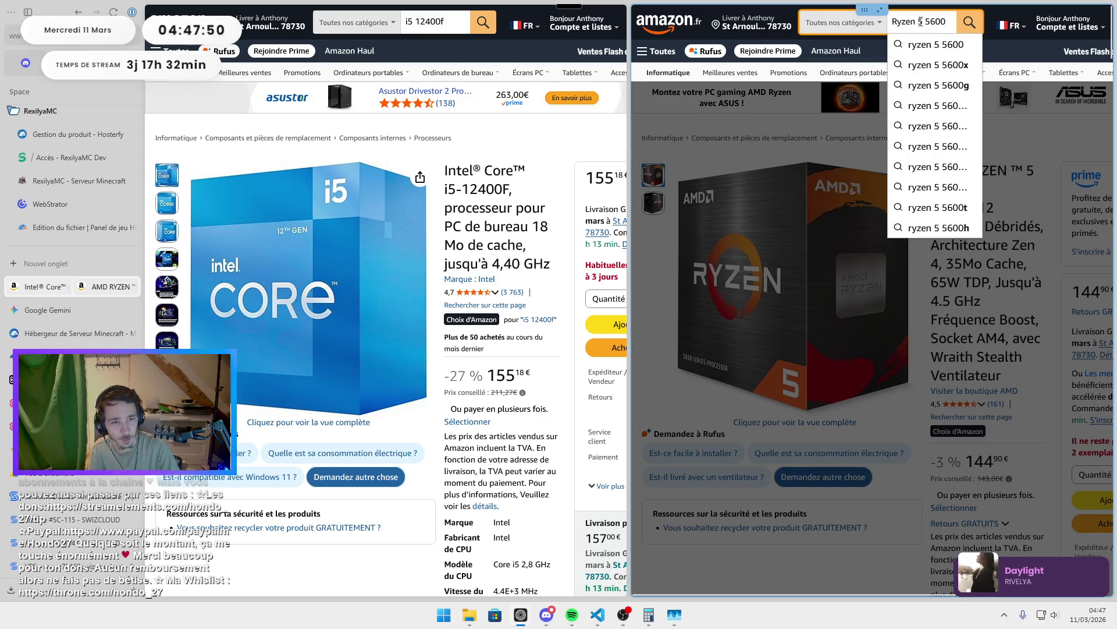
{"action": "type", "text": "7 "}
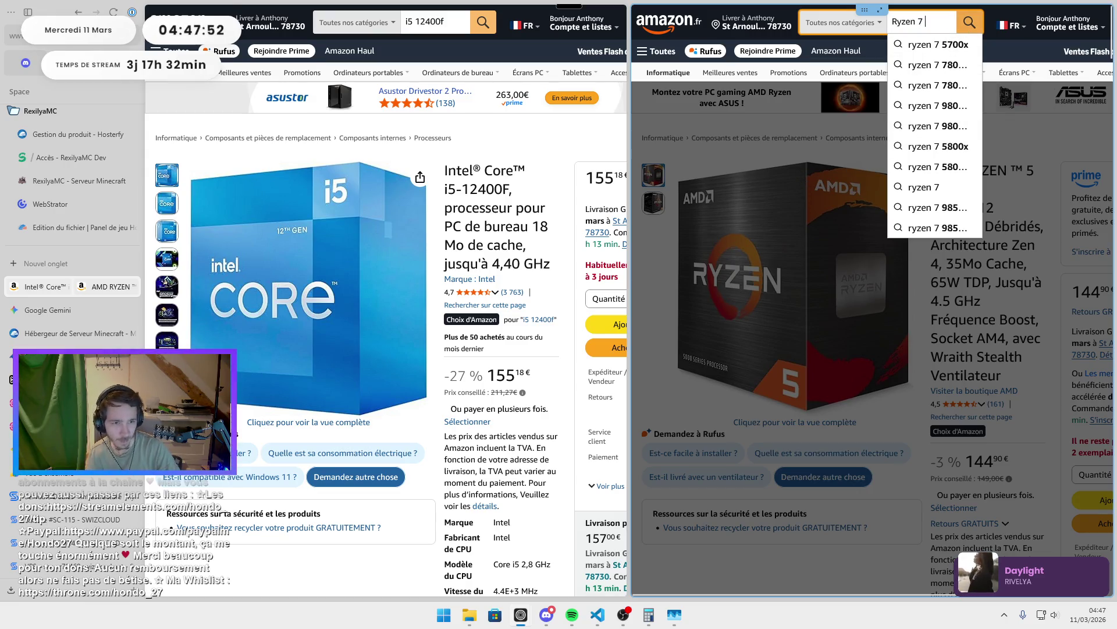
{"action": "type", "text": "7700"}
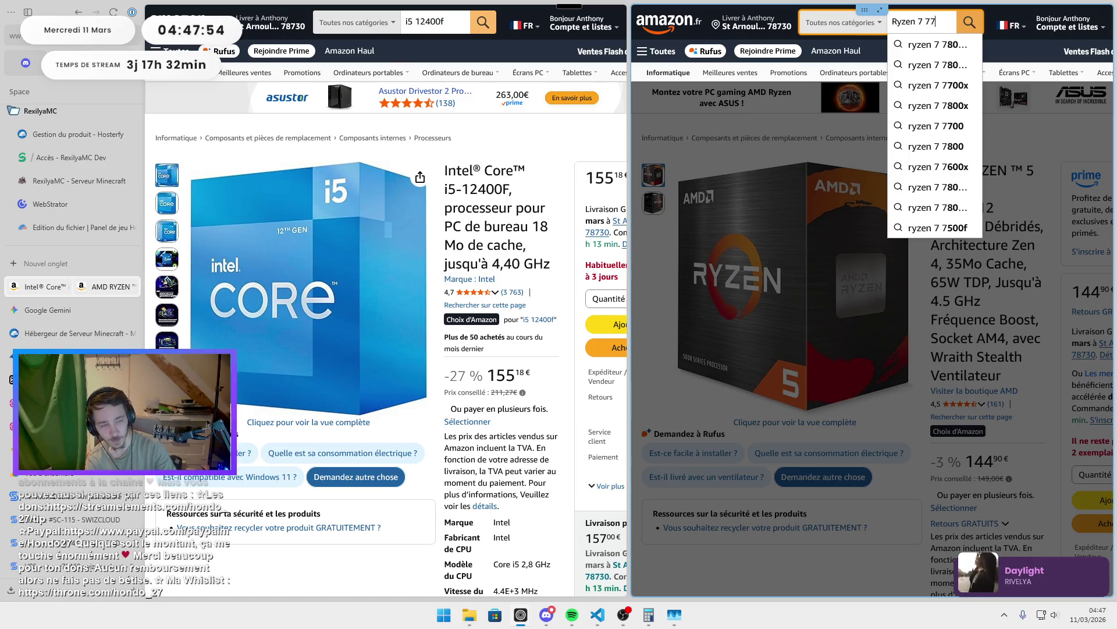
{"action": "key", "text": "Return"}
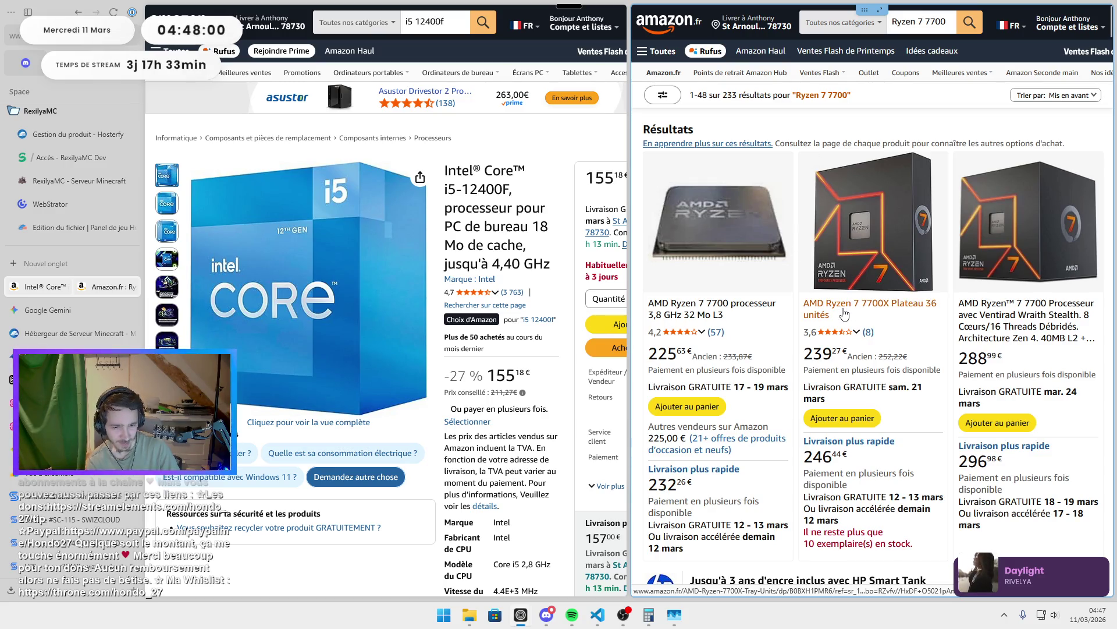
{"action": "left_click", "coordinate": [844, 314]}
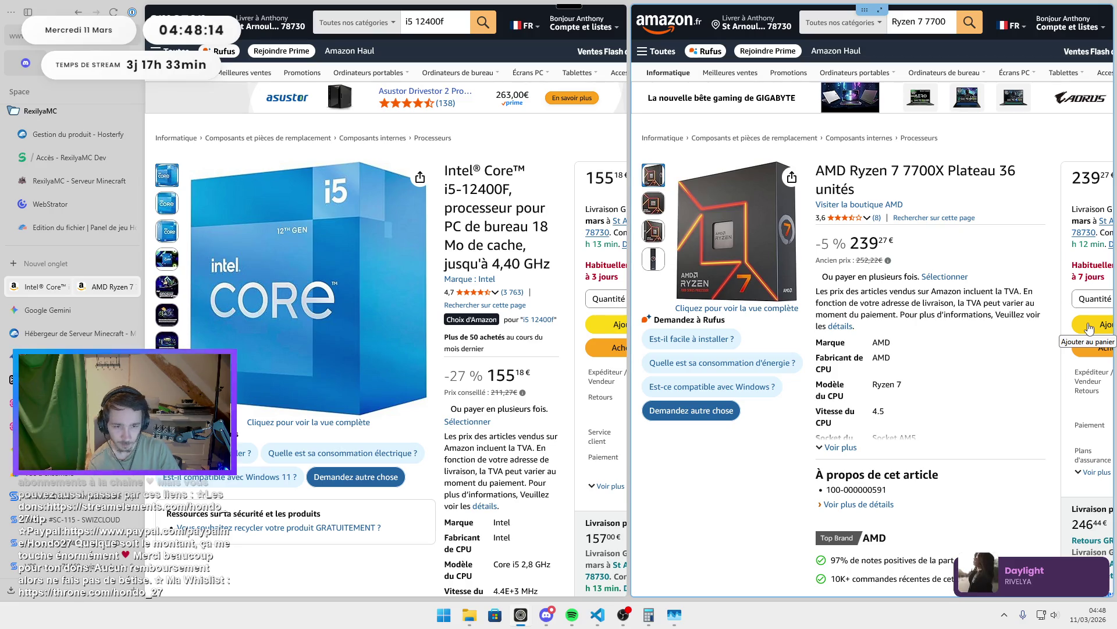
Search the left pane for 'i7 14700' and open the Intel Core i7-14700 product page
{"action": "double_click", "coordinate": [421, 14]}
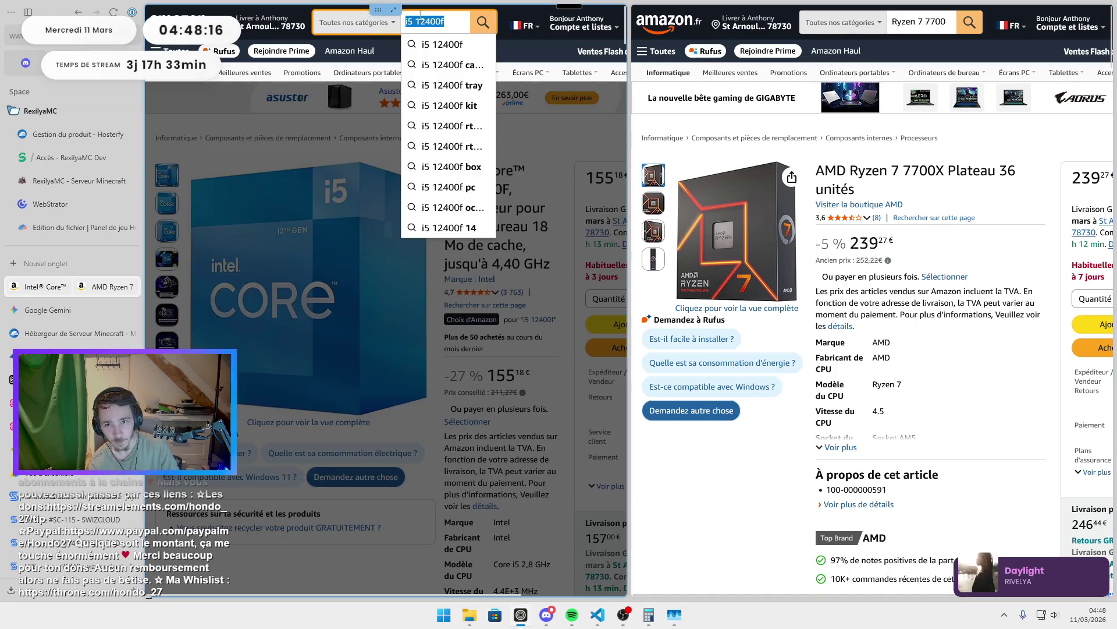
{"action": "type", "text": "i7"}
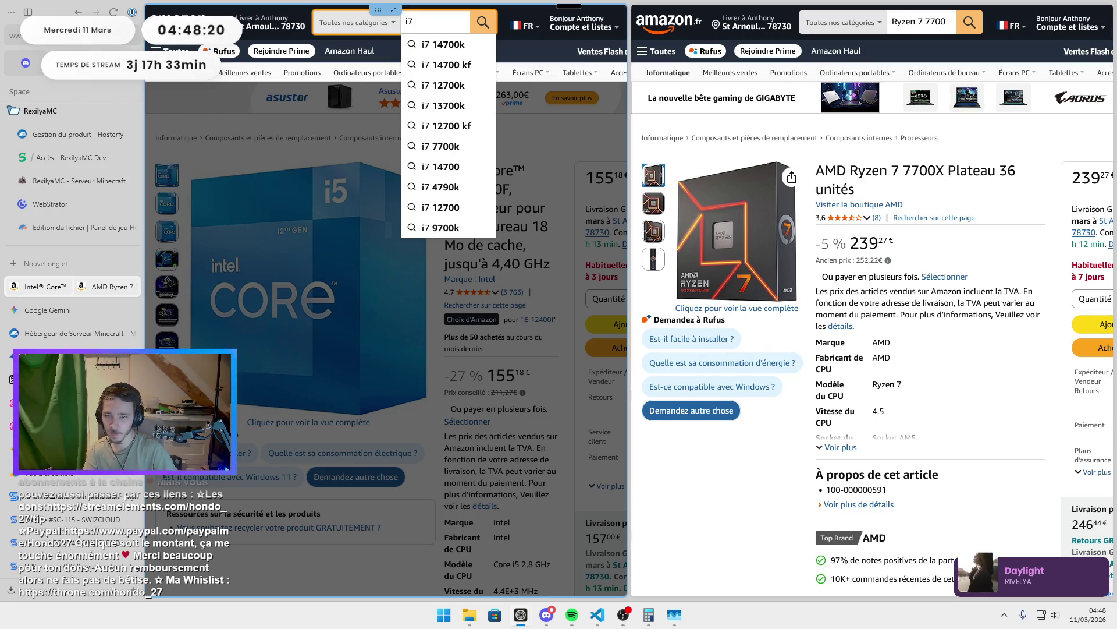
{"action": "key", "text": "Down"}
{"action": "key", "text": "Return"}
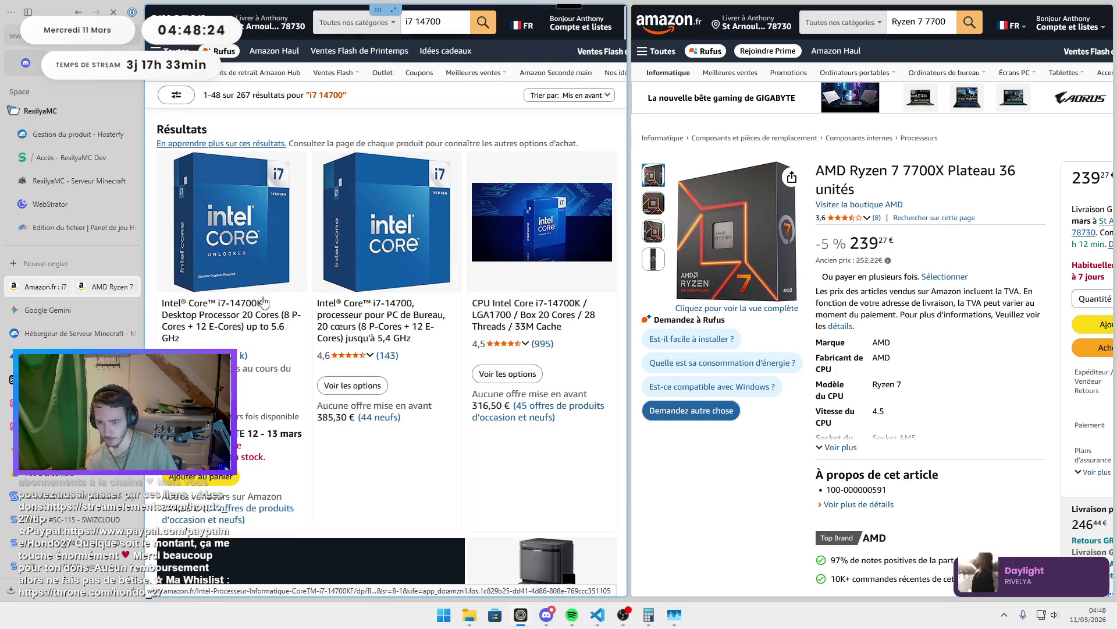
{"action": "left_click", "coordinate": [359, 317]}
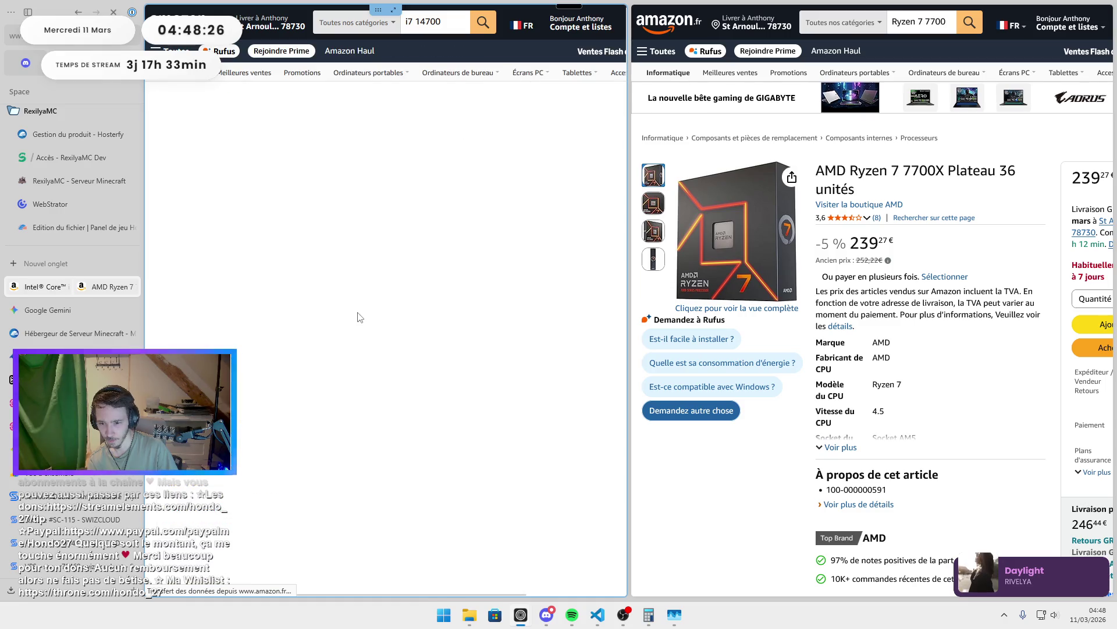
Show all 44 i7-14700 offers and compare the cheapest 385 € with the Ryzen 7 7700X's 239,27 €
{"action": "scroll", "coordinate": [390, 332], "scroll_direction": "down", "scroll_amount": 1}
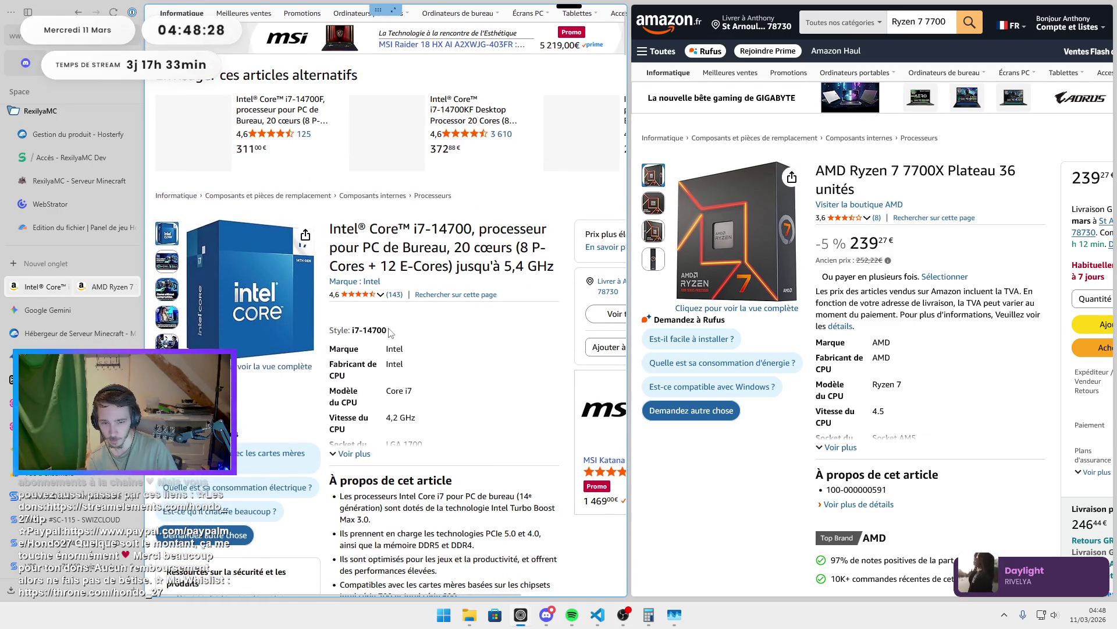
{"action": "scroll", "coordinate": [623, 318], "scroll_direction": "down", "scroll_amount": 1}
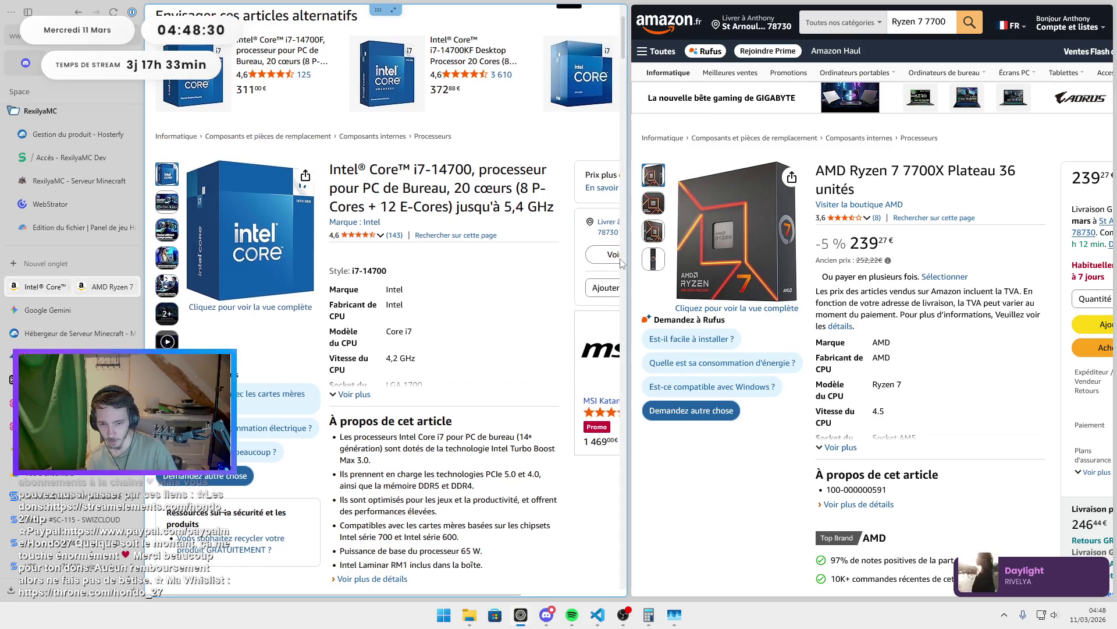
{"action": "left_click", "coordinate": [611, 260]}
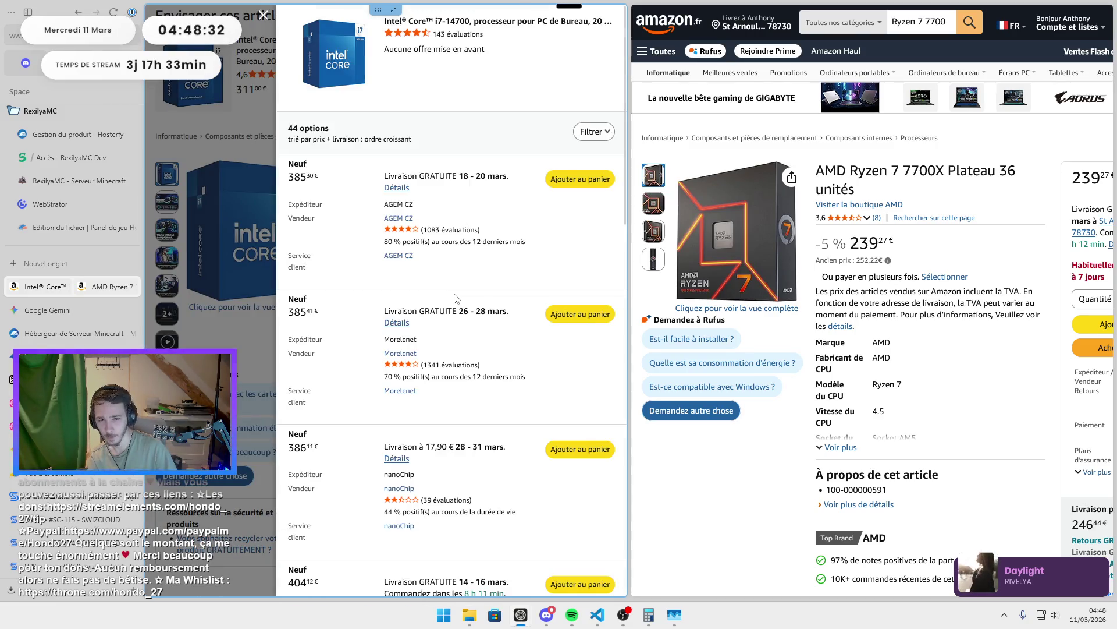
{"action": "scroll", "coordinate": [305, 198], "scroll_direction": "down", "scroll_amount": 2}
{"action": "scroll", "coordinate": [307, 189], "scroll_direction": "up", "scroll_amount": 2}
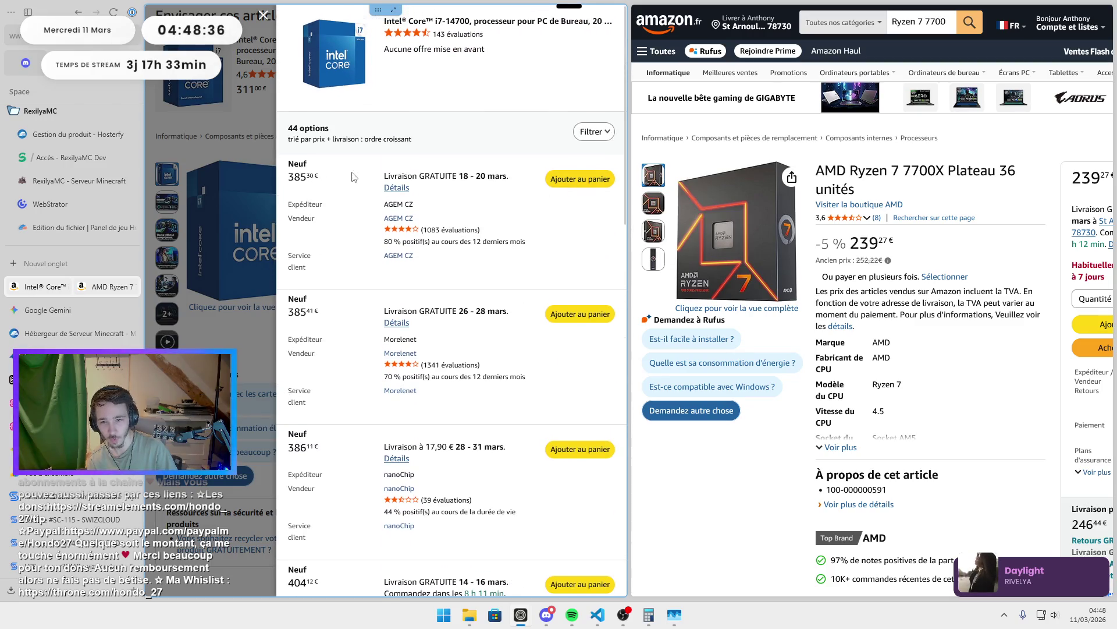
{"action": "double_click", "coordinate": [310, 180]}
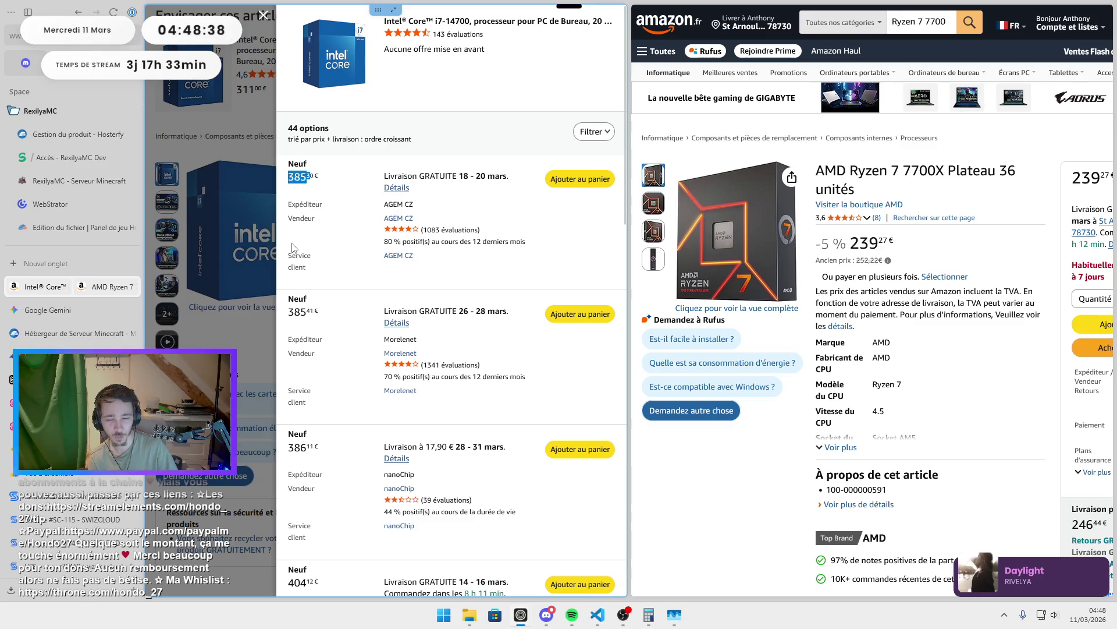
{"action": "left_click_drag", "start_coordinate": [896, 242], "coordinate": [848, 235]}
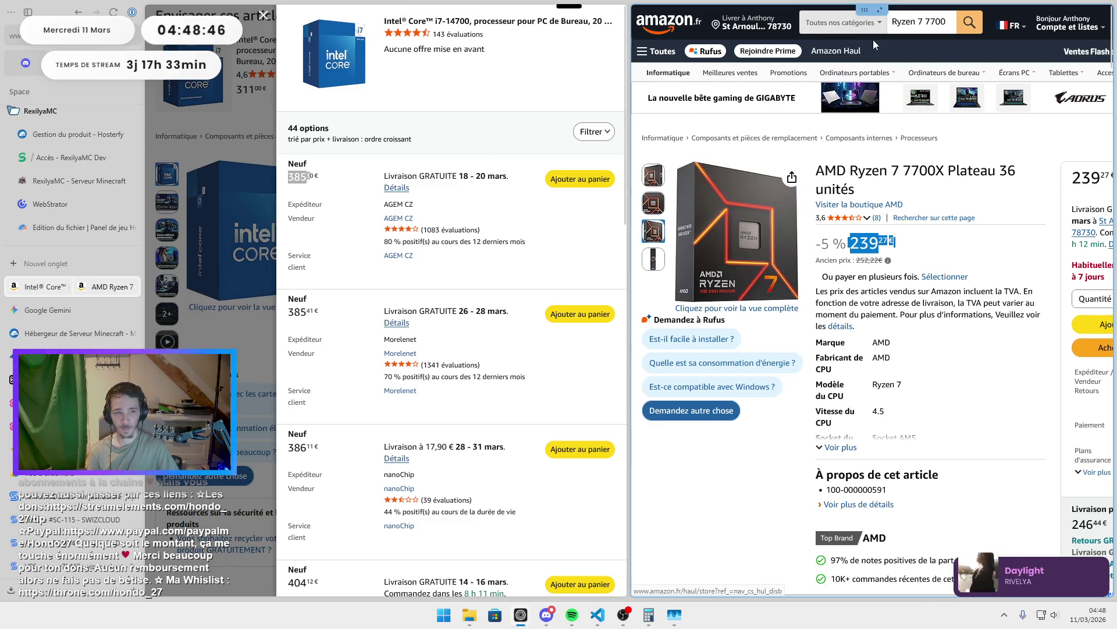
Search 'Ryzen 7 9700x', open the 307,71 € AMD Ryzen 7 9700X page, and expand its full specifications
{"action": "left_click_drag", "start_coordinate": [916, 21], "coordinate": [970, 31]}
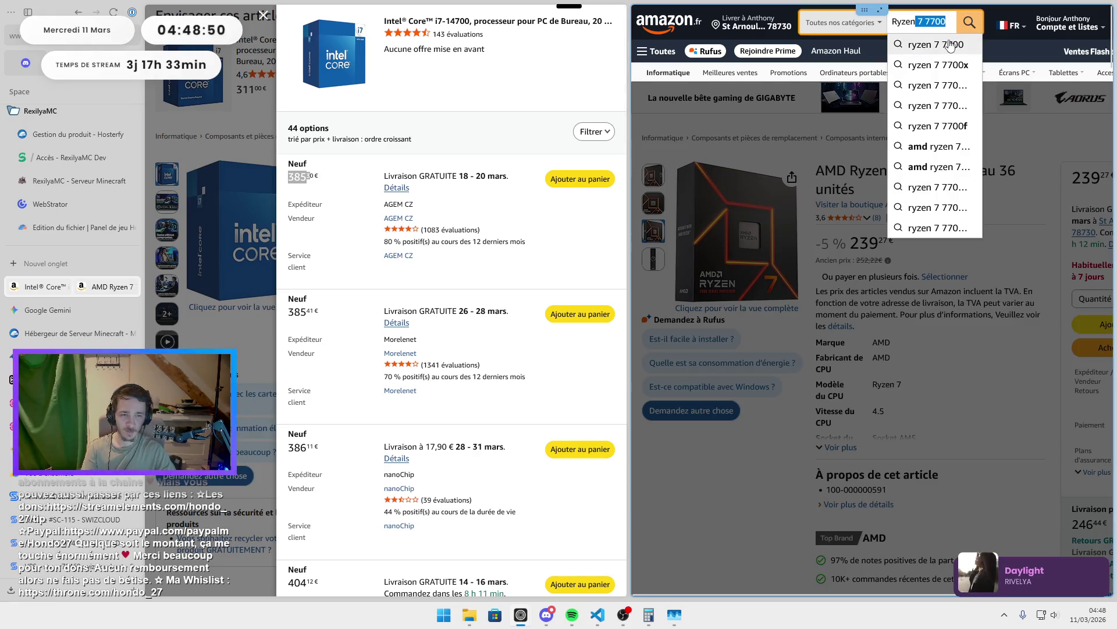
{"action": "key", "text": "BackSpace"}
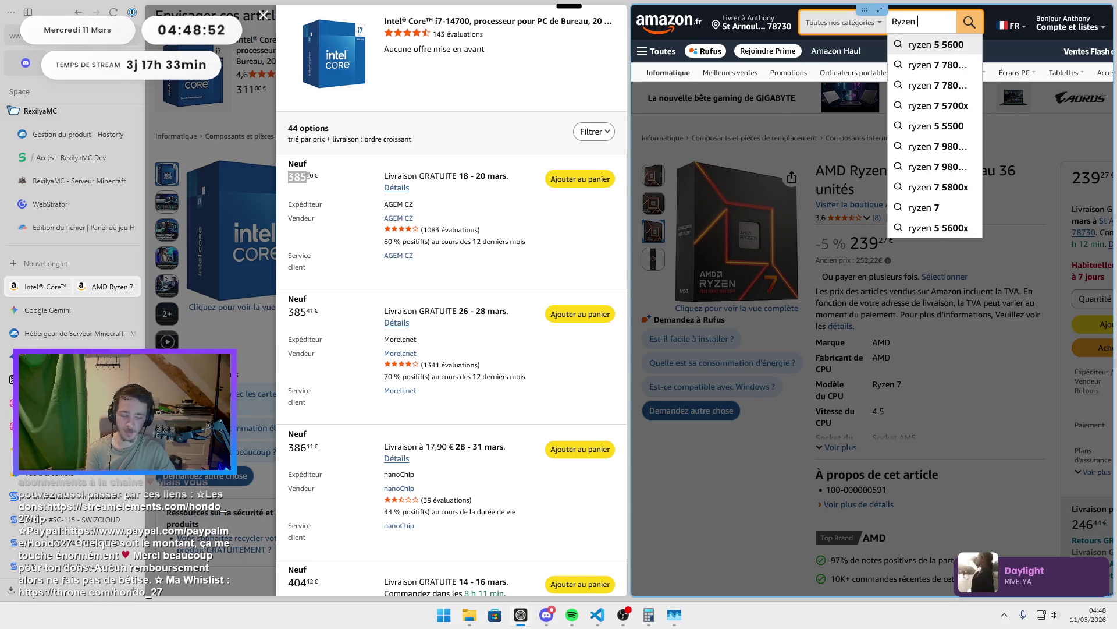
{"action": "type", "text": "9700"}
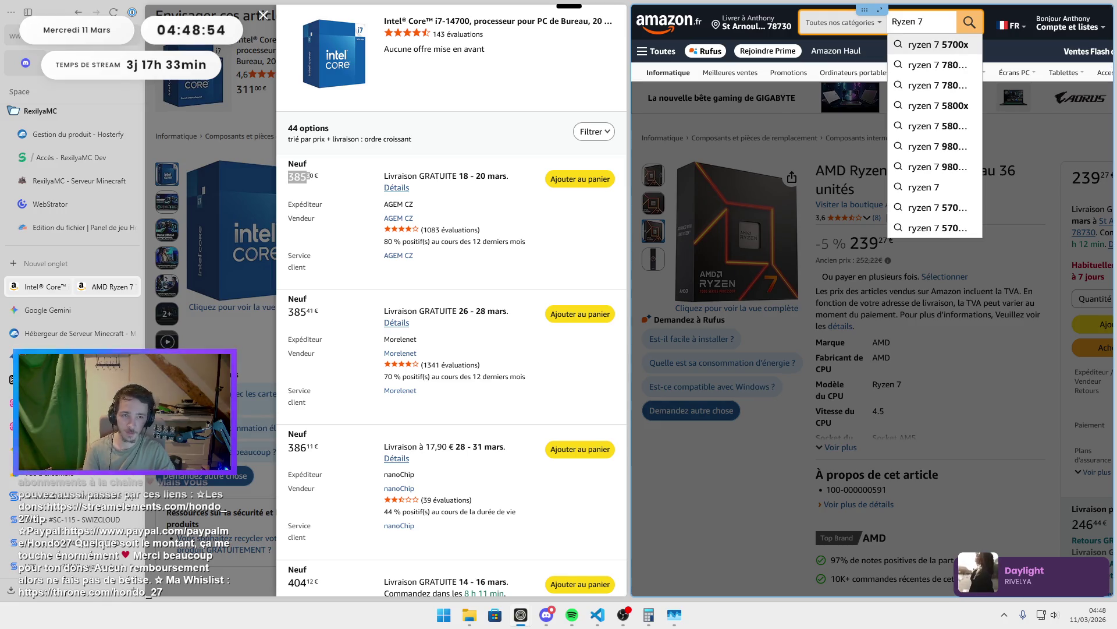
{"action": "type", "text": "x"}
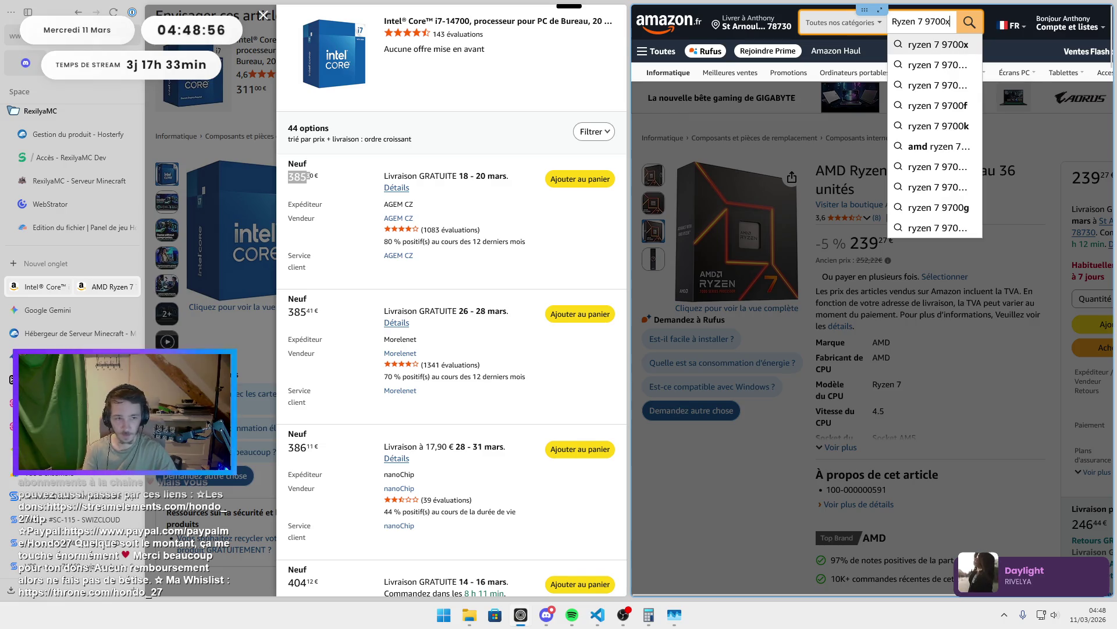
{"action": "key", "text": "Return"}
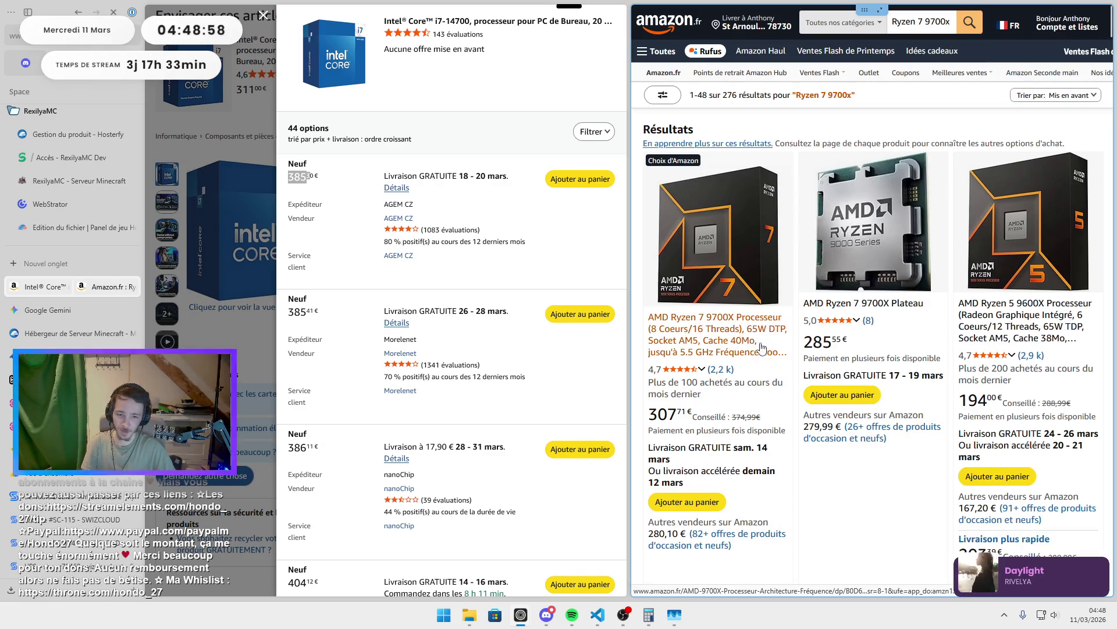
{"action": "left_click", "coordinate": [711, 332]}
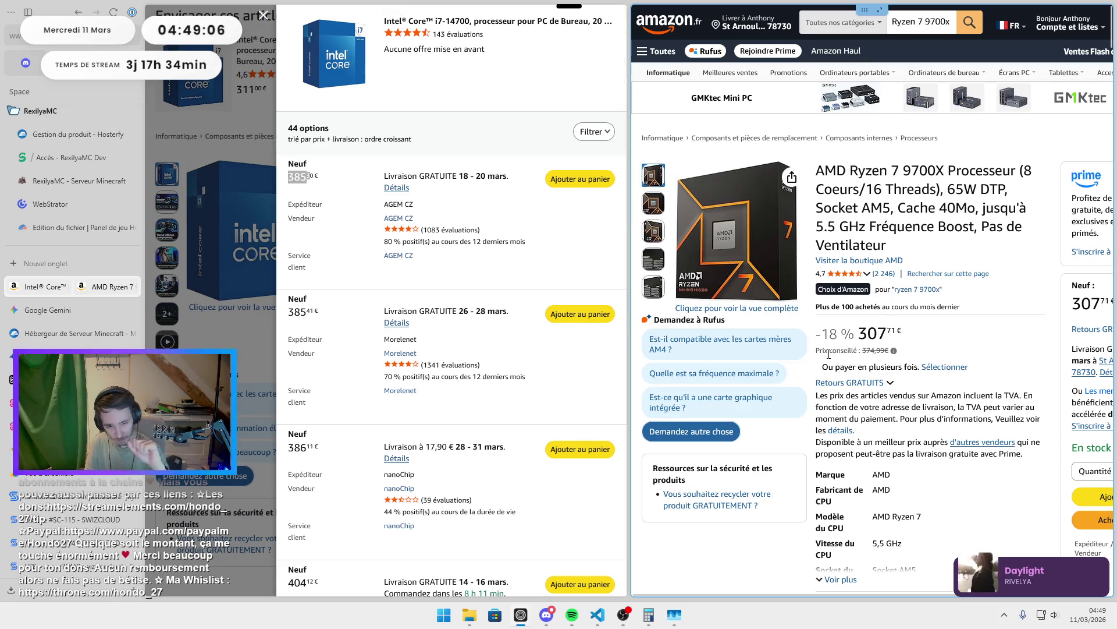
{"action": "scroll", "coordinate": [884, 444], "scroll_direction": "down", "scroll_amount": 2}
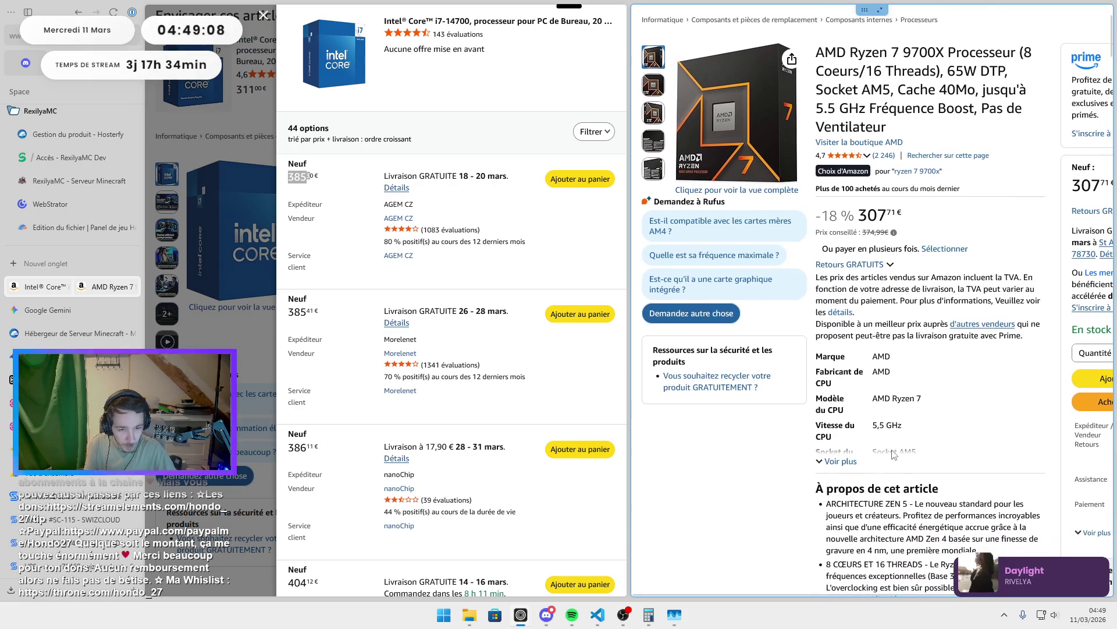
{"action": "left_click", "coordinate": [841, 461]}
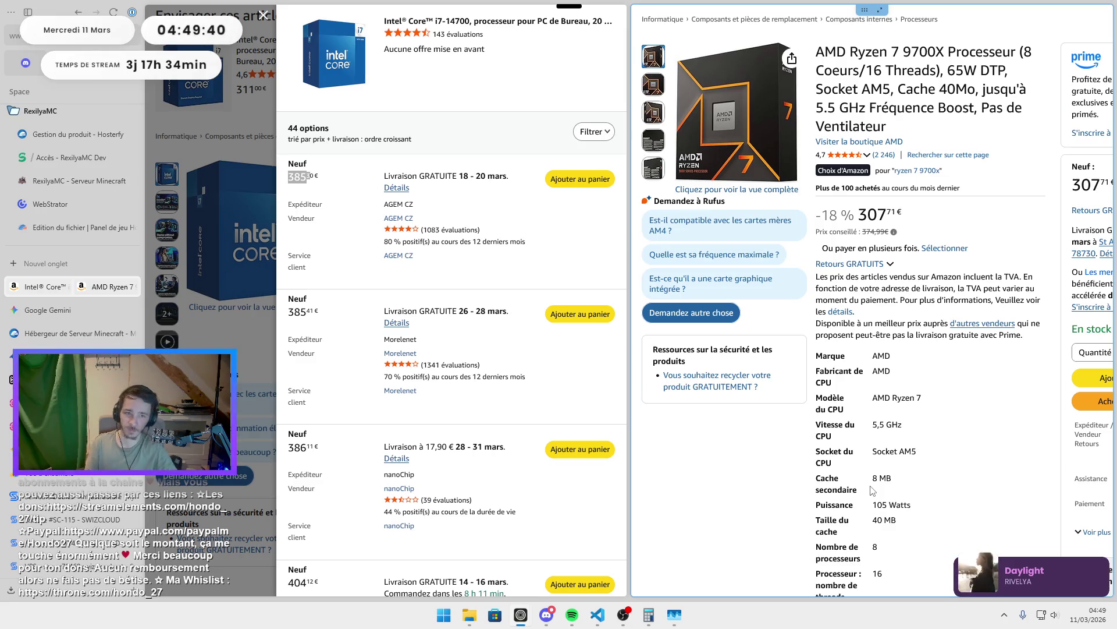
{"action": "scroll", "coordinate": [884, 291], "scroll_direction": "up", "scroll_amount": 2}
{"action": "left_click", "coordinate": [911, 22]}
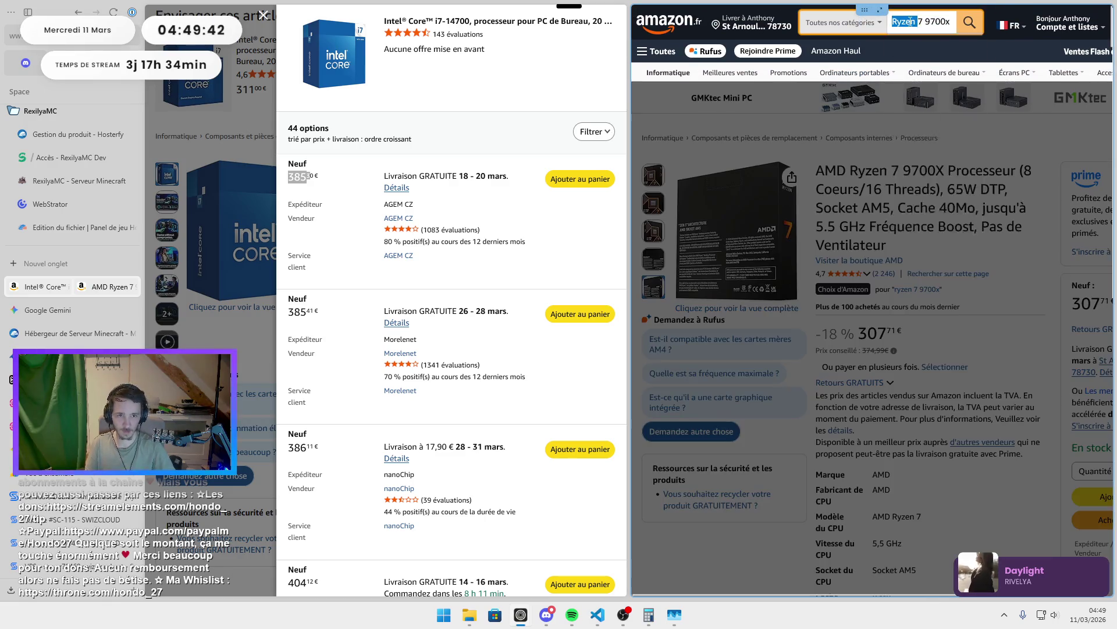
Search Amazon for 'ryzen 7' and open the AMD Ryzen 7 7800X3D product page
{"action": "type", "text": "ryzen 7"}
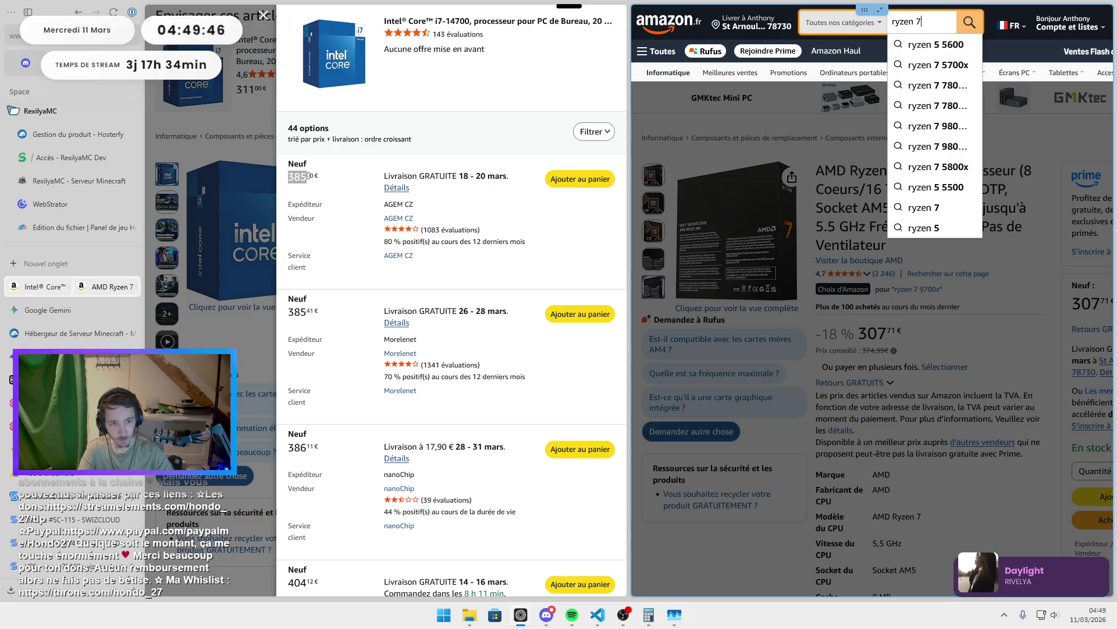
{"action": "key", "text": "Return"}
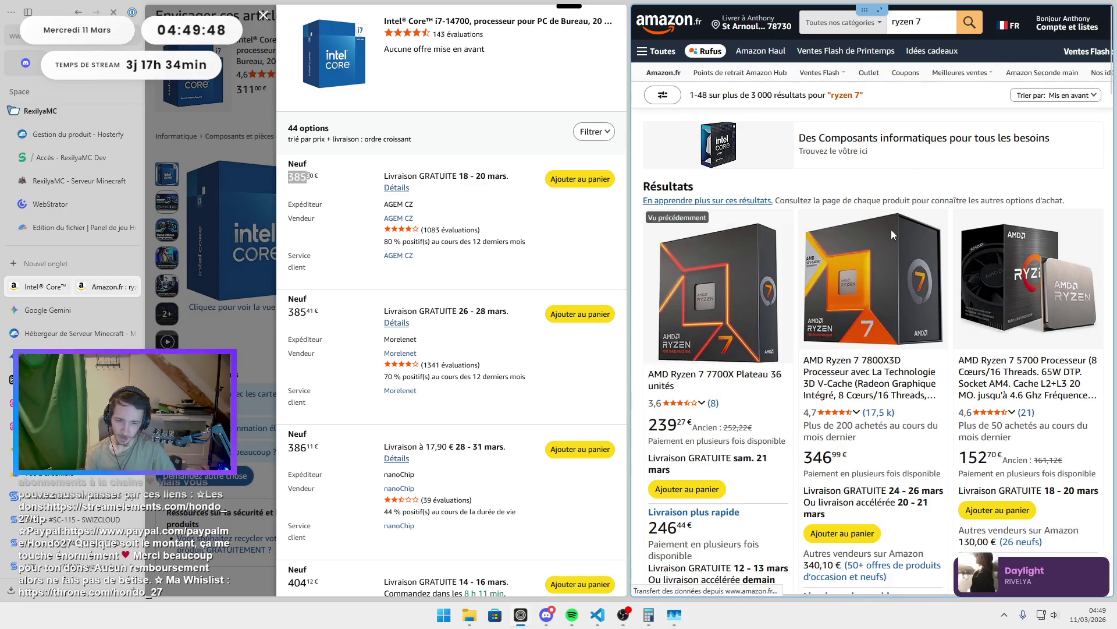
{"action": "scroll", "coordinate": [919, 268], "scroll_direction": "down", "scroll_amount": 10}
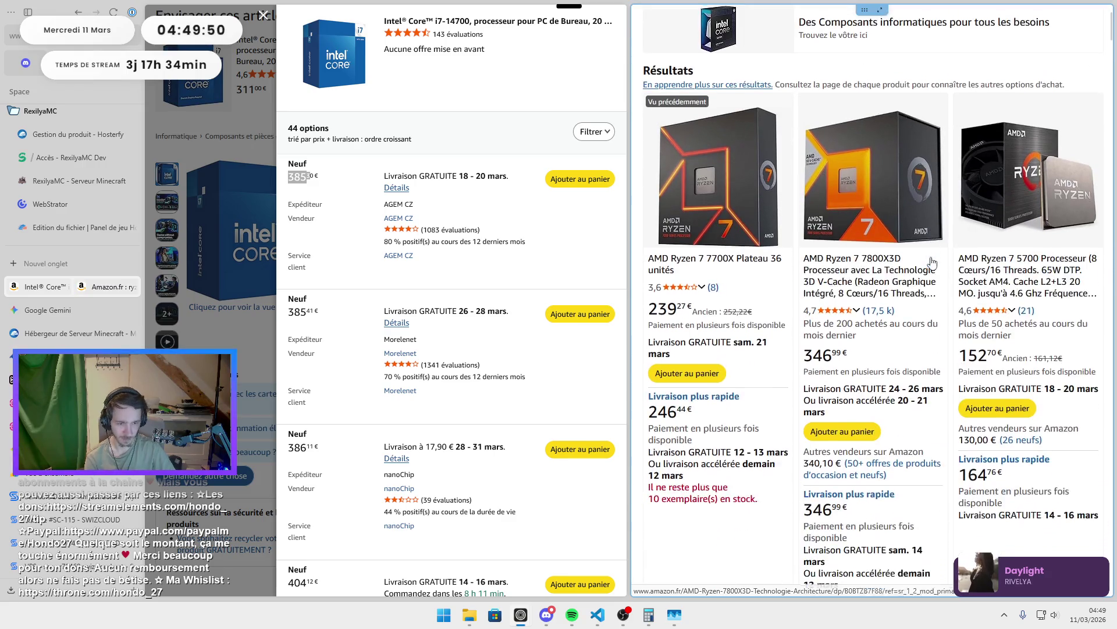
{"action": "scroll", "coordinate": [942, 300], "scroll_direction": "down", "scroll_amount": 5}
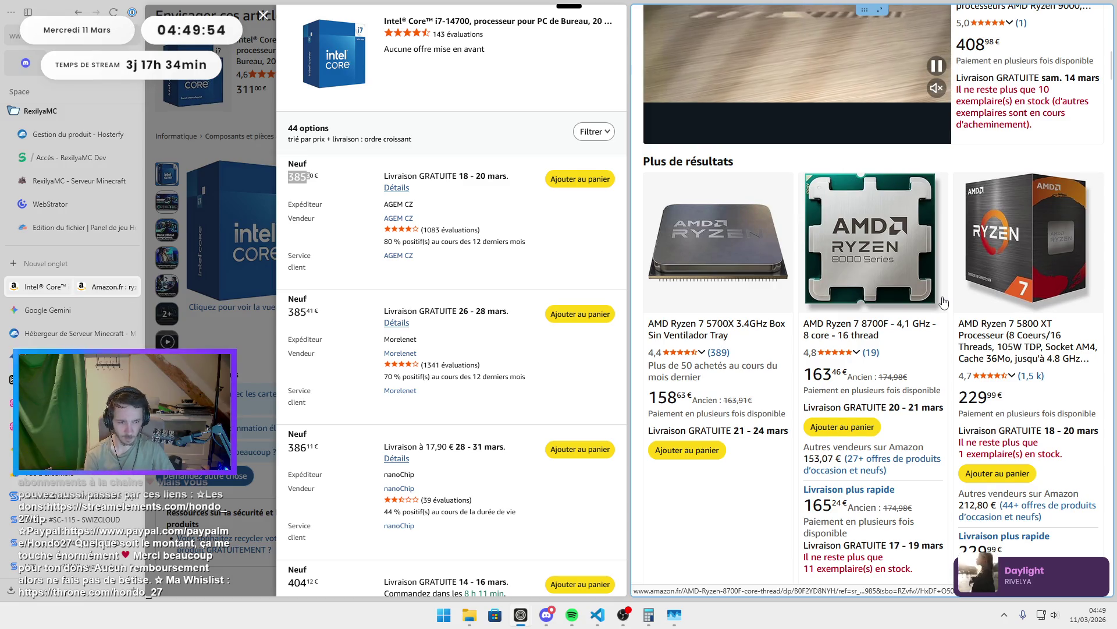
{"action": "scroll", "coordinate": [943, 301], "scroll_direction": "up", "scroll_amount": 15}
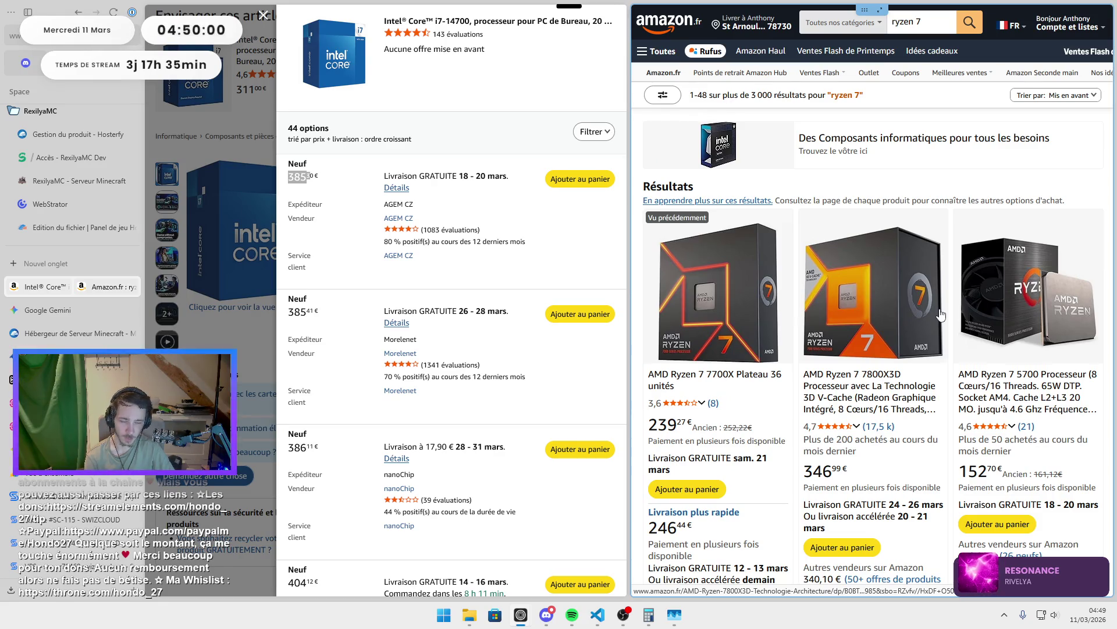
{"action": "left_click", "coordinate": [859, 400]}
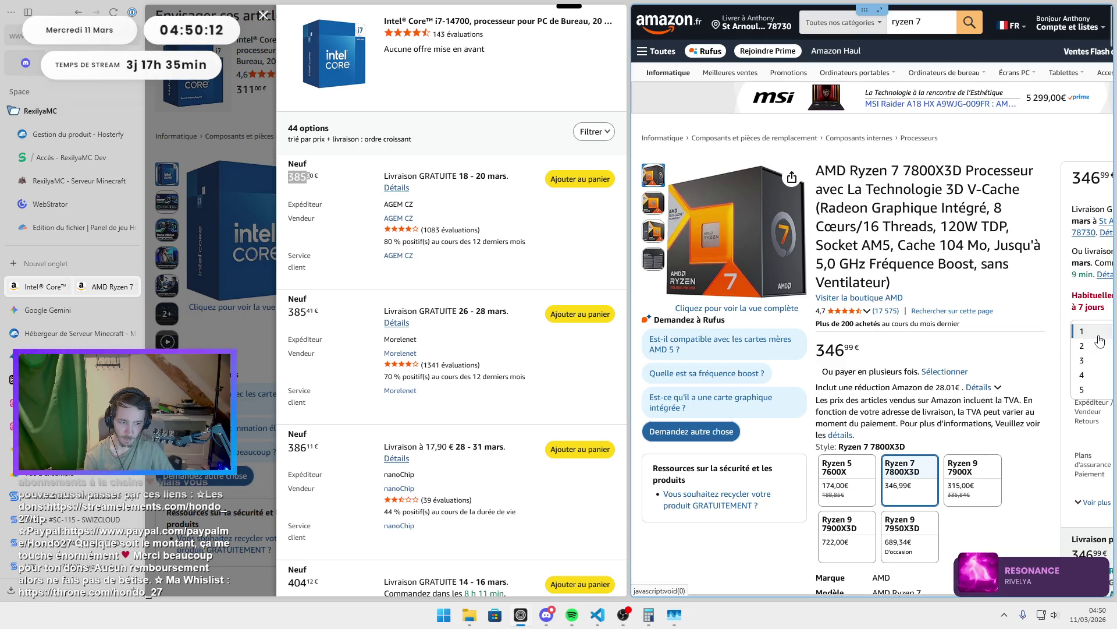
Add the 7800X3D at 346,99 € to the cart without protection, un-split the view, and close the Intel i7-14700 tab
{"action": "left_click", "coordinate": [1075, 352]}
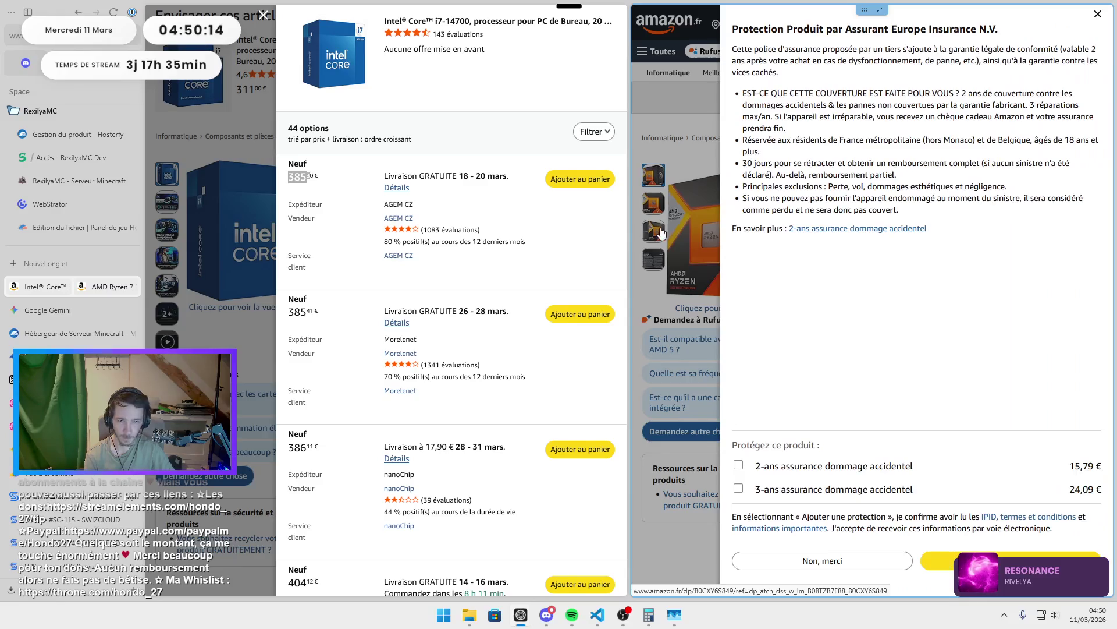
{"action": "mouse_move", "coordinate": [379, 10]}
{"action": "left_mouse_down"}
{"action": "mouse_move", "coordinate": [267, 164]}
{"action": "mouse_move", "coordinate": [344, 66]}
{"action": "mouse_move", "coordinate": [348, 40]}
{"action": "mouse_move", "coordinate": [267, 153]}
{"action": "left_mouse_up"}
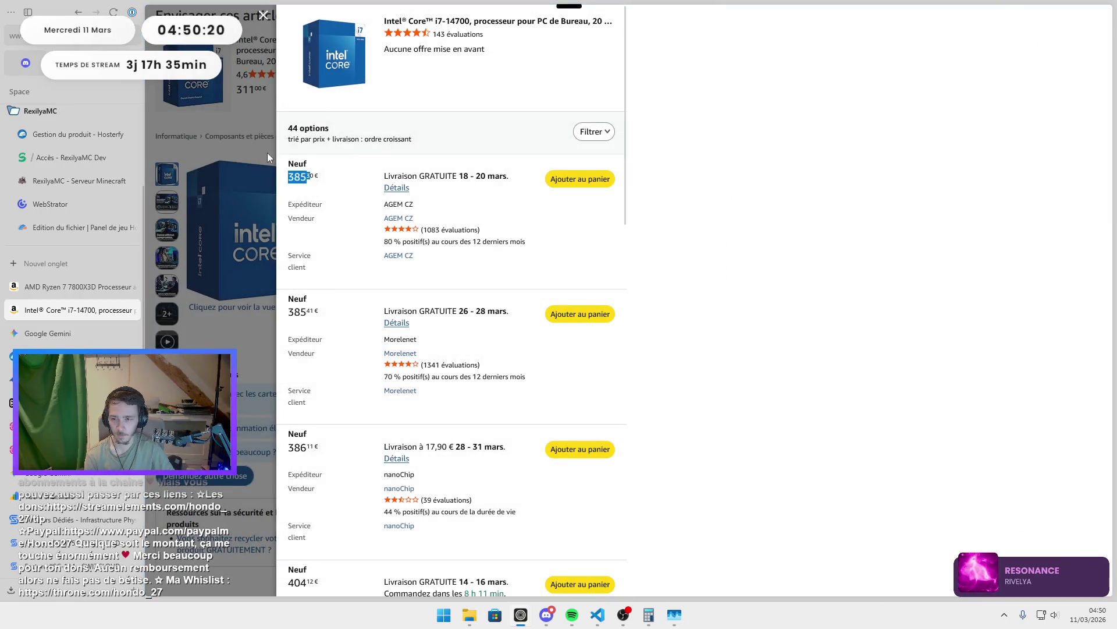
{"action": "middle_click", "coordinate": [72, 310]}
{"action": "left_click", "coordinate": [869, 560]}
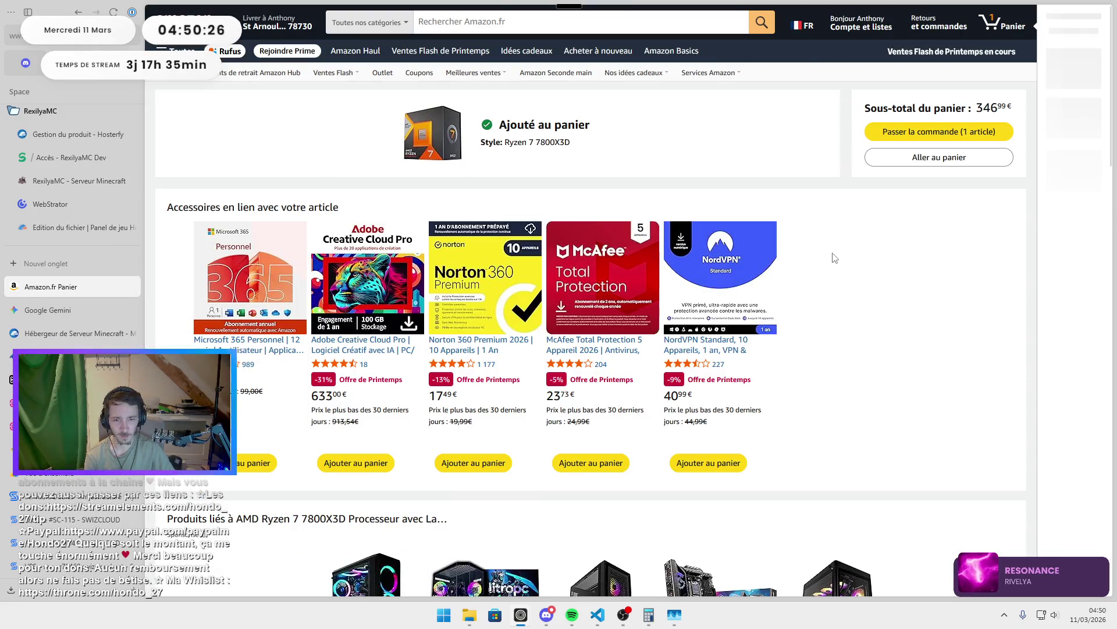
Revisit the Ryzen 7 7800X3D page from search history and expand its full specification list
{"action": "left_click", "coordinate": [425, 22]}
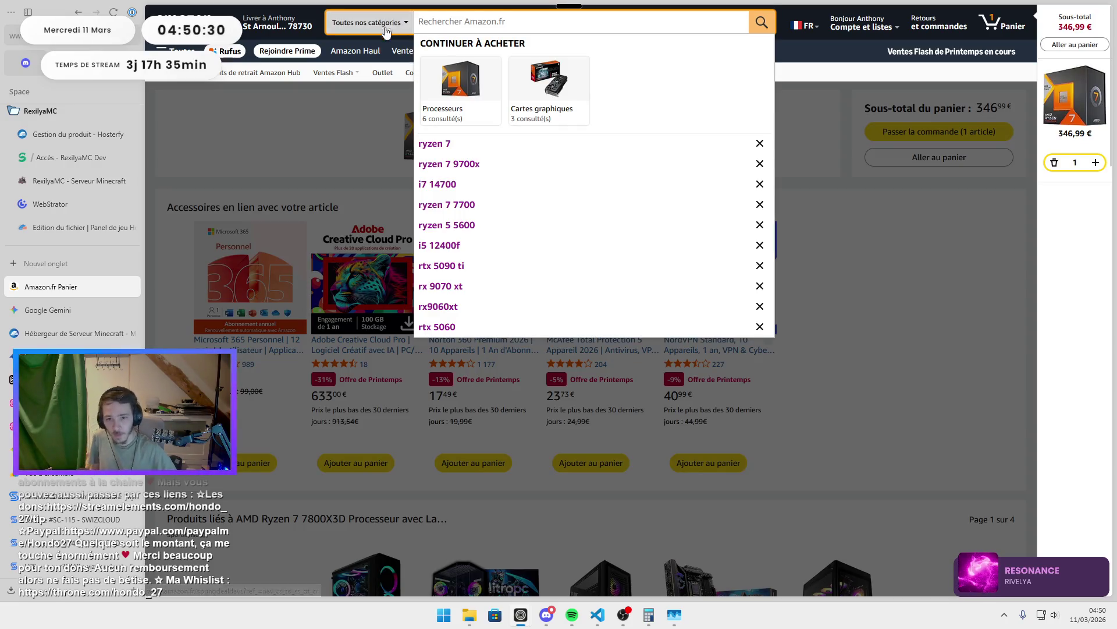
{"action": "left_click", "coordinate": [576, 301]}
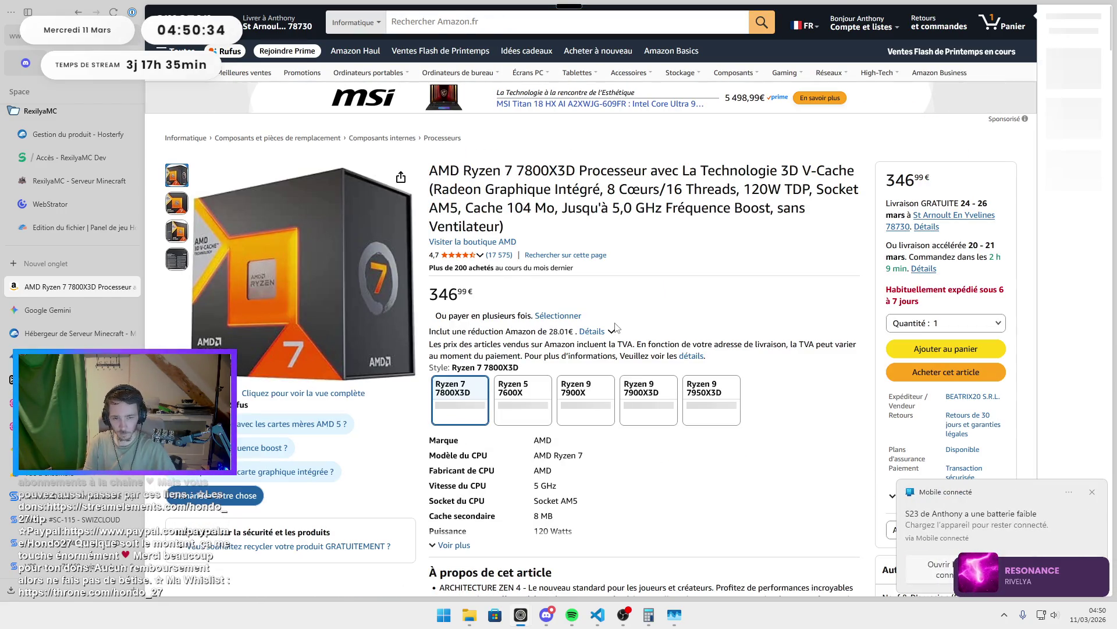
{"action": "scroll", "coordinate": [616, 327], "scroll_direction": "down", "scroll_amount": 4}
{"action": "left_click", "coordinate": [460, 333]}
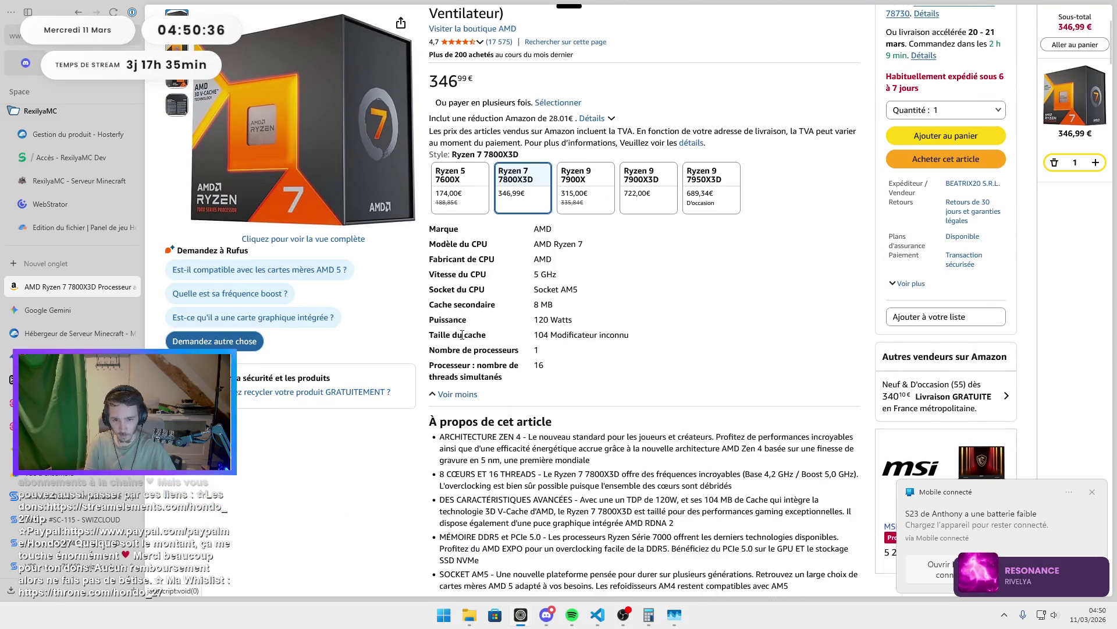
{"action": "scroll", "coordinate": [461, 334], "scroll_direction": "down", "scroll_amount": 5}
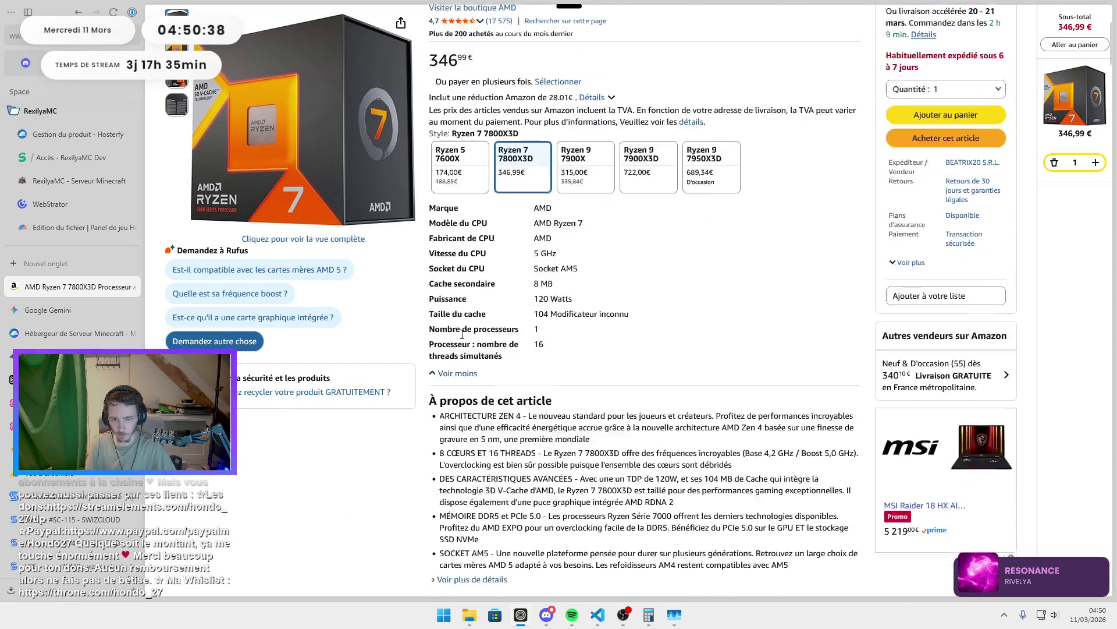
{"action": "scroll", "coordinate": [461, 334], "scroll_direction": "up", "scroll_amount": 9}
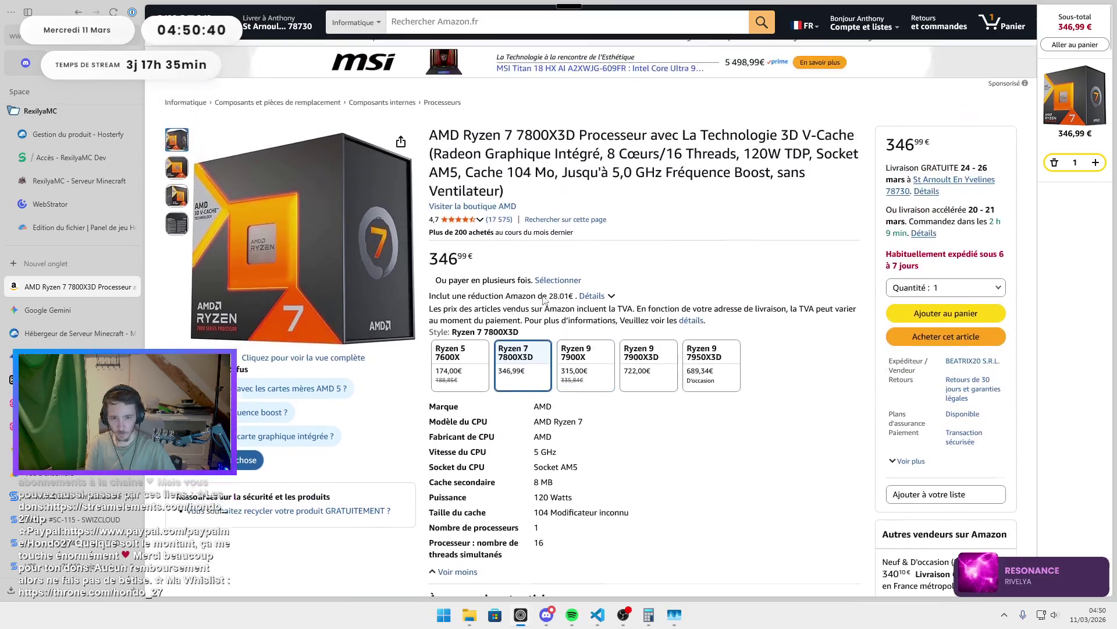
{"action": "left_click", "coordinate": [430, 18]}
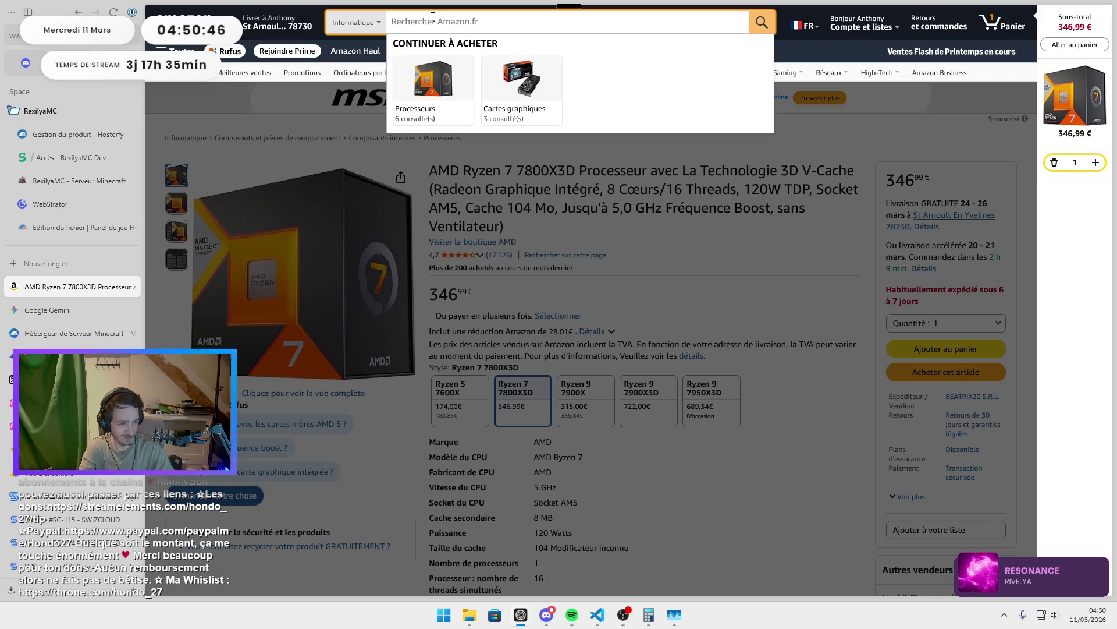
Search '32 go ddr5' and add the Corsair Vengeance RGB DDR5 32GB (2x16GB) kit at 468,45 € to the cart
{"action": "type", "text": "32"}
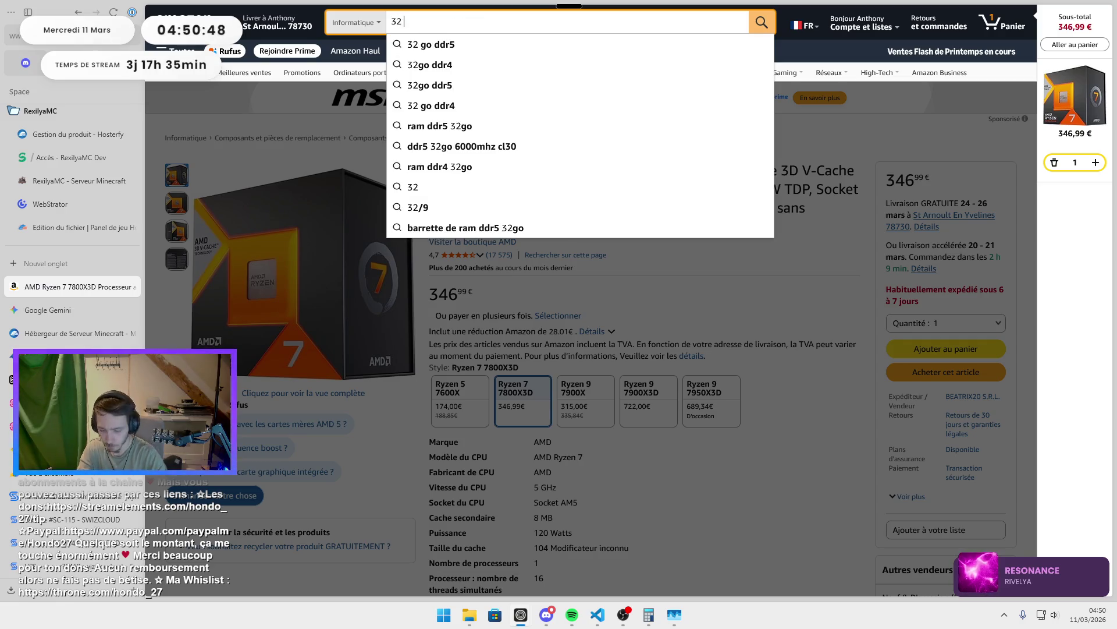
{"action": "key", "text": "Down"}
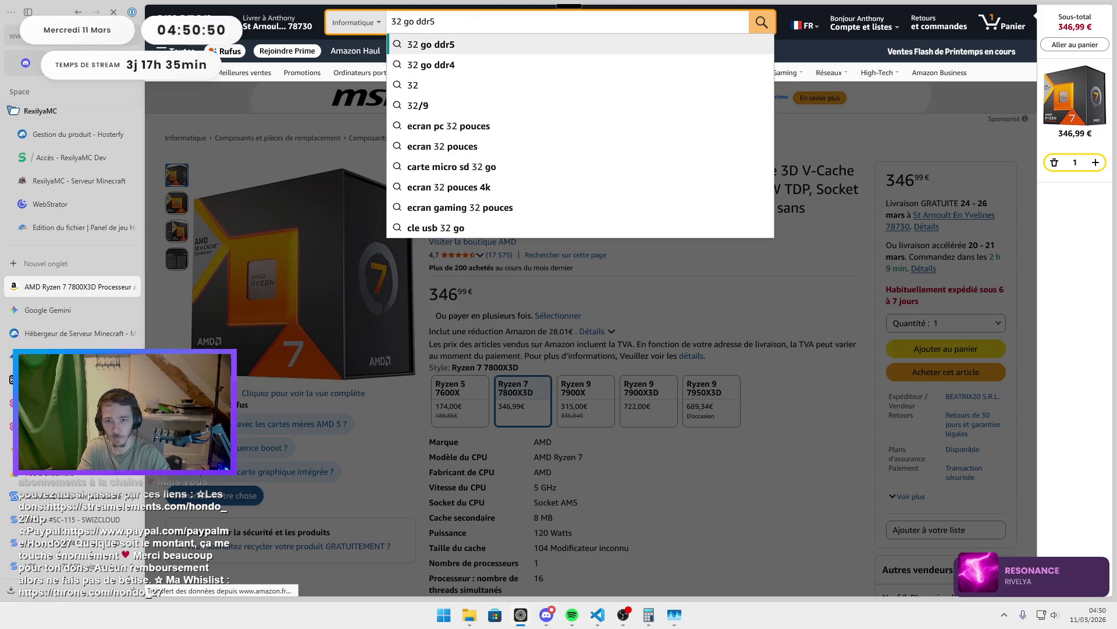
{"action": "key", "text": "Return"}
{"action": "scroll", "coordinate": [637, 317], "scroll_direction": "down", "scroll_amount": 5}
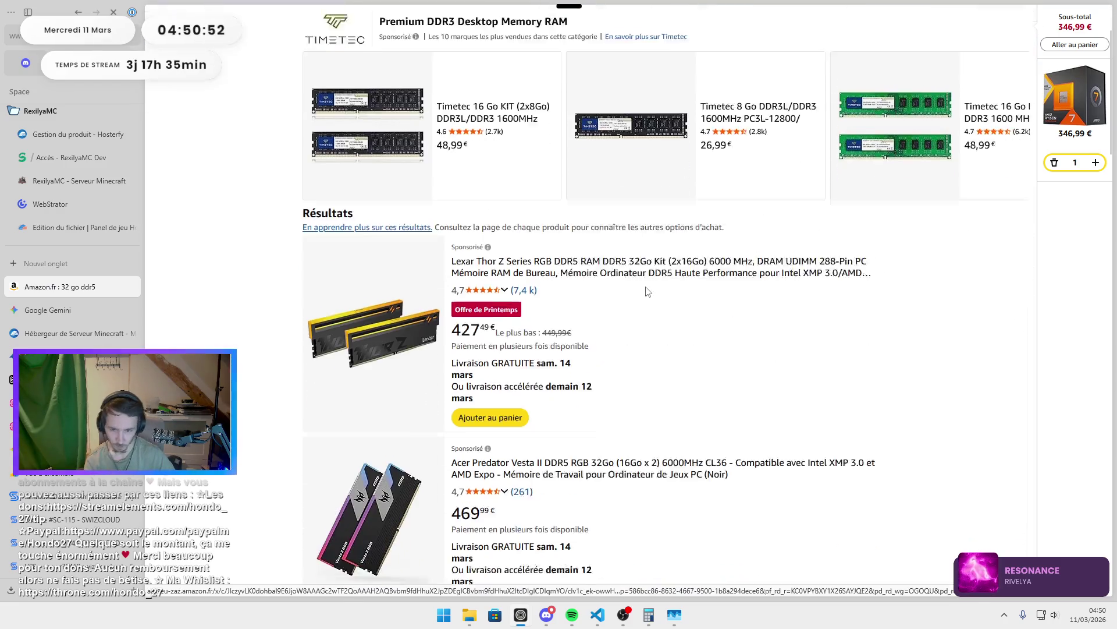
{"action": "scroll", "coordinate": [637, 317], "scroll_direction": "down", "scroll_amount": 4}
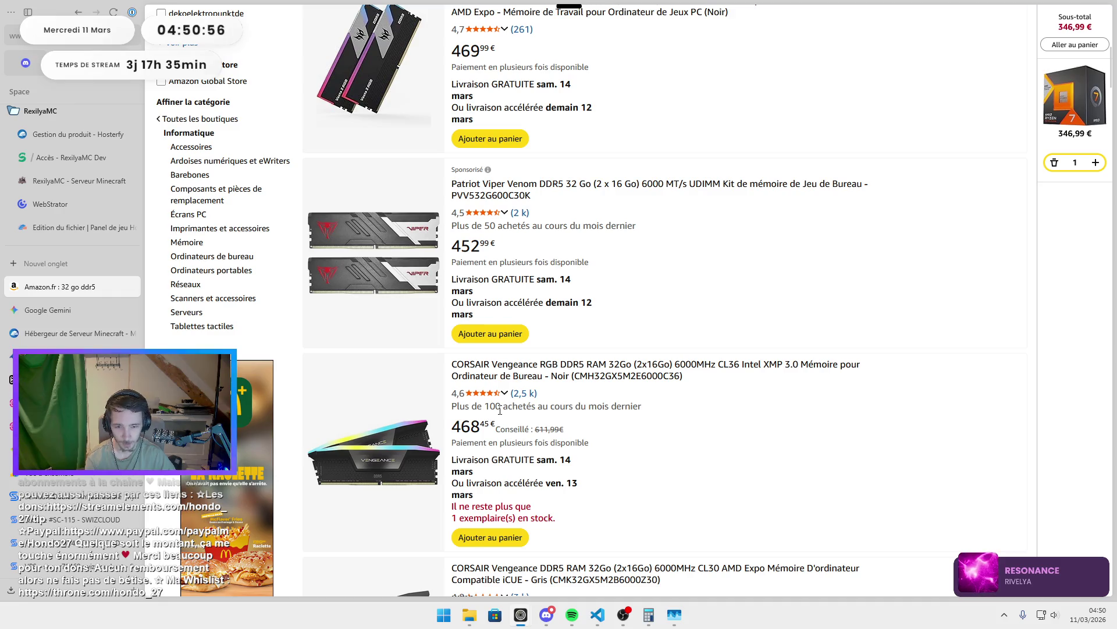
{"action": "left_click", "coordinate": [579, 373]}
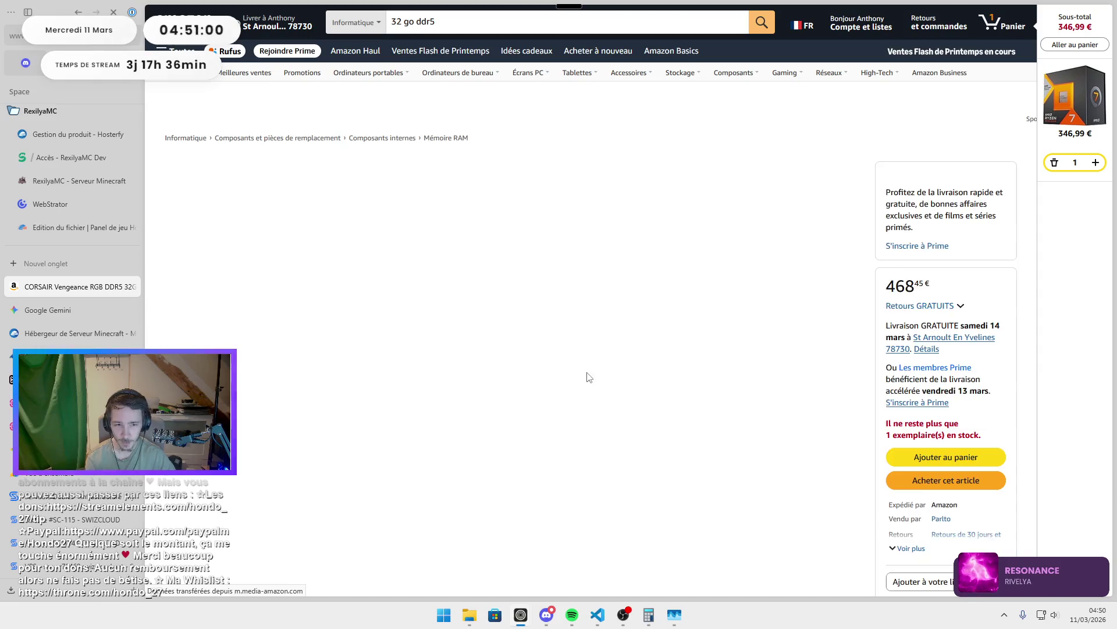
{"action": "left_click", "coordinate": [946, 462]}
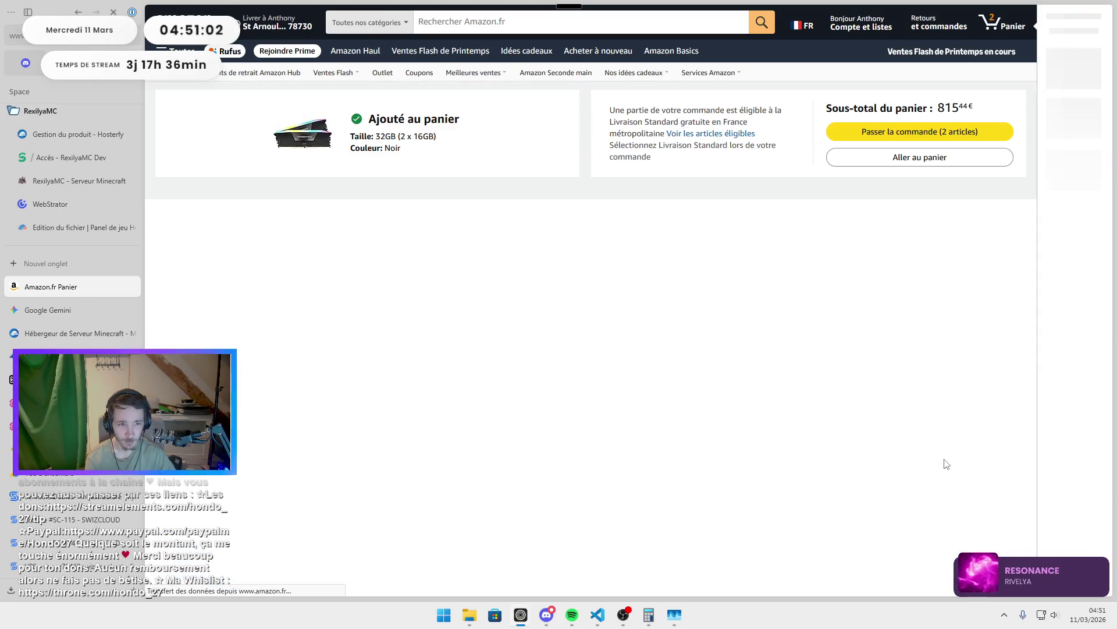
{"action": "left_click", "coordinate": [450, 27]}
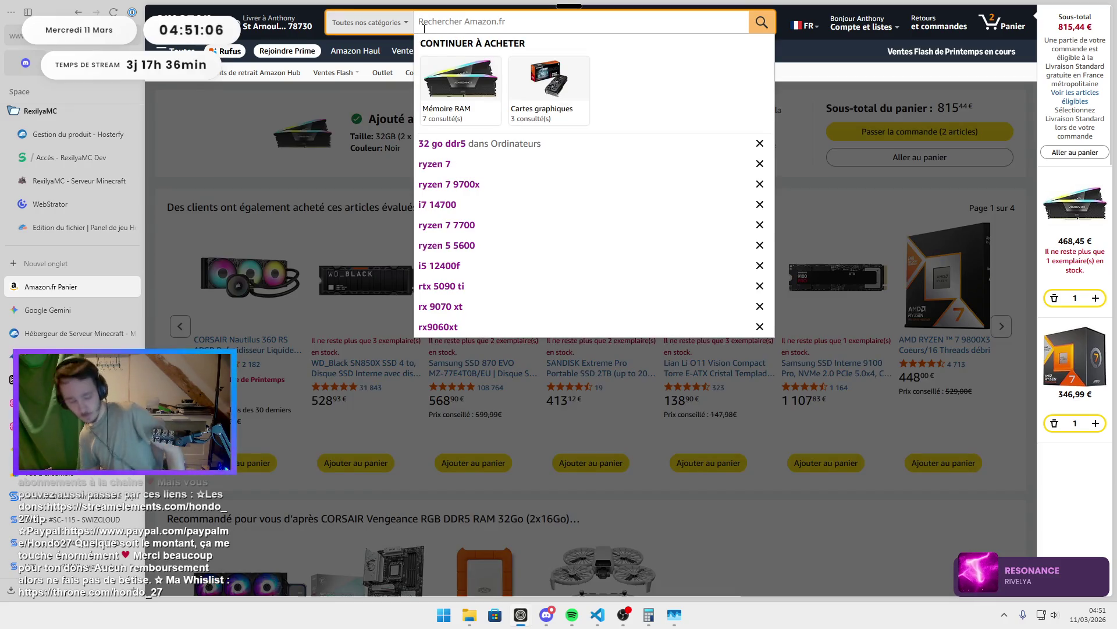
Copy 'AMD Radeon RX 9070 XT' from Gemini's comparison table into Amazon's search box
{"action": "left_click", "coordinate": [48, 310]}
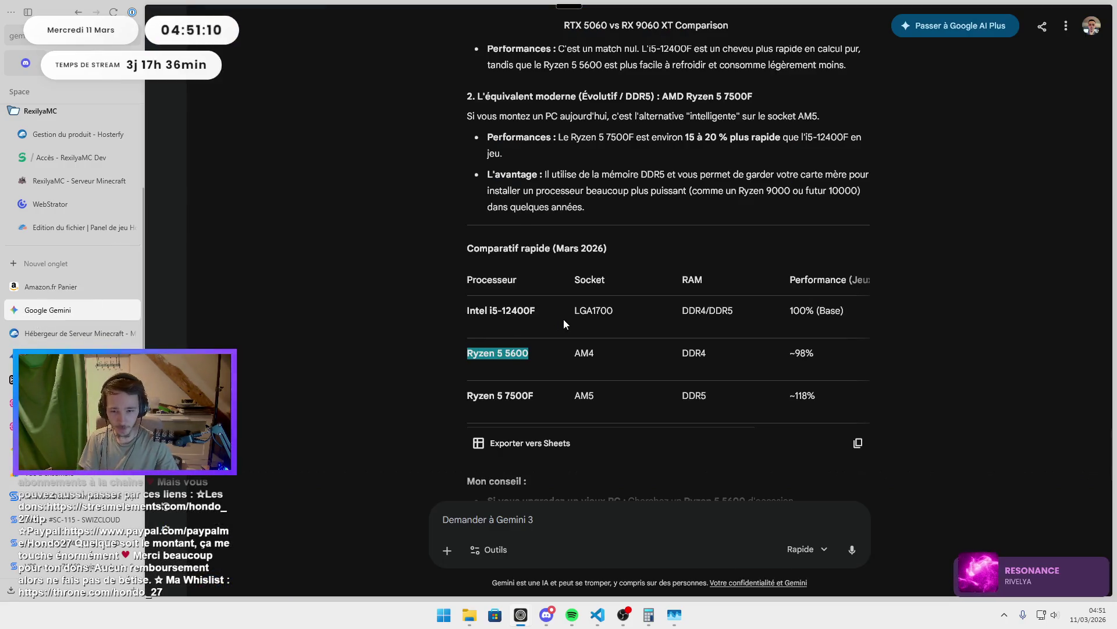
{"action": "scroll", "coordinate": [582, 311], "scroll_direction": "up", "scroll_amount": 15}
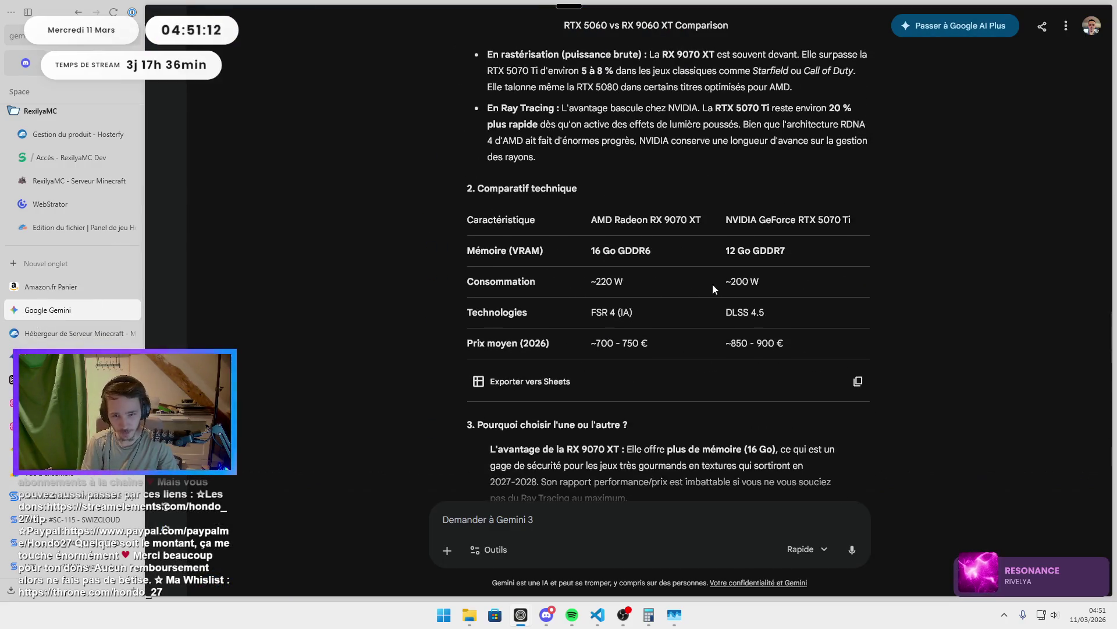
{"action": "left_click_drag", "start_coordinate": [727, 227], "coordinate": [601, 231]}
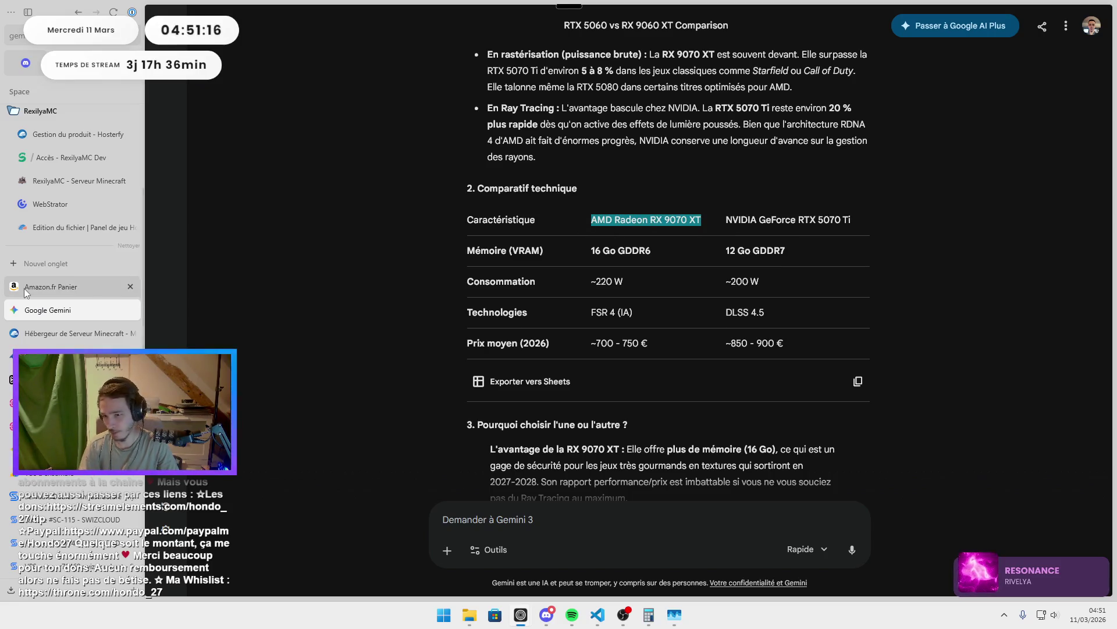
{"action": "left_click", "coordinate": [32, 285]}
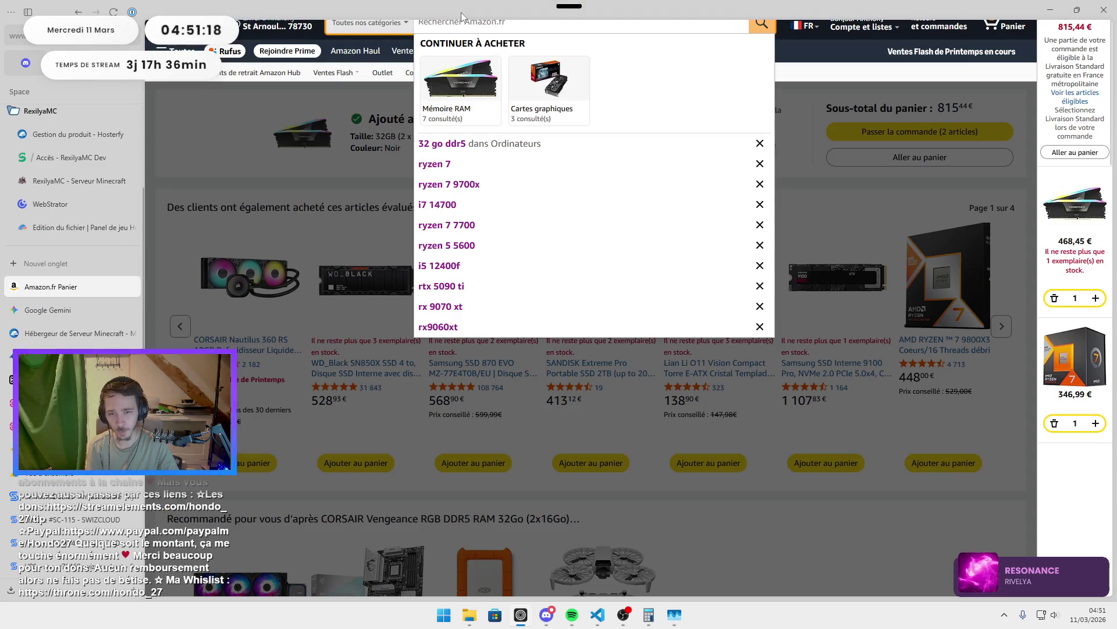
{"action": "type", "text": "AMD Radeon RX 9070 XT"}
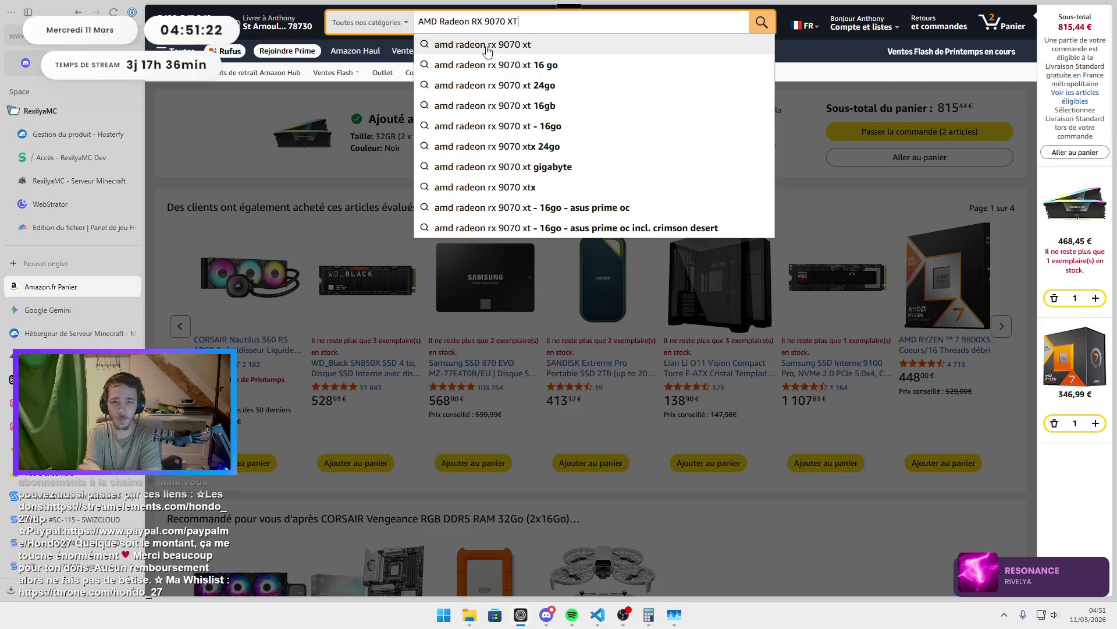
Search Amazon for 'AMD Radeon RX 9070 XT' and open the ASUS Prime RX 9070 XT listing
{"action": "key", "text": "Return"}
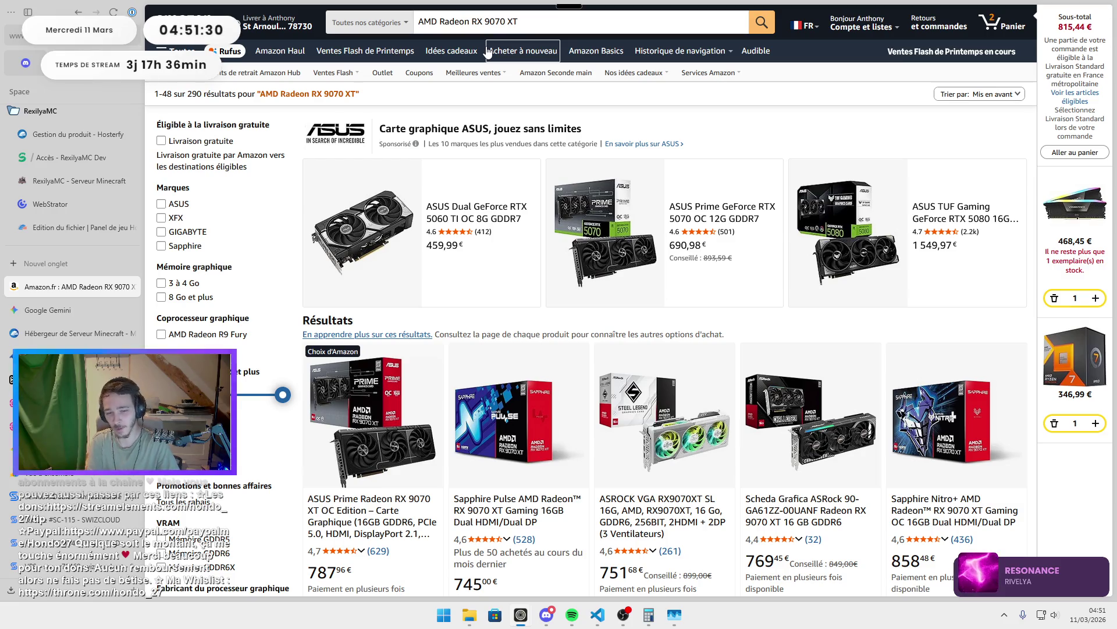
{"action": "mouse_move", "coordinate": [469, 5]}
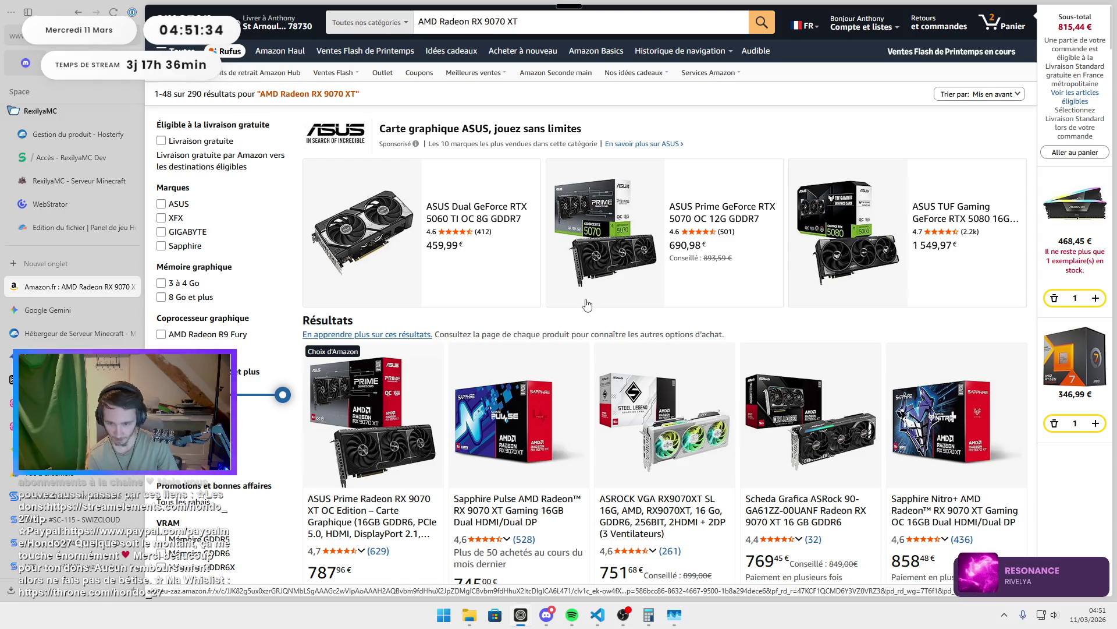
{"action": "left_click", "coordinate": [344, 471]}
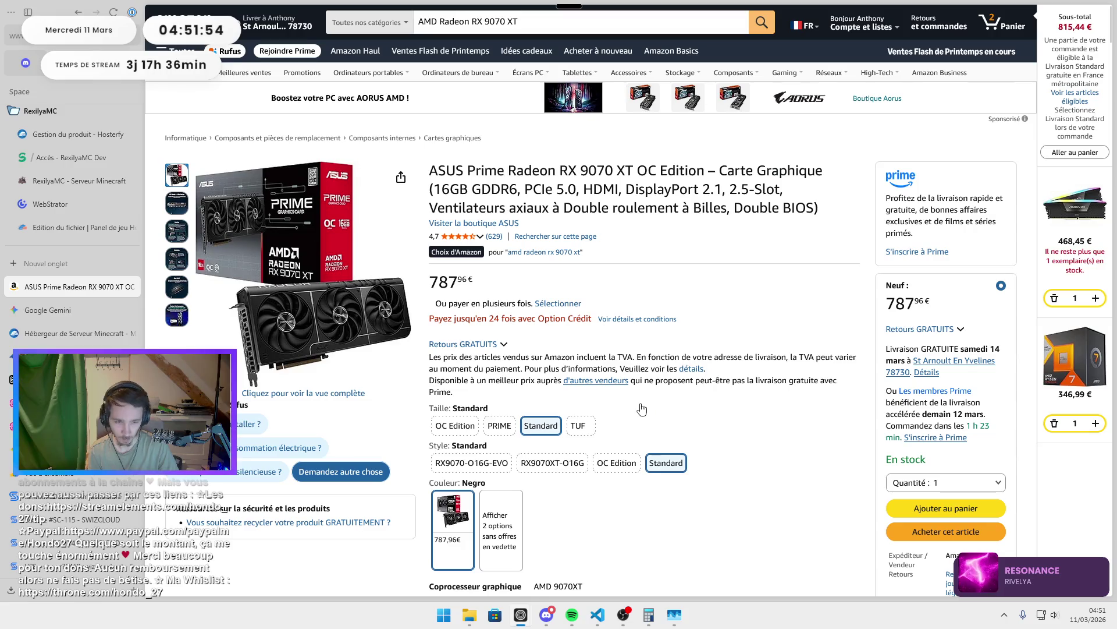
{"action": "scroll", "coordinate": [616, 452], "scroll_direction": "down", "scroll_amount": 2}
{"action": "scroll", "coordinate": [615, 452], "scroll_direction": "up", "scroll_amount": 2}
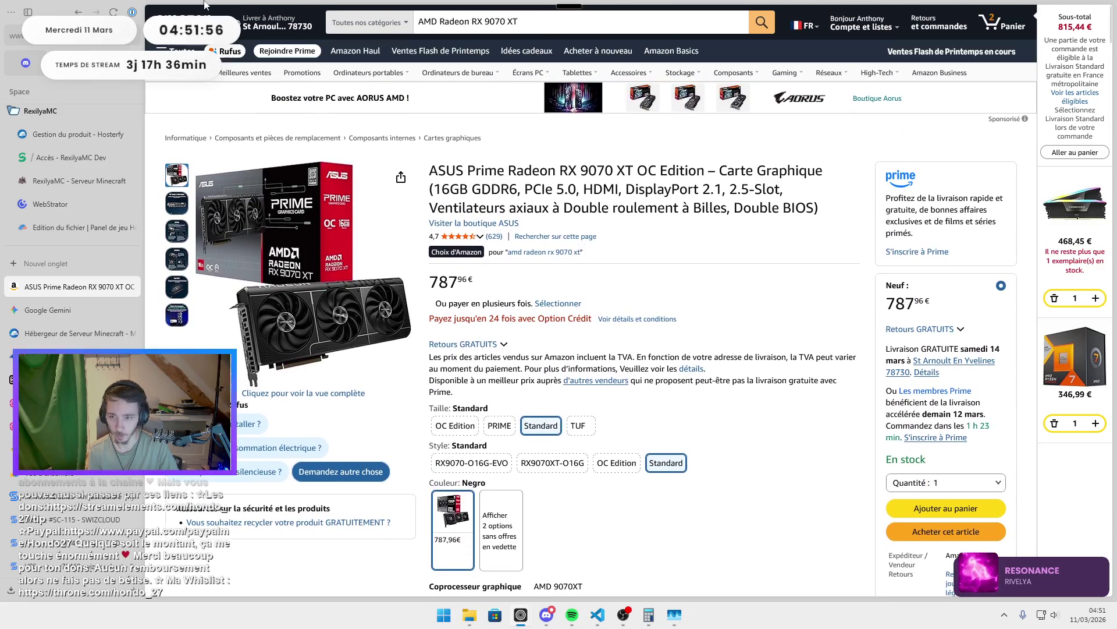
Reopen the ASUS Prime RX 9070 XT OC Edition from the results and add it to the cart for 787,96 €
{"action": "left_click", "coordinate": [78, 12]}
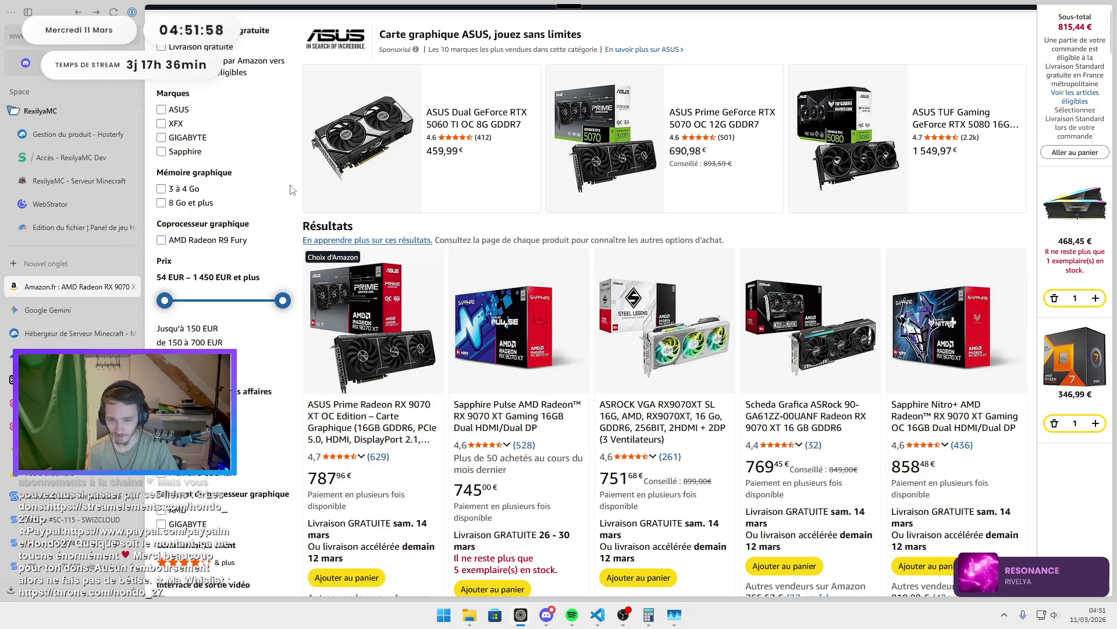
{"action": "scroll", "coordinate": [466, 349], "scroll_direction": "down", "scroll_amount": 4}
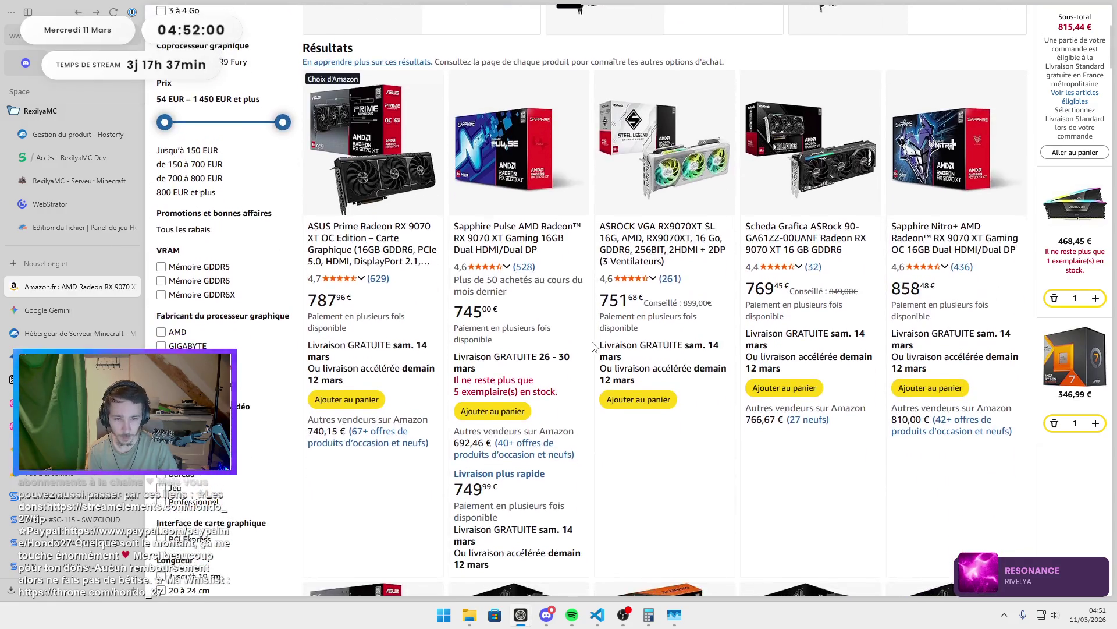
{"action": "scroll", "coordinate": [482, 366], "scroll_direction": "up", "scroll_amount": 3}
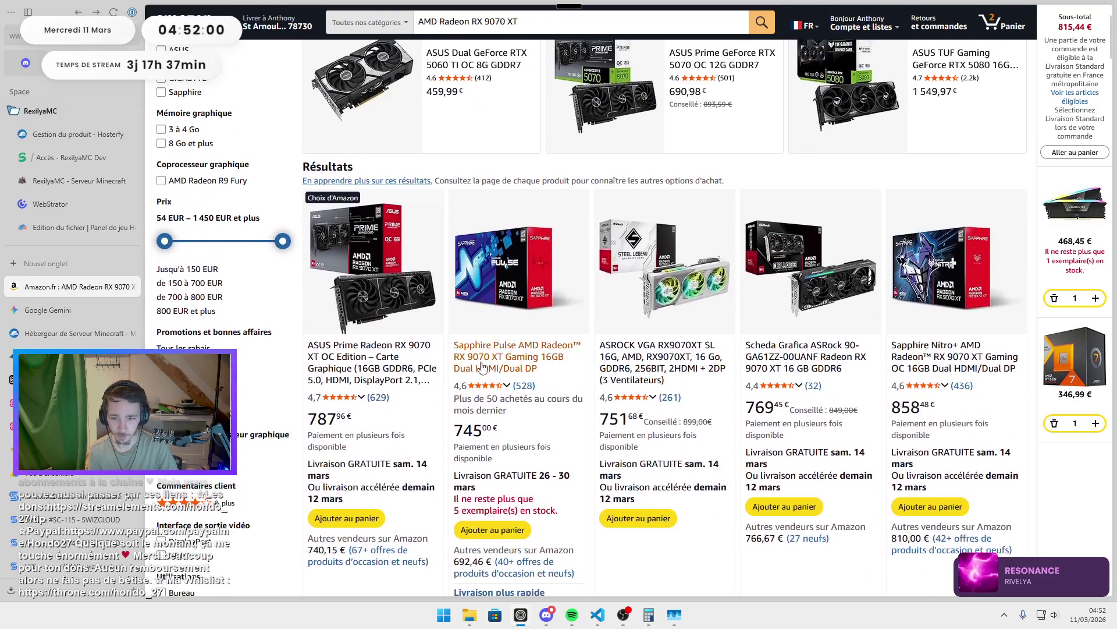
{"action": "left_click", "coordinate": [403, 373]}
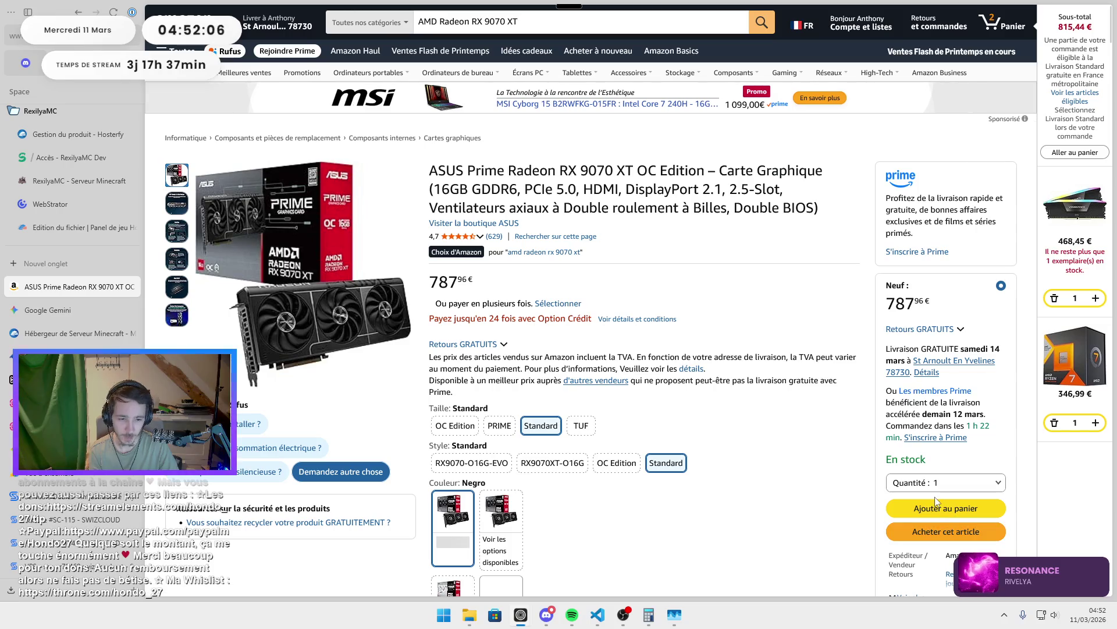
{"action": "left_click", "coordinate": [958, 509]}
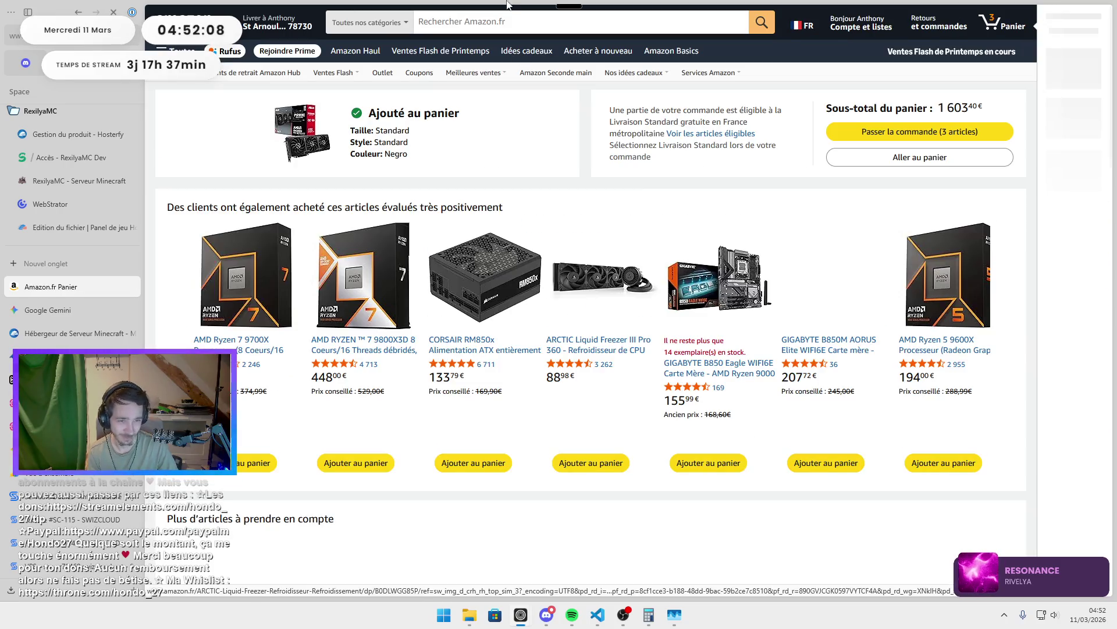
{"action": "left_click", "coordinate": [417, 26]}
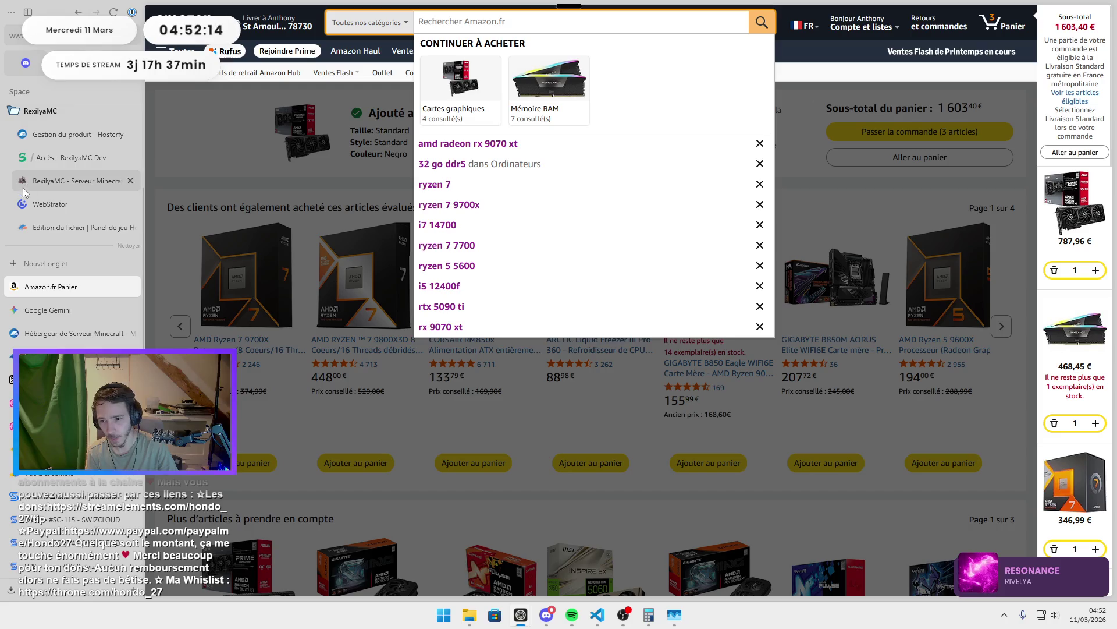
Copy just 'AMD Radeon RX' from Gemini's table header and run that search on Amazon
{"action": "left_click", "coordinate": [58, 312]}
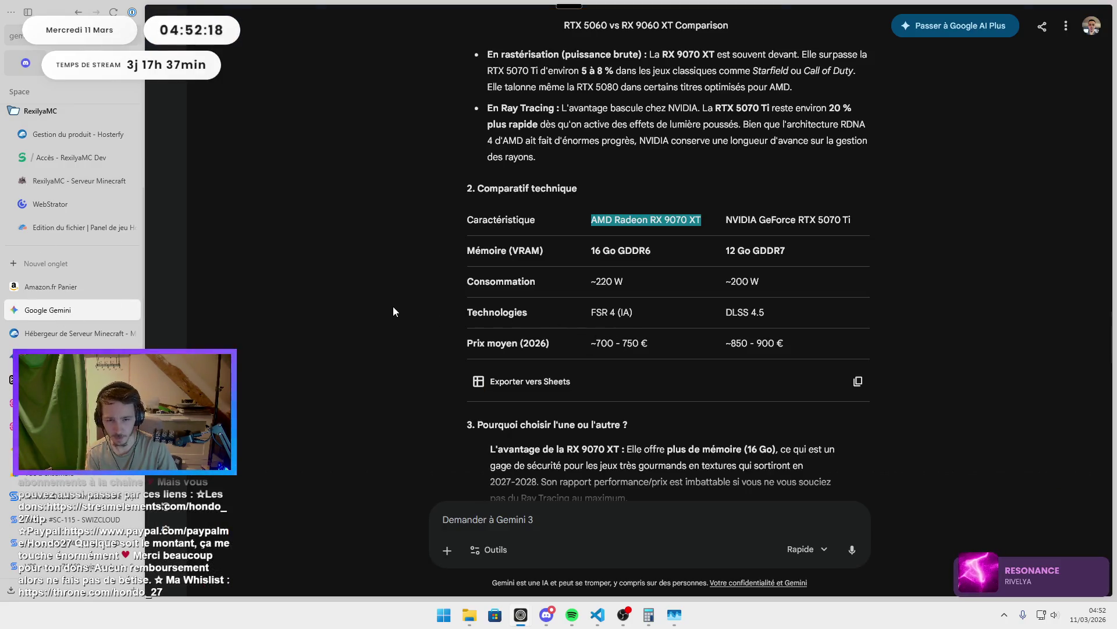
{"action": "left_click", "coordinate": [562, 201]}
{"action": "scroll", "coordinate": [599, 306], "scroll_direction": "up", "scroll_amount": 2}
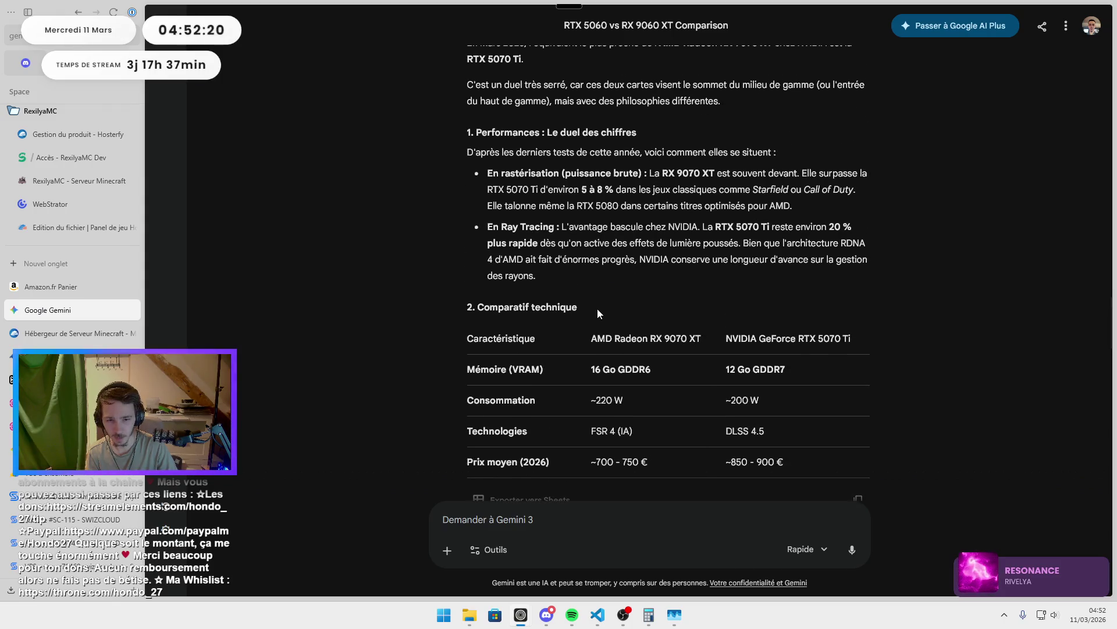
{"action": "left_click_drag", "start_coordinate": [591, 339], "coordinate": [638, 344]}
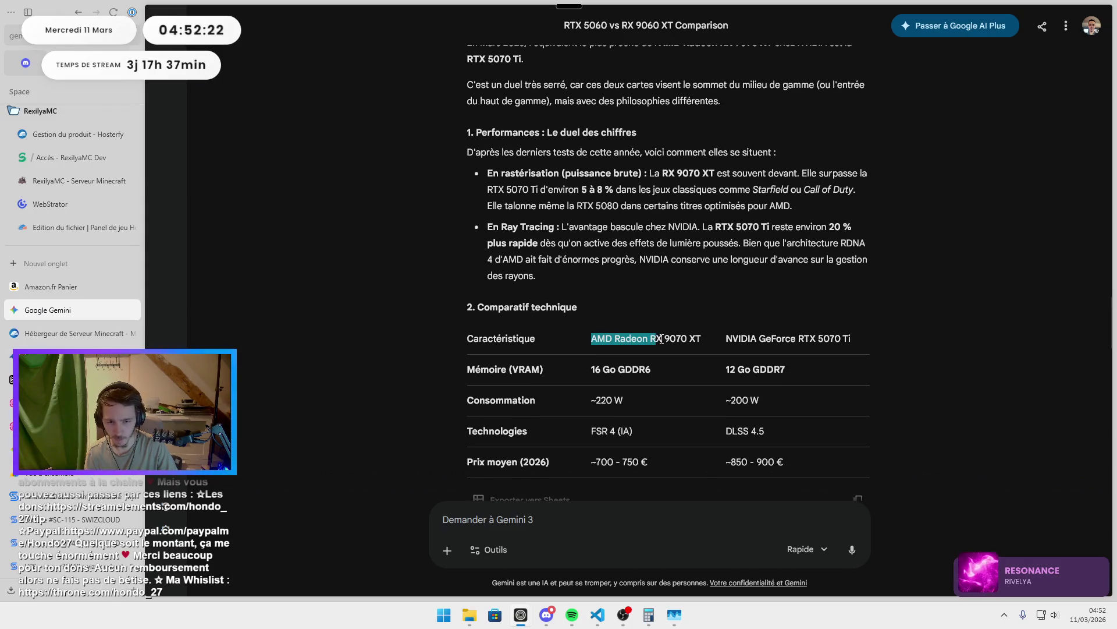
{"action": "left_click", "coordinate": [51, 286]}
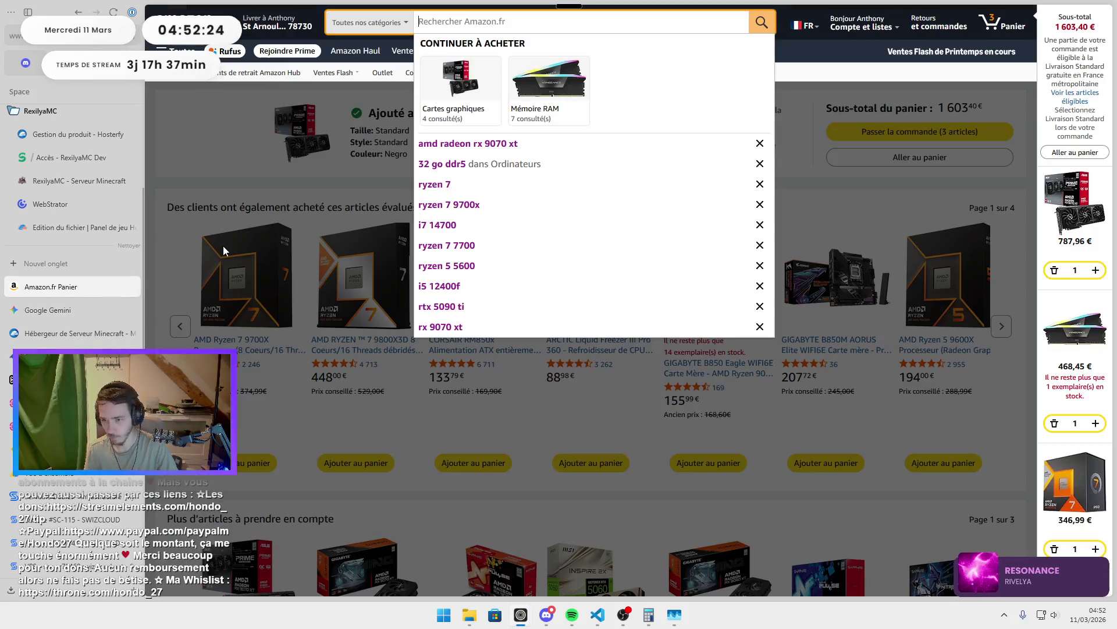
{"action": "key", "text": "Return"}
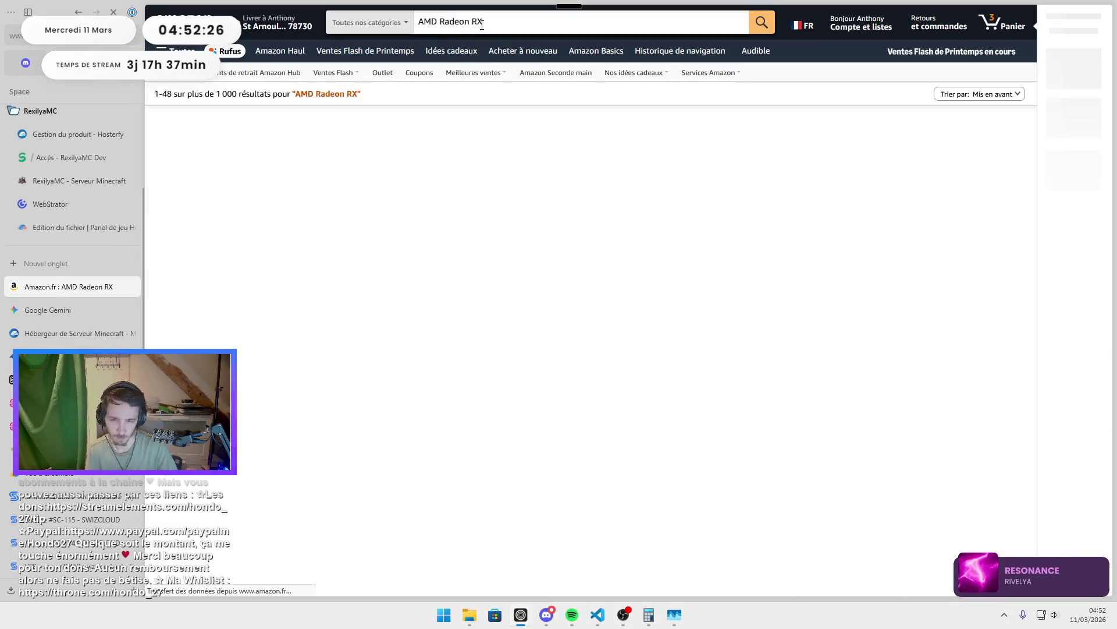
Add the XFX Swift Radeon RX 9060 XT OC Gaming Edition at 429 € to the cart
{"action": "scroll", "coordinate": [468, 253], "scroll_direction": "down", "scroll_amount": 3}
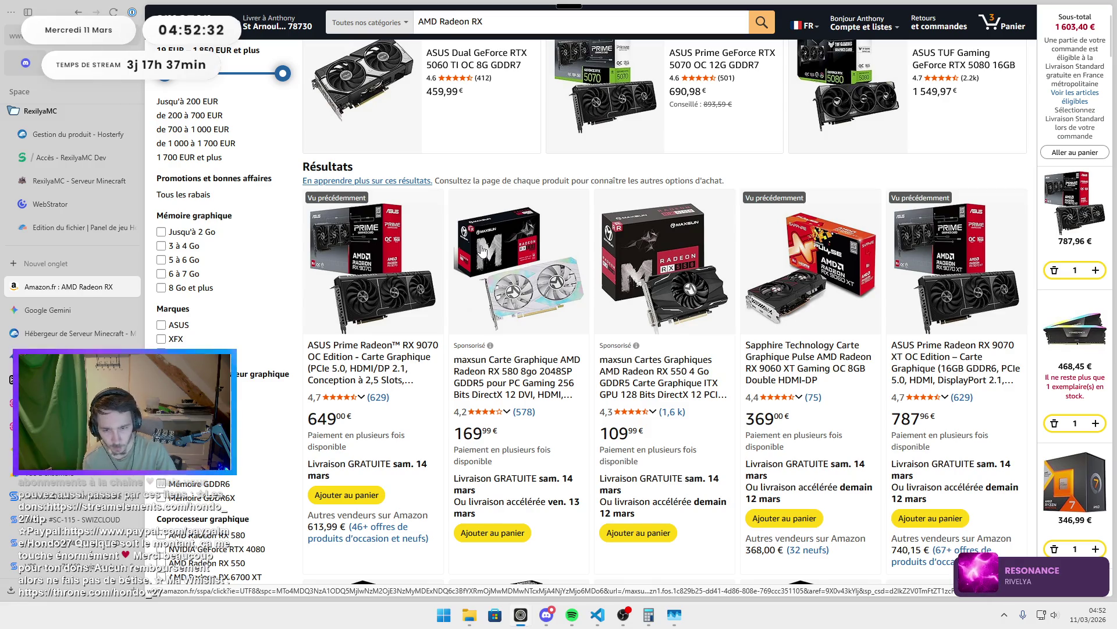
{"action": "scroll", "coordinate": [481, 250], "scroll_direction": "down", "scroll_amount": 4}
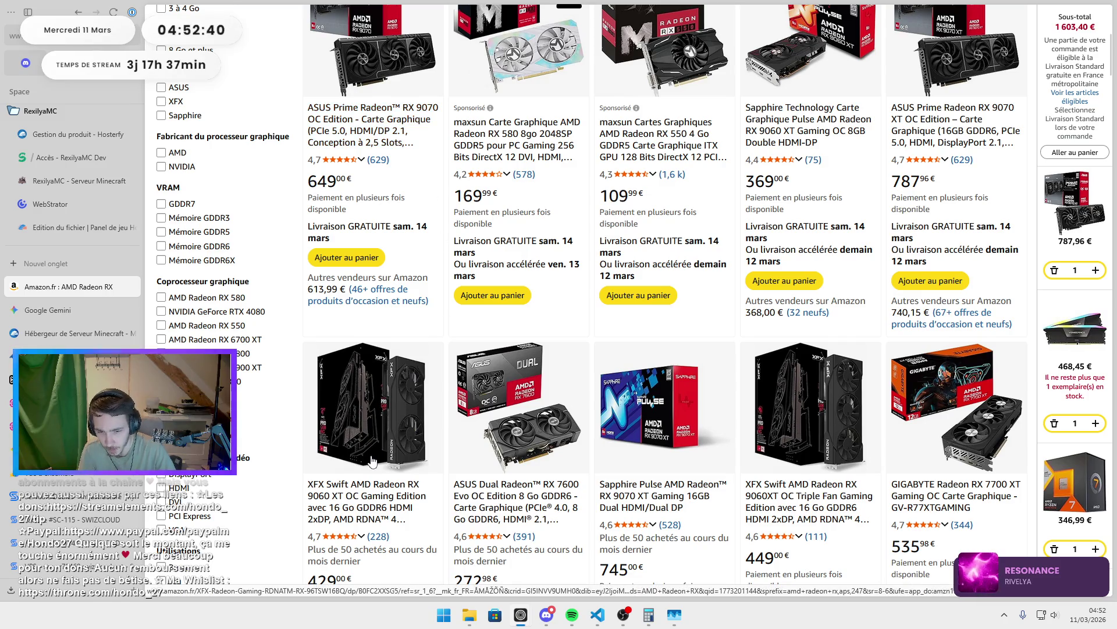
{"action": "scroll", "coordinate": [415, 460], "scroll_direction": "down", "scroll_amount": 1}
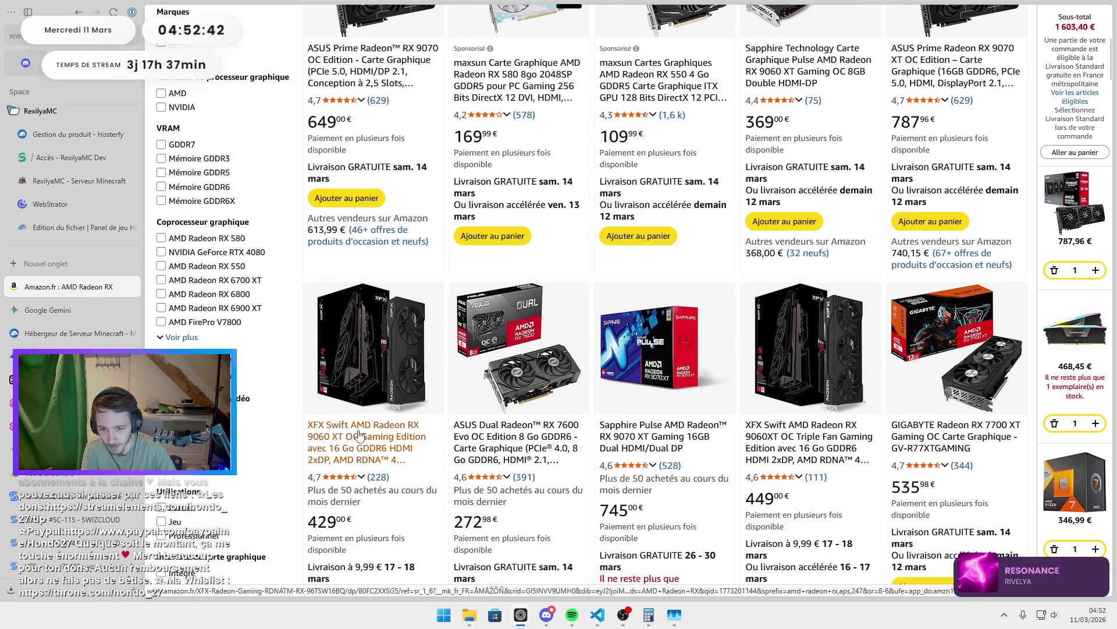
{"action": "left_click", "coordinate": [371, 440]}
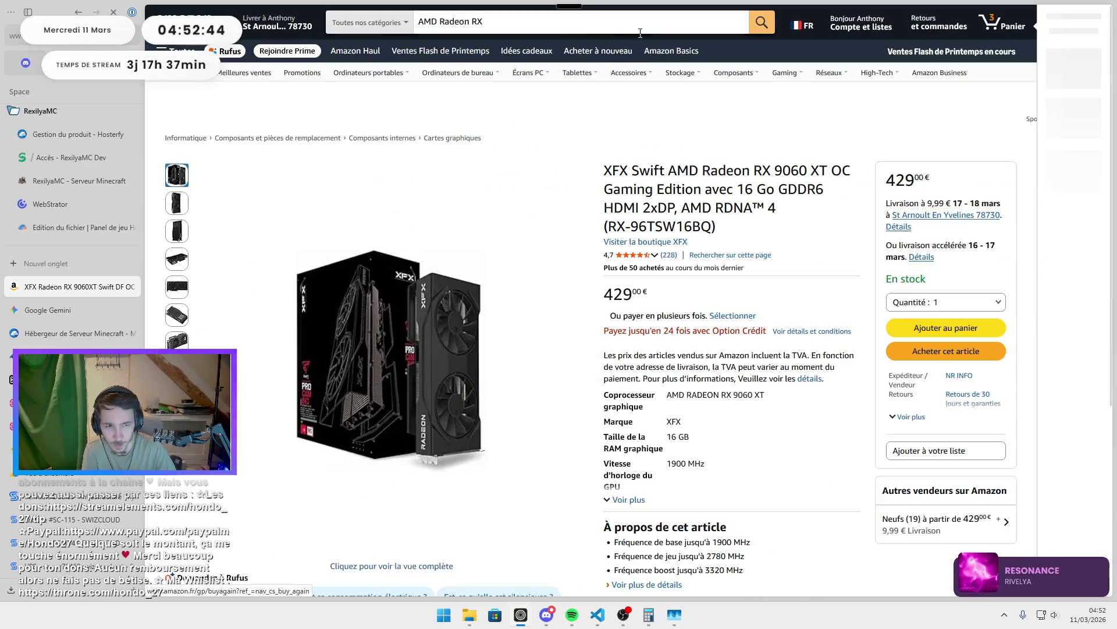
{"action": "left_click", "coordinate": [934, 328]}
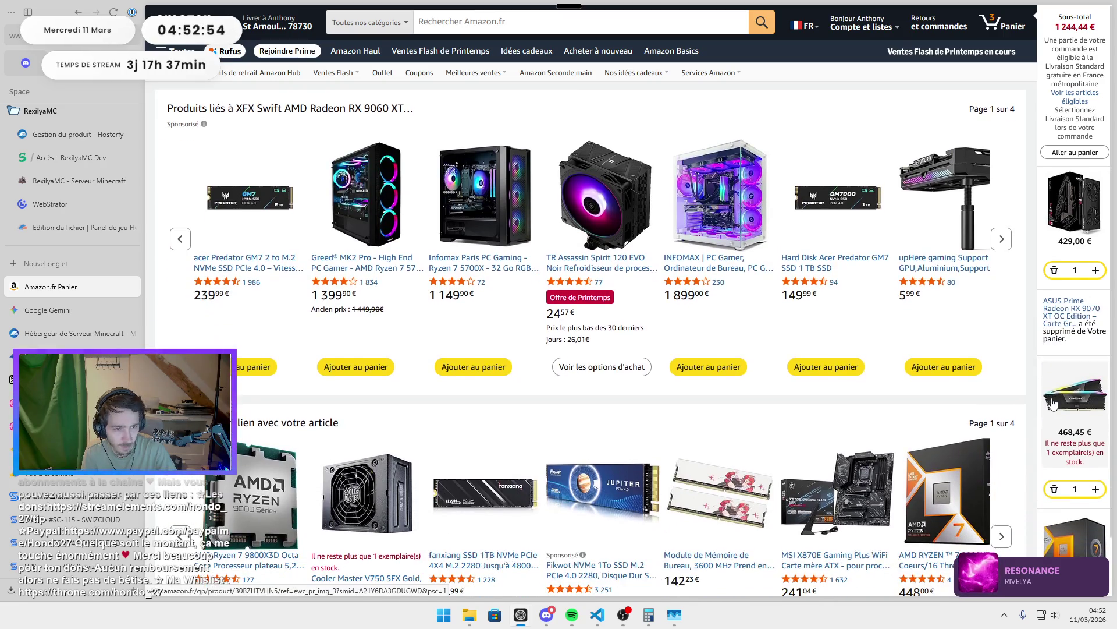
{"action": "left_click", "coordinate": [472, 24]}
Search Amazon for 'carte mere am5 ddr5' using the autocomplete suggestions
{"action": "type", "text": "carte"}
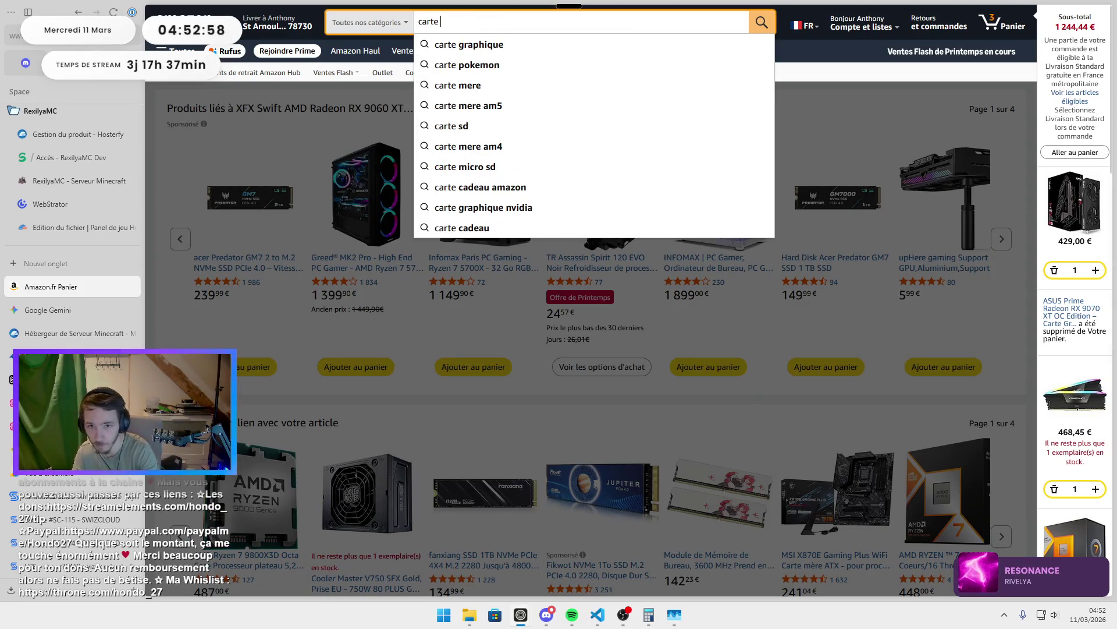
{"action": "key", "text": "Down"}
{"action": "key", "text": "Down"}
{"action": "key", "text": "Down"}
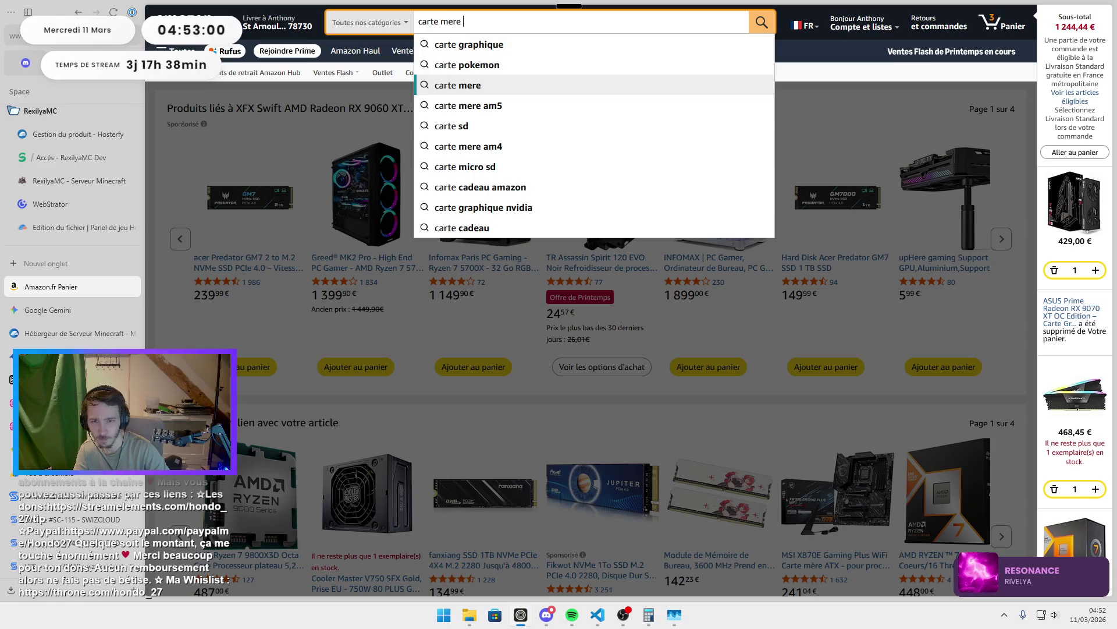
{"action": "key", "text": "Down"}
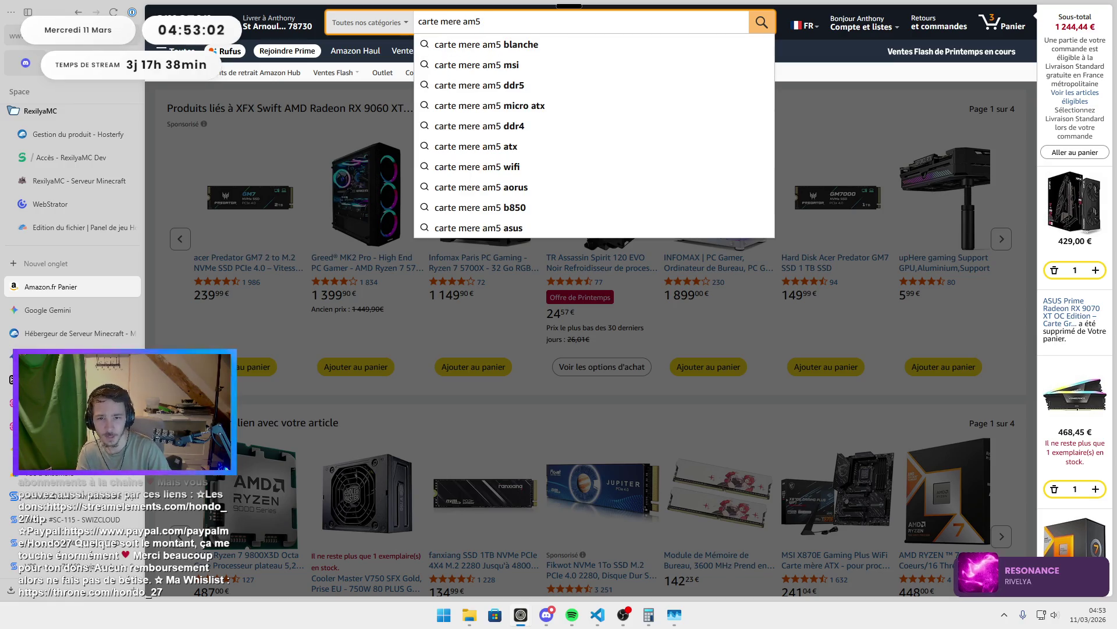
{"action": "key", "text": "Down"}
{"action": "key", "text": "Down"}
{"action": "key", "text": "Down"}
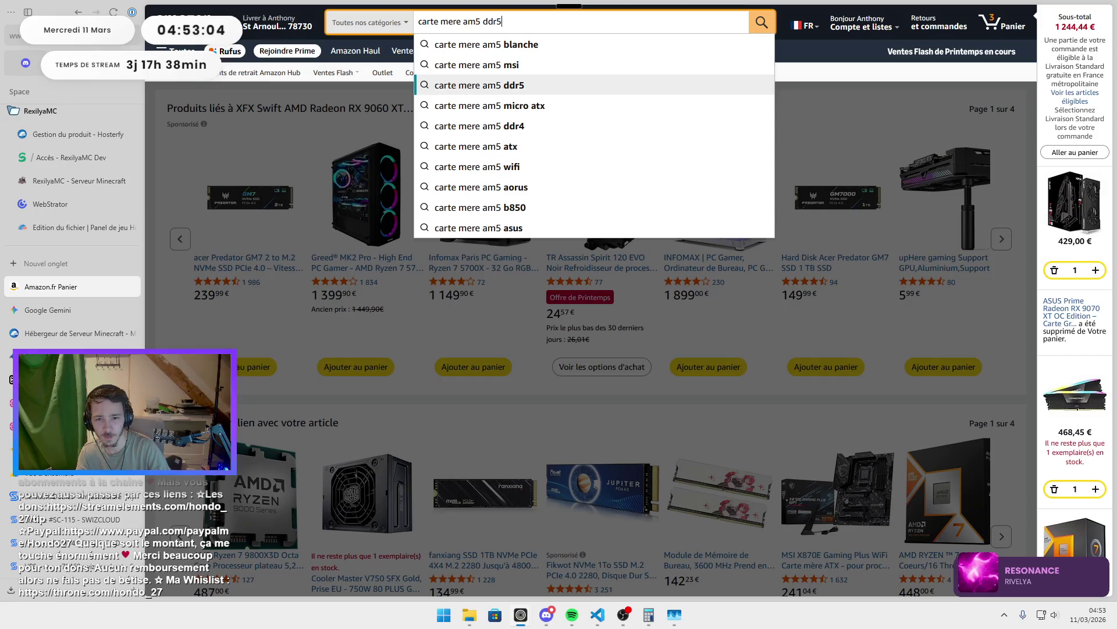
{"action": "key", "text": "Return"}
Open the ASUS TUF Gaming B850M-Plus WiFi page and add the motherboard to the cart
{"action": "scroll", "coordinate": [627, 193], "scroll_direction": "down", "scroll_amount": 2}
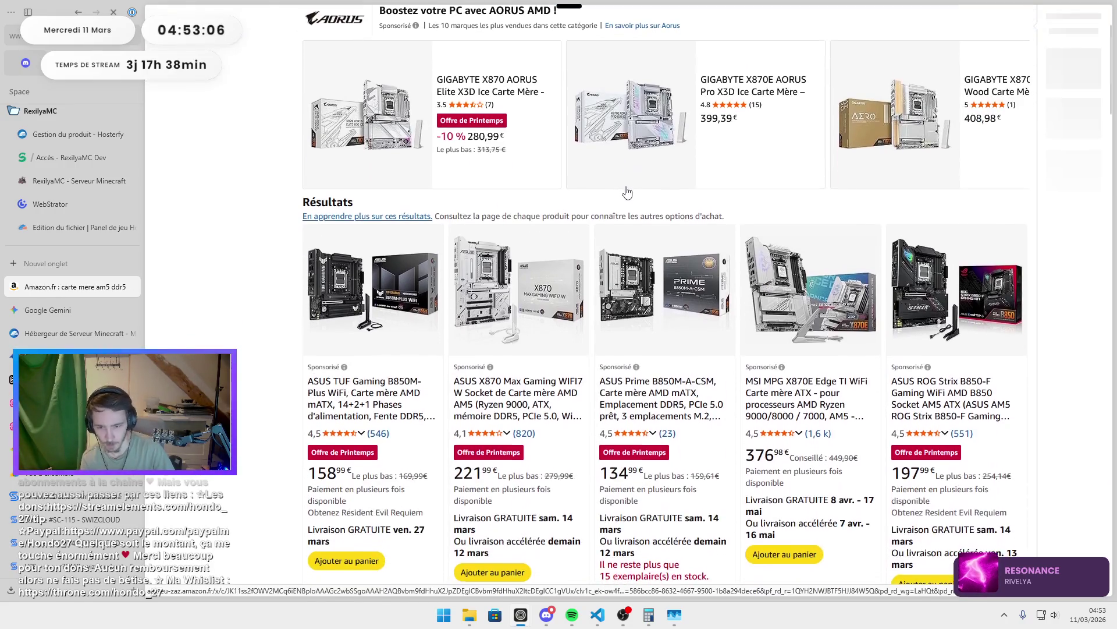
{"action": "scroll", "coordinate": [627, 193], "scroll_direction": "down", "scroll_amount": 1}
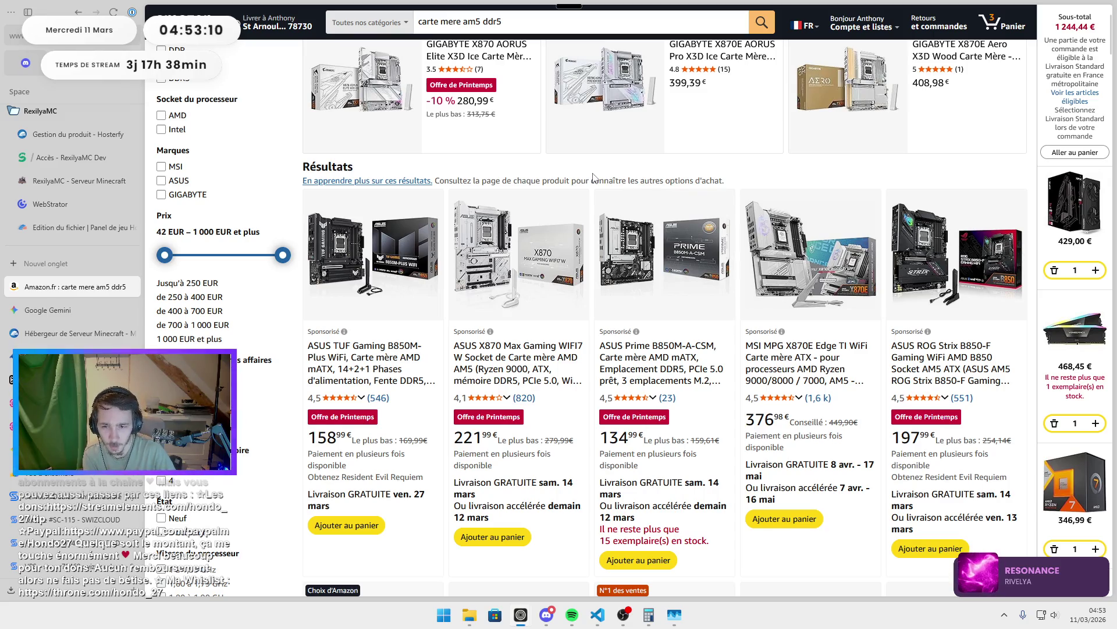
{"action": "left_click", "coordinate": [390, 348]}
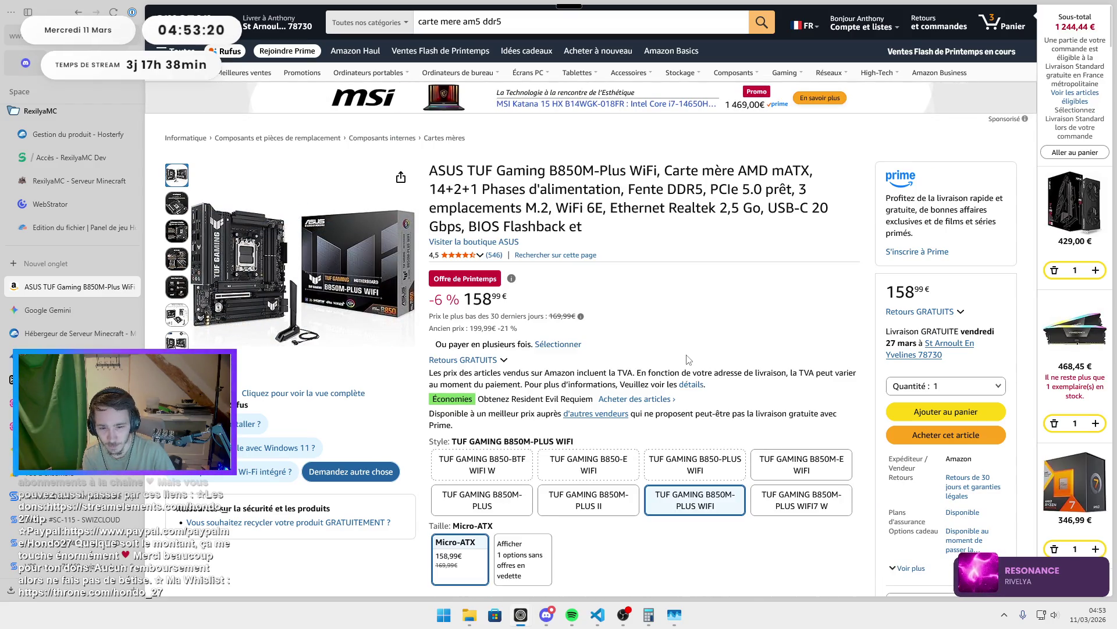
{"action": "scroll", "coordinate": [684, 331], "scroll_direction": "down", "scroll_amount": 2}
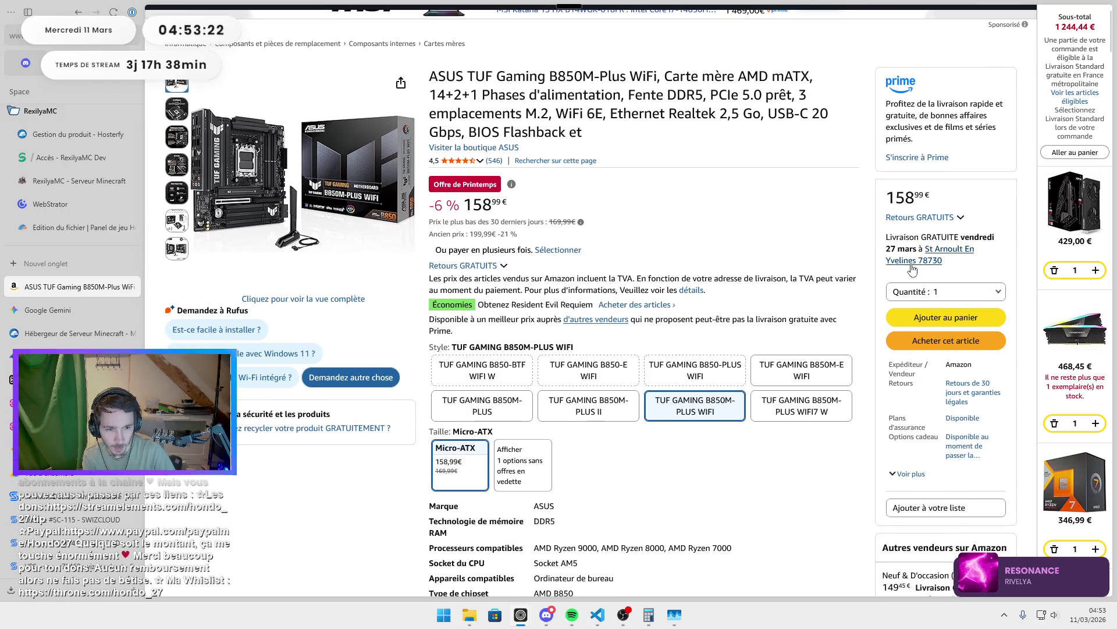
{"action": "left_click", "coordinate": [959, 320]}
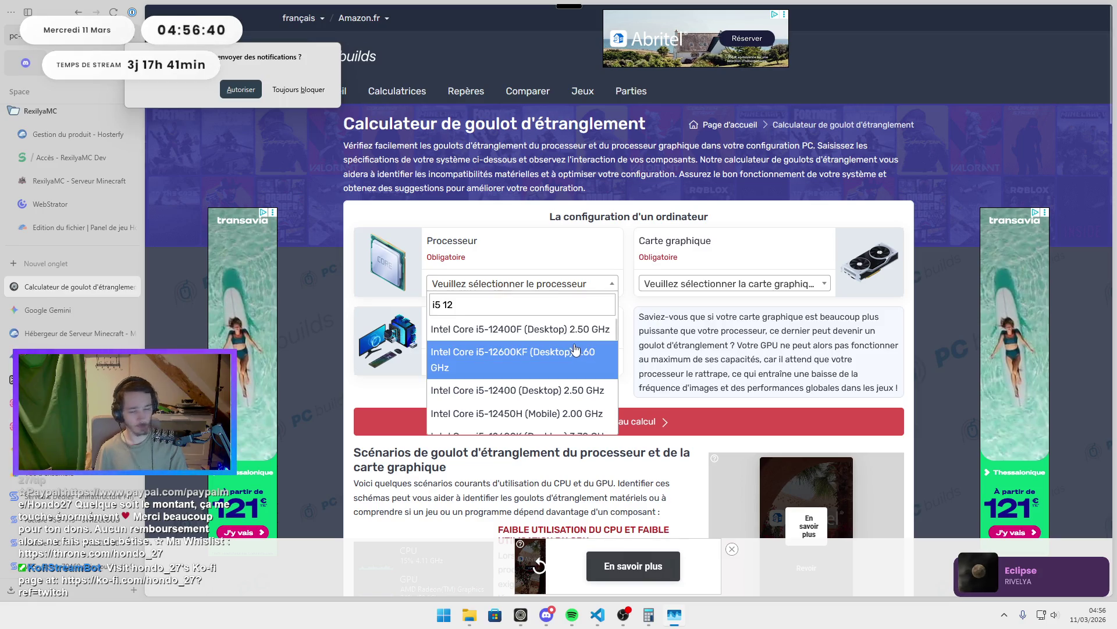
Pair Intel Core i5-12400F with NVIDIA GeForce RTX 5060 (Desktop) at 1920 × 1080 and calculate the bottleneck
{"action": "left_click", "coordinate": [507, 335]}
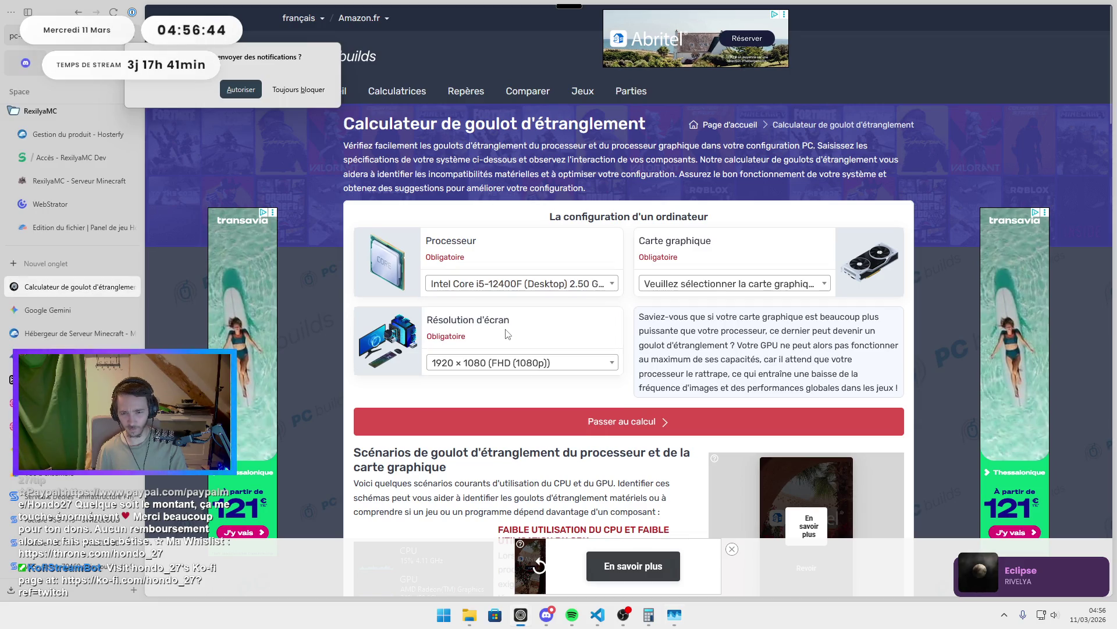
{"action": "left_click", "coordinate": [701, 285]}
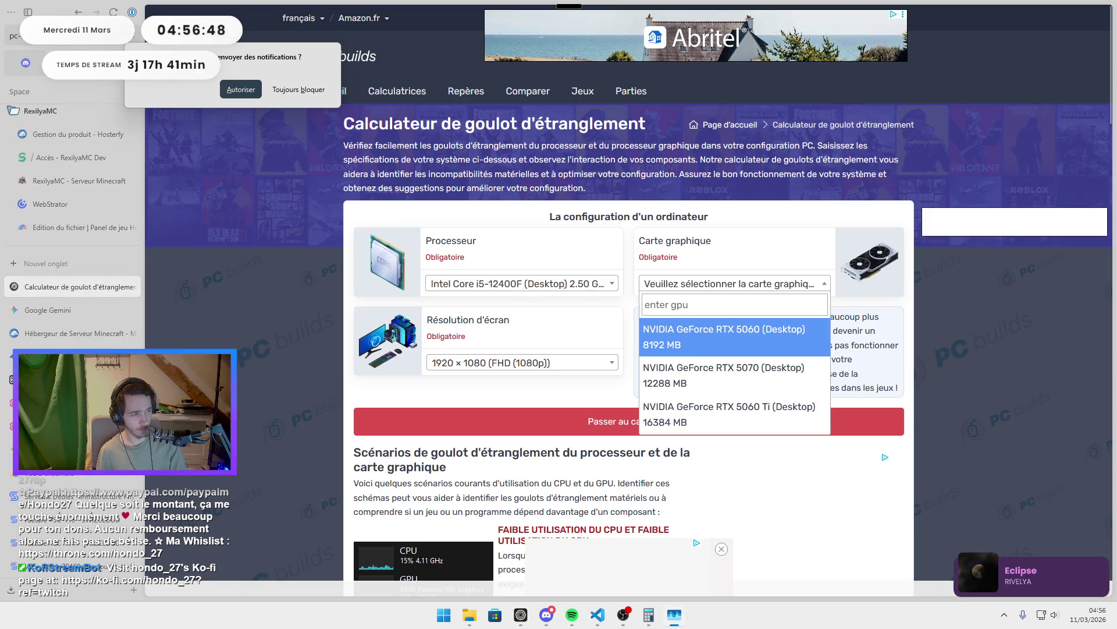
{"action": "left_click", "coordinate": [681, 308]}
{"action": "type", "text": "rtx 5"}
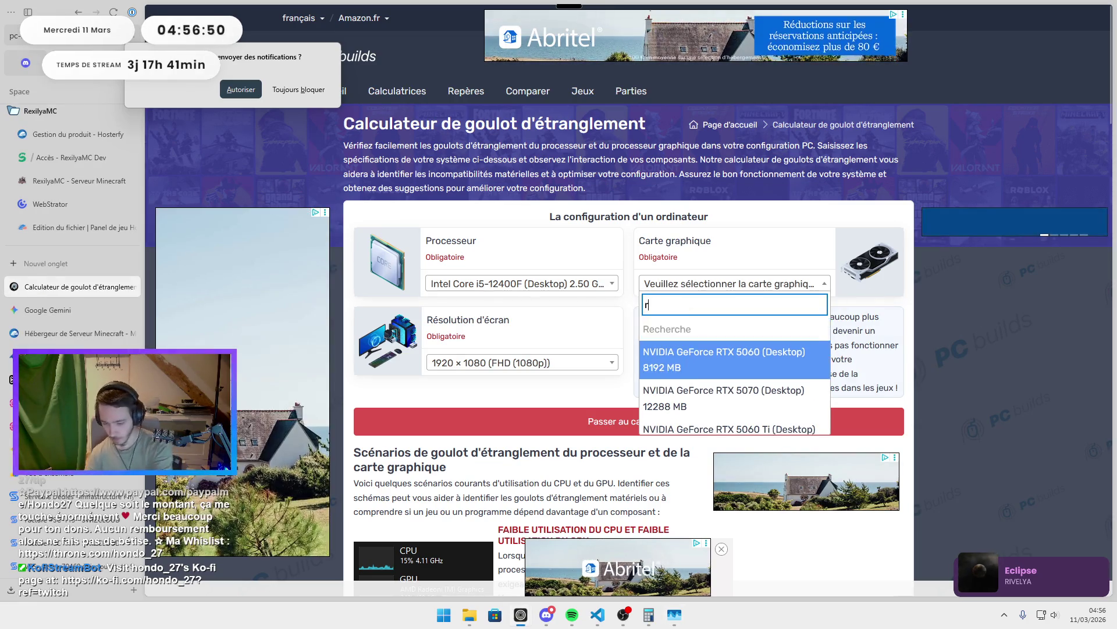
{"action": "type", "text": "060"}
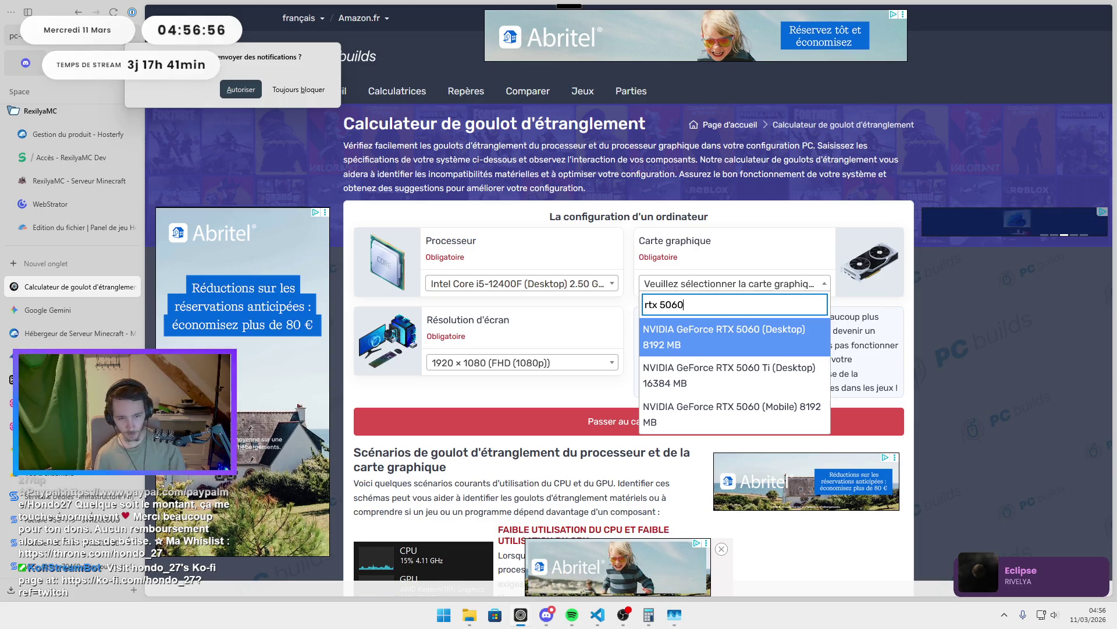
{"action": "left_click", "coordinate": [727, 329]}
{"action": "left_click", "coordinate": [524, 363]}
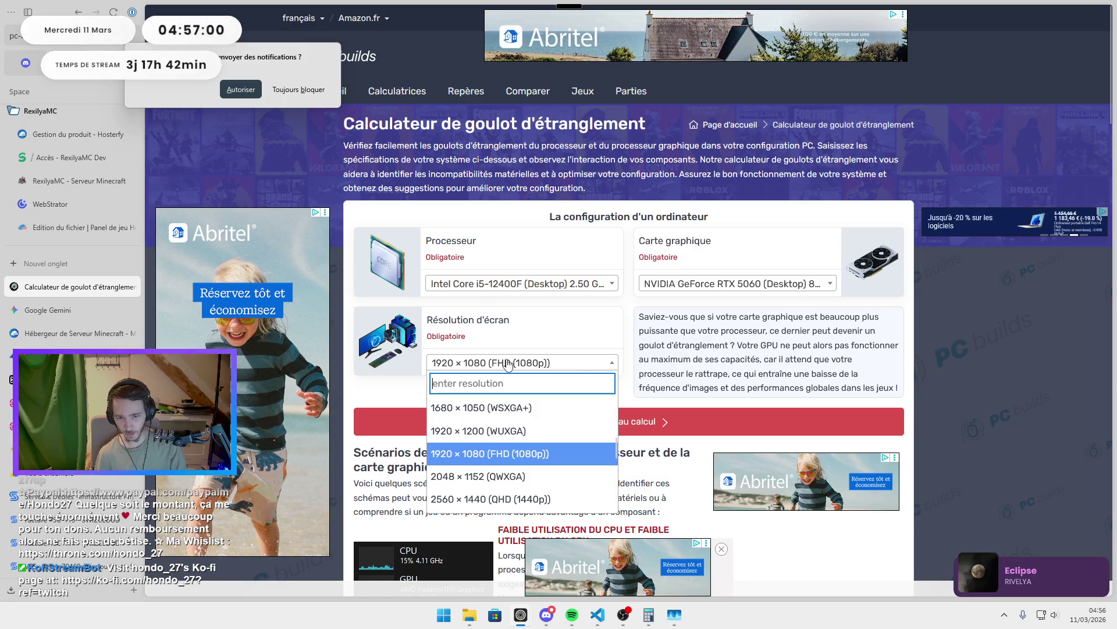
{"action": "left_click", "coordinate": [474, 455]}
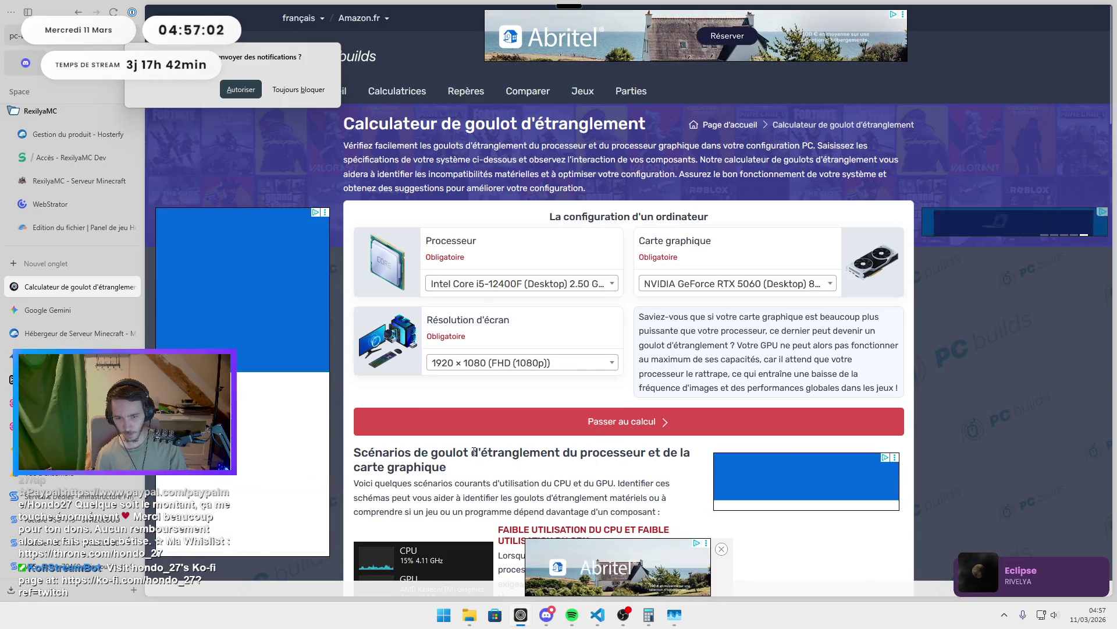
{"action": "left_click", "coordinate": [629, 425]}
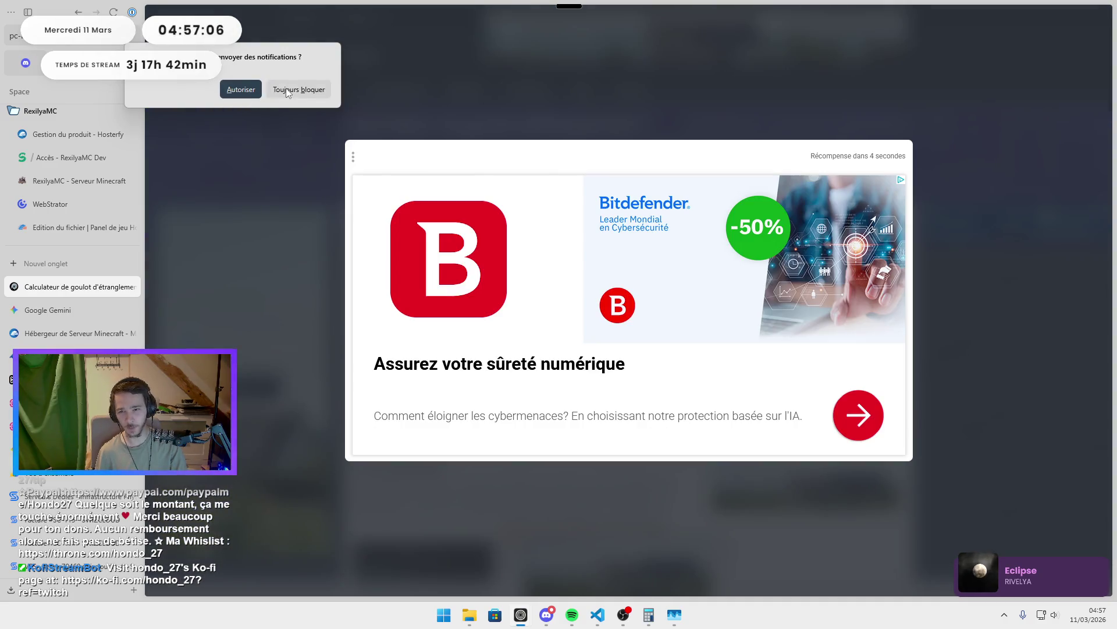
Block the site's notification requests and dismiss the adverts covering the results
{"action": "left_click", "coordinate": [297, 90]}
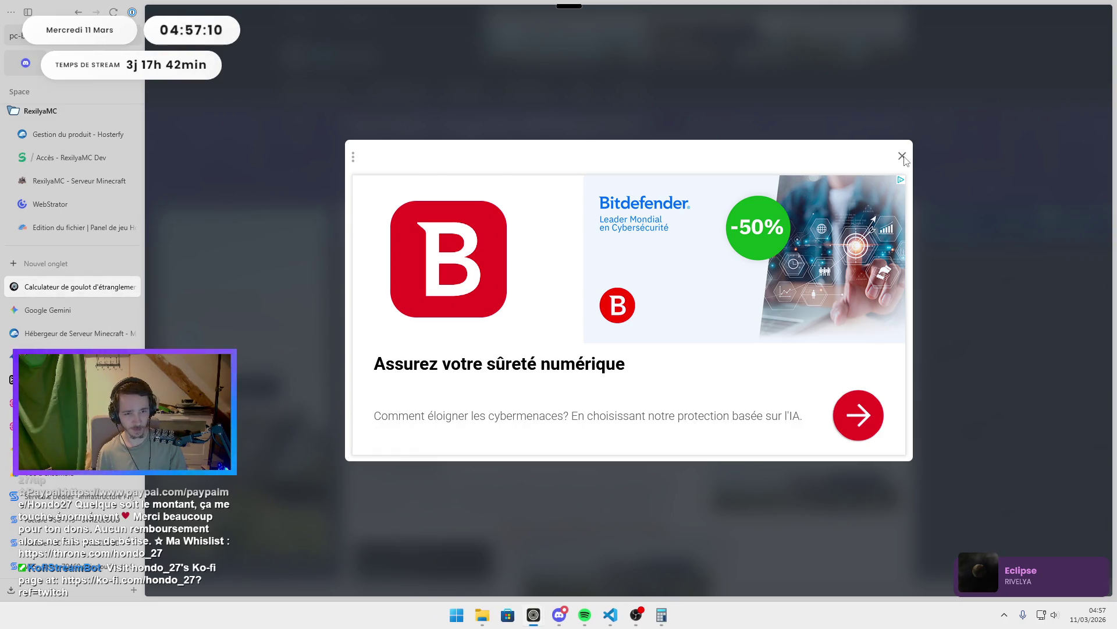
{"action": "left_click", "coordinate": [902, 156]}
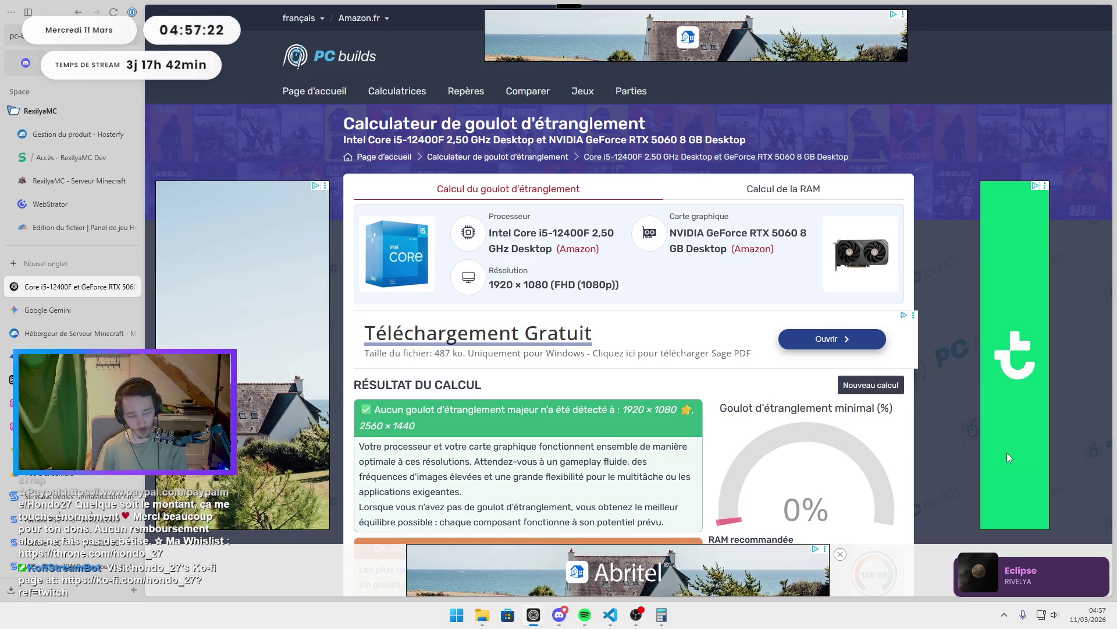
{"action": "left_click", "coordinate": [839, 553]}
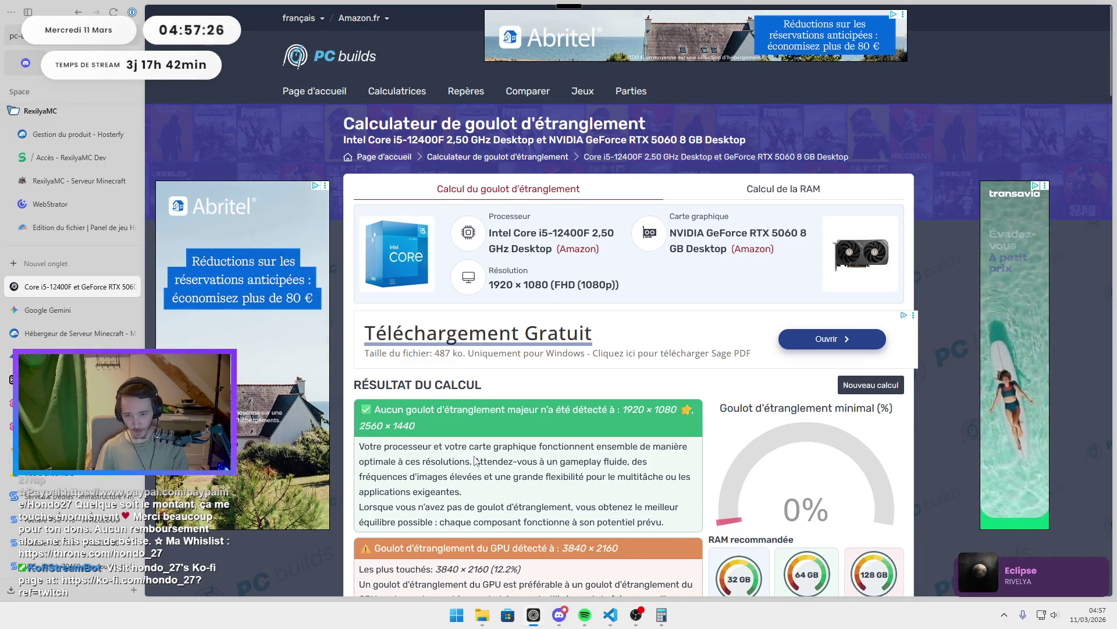
Review the results: 0% at 1920×1080 and 2560×1440, a 12.2% GPU bottleneck at 3840×2160
{"action": "scroll", "coordinate": [483, 463], "scroll_direction": "down", "scroll_amount": 1}
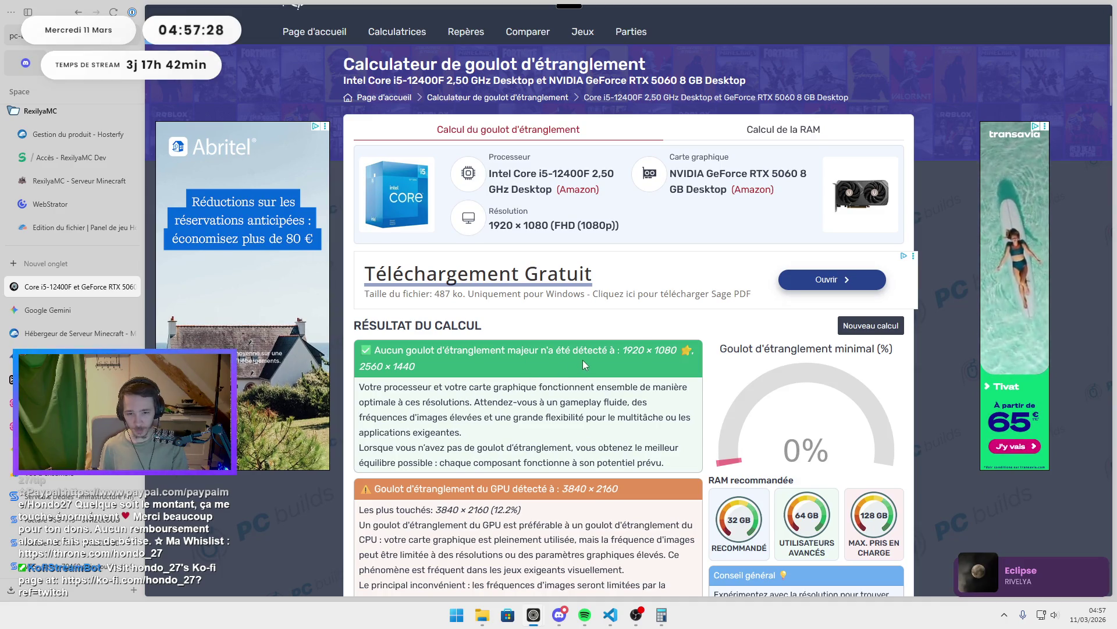
{"action": "scroll", "coordinate": [585, 360], "scroll_direction": "down", "scroll_amount": 1}
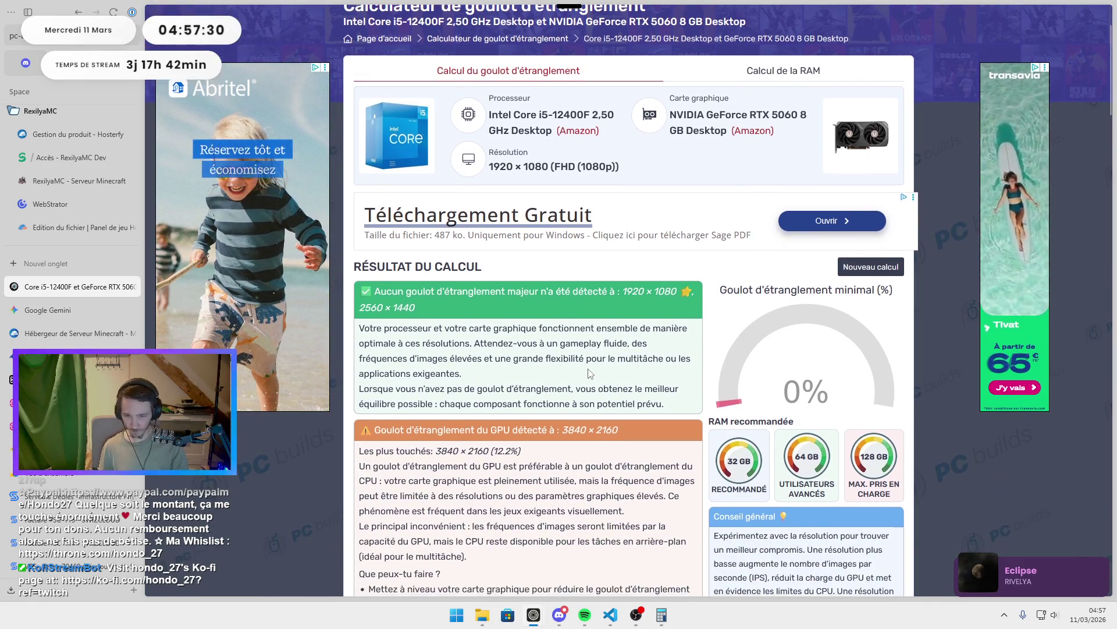
{"action": "scroll", "coordinate": [591, 373], "scroll_direction": "down", "scroll_amount": 1}
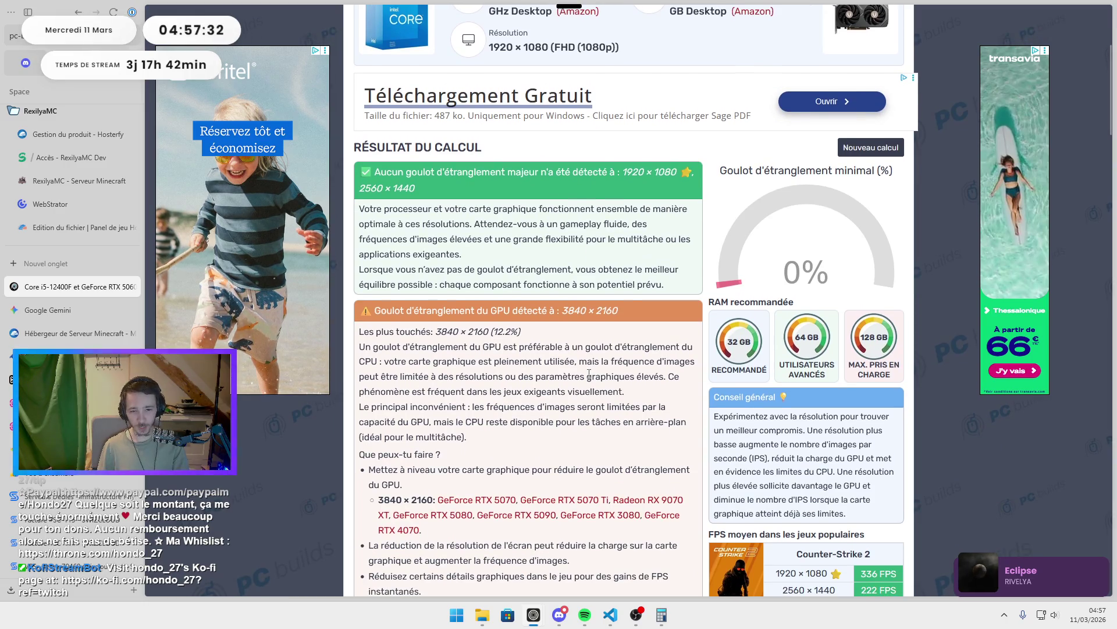
{"action": "scroll", "coordinate": [590, 375], "scroll_direction": "down", "scroll_amount": 2}
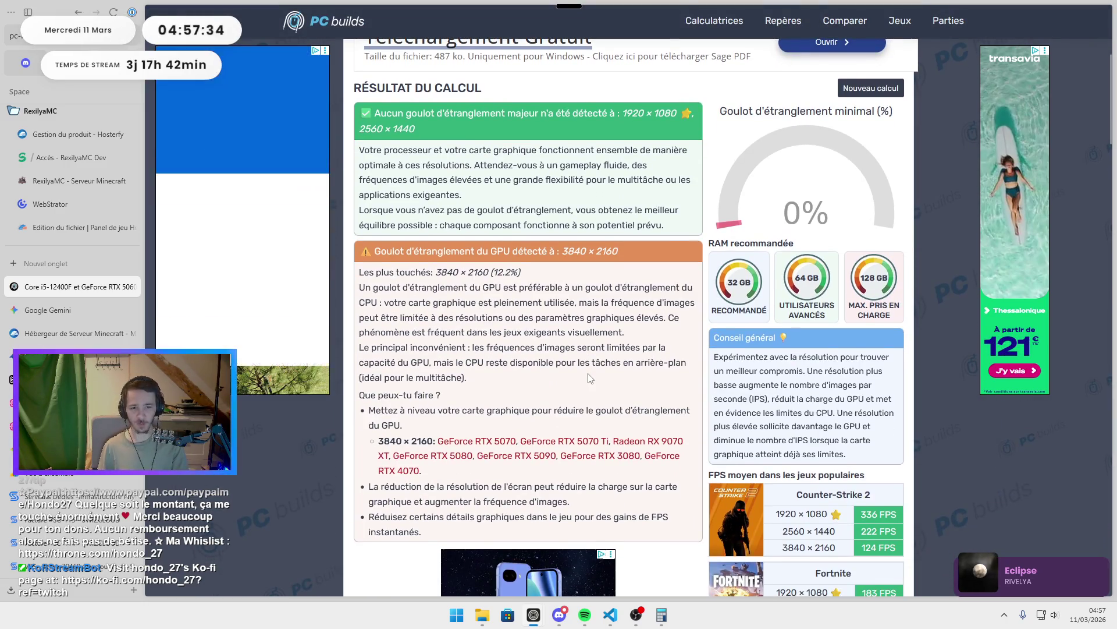
{"action": "scroll", "coordinate": [589, 376], "scroll_direction": "down", "scroll_amount": 5}
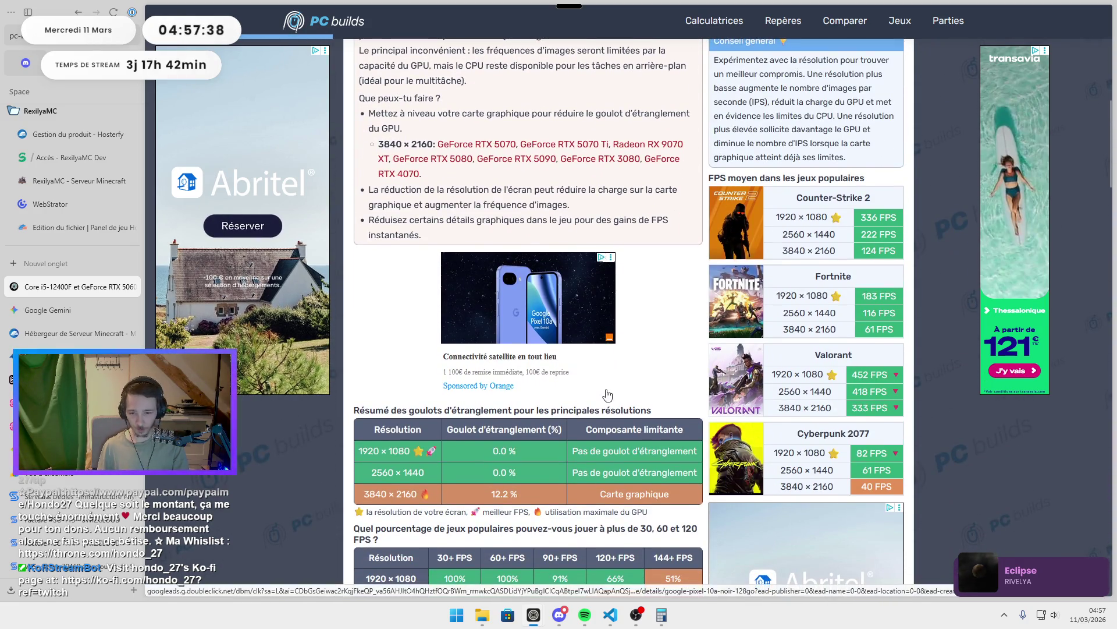
{"action": "scroll", "coordinate": [662, 361], "scroll_direction": "up", "scroll_amount": 3}
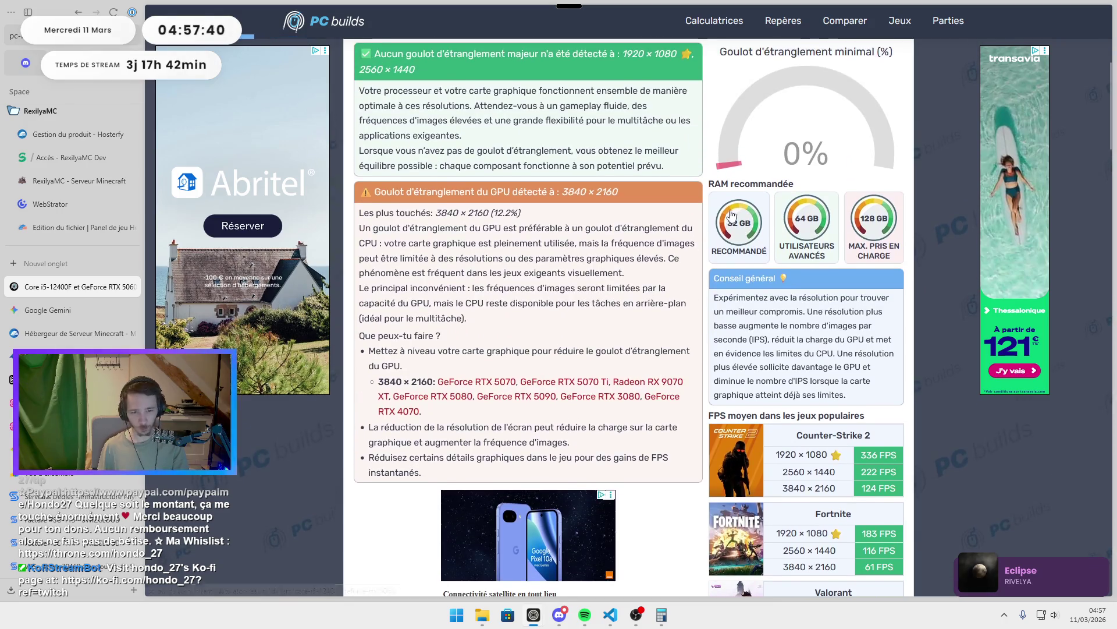